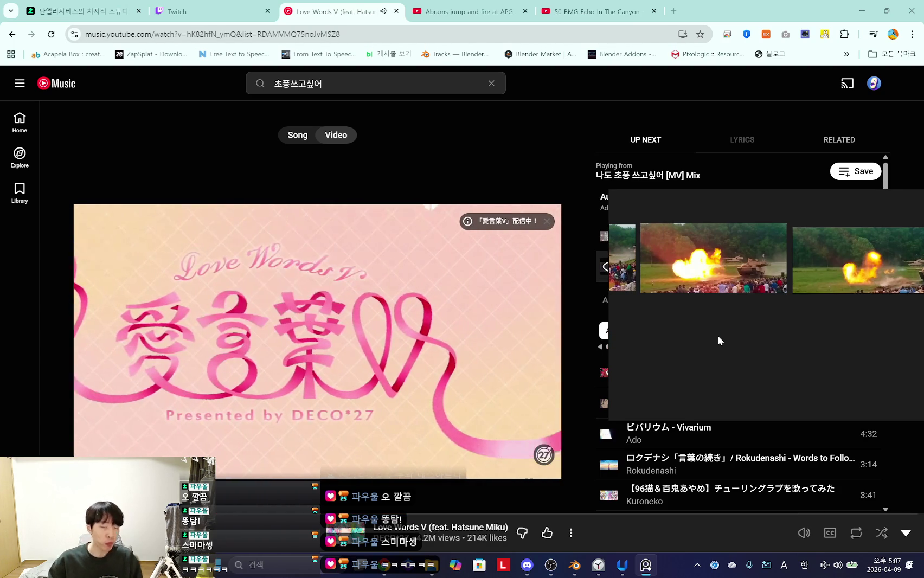
Step: Switch the player to Song view, minimize the focus timer and browser, and move the reference image aside
{"action": "left_click", "coordinate": [298, 136]}
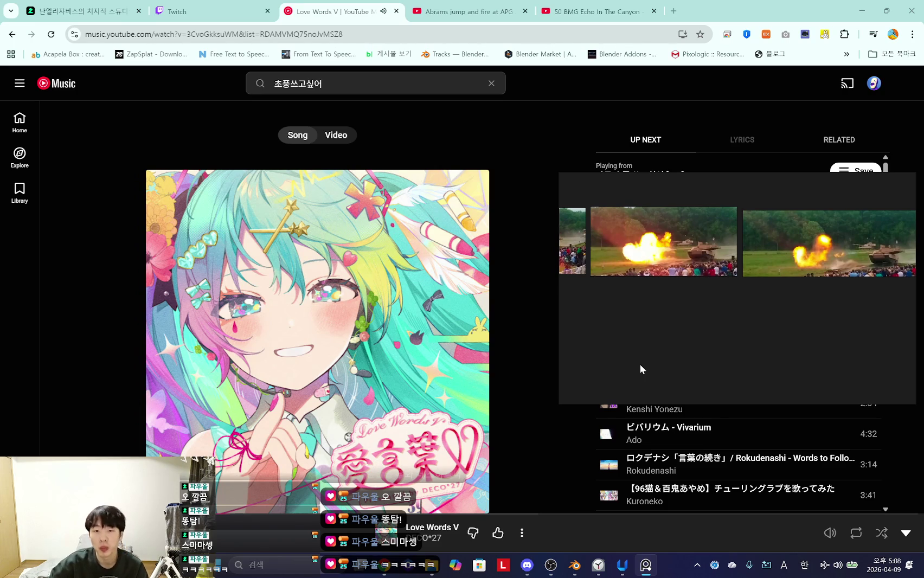
{"action": "mouse_move", "coordinate": [736, 181]}
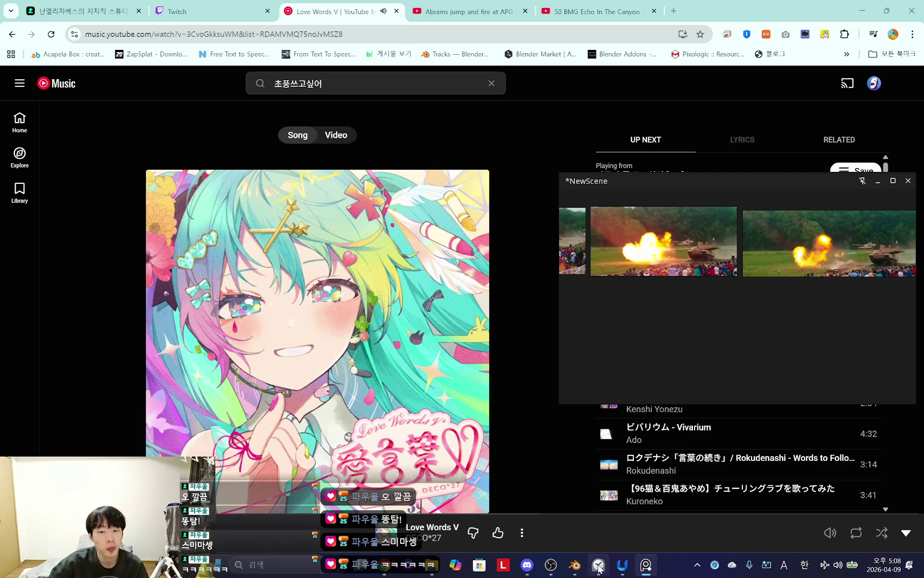
{"action": "left_click", "coordinate": [599, 565]}
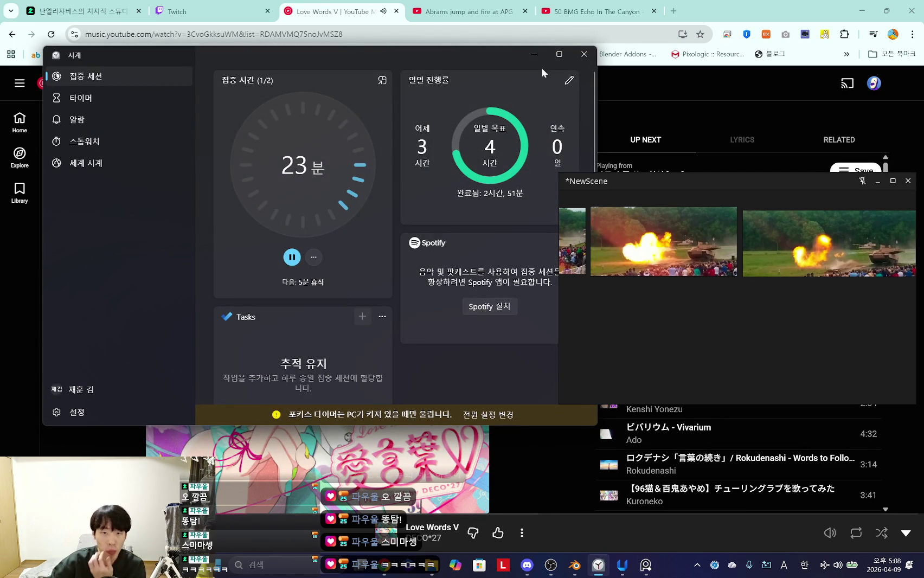
{"action": "left_click", "coordinate": [535, 55]}
{"action": "left_click", "coordinate": [862, 11]}
{"action": "mouse_move", "coordinate": [730, 298]}
{"action": "left_mouse_down"}
{"action": "mouse_move", "coordinate": [331, 282]}
{"action": "mouse_move", "coordinate": [249, 228]}
{"action": "left_mouse_up"}
{"action": "middle_click_drag", "start_coordinate": [596, 217], "coordinate": [570, 228]}
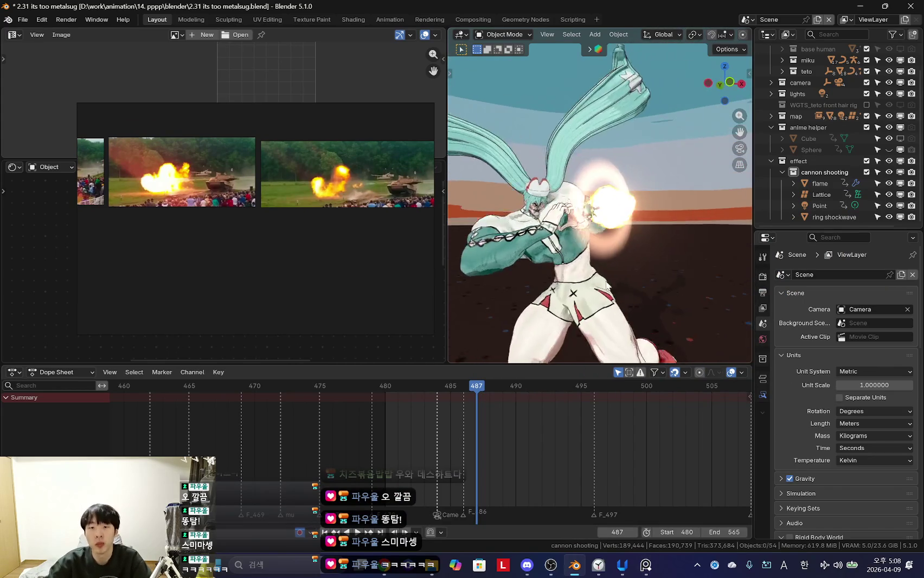
Step: Play the cannon-shot animation, then stop it at frame 489
{"action": "key", "text": "space"}
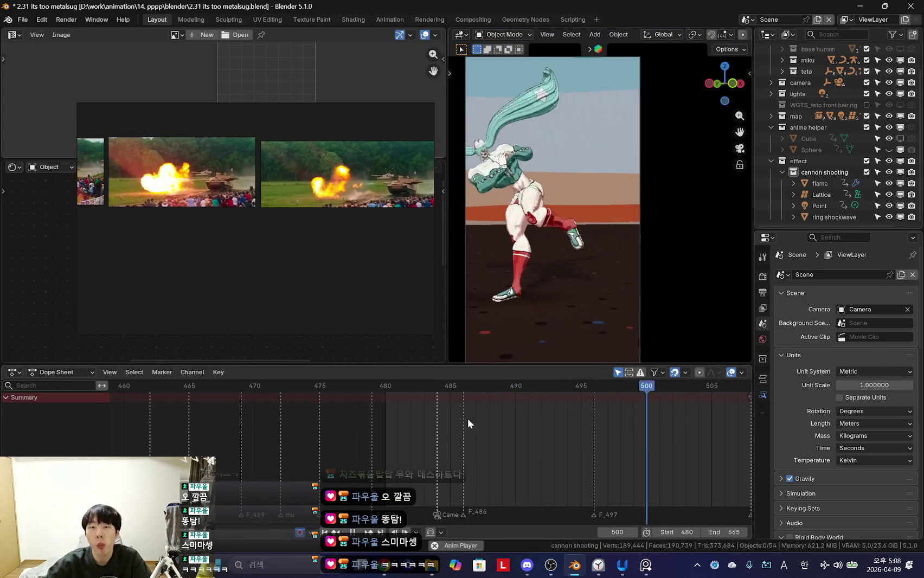
{"action": "scroll", "coordinate": [477, 438], "scroll_direction": "down", "scroll_amount": 5}
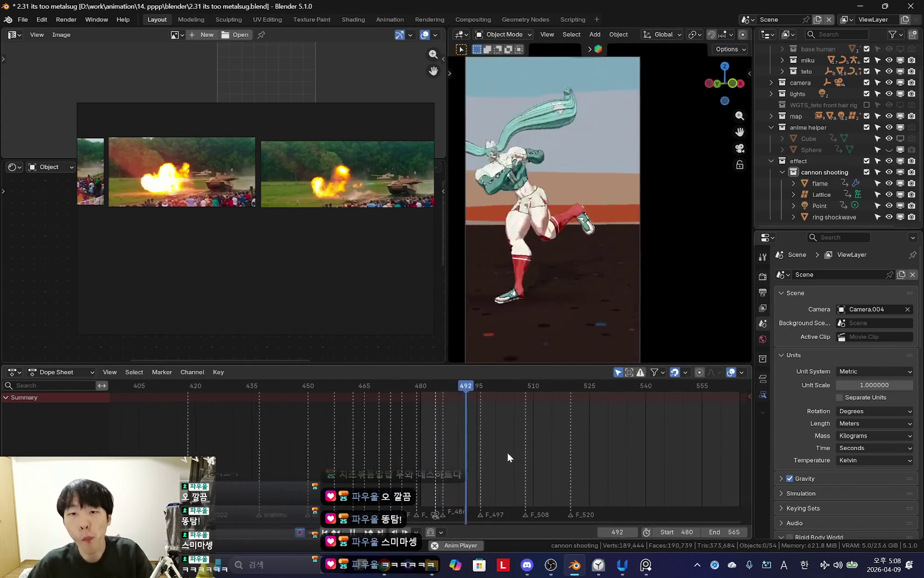
{"action": "scroll", "coordinate": [477, 442], "scroll_direction": "up", "scroll_amount": 2}
{"action": "key", "text": "Escape"}
Step: Leave camera view for a free perspective, enlarge the outliner, and turn viewport overlays back on
{"action": "mouse_move", "coordinate": [531, 346]}
{"action": "middle_mouse_down"}
{"action": "mouse_move", "coordinate": [544, 276]}
{"action": "mouse_move", "coordinate": [599, 278]}
{"action": "mouse_move", "coordinate": [589, 263]}
{"action": "middle_mouse_up"}
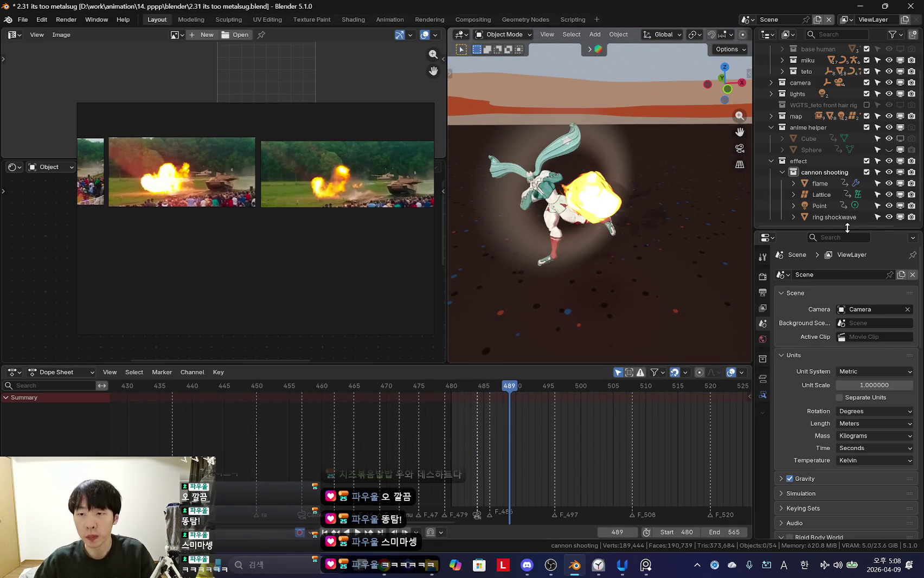
{"action": "left_click_drag", "start_coordinate": [846, 229], "coordinate": [846, 271]}
{"action": "scroll", "coordinate": [674, 270], "scroll_direction": "up", "scroll_amount": 4}
{"action": "key", "text": "shift+alt+z"}
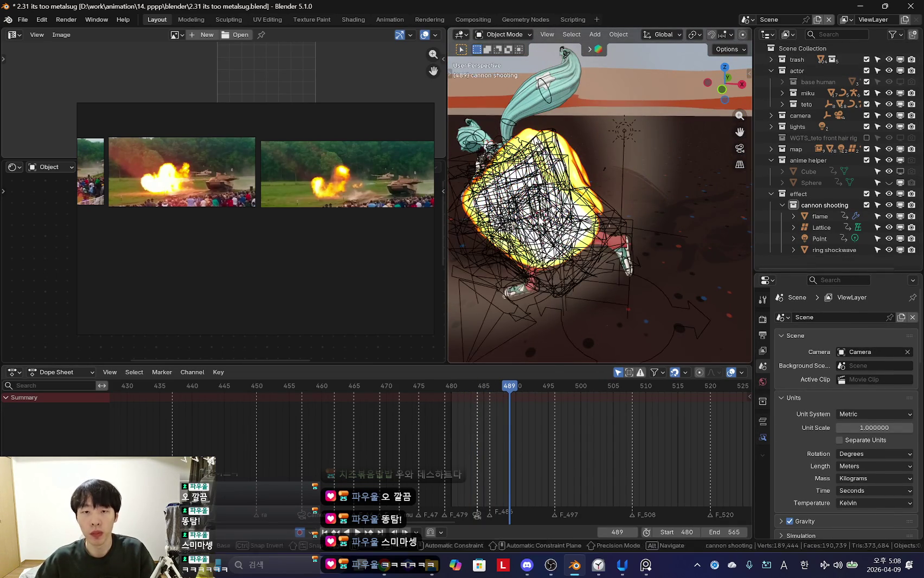
{"action": "key", "text": "shift+a"}
Step: Add a plane and rotate it about its X axis
{"action": "left_click", "coordinate": [593, 217]}
{"action": "scroll", "coordinate": [571, 235], "scroll_direction": "down", "scroll_amount": 4}
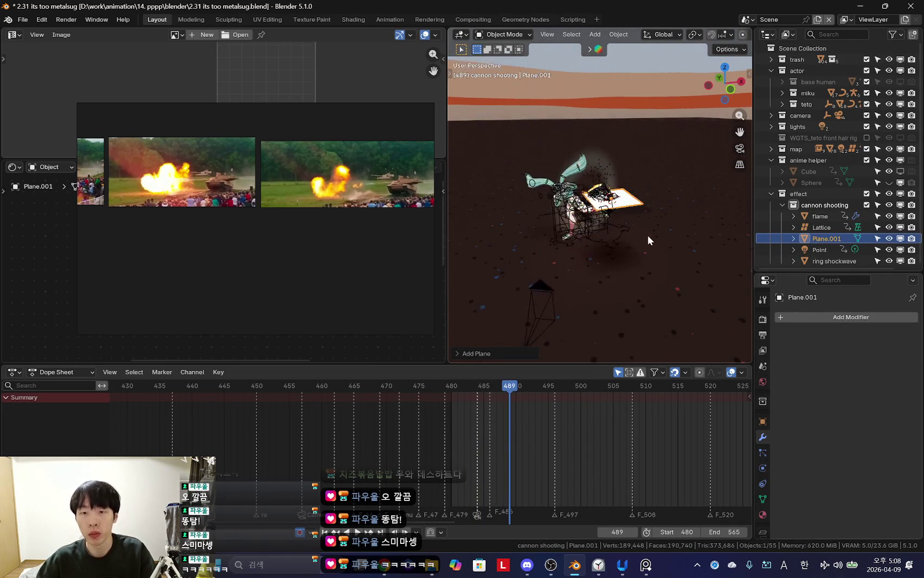
{"action": "middle_click_drag", "start_coordinate": [647, 235], "coordinate": [673, 264]}
{"action": "key", "text": "r"}
{"action": "key", "text": "x"}
{"action": "key", "text": "x"}
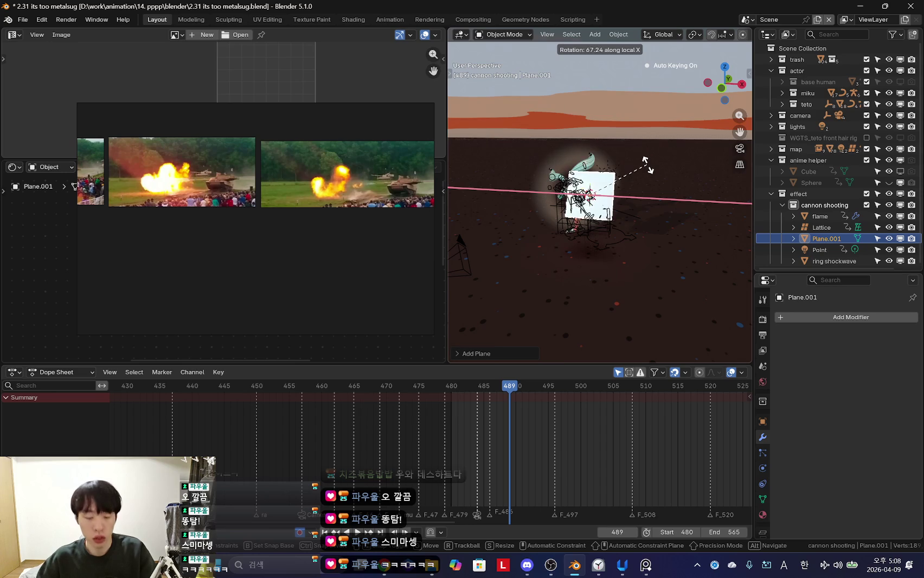
{"action": "left_click", "coordinate": [646, 163]}
Step: Rotate the plane about Z, then clear its rotation with Alt+R so it lies flat
{"action": "key", "text": "shift+alt+z"}
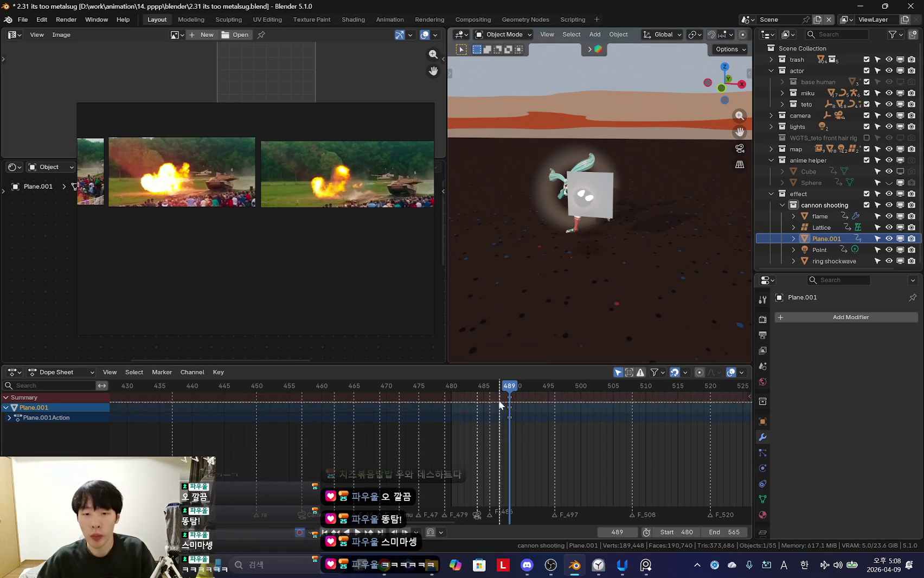
{"action": "middle_click_drag", "start_coordinate": [697, 271], "coordinate": [662, 279]}
{"action": "key", "text": "r"}
{"action": "key", "text": "z"}
{"action": "left_click", "coordinate": [658, 285]}
{"action": "key", "text": "r"}
{"action": "left_click", "coordinate": [618, 313]}
{"action": "key", "text": "shift+alt+z"}
{"action": "mouse_move", "coordinate": [618, 313]}
{"action": "middle_mouse_down"}
{"action": "mouse_move", "coordinate": [685, 237]}
{"action": "mouse_move", "coordinate": [661, 239]}
{"action": "middle_mouse_up"}
{"action": "key", "text": "alt+r"}
Step: In Edit Mode, stretch the plane's edge rightward with proportional editing into a long strip
{"action": "key", "text": "Tab"}
{"action": "middle_click_drag", "start_coordinate": [629, 278], "coordinate": [563, 290]}
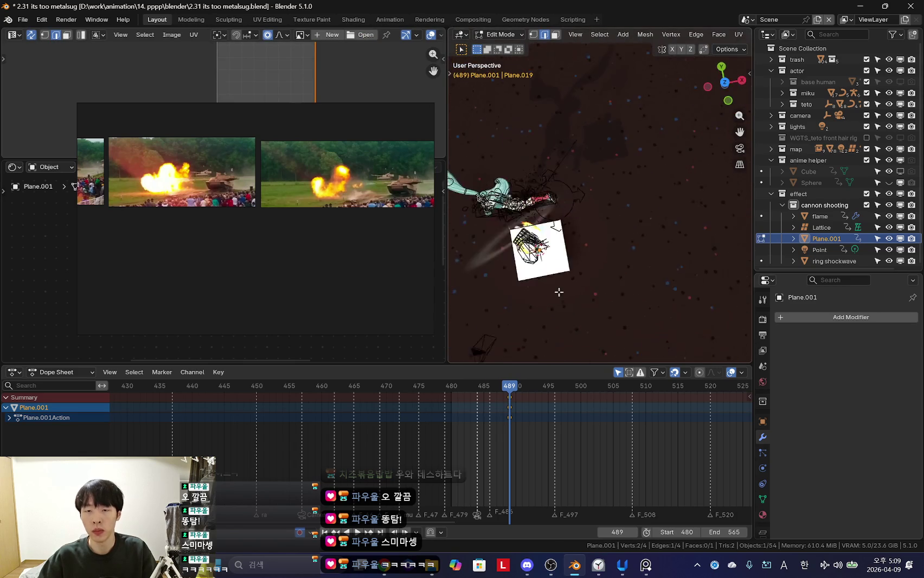
{"action": "key", "text": "g"}
{"action": "left_click", "coordinate": [684, 270]}
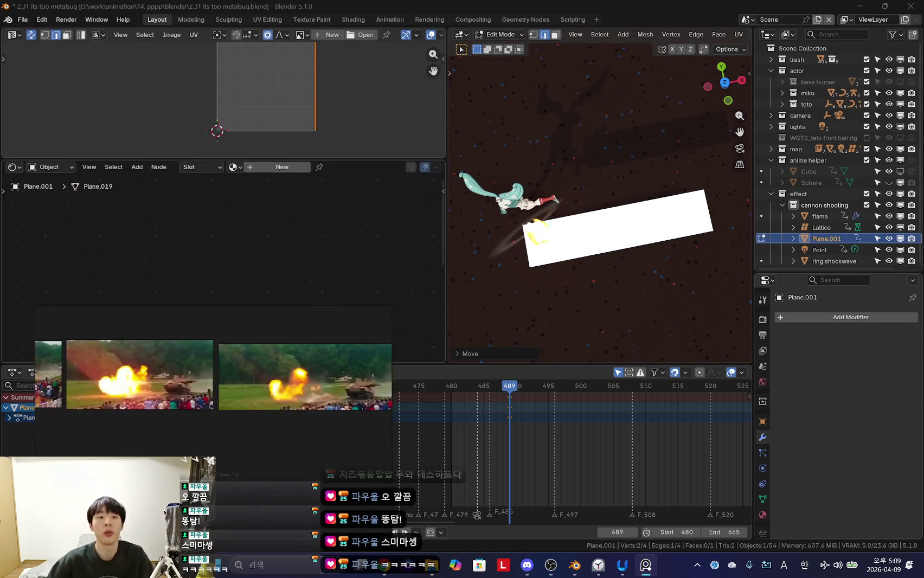
{"action": "middle_click_drag", "start_coordinate": [474, 216], "coordinate": [504, 201]}
{"action": "left_click_drag", "start_coordinate": [237, 160], "coordinate": [236, 174]}
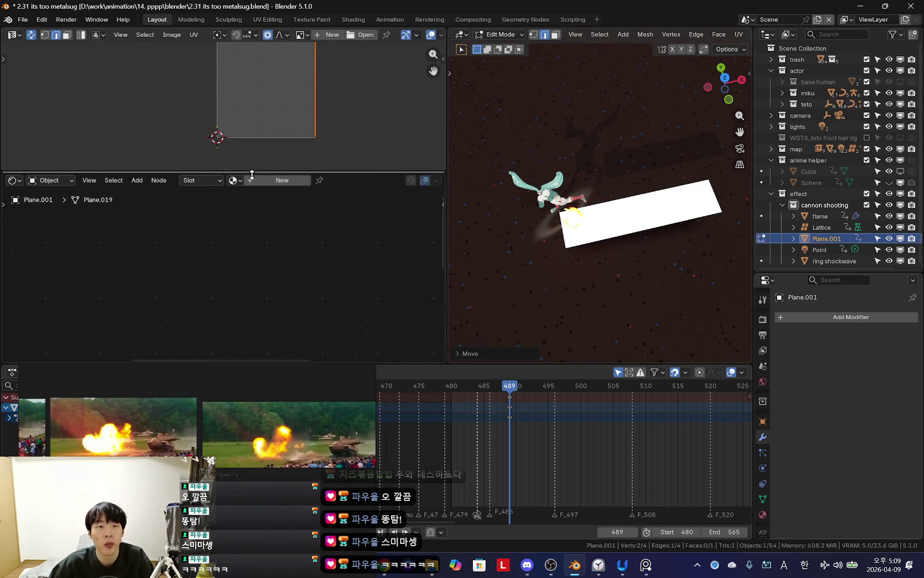
{"action": "key", "text": "Tab"}
{"action": "left_click", "coordinate": [850, 317]}
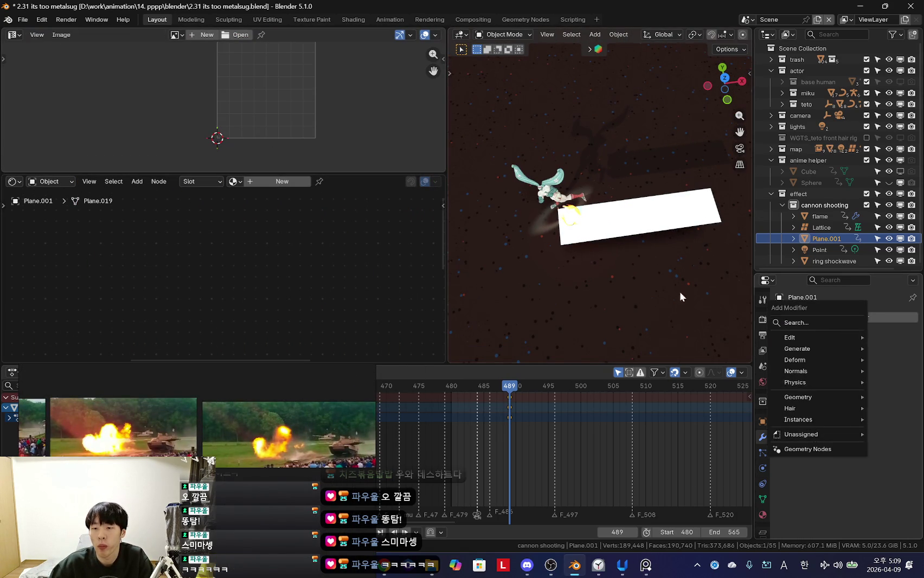
Step: Create a new material for the strip and arrange its Principled BSDF node
{"action": "left_click", "coordinate": [762, 514]}
{"action": "left_click", "coordinate": [829, 363]}
{"action": "scroll", "coordinate": [149, 250], "scroll_direction": "down", "scroll_amount": 2}
{"action": "scroll", "coordinate": [201, 247], "scroll_direction": "down", "scroll_amount": 2}
{"action": "left_click_drag", "start_coordinate": [233, 240], "coordinate": [169, 241]}
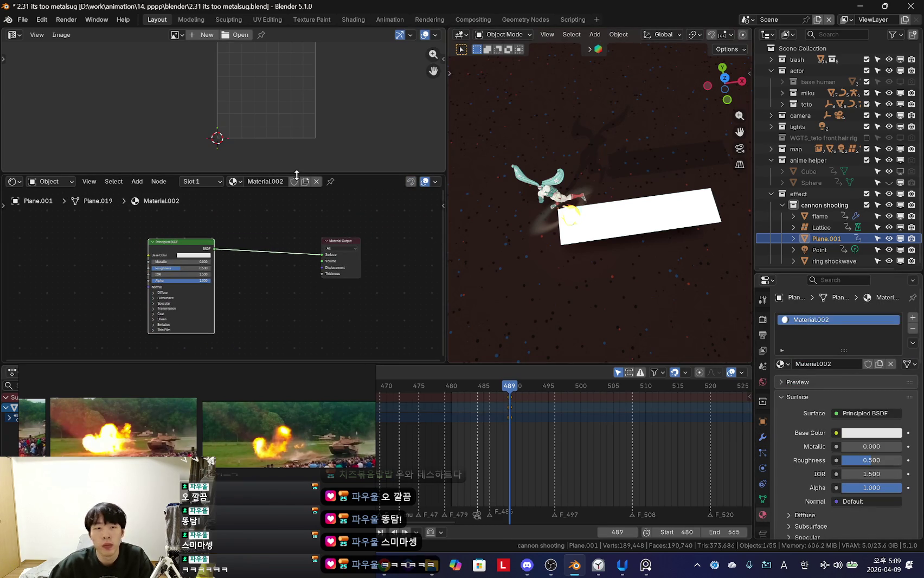
{"action": "left_click_drag", "start_coordinate": [296, 175], "coordinate": [296, 146]}
{"action": "middle_click_drag", "start_coordinate": [626, 235], "coordinate": [651, 297]}
{"action": "middle_click_drag", "start_coordinate": [188, 235], "coordinate": [220, 237]}
{"action": "left_click_drag", "start_coordinate": [220, 236], "coordinate": [189, 237]}
Step: Rename the material 'fly lone' and the strip object 'fyline'
{"action": "double_click", "coordinate": [825, 321]}
{"action": "type", "text": "d"}
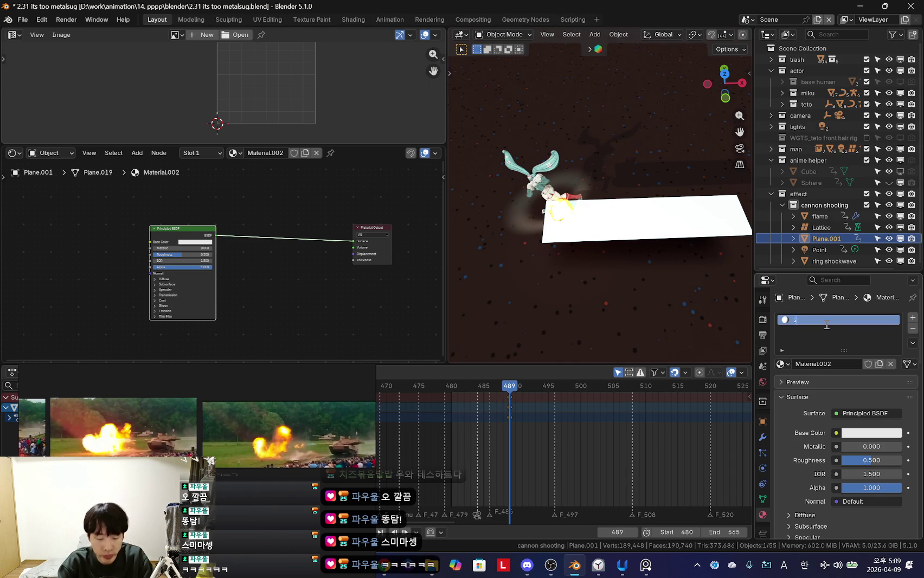
{"action": "type", "text": "one"}
{"action": "key", "text": "Return"}
{"action": "double_click", "coordinate": [825, 238]}
{"action": "type", "text": "fle"}
{"action": "key", "text": "Return"}
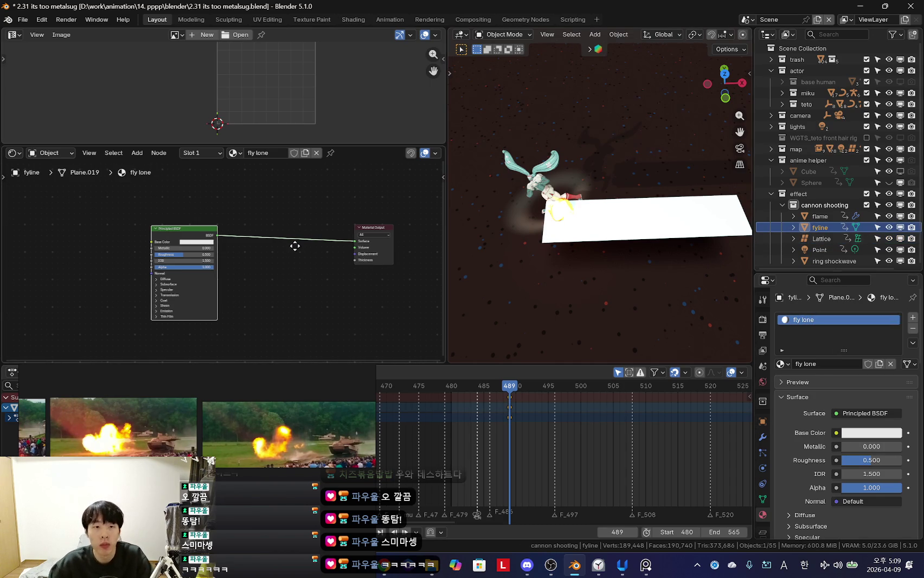
{"action": "key", "text": "shift+a"}
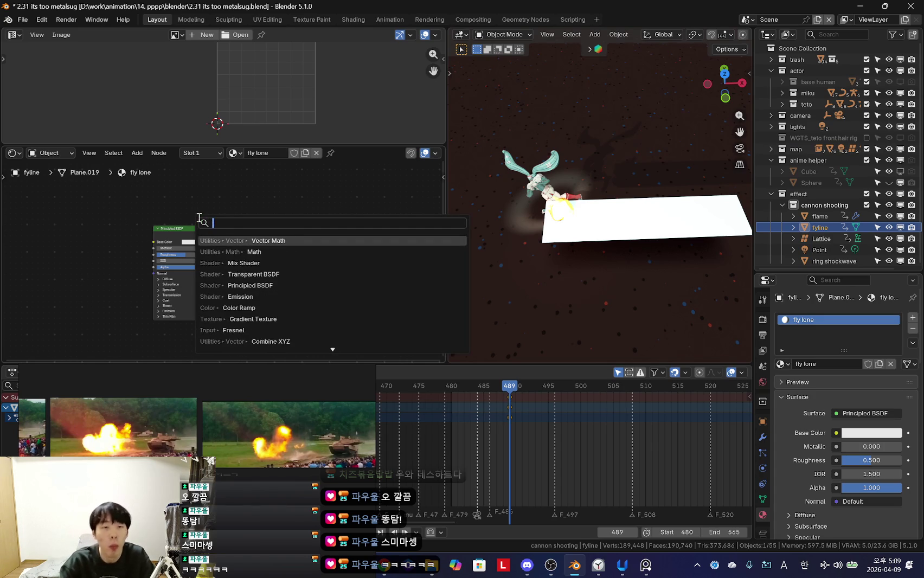
Step: Add a Transparent BSDF node and drop a Mix Shader onto the link to Material Output
{"action": "type", "text": "transp"}
{"action": "key", "text": "Return"}
{"action": "left_click", "coordinate": [198, 217]}
{"action": "key", "text": "shift+a"}
{"action": "left_click", "coordinate": [293, 229]}
{"action": "type", "text": "mix shader"}
{"action": "key", "text": "Return"}
{"action": "left_click", "coordinate": [333, 242]}
Step: Wire Transparent BSDF into Shader 1 and Principled BSDF into Shader 2 of the Mix Shader
{"action": "left_click_drag", "start_coordinate": [247, 253], "coordinate": [239, 264]}
{"action": "left_click_drag", "start_coordinate": [320, 252], "coordinate": [319, 260]}
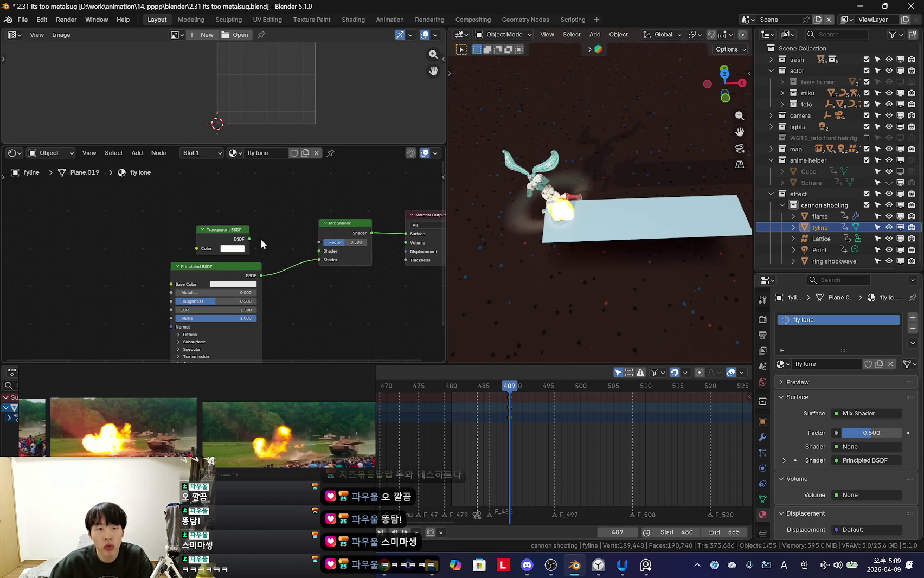
{"action": "left_click_drag", "start_coordinate": [342, 221], "coordinate": [315, 224]}
{"action": "key", "text": "shift+a"}
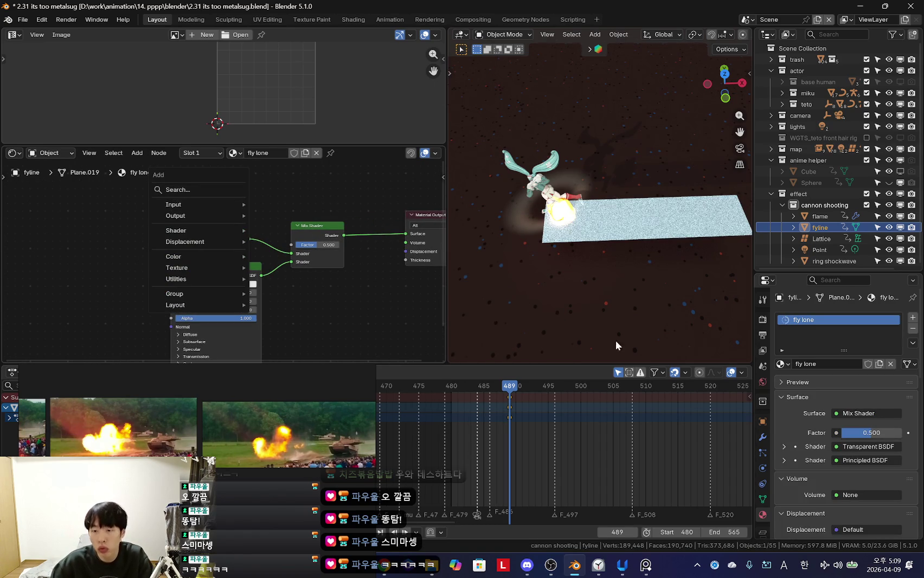
Step: Enlarge the properties area and browse the strip's data and constraint settings
{"action": "left_click_drag", "start_coordinate": [793, 271], "coordinate": [795, 191]}
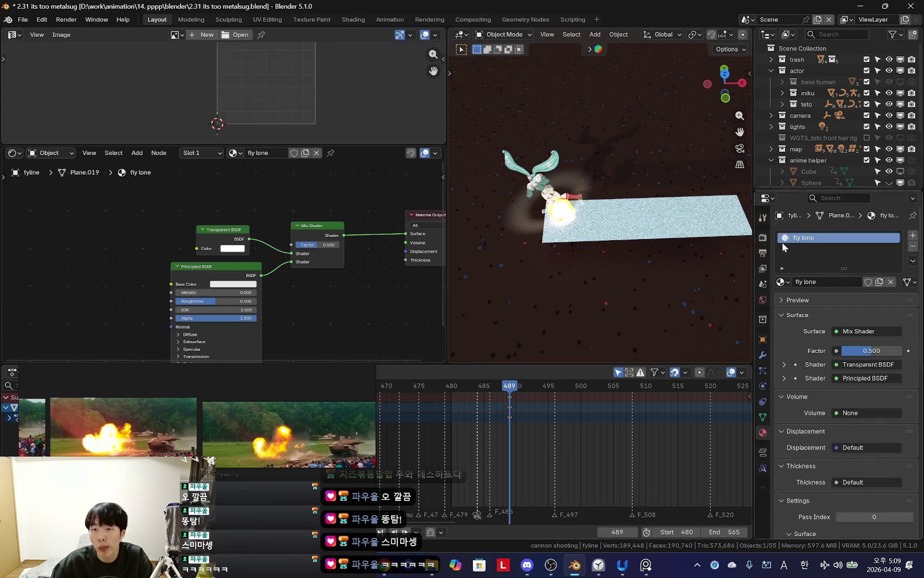
{"action": "left_click", "coordinate": [762, 417]}
{"action": "left_click", "coordinate": [762, 402]}
{"action": "left_click", "coordinate": [762, 417]}
{"action": "scroll", "coordinate": [819, 420], "scroll_direction": "down", "scroll_amount": 1}
{"action": "left_click", "coordinate": [762, 402]}
{"action": "key", "text": "shift+alt+z"}
{"action": "middle_click_drag", "start_coordinate": [683, 309], "coordinate": [664, 285]}
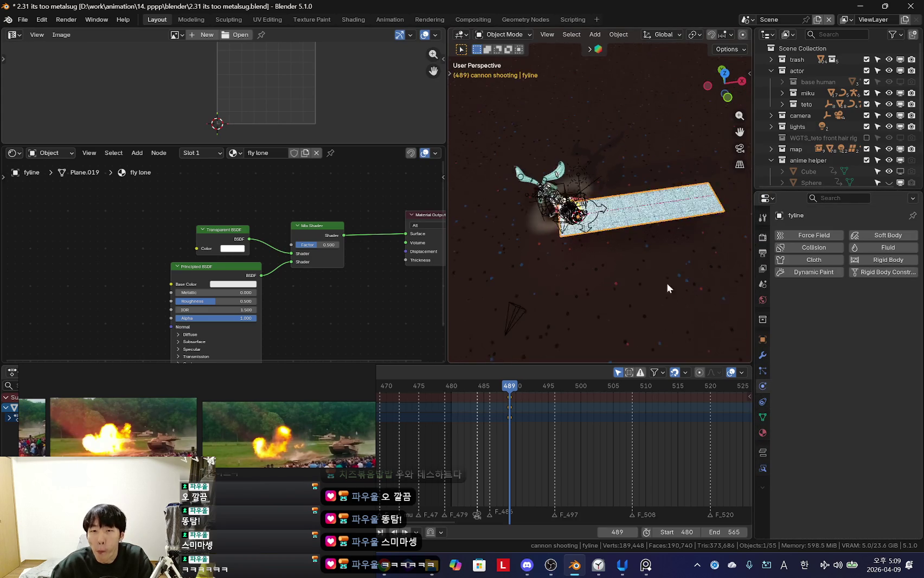
{"action": "left_click", "coordinate": [762, 417]}
{"action": "scroll", "coordinate": [808, 440], "scroll_direction": "down", "scroll_amount": 1}
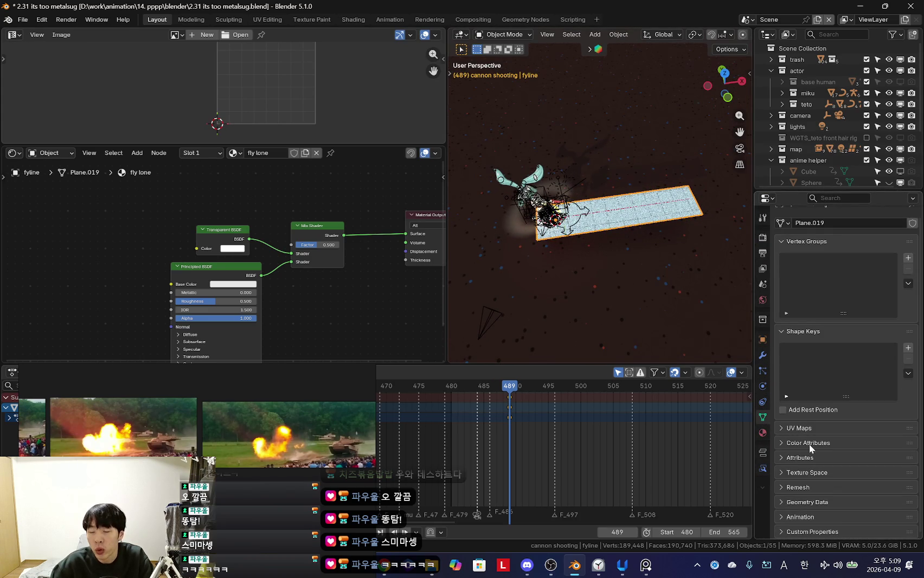
Step: Set the fly lone material's Render Method to Blended
{"action": "left_click", "coordinate": [762, 433]}
{"action": "scroll", "coordinate": [867, 444], "scroll_direction": "down", "scroll_amount": 3}
{"action": "left_click", "coordinate": [868, 399]}
{"action": "left_click", "coordinate": [862, 411]}
{"action": "scroll", "coordinate": [643, 325], "scroll_direction": "up", "scroll_amount": 3}
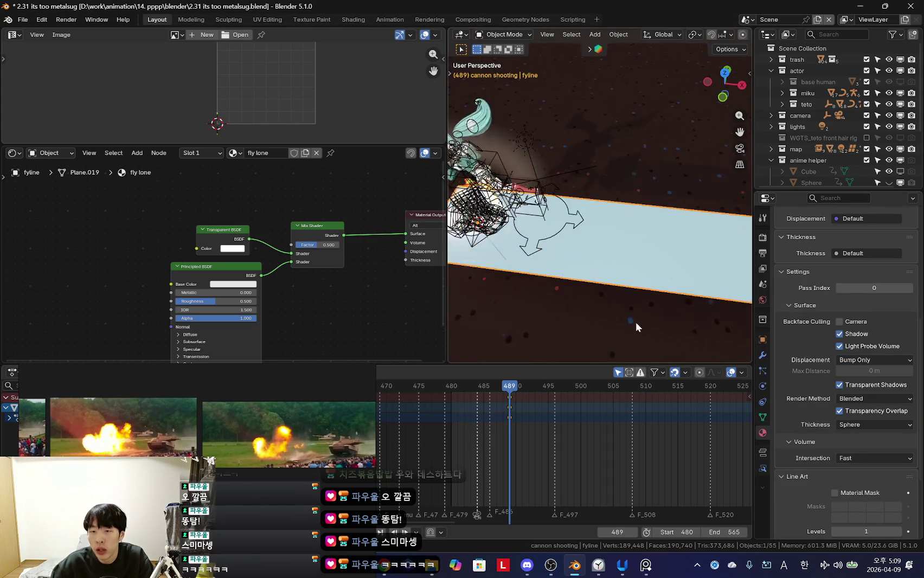
{"action": "scroll", "coordinate": [657, 321], "scroll_direction": "down", "scroll_amount": 2}
{"action": "scroll", "coordinate": [254, 237], "scroll_direction": "down", "scroll_amount": 2}
{"action": "key", "text": "shift+a"}
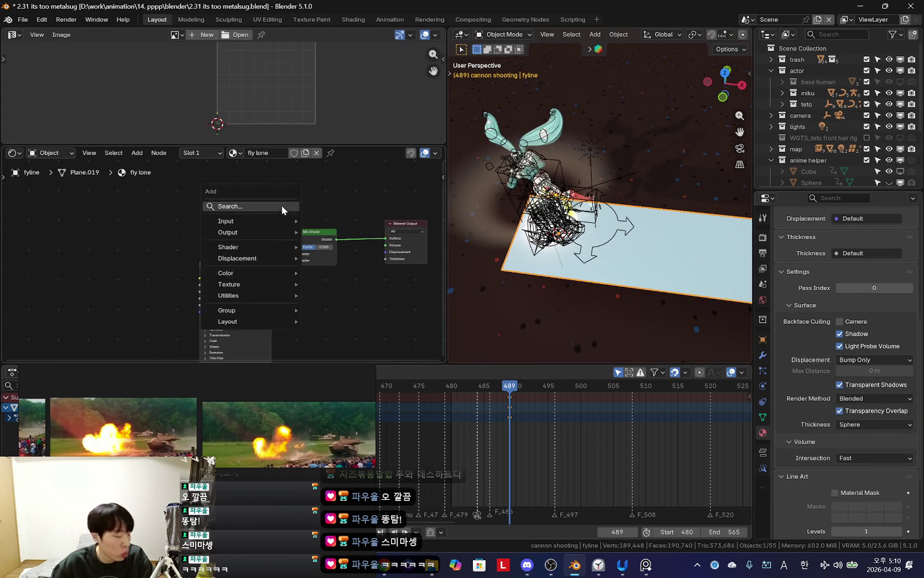
Step: Add a Gradient Texture node, preview it on the strip, and attach Texture Coordinate and Mapping nodes
{"action": "left_click", "coordinate": [284, 208]}
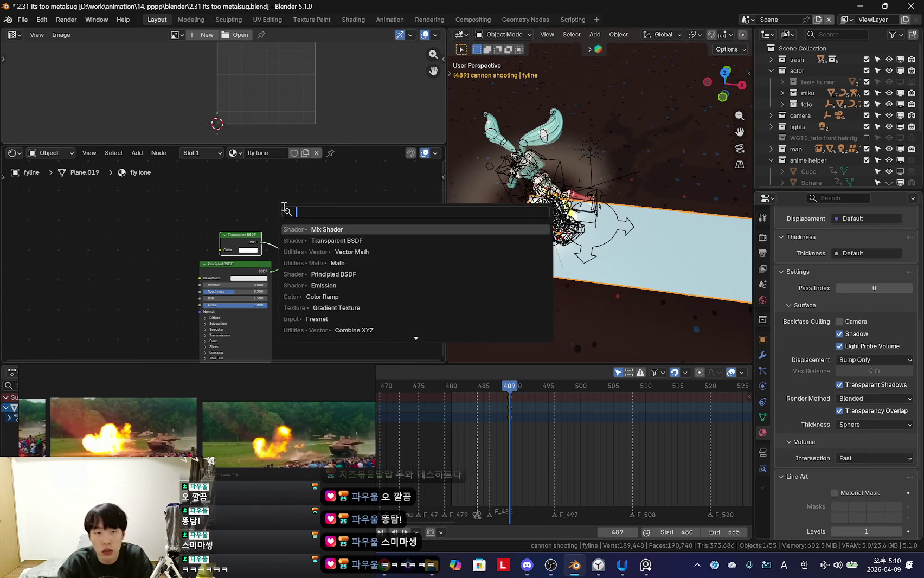
{"action": "type", "text": "g"}
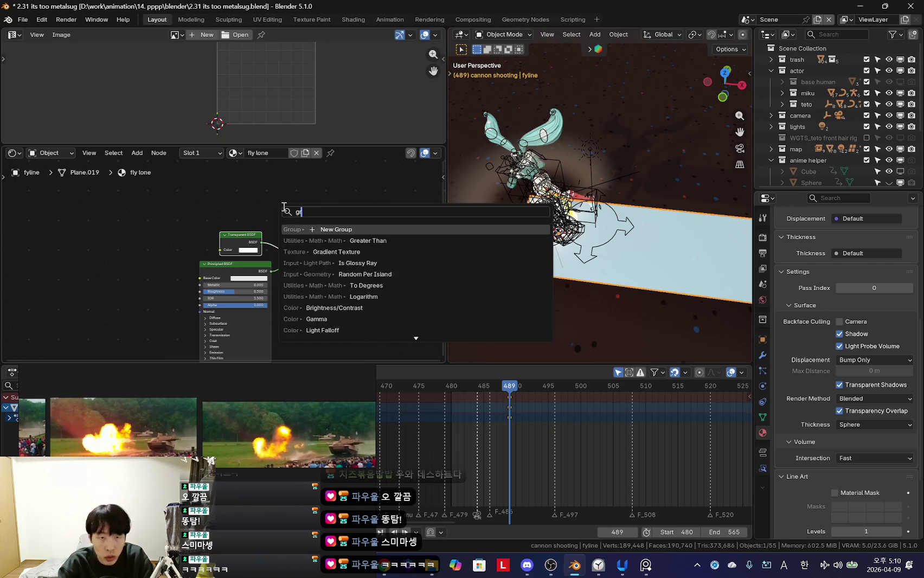
{"action": "type", "text": "ad"}
{"action": "key", "text": "Return"}
{"action": "left_click", "coordinate": [256, 222]}
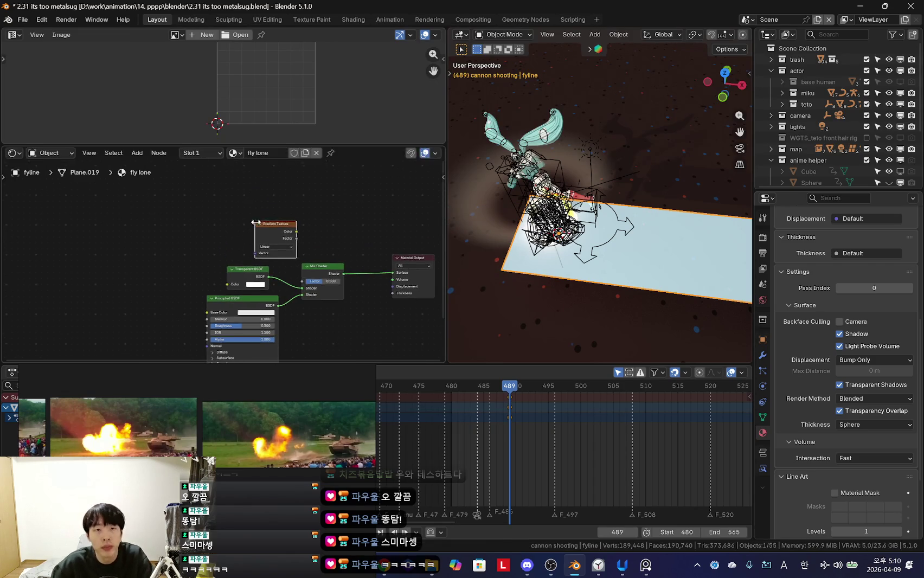
{"action": "left_click_drag", "start_coordinate": [257, 222], "coordinate": [214, 222]}
{"action": "left_click", "coordinate": [215, 223], "text": "ctrl+shift"}
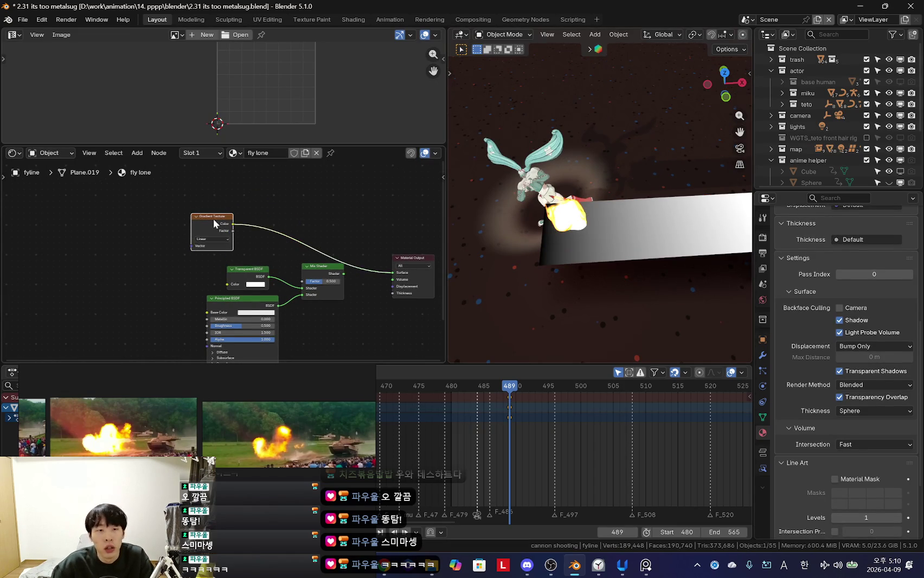
{"action": "key", "text": "ctrl+t"}
{"action": "scroll", "coordinate": [179, 211], "scroll_direction": "up", "scroll_amount": 2}
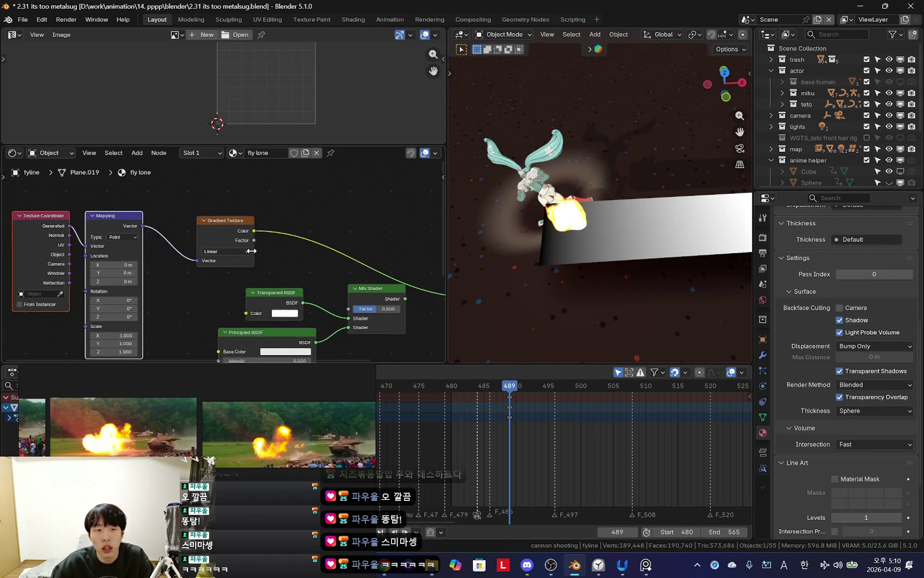
{"action": "middle_click_drag", "start_coordinate": [253, 251], "coordinate": [300, 245]}
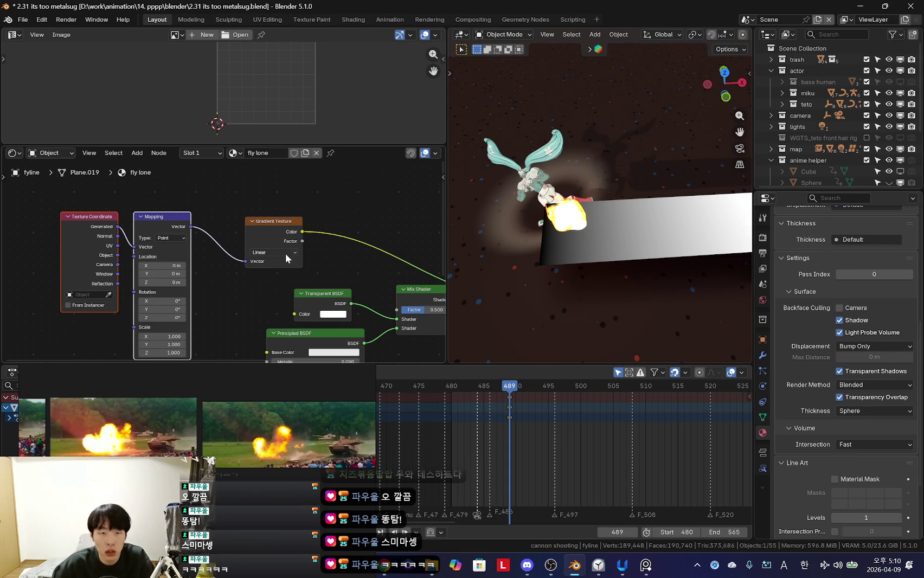
Step: Change the Gradient Texture type from Linear to Spherical
{"action": "left_click", "coordinate": [288, 252]}
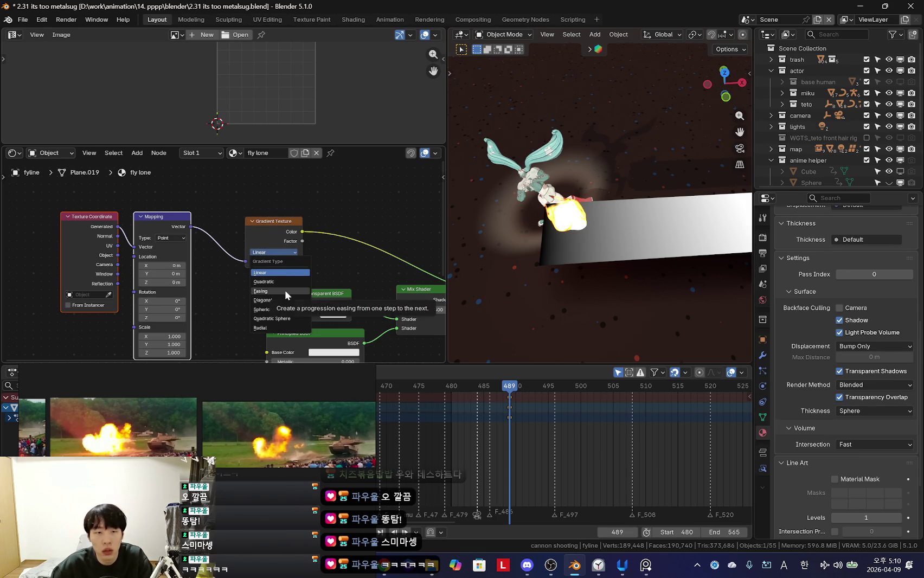
{"action": "left_click", "coordinate": [286, 308]}
{"action": "middle_click_drag", "start_coordinate": [286, 308], "coordinate": [332, 307]}
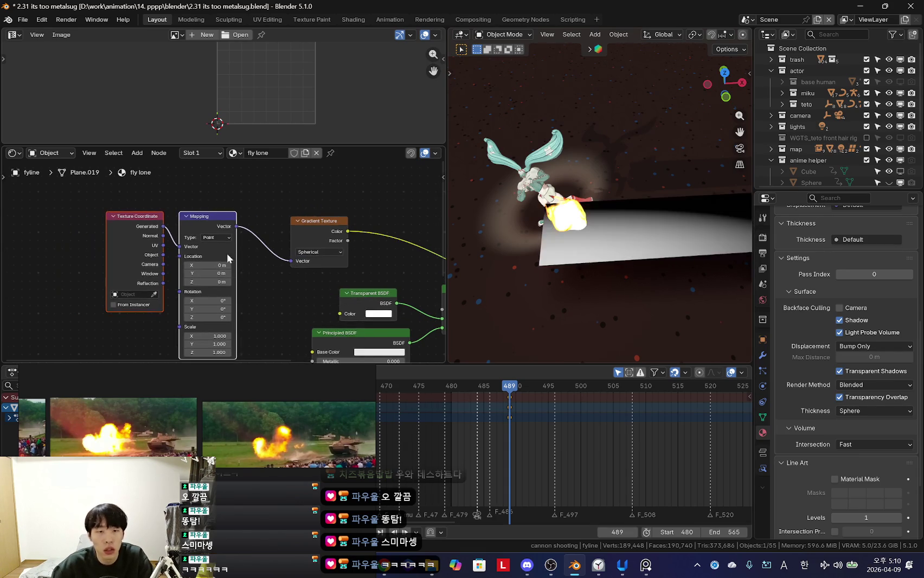
{"action": "middle_click_drag", "start_coordinate": [570, 233], "coordinate": [608, 256]}
{"action": "key", "text": "Tab"}
{"action": "scroll", "coordinate": [306, 107], "scroll_direction": "down", "scroll_amount": 3}
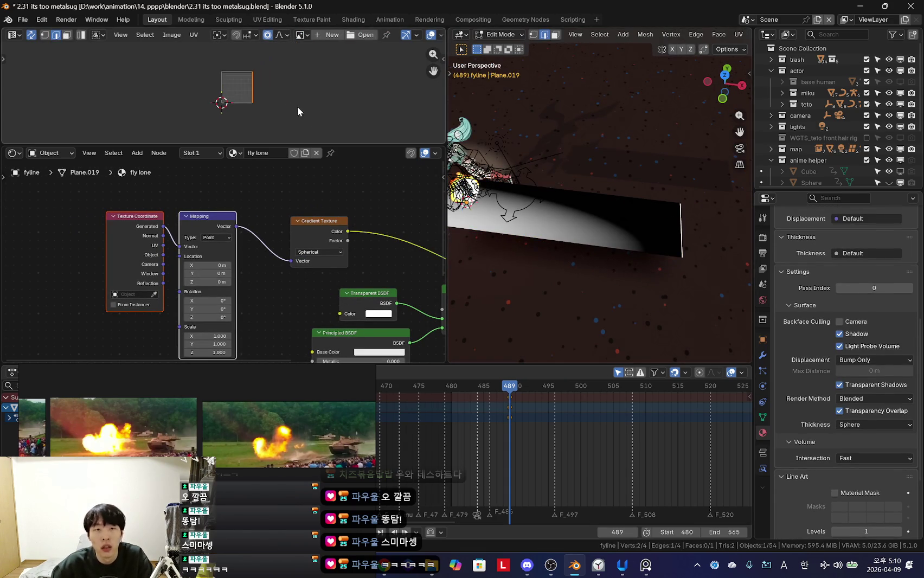
Step: Select all of the plane's faces and scale up its UV face in the UV Editor
{"action": "key", "text": "a"}
{"action": "key", "text": "g"}
{"action": "left_click", "coordinate": [269, 113]}
{"action": "key", "text": "s"}
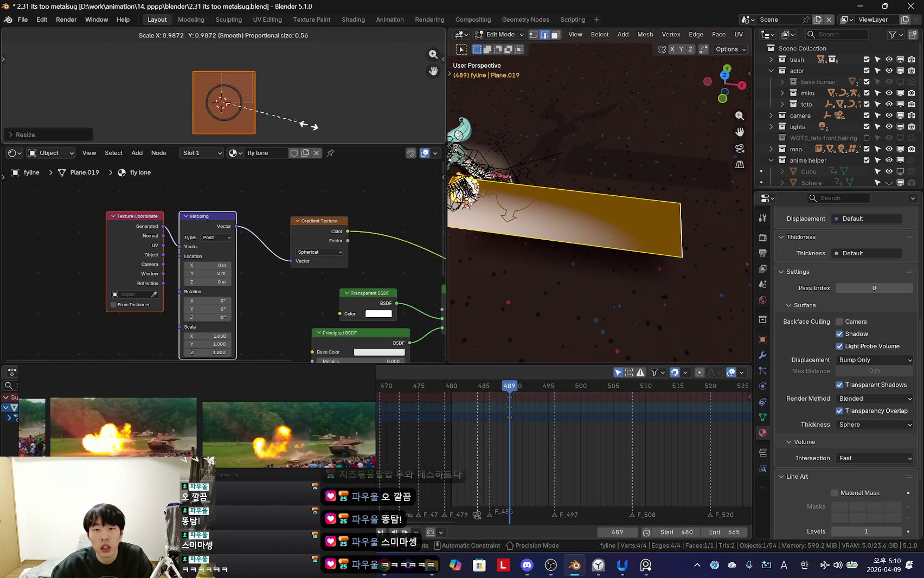
{"action": "left_click", "coordinate": [307, 128]}
Step: Narrow the UVs along X and stretch them along Y into a thin strip, then leave Edit Mode
{"action": "key", "text": "s"}
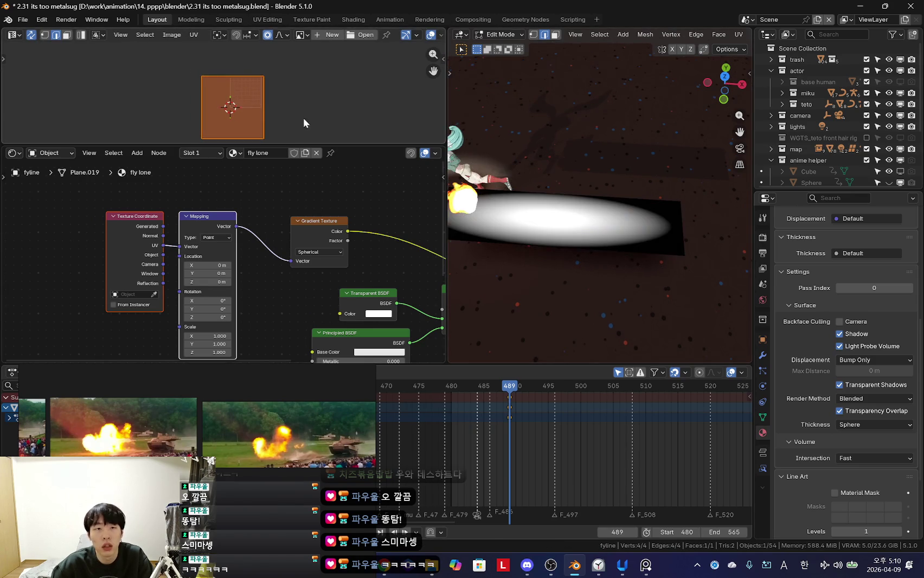
{"action": "key", "text": "x"}
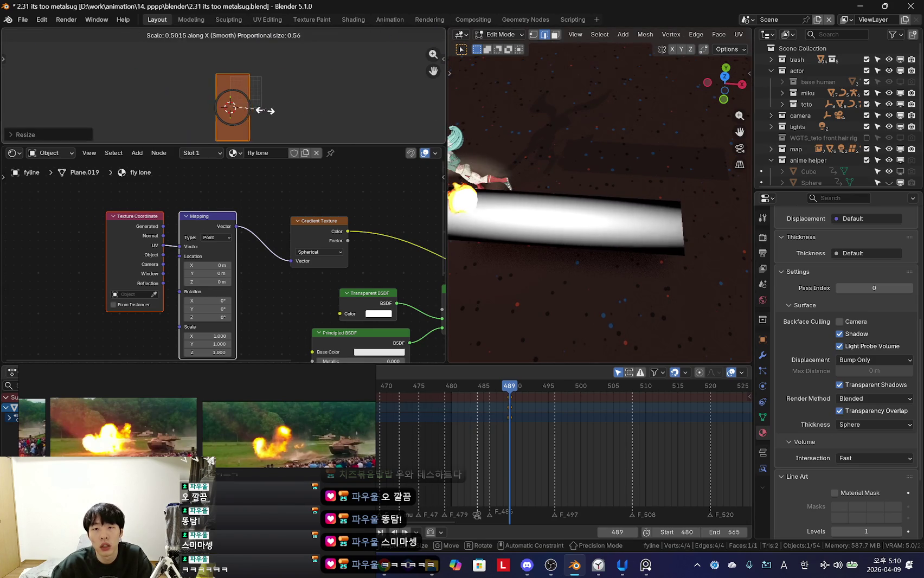
{"action": "key", "text": "Escape"}
{"action": "key", "text": "s"}
{"action": "key", "text": "x"}
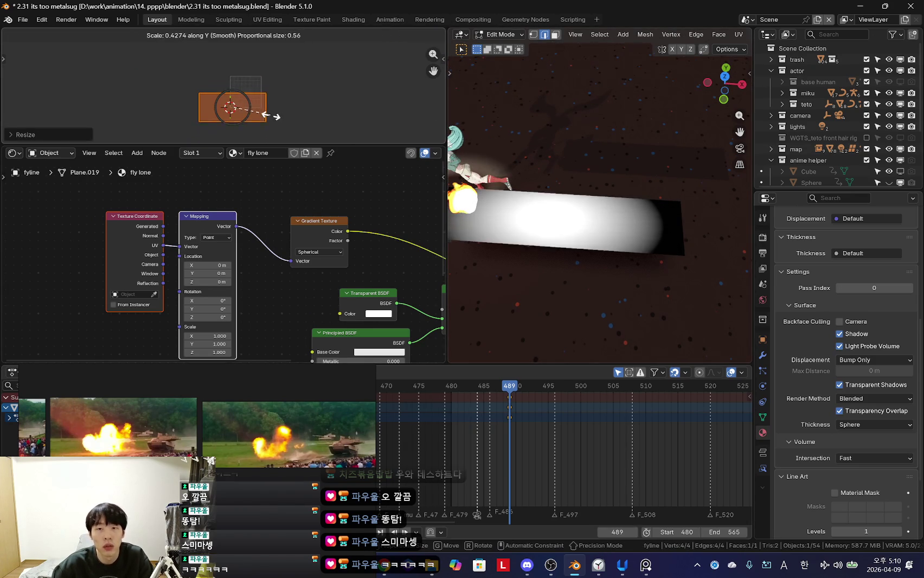
{"action": "key", "text": "Return"}
{"action": "key", "text": "s"}
{"action": "key", "text": "y"}
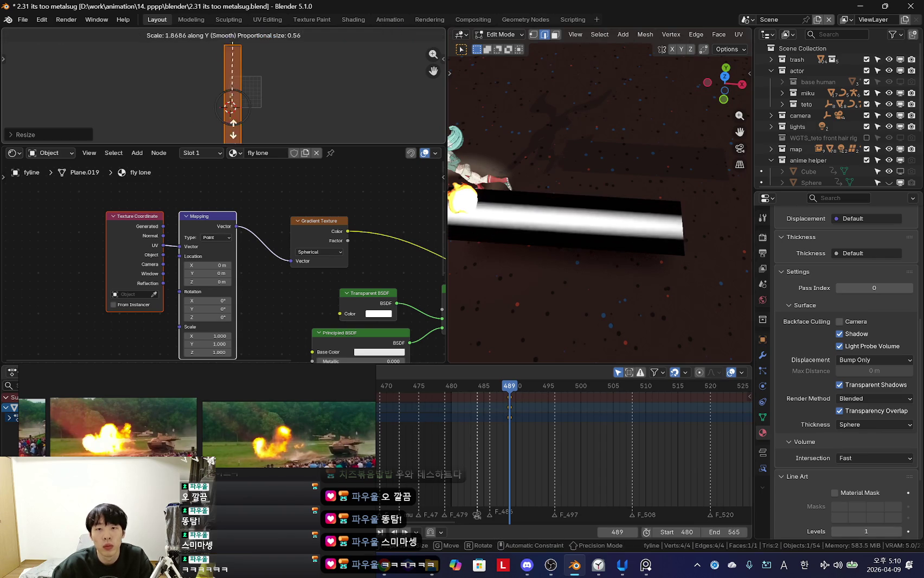
{"action": "key", "text": "Return"}
{"action": "middle_click_drag", "start_coordinate": [683, 222], "coordinate": [698, 234], "text": "shift"}
{"action": "key", "text": "shift+alt+z"}
{"action": "key", "text": "Tab"}
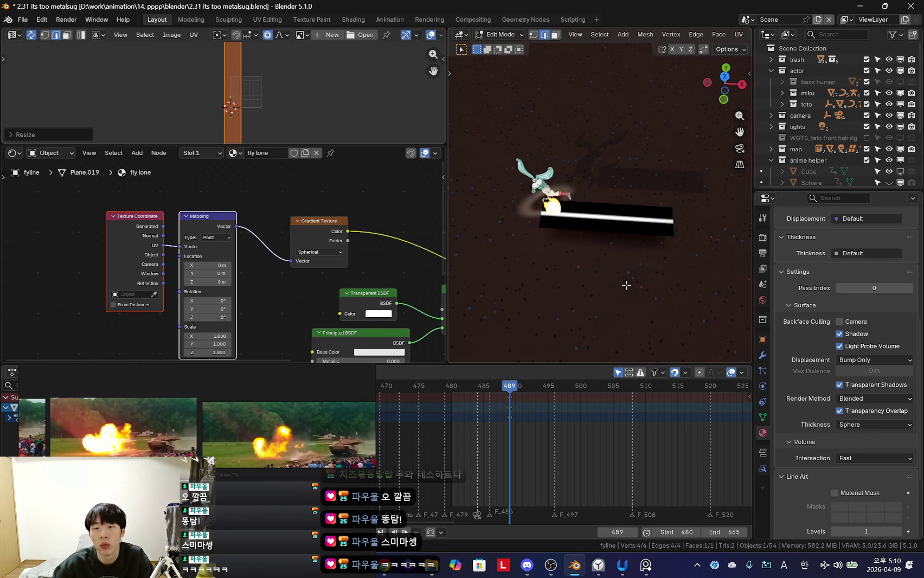
Step: Offset the Mapping node's X location to 0.2 m to position the white streak
{"action": "scroll", "coordinate": [643, 268], "scroll_direction": "up", "scroll_amount": 2}
{"action": "scroll", "coordinate": [644, 274], "scroll_direction": "up", "scroll_amount": 1}
{"action": "key", "text": "shift+alt+z"}
{"action": "scroll", "coordinate": [563, 260], "scroll_direction": "down", "scroll_amount": 4}
{"action": "scroll", "coordinate": [212, 274], "scroll_direction": "up", "scroll_amount": 1}
{"action": "left_click_drag", "start_coordinate": [213, 269], "coordinate": [184, 269]}
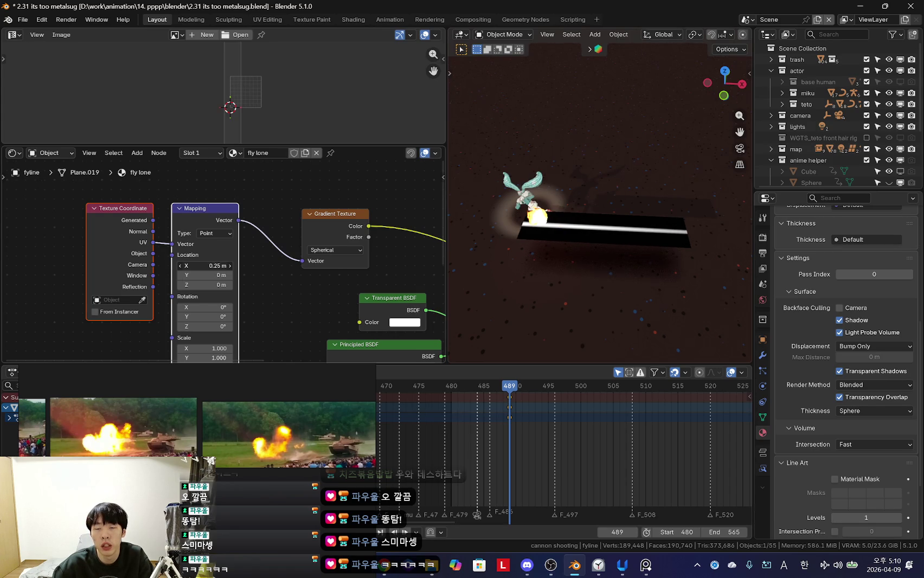
{"action": "mouse_move", "coordinate": [718, 299]}
{"action": "middle_mouse_down"}
{"action": "mouse_move", "coordinate": [601, 315]}
{"action": "mouse_move", "coordinate": [643, 304]}
{"action": "middle_mouse_up"}
{"action": "scroll", "coordinate": [141, 222], "scroll_direction": "down", "scroll_amount": 2}
{"action": "mouse_move", "coordinate": [141, 222]}
{"action": "left_mouse_down"}
{"action": "mouse_move", "coordinate": [62, 220]}
{"action": "mouse_move", "coordinate": [149, 204]}
{"action": "left_mouse_up"}
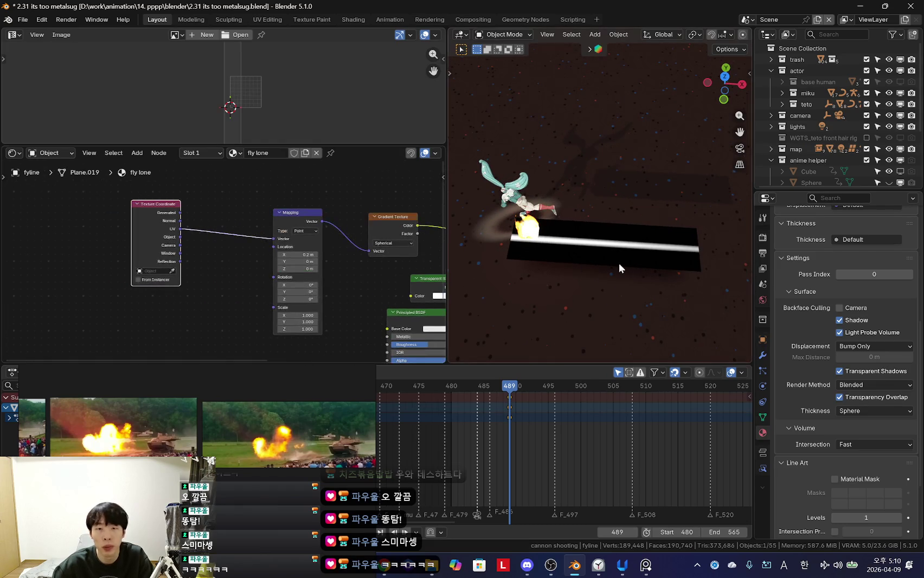
{"action": "middle_click_drag", "start_coordinate": [571, 263], "coordinate": [505, 247]}
Step: Rescale the fyline plane's UVs once more in Edit Mode and return to Object Mode
{"action": "key", "text": "Tab"}
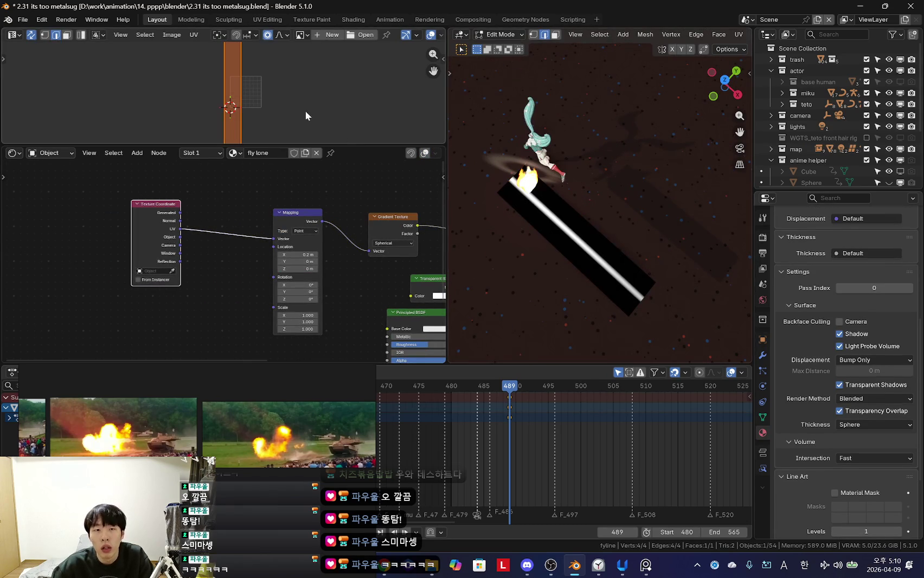
{"action": "key", "text": "s"}
{"action": "left_click", "coordinate": [325, 109]}
{"action": "scroll", "coordinate": [542, 217], "scroll_direction": "up", "scroll_amount": 2}
{"action": "mouse_move", "coordinate": [542, 217]}
{"action": "middle_mouse_down"}
{"action": "mouse_move", "coordinate": [616, 263]}
{"action": "mouse_move", "coordinate": [624, 202]}
{"action": "mouse_move", "coordinate": [655, 247]}
{"action": "mouse_move", "coordinate": [587, 253]}
{"action": "mouse_move", "coordinate": [554, 233]}
{"action": "mouse_move", "coordinate": [545, 277]}
{"action": "middle_mouse_up"}
{"action": "key", "text": "Tab"}
Step: Duplicate the Mapping and Gradient Texture nodes and link the copy's Color to Base Color
{"action": "scroll", "coordinate": [545, 279], "scroll_direction": "down", "scroll_amount": 2}
{"action": "scroll", "coordinate": [325, 295], "scroll_direction": "down", "scroll_amount": 2}
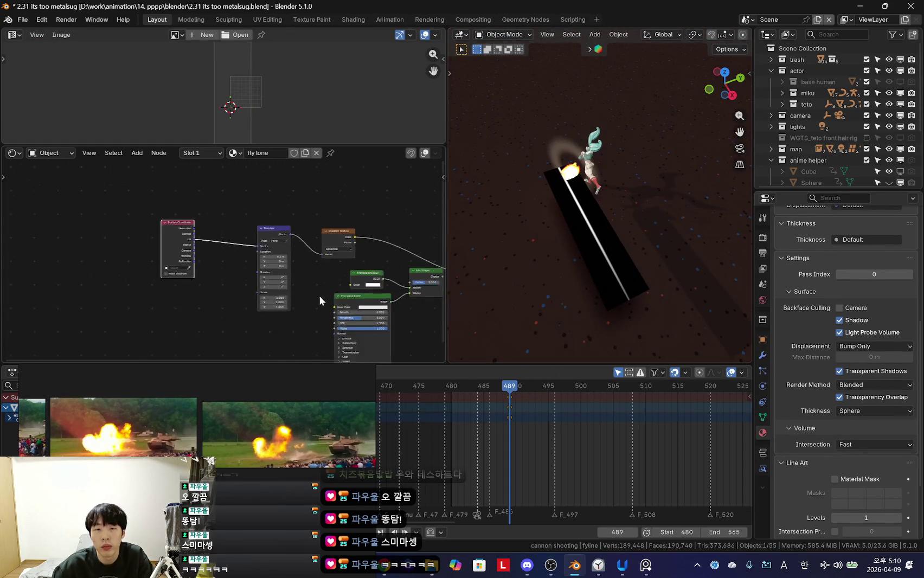
{"action": "scroll", "coordinate": [260, 282], "scroll_direction": "down", "scroll_amount": 2}
{"action": "left_click", "coordinate": [291, 221], "text": "shift"}
{"action": "left_click_drag", "start_coordinate": [290, 221], "coordinate": [251, 213]}
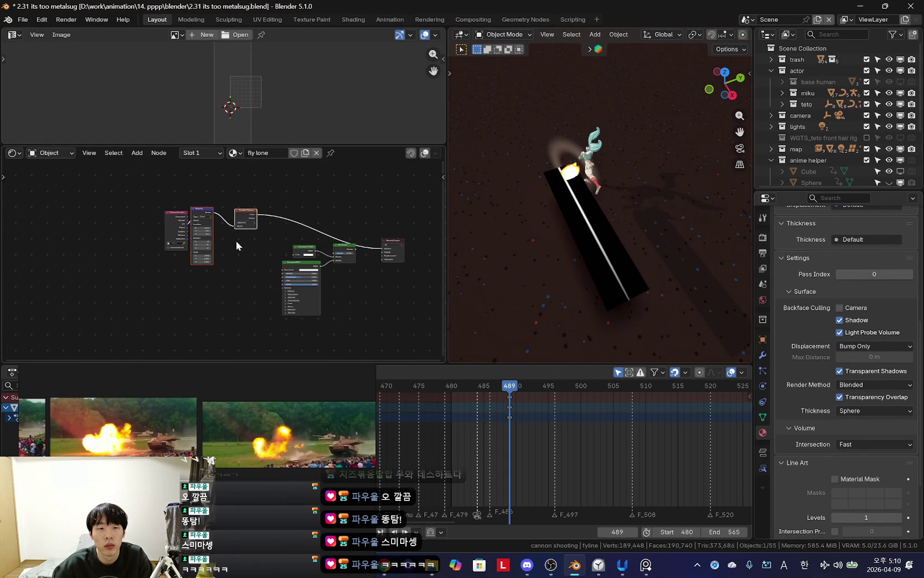
{"action": "scroll", "coordinate": [248, 216], "scroll_direction": "up", "scroll_amount": 2}
{"action": "key", "text": "shift+d"}
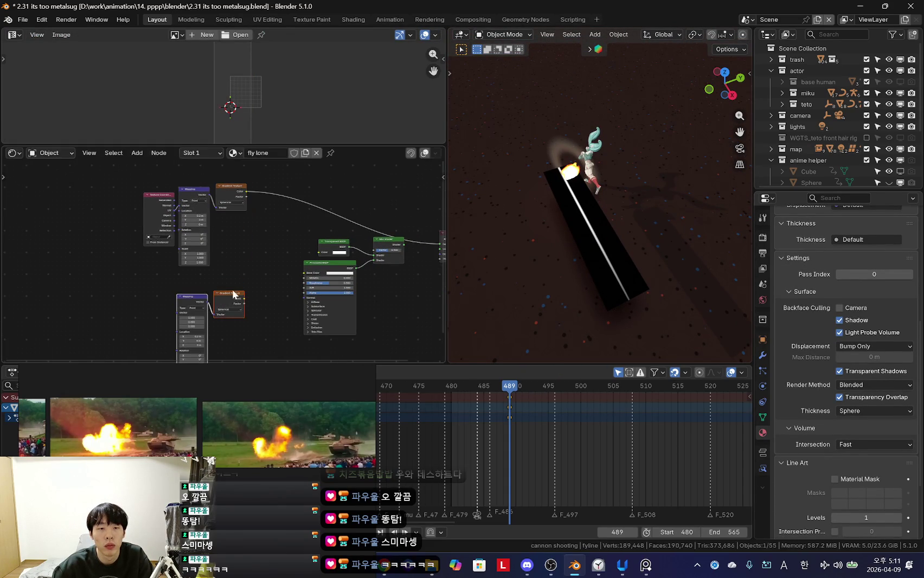
{"action": "left_click_drag", "start_coordinate": [234, 282], "coordinate": [296, 273]}
Step: Inspect the duplicated Mapping and Gradient nodes, then undo the last two node edits
{"action": "middle_click_drag", "start_coordinate": [295, 272], "coordinate": [250, 208]}
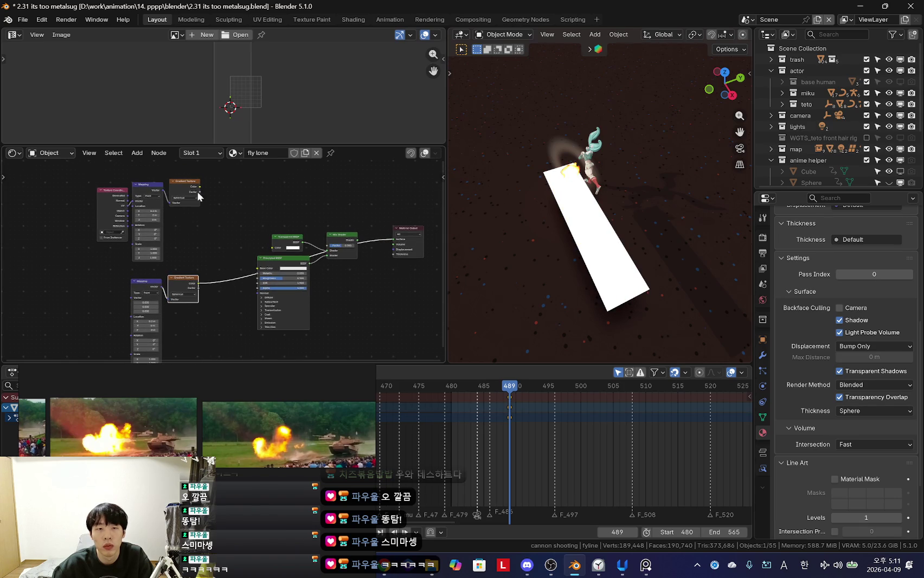
{"action": "scroll", "coordinate": [212, 186], "scroll_direction": "right", "scroll_amount": 1}
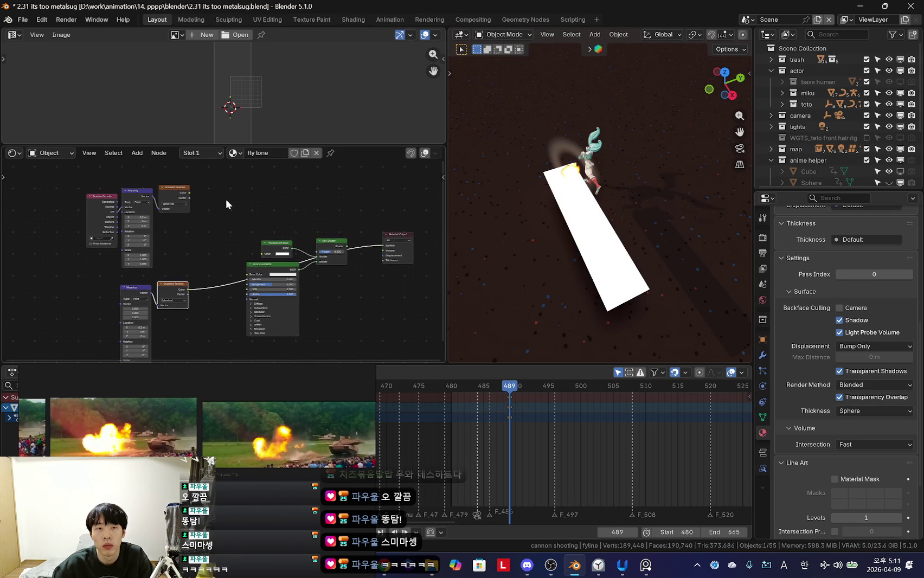
{"action": "scroll", "coordinate": [220, 229], "scroll_direction": "up", "scroll_amount": 2}
{"action": "scroll", "coordinate": [186, 301], "scroll_direction": "up", "scroll_amount": 2}
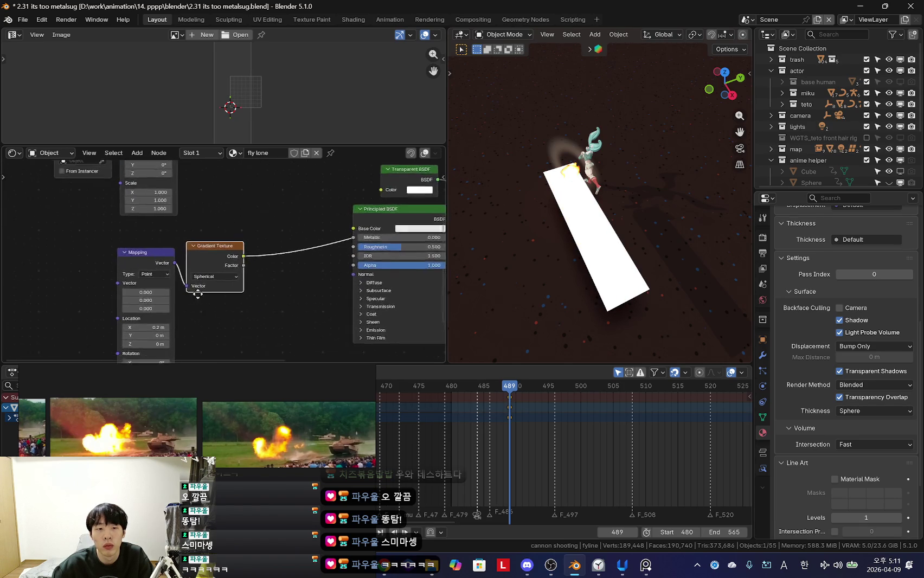
{"action": "middle_click_drag", "start_coordinate": [185, 300], "coordinate": [276, 245]}
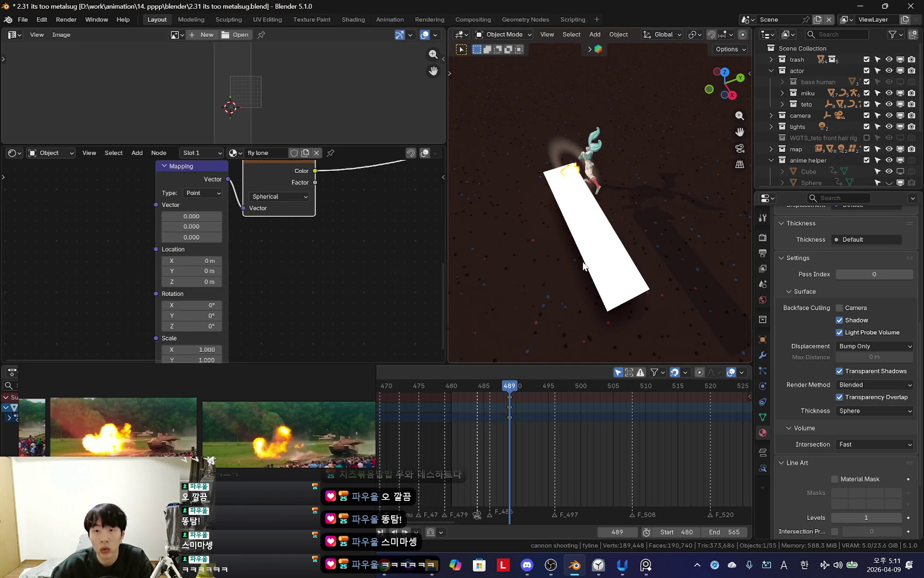
{"action": "key", "text": "ctrl+z"}
{"action": "key", "text": "ctrl+z"}
{"action": "key", "text": "ctrl+z"}
{"action": "key", "text": "ctrl+z"}
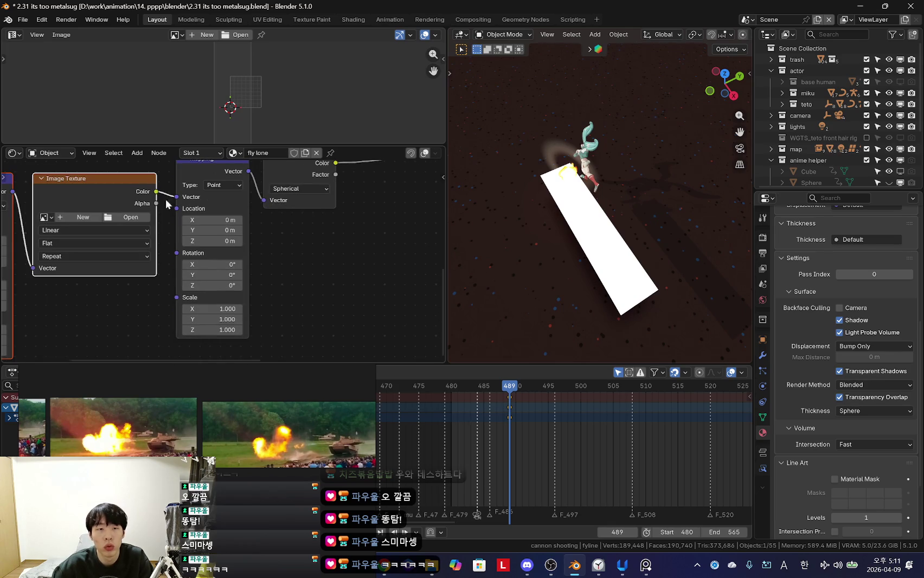
{"action": "scroll", "coordinate": [277, 245], "scroll_direction": "left", "scroll_amount": 3}
{"action": "scroll", "coordinate": [214, 237], "scroll_direction": "down", "scroll_amount": 2}
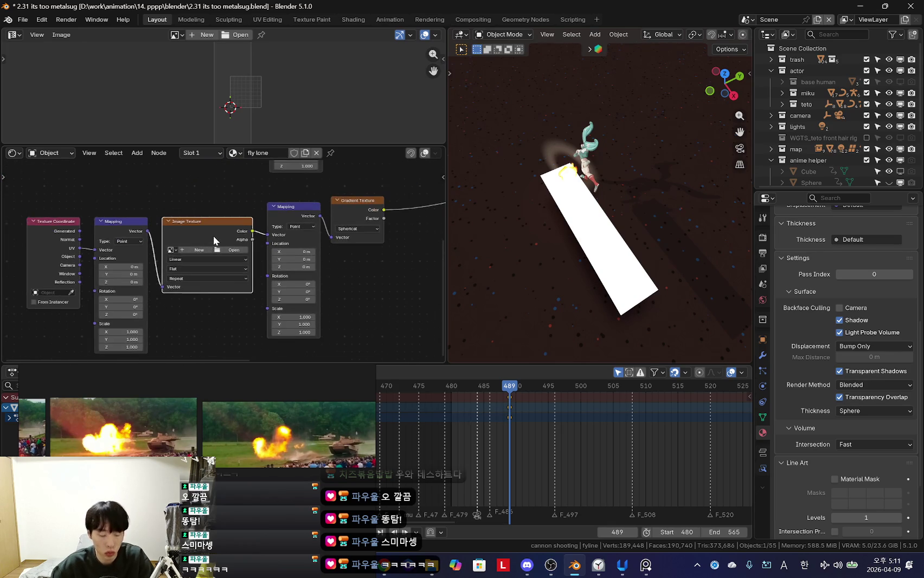
{"action": "key", "text": "ctrl+z"}
Step: Redo the node edit and delete the Image Texture and extra Mapping nodes
{"action": "key", "text": "ctrl+shift+z"}
{"action": "left_click", "coordinate": [199, 229]}
{"action": "left_click", "coordinate": [307, 216]}
{"action": "left_click", "coordinate": [229, 228], "text": "shift"}
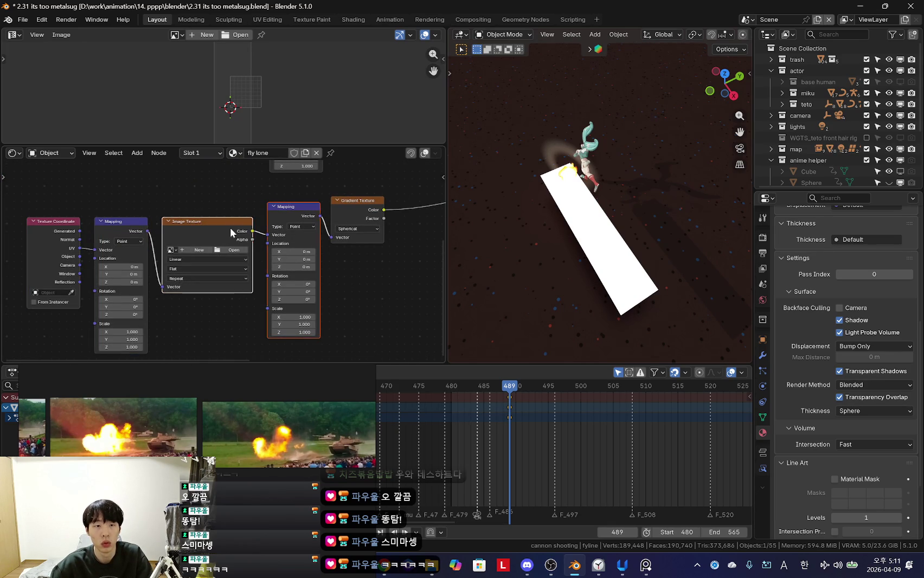
{"action": "key", "text": "Delete"}
Step: Wire Generated coordinates through the Mapping node into the Gradient Texture
{"action": "left_click_drag", "start_coordinate": [147, 230], "coordinate": [332, 236]}
{"action": "left_click_drag", "start_coordinate": [108, 221], "coordinate": [242, 223]}
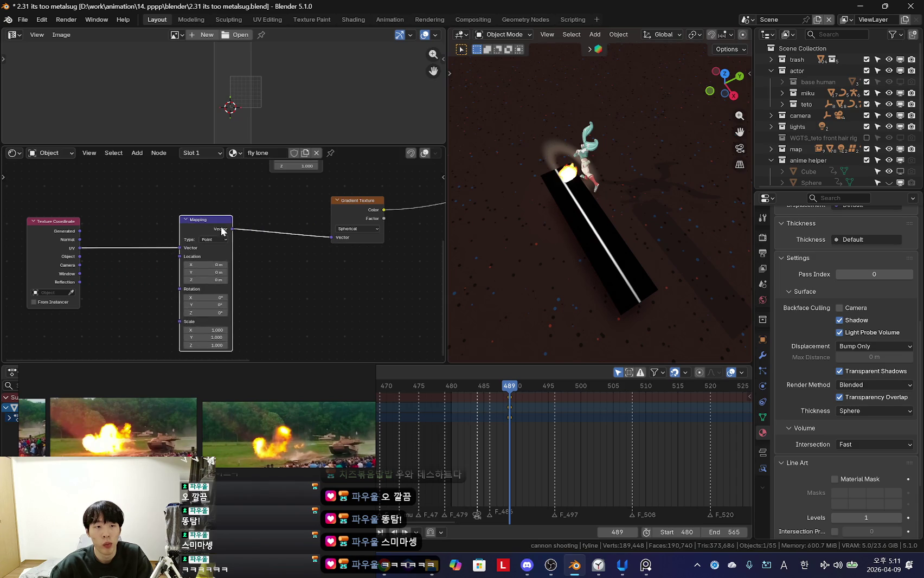
{"action": "left_click_drag", "start_coordinate": [183, 250], "coordinate": [184, 249]}
{"action": "middle_click_drag", "start_coordinate": [542, 244], "coordinate": [569, 248]}
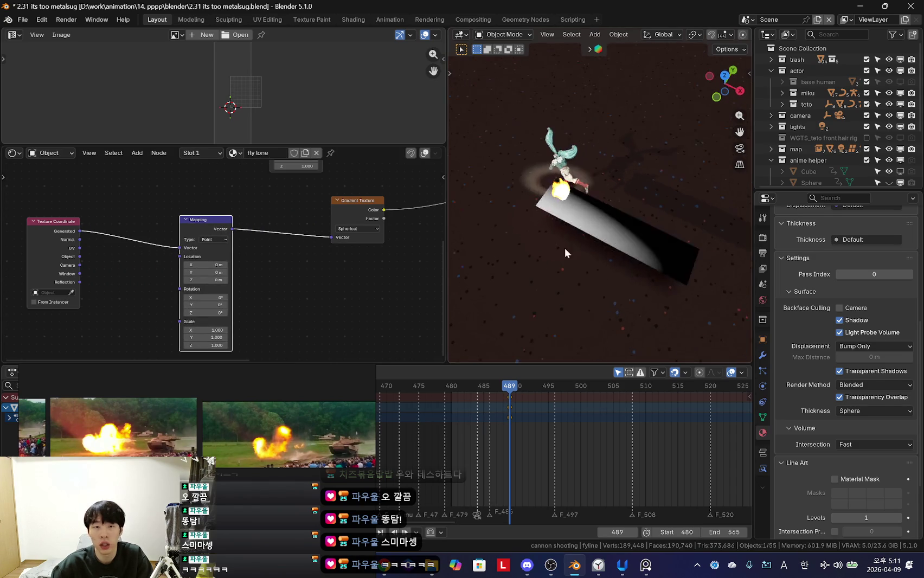
{"action": "scroll", "coordinate": [224, 265], "scroll_direction": "up", "scroll_amount": 3}
Step: Try a Diagonal gradient type and rearrange the Texture Coordinate and Mapping nodes
{"action": "left_click", "coordinate": [403, 222]}
{"action": "left_click", "coordinate": [394, 276]}
{"action": "left_click", "coordinate": [29, 213]}
{"action": "left_click", "coordinate": [217, 216], "text": "shift"}
{"action": "key", "text": "g"}
{"action": "middle_click_drag", "start_coordinate": [306, 252], "coordinate": [232, 264]}
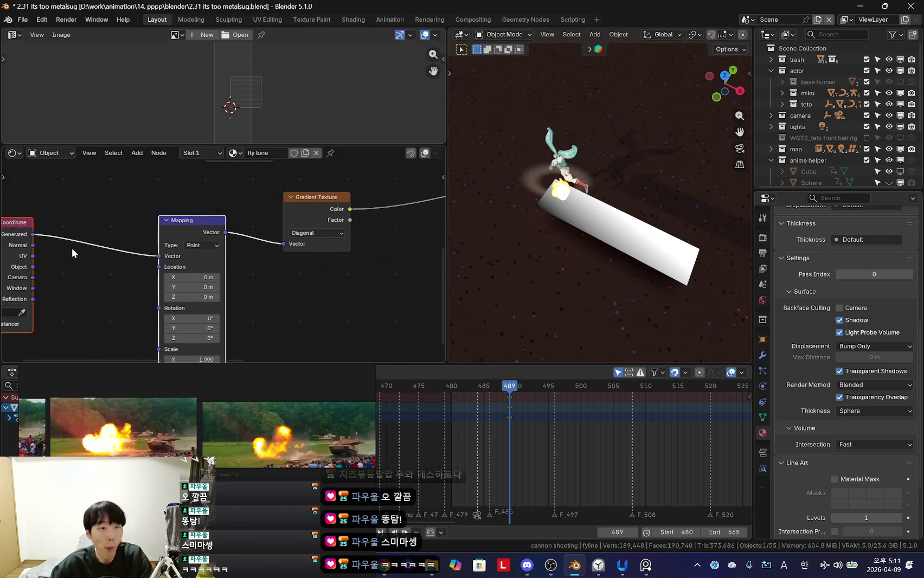
{"action": "left_click", "coordinate": [27, 234]}
{"action": "left_click_drag", "start_coordinate": [27, 234], "coordinate": [114, 231]}
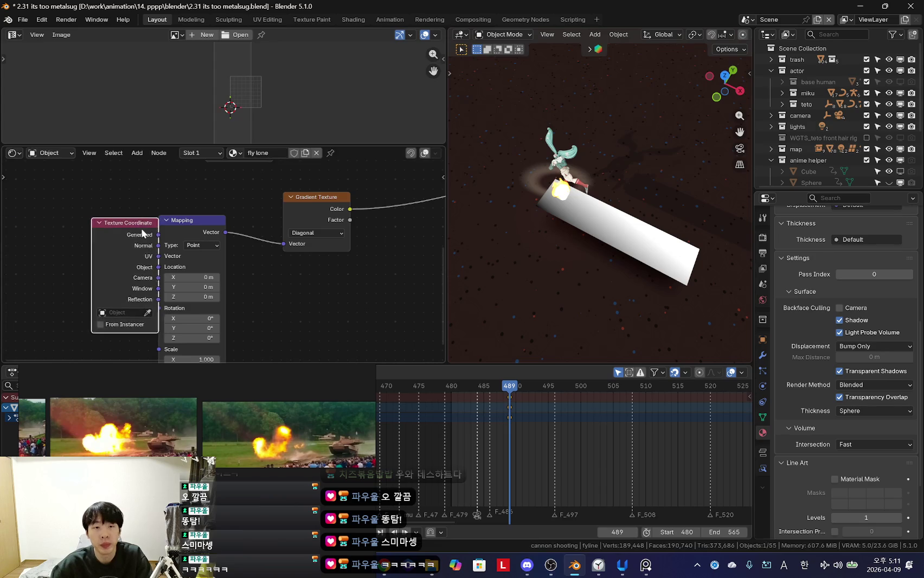
Step: Switch the gradient to Linear and set the Mapping Location X to -0.13 m
{"action": "left_click", "coordinate": [316, 233]}
{"action": "left_click", "coordinate": [301, 256]}
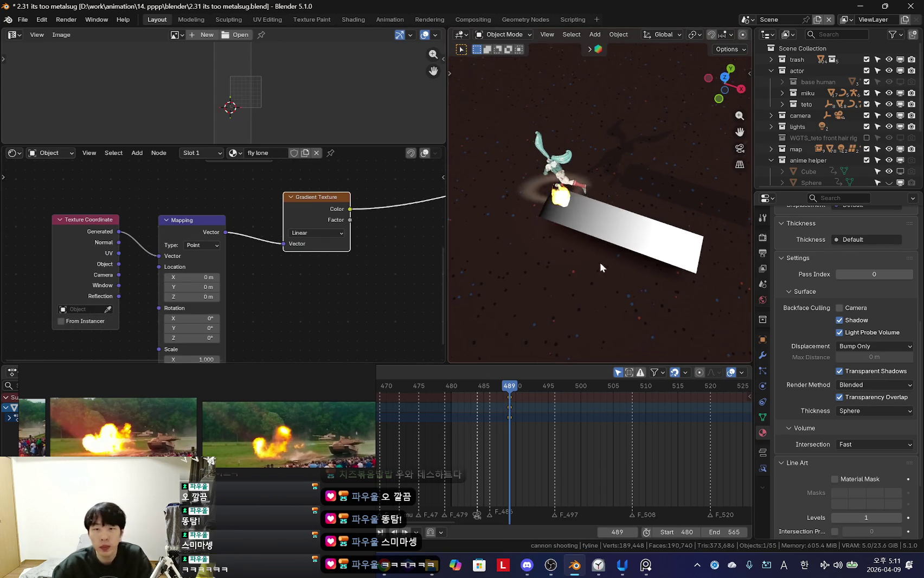
{"action": "scroll", "coordinate": [303, 242], "scroll_direction": "down", "scroll_amount": 3}
{"action": "scroll", "coordinate": [203, 301], "scroll_direction": "up", "scroll_amount": 1}
{"action": "scroll", "coordinate": [203, 301], "scroll_direction": "up", "scroll_amount": 3}
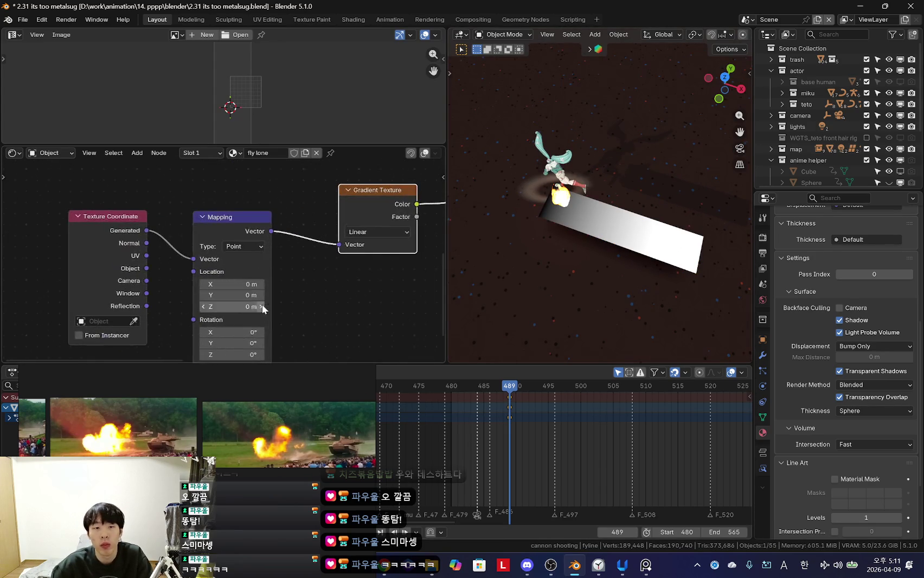
{"action": "left_click_drag", "start_coordinate": [233, 284], "coordinate": [217, 284]}
{"action": "middle_click_drag", "start_coordinate": [391, 227], "coordinate": [342, 230]}
{"action": "left_click_drag", "start_coordinate": [332, 200], "coordinate": [315, 205]}
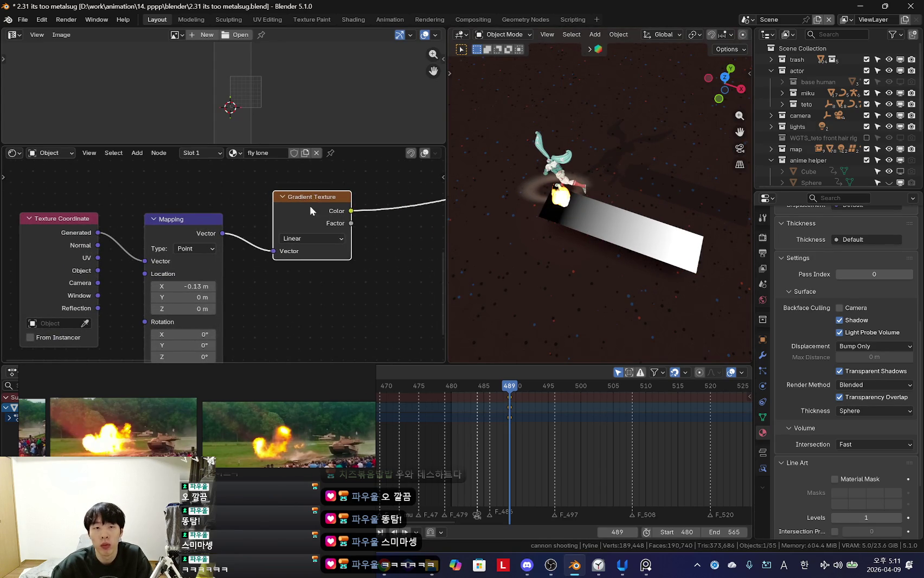
{"action": "key", "text": "shift+a"}
Step: Add a Color Ramp node beside the Gradient Texture via the 'ramp' search
{"action": "type", "text": "ramp"}
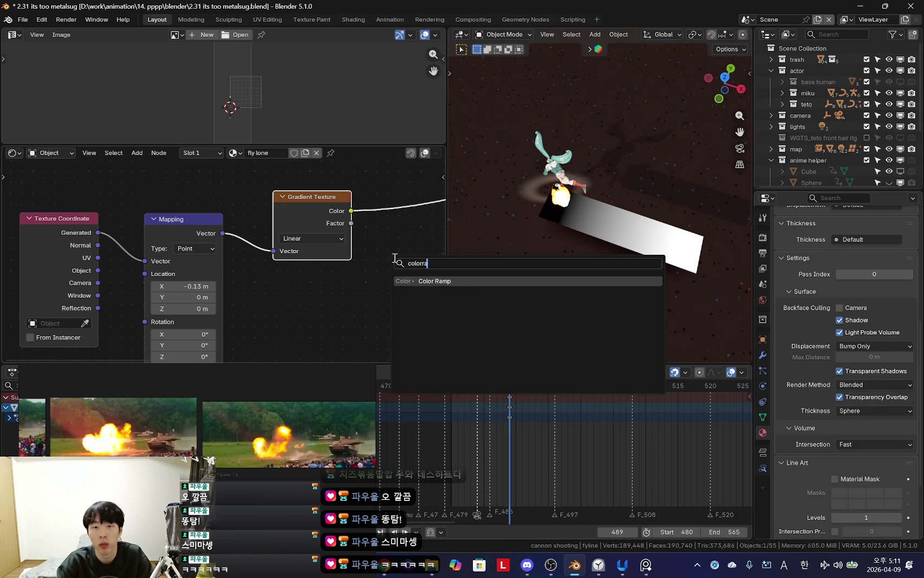
{"action": "key", "text": "Return"}
{"action": "left_click", "coordinate": [329, 186]}
{"action": "scroll", "coordinate": [284, 233], "scroll_direction": "down", "scroll_amount": 3}
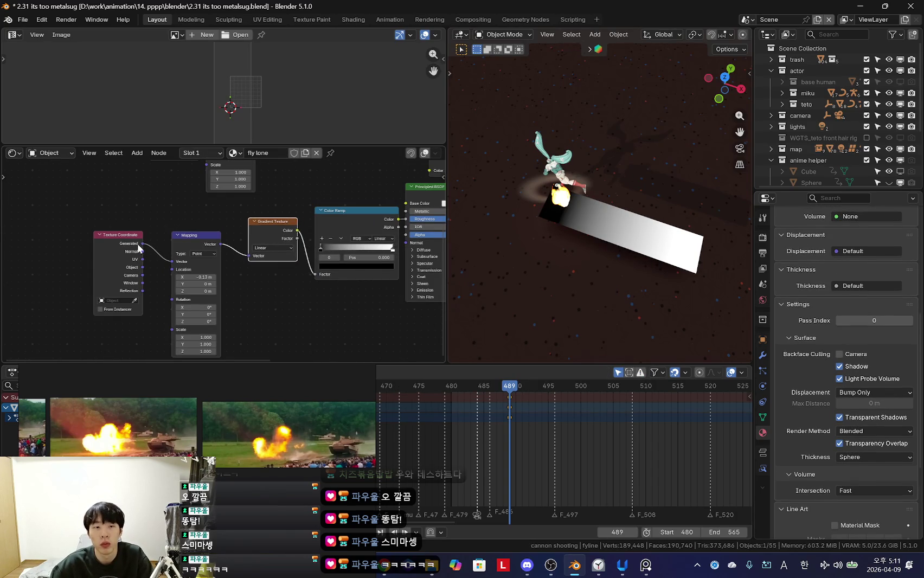
{"action": "middle_click_drag", "start_coordinate": [351, 263], "coordinate": [182, 266]}
{"action": "scroll", "coordinate": [225, 262], "scroll_direction": "up", "scroll_amount": 2}
Step: Move the Color Ramp stops: black to 0.161 and white to about 0.331
{"action": "left_click_drag", "start_coordinate": [207, 251], "coordinate": [157, 247]}
{"action": "left_click", "coordinate": [209, 231]}
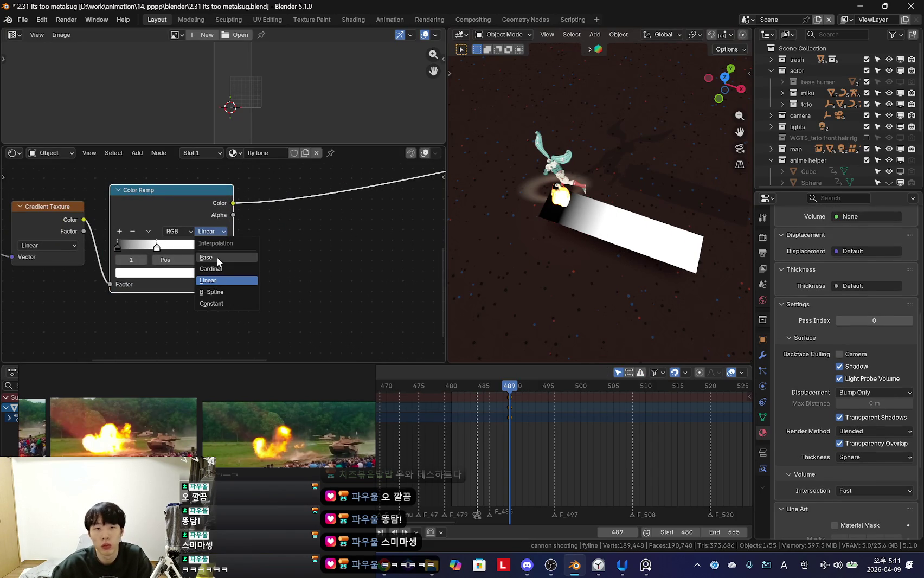
{"action": "left_click", "coordinate": [221, 278]}
{"action": "scroll", "coordinate": [325, 244], "scroll_direction": "up", "scroll_amount": 2}
{"action": "mouse_move", "coordinate": [144, 249]}
{"action": "left_mouse_down"}
{"action": "mouse_move", "coordinate": [172, 250]}
{"action": "mouse_move", "coordinate": [144, 251]}
{"action": "left_mouse_up"}
{"action": "mouse_move", "coordinate": [207, 251]}
{"action": "left_mouse_down"}
{"action": "mouse_move", "coordinate": [255, 252]}
{"action": "mouse_move", "coordinate": [204, 259]}
{"action": "mouse_move", "coordinate": [346, 269]}
{"action": "left_mouse_up"}
Step: Adjust the gradient Mapping X offset to 1.2 m, then down to 0.23 m
{"action": "scroll", "coordinate": [346, 253], "scroll_direction": "down", "scroll_amount": 3}
{"action": "scroll", "coordinate": [108, 242], "scroll_direction": "up", "scroll_amount": 3}
{"action": "left_click_drag", "start_coordinate": [108, 242], "coordinate": [270, 256]}
{"action": "middle_click_drag", "start_coordinate": [330, 187], "coordinate": [237, 231]}
{"action": "mouse_move", "coordinate": [237, 230]}
{"action": "left_mouse_down"}
{"action": "mouse_move", "coordinate": [361, 227]}
{"action": "mouse_move", "coordinate": [194, 229]}
{"action": "left_mouse_up"}
Step: Keep the ramp black-to-white with black at 0; set the second gradient's X to -0.67 m
{"action": "left_click", "coordinate": [361, 227]}
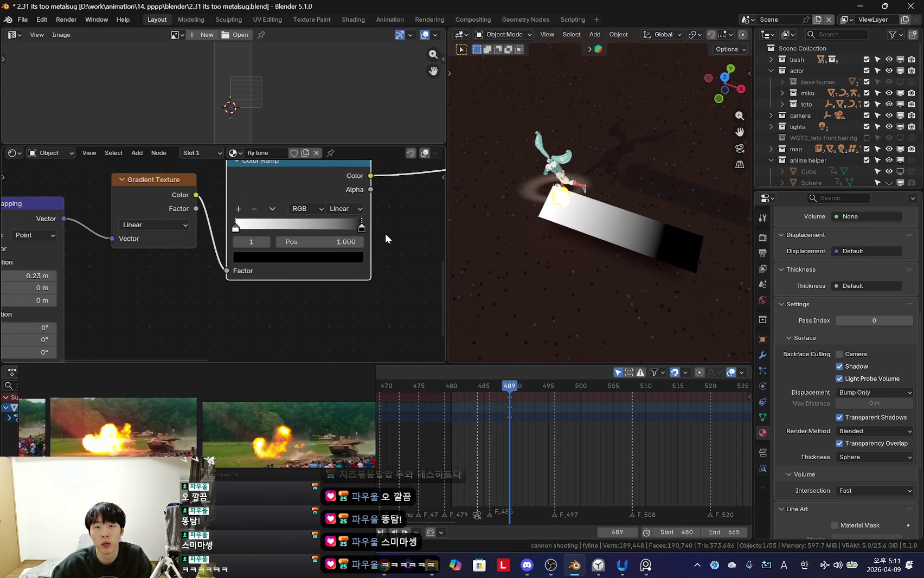
{"action": "middle_click_drag", "start_coordinate": [306, 273], "coordinate": [322, 274]}
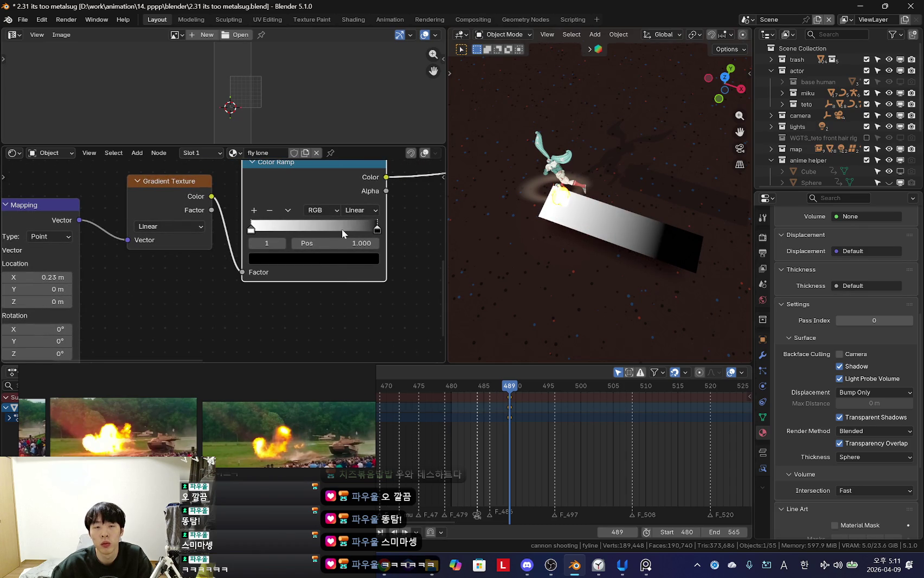
{"action": "mouse_move", "coordinate": [378, 231]}
{"action": "left_mouse_down"}
{"action": "mouse_move", "coordinate": [284, 229]}
{"action": "mouse_move", "coordinate": [429, 227]}
{"action": "left_mouse_up"}
{"action": "left_click_drag", "start_coordinate": [287, 232], "coordinate": [215, 230]}
{"action": "scroll", "coordinate": [215, 230], "scroll_direction": "down", "scroll_amount": 4}
{"action": "middle_click_drag", "start_coordinate": [216, 230], "coordinate": [185, 295]}
{"action": "middle_click_drag", "start_coordinate": [273, 294], "coordinate": [477, 229]}
{"action": "mouse_move", "coordinate": [123, 271]}
{"action": "left_mouse_down"}
{"action": "mouse_move", "coordinate": [108, 271]}
{"action": "mouse_move", "coordinate": [133, 272]}
{"action": "left_mouse_up"}
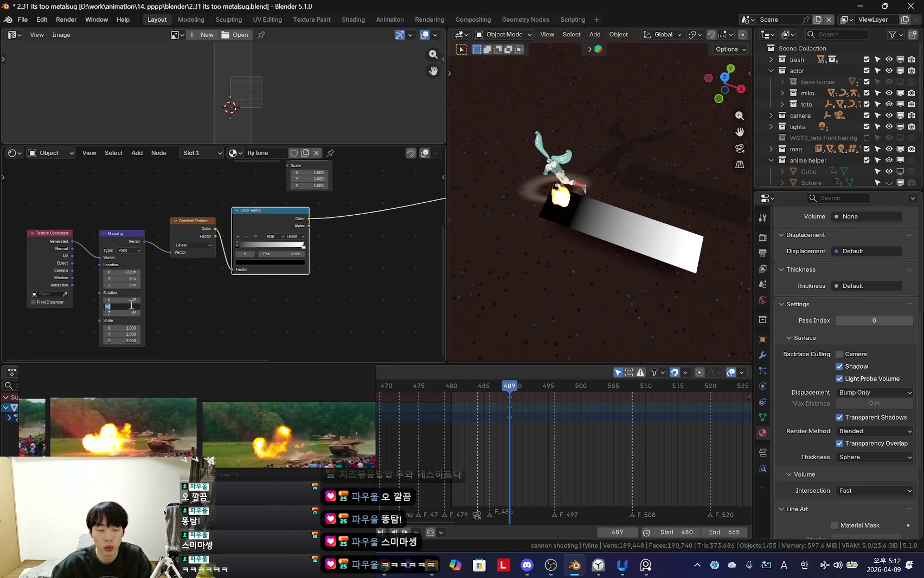
Step: Rotate the gradient Mapping on Y (entering 90, then -90) and fine-tune its X offset
{"action": "type", "text": "90"}
{"action": "key", "text": "Return"}
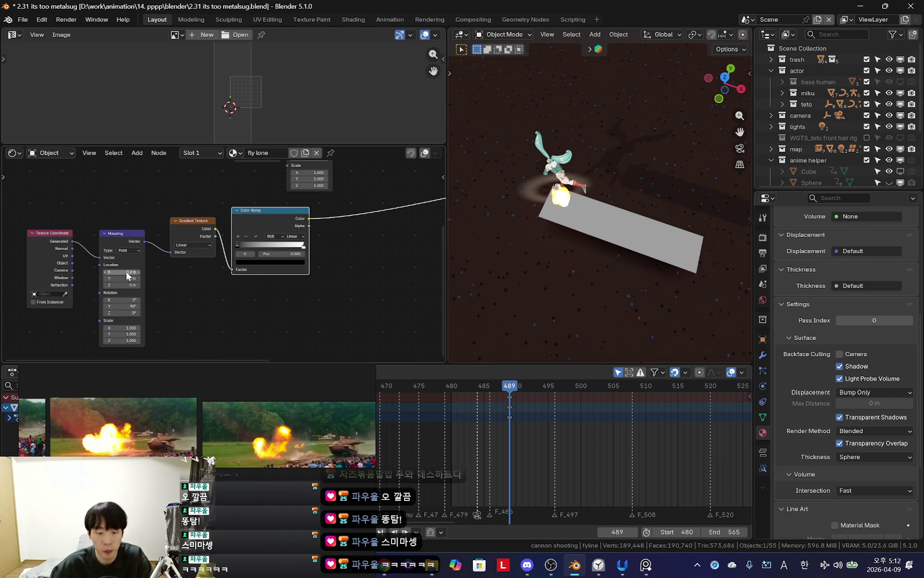
{"action": "type", "text": "0"}
{"action": "scroll", "coordinate": [219, 296], "scroll_direction": "up", "scroll_amount": 2}
{"action": "mouse_move", "coordinate": [233, 265]}
{"action": "left_mouse_down"}
{"action": "mouse_move", "coordinate": [208, 265]}
{"action": "mouse_move", "coordinate": [255, 265]}
{"action": "left_mouse_up"}
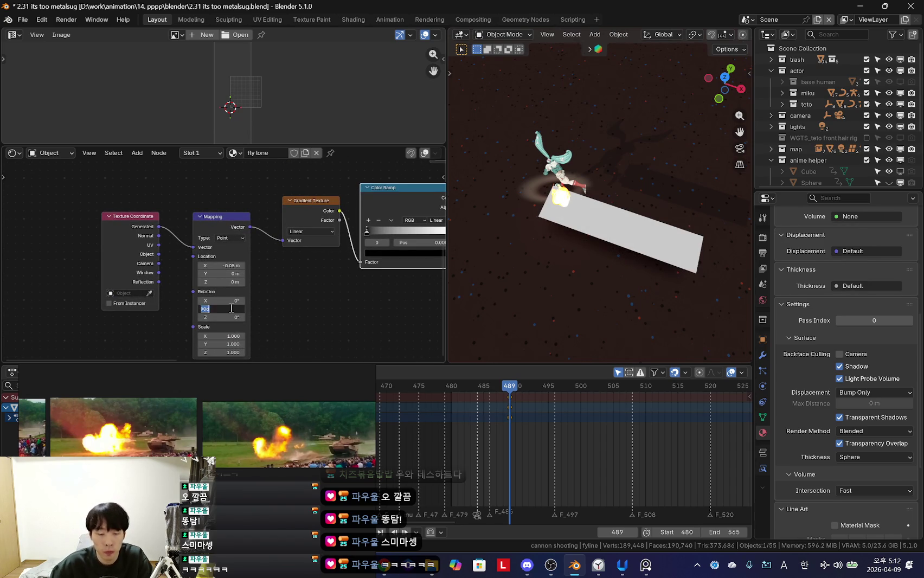
{"action": "type", "text": "-90"}
{"action": "key", "text": "Return"}
{"action": "left_click_drag", "start_coordinate": [227, 266], "coordinate": [230, 266]}
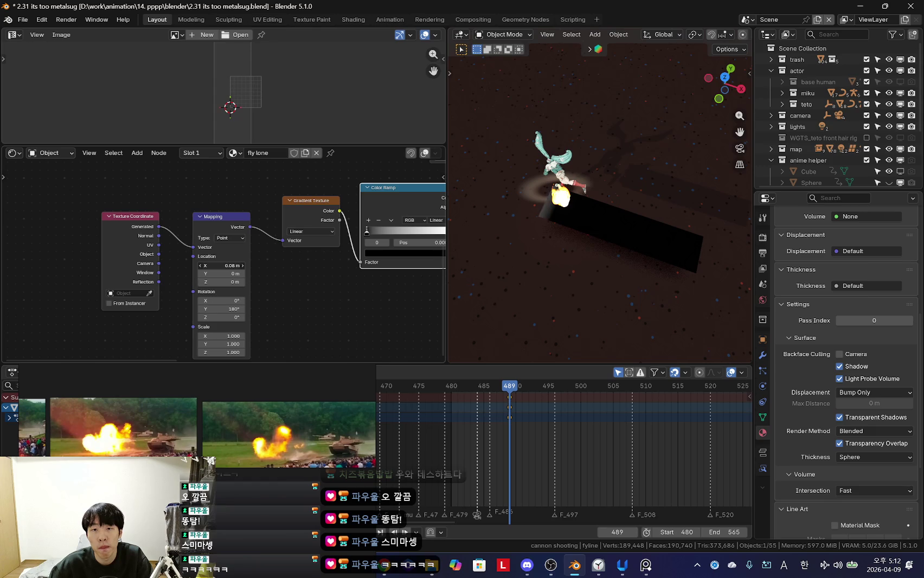
Step: Bring the shader output nodes into view and move the Principled BSDF aside
{"action": "scroll", "coordinate": [252, 270], "scroll_direction": "down", "scroll_amount": 3}
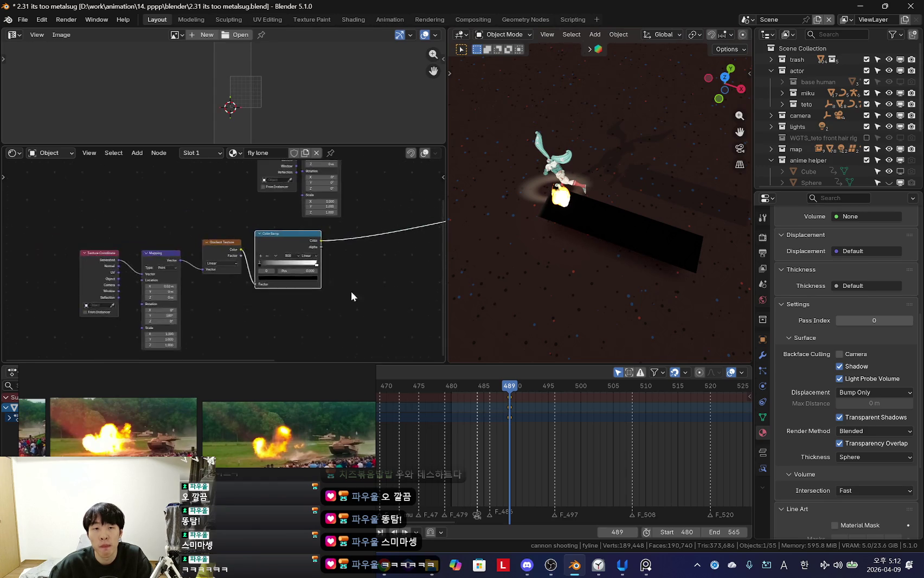
{"action": "middle_click_drag", "start_coordinate": [325, 290], "coordinate": [251, 294]}
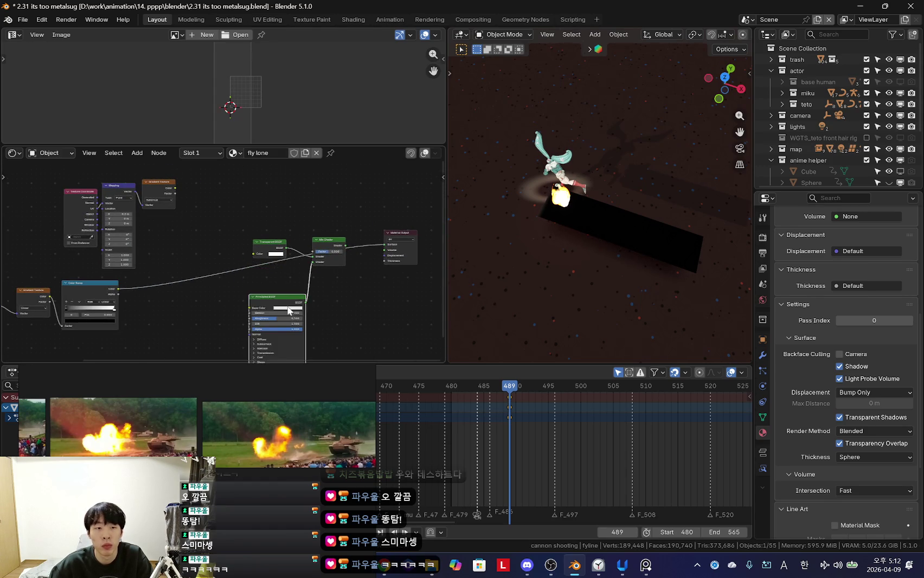
{"action": "left_click_drag", "start_coordinate": [283, 271], "coordinate": [233, 236]}
{"action": "key", "text": "shift+a"}
Step: Add a Math node via the 'add' search and set its operation to Multiply
{"action": "left_click", "coordinate": [235, 238]}
{"action": "type", "text": "add"}
{"action": "key", "text": "Return"}
{"action": "left_click", "coordinate": [252, 233]}
{"action": "scroll", "coordinate": [256, 226], "scroll_direction": "up", "scroll_amount": 4}
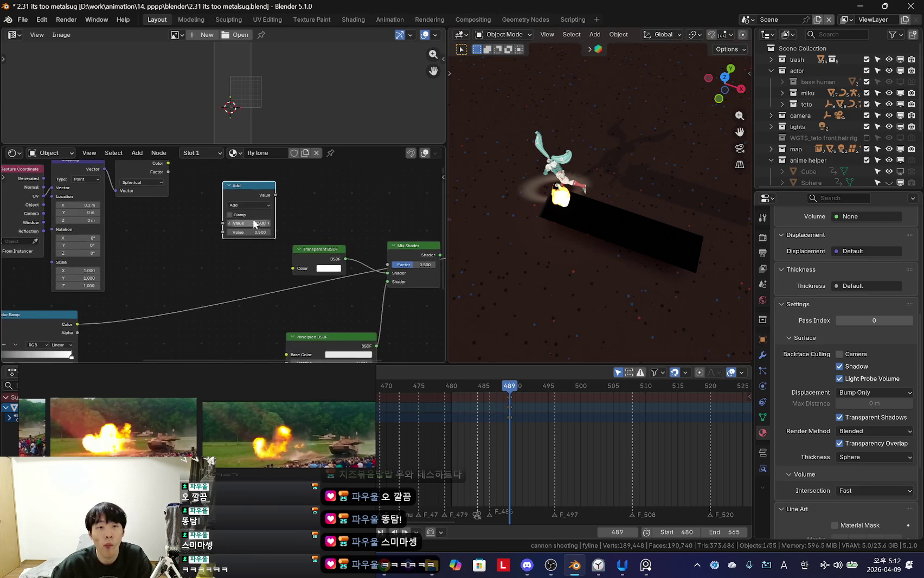
{"action": "left_click", "coordinate": [250, 205]}
{"action": "left_click", "coordinate": [257, 243]}
Step: Connect Gradient Color into the Multiply node and its result into Mix Shader Factor
{"action": "left_click_drag", "start_coordinate": [220, 259], "coordinate": [220, 258]}
{"action": "mouse_move", "coordinate": [221, 258]}
{"action": "middle_mouse_down"}
{"action": "mouse_move", "coordinate": [255, 205]}
{"action": "mouse_move", "coordinate": [228, 288]}
{"action": "middle_mouse_up"}
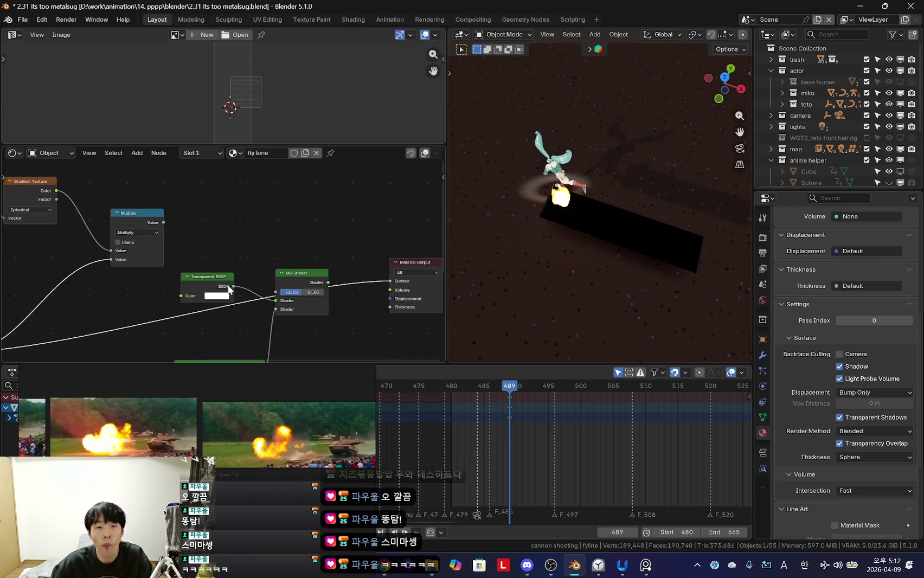
{"action": "mouse_move", "coordinate": [305, 277]}
{"action": "left_mouse_down"}
{"action": "mouse_move", "coordinate": [336, 236]}
{"action": "mouse_move", "coordinate": [307, 251]}
{"action": "left_mouse_up"}
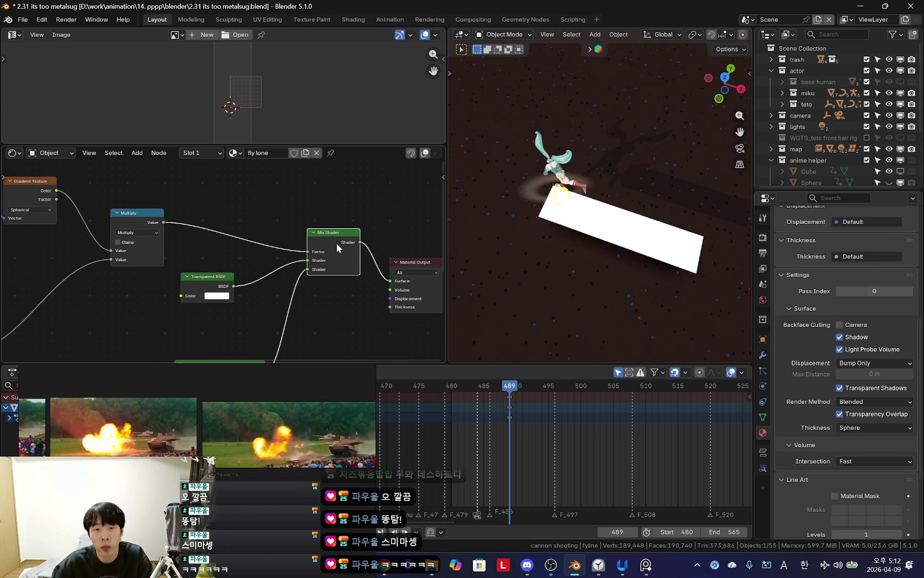
{"action": "middle_click_drag", "start_coordinate": [336, 254], "coordinate": [341, 231]}
{"action": "middle_click_drag", "start_coordinate": [23, 305], "coordinate": [135, 320]}
{"action": "scroll", "coordinate": [198, 326], "scroll_direction": "down", "scroll_amount": 2}
{"action": "middle_click_drag", "start_coordinate": [198, 327], "coordinate": [264, 314]}
{"action": "scroll", "coordinate": [264, 314], "scroll_direction": "up", "scroll_amount": 3}
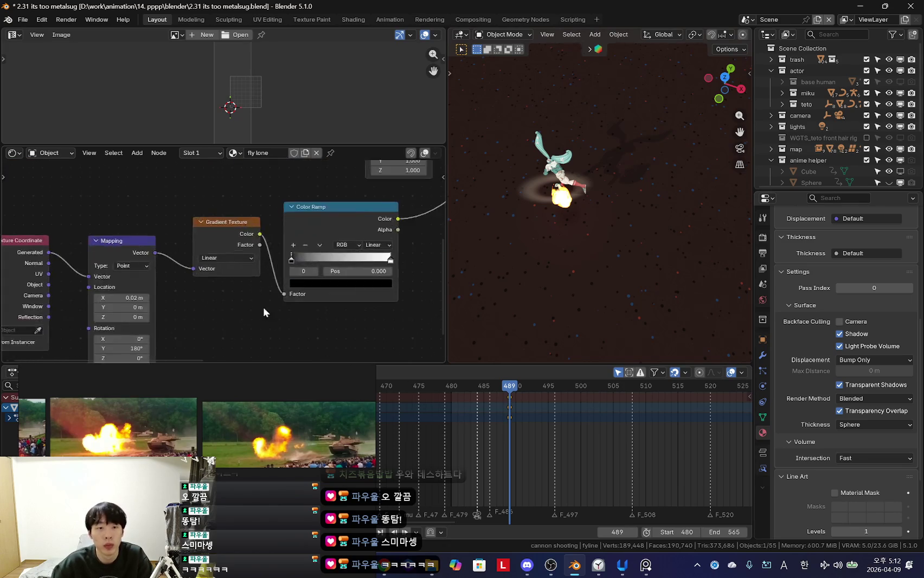
{"action": "scroll", "coordinate": [169, 248], "scroll_direction": "up", "scroll_amount": 3}
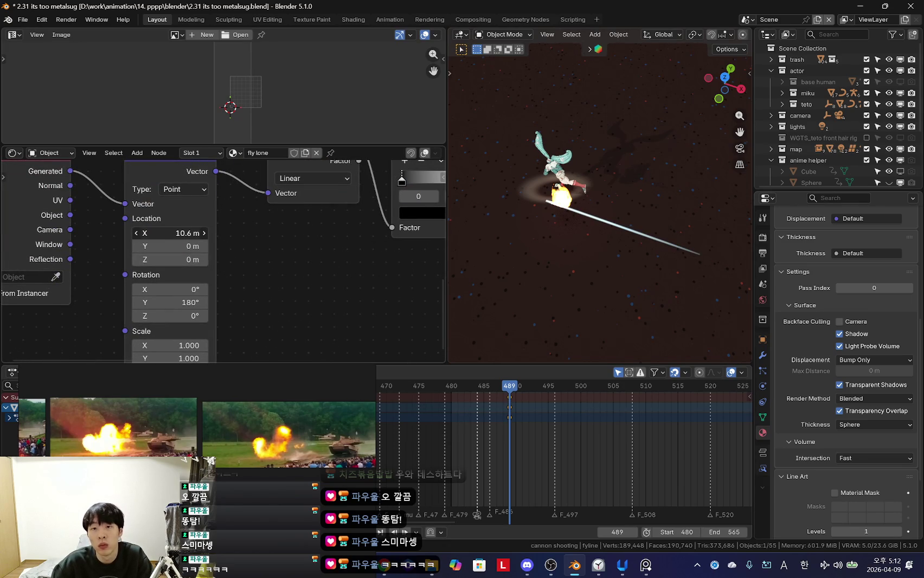
Step: Select the streak plane, hide overlays, and set the gradient X offset to 0.78 m
{"action": "scroll", "coordinate": [608, 228], "scroll_direction": "up", "scroll_amount": 3}
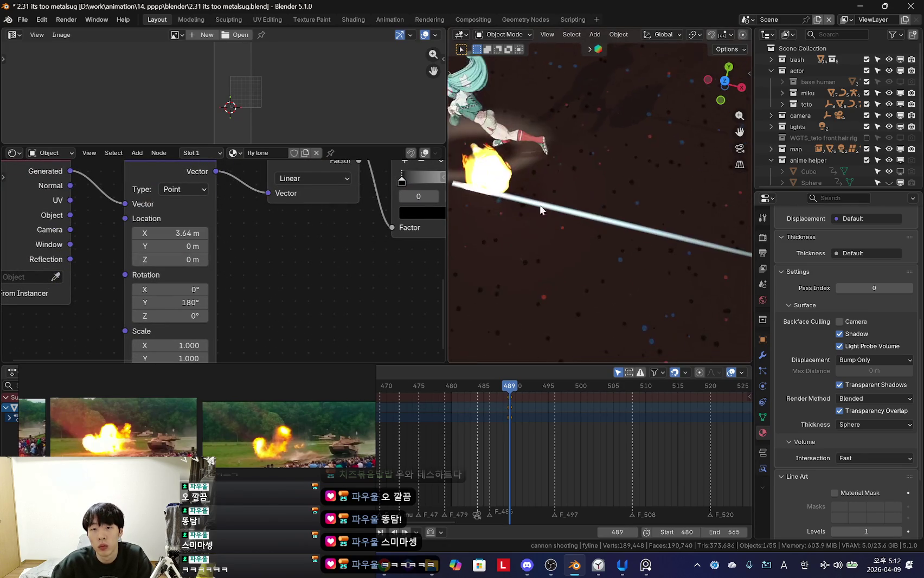
{"action": "left_click", "coordinate": [639, 206]}
{"action": "scroll", "coordinate": [237, 258], "scroll_direction": "down", "scroll_amount": 2}
{"action": "scroll", "coordinate": [190, 251], "scroll_direction": "up", "scroll_amount": 3}
{"action": "scroll", "coordinate": [190, 251], "scroll_direction": "up", "scroll_amount": 2}
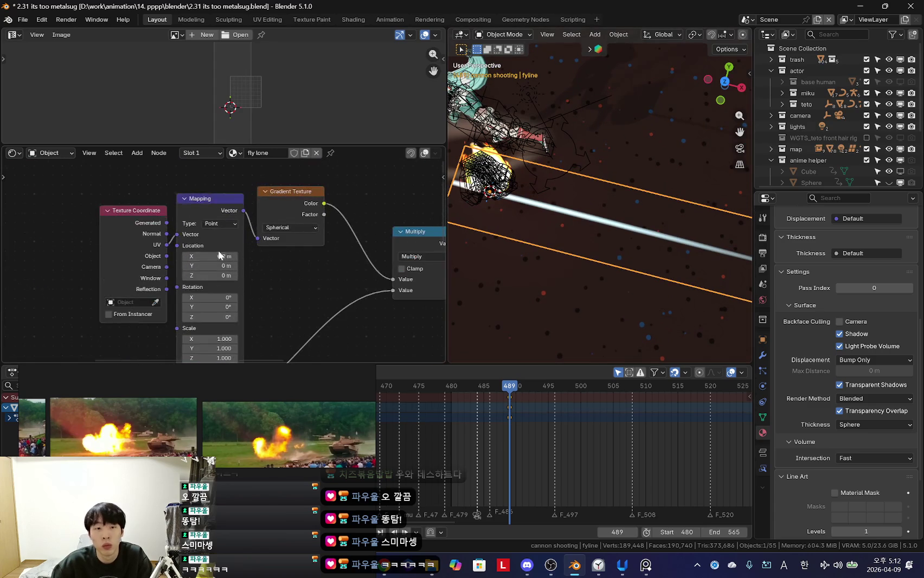
{"action": "scroll", "coordinate": [515, 221], "scroll_direction": "down", "scroll_amount": 2}
{"action": "key", "text": "shift+alt+z"}
{"action": "scroll", "coordinate": [265, 218], "scroll_direction": "up", "scroll_amount": 2}
{"action": "left_click_drag", "start_coordinate": [209, 255], "coordinate": [233, 255]}
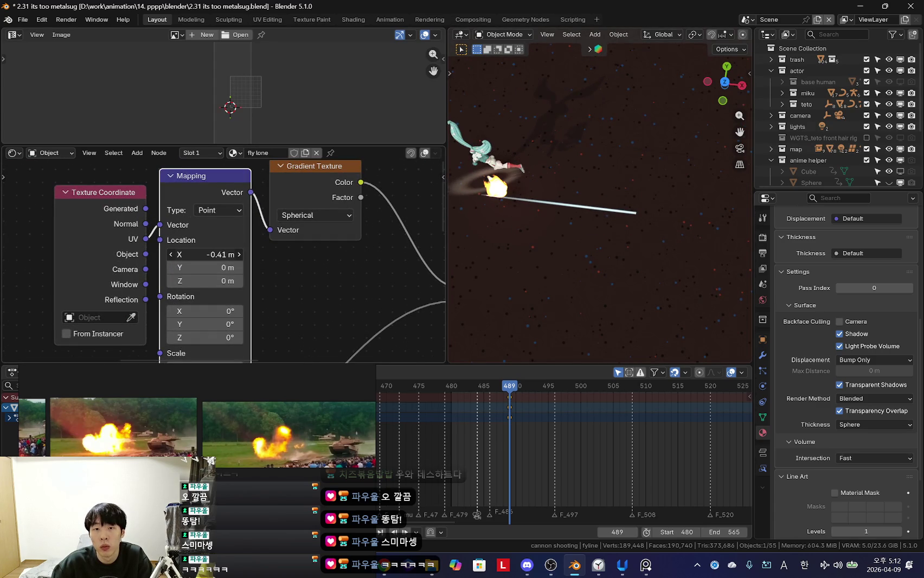
Step: Review the Linear gradient's mapping and orbit to a level, overlay-free view of the streak
{"action": "scroll", "coordinate": [290, 300], "scroll_direction": "down", "scroll_amount": 2}
{"action": "middle_click_drag", "start_coordinate": [268, 258], "coordinate": [227, 304]}
{"action": "scroll", "coordinate": [206, 266], "scroll_direction": "up", "scroll_amount": 2}
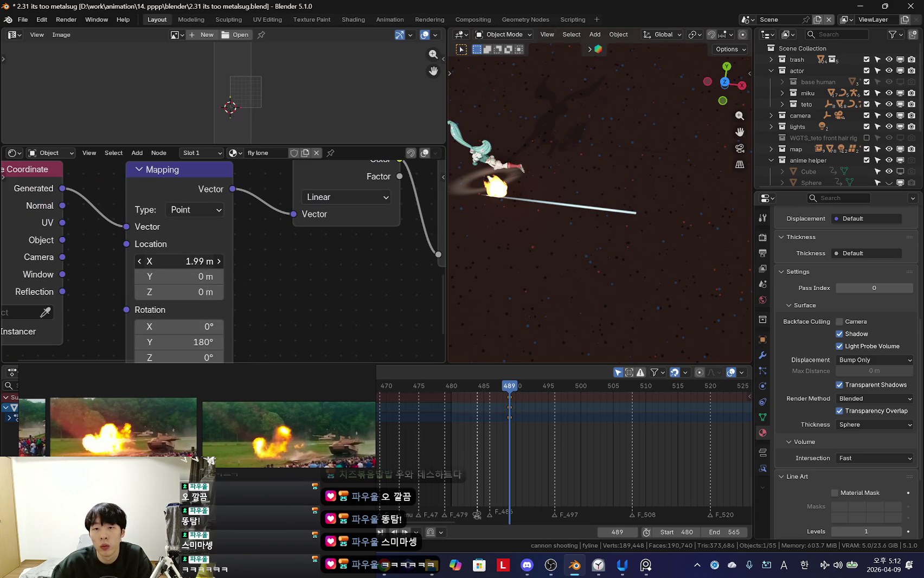
{"action": "key", "text": "shift+alt+z"}
{"action": "middle_click_drag", "start_coordinate": [545, 196], "coordinate": [634, 207]}
{"action": "scroll", "coordinate": [573, 196], "scroll_direction": "down", "scroll_amount": 2}
{"action": "scroll", "coordinate": [573, 195], "scroll_direction": "up", "scroll_amount": 3}
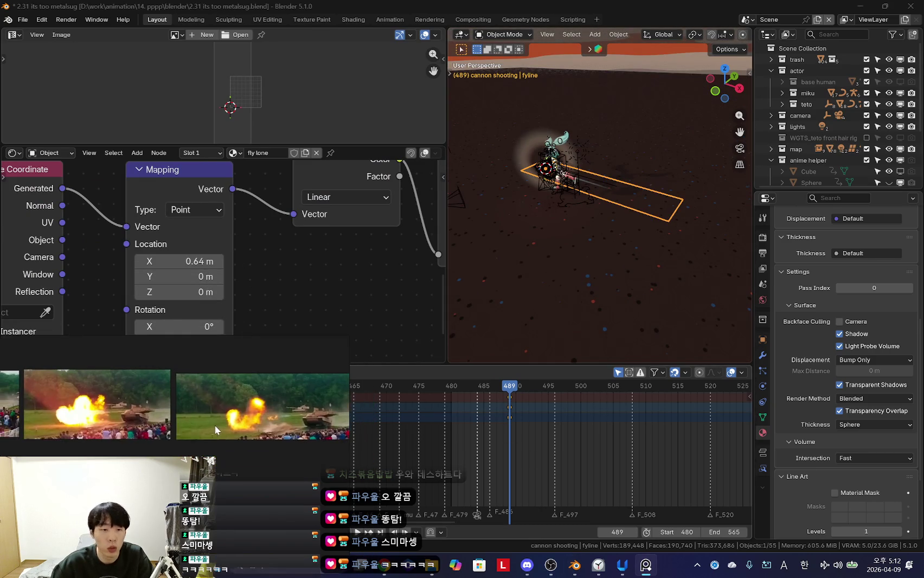
{"action": "key", "text": "shift+alt+z"}
{"action": "middle_click_drag", "start_coordinate": [541, 266], "coordinate": [653, 152]}
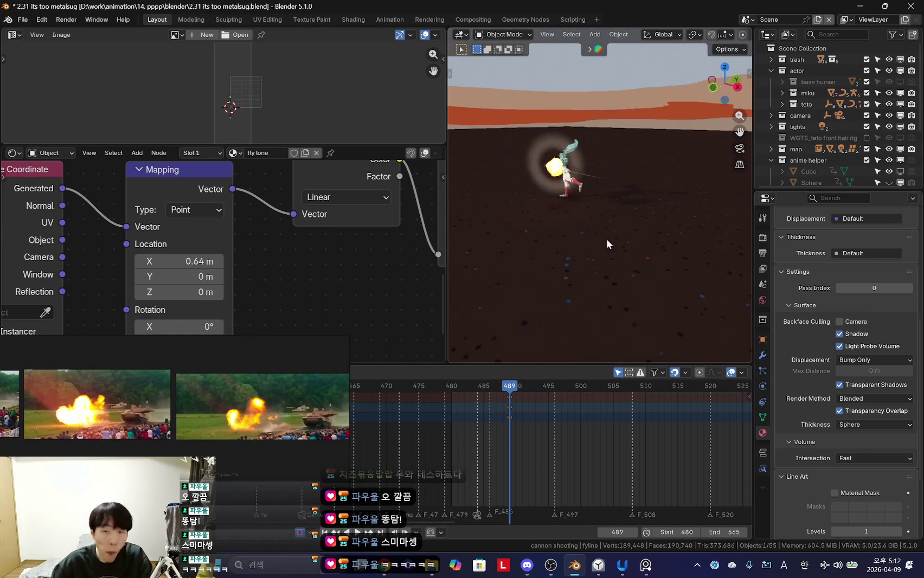
Step: Rotate the shot object, including 90° around global X, to aim the blast
{"action": "key", "text": "shift+alt+z"}
{"action": "scroll", "coordinate": [678, 238], "scroll_direction": "up", "scroll_amount": 1}
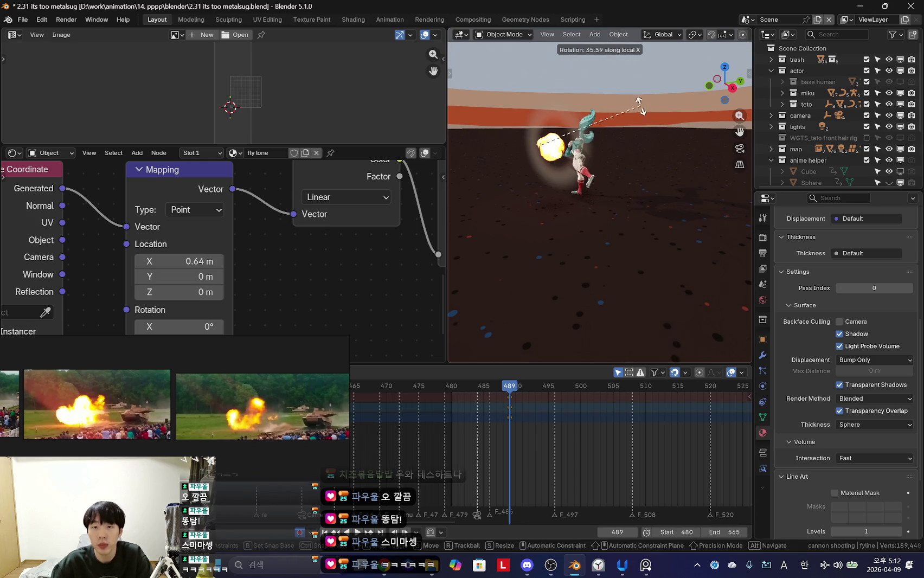
{"action": "key", "text": "r"}
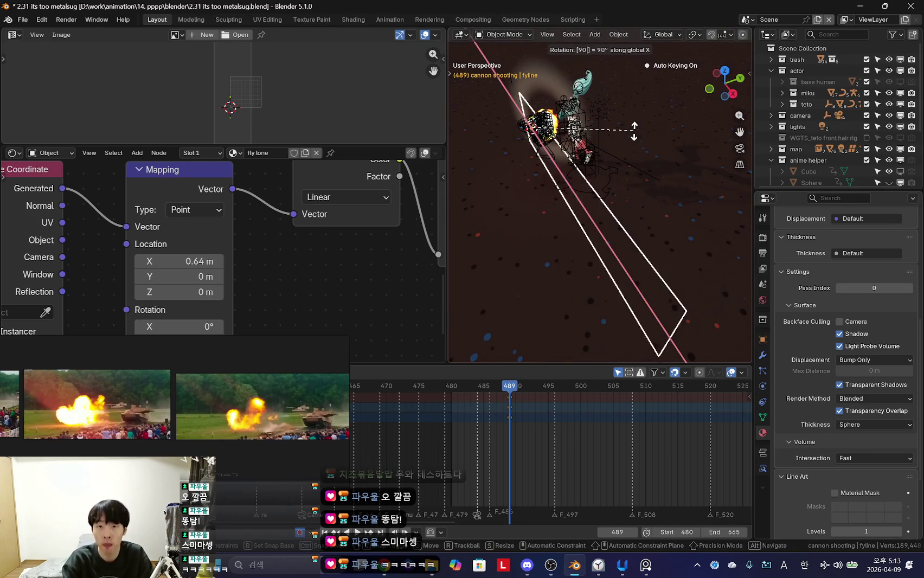
{"action": "left_click", "coordinate": [633, 130]}
{"action": "key", "text": "shift+alt+z"}
{"action": "key", "text": "r"}
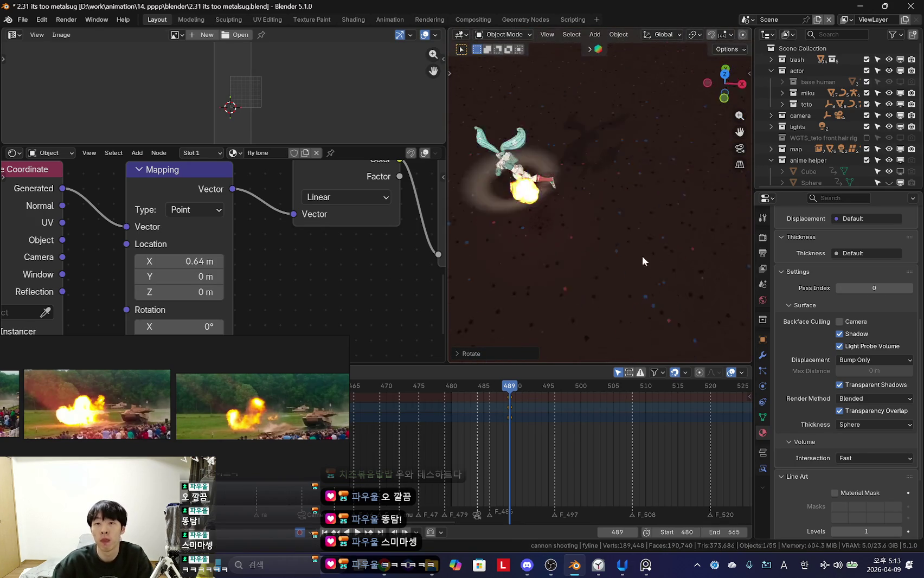
{"action": "key", "text": "r"}
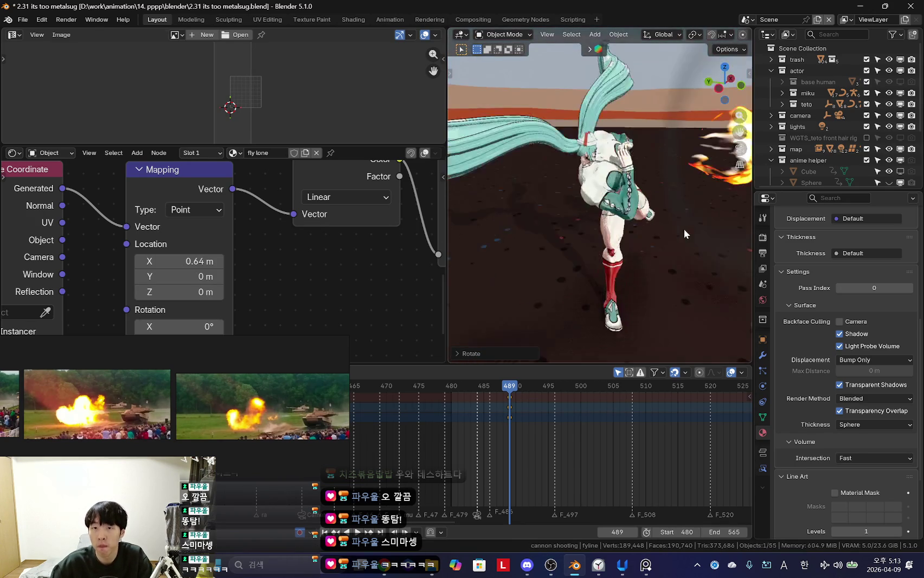
{"action": "key", "text": "ctrl+z"}
Step: Move the shot to its final position right of the character, then reposition the Mix Shader node
{"action": "key", "text": "g"}
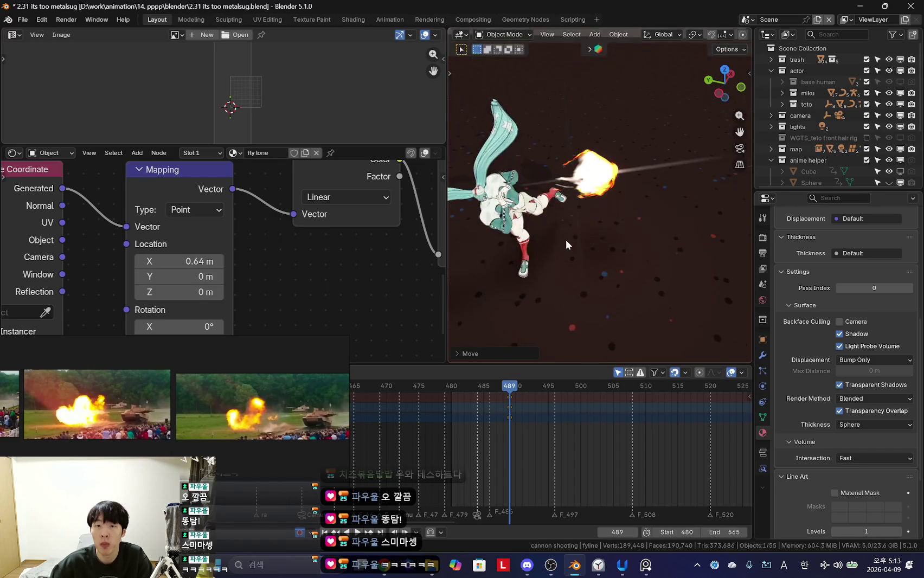
{"action": "left_click", "coordinate": [565, 239]}
{"action": "key", "text": "g"}
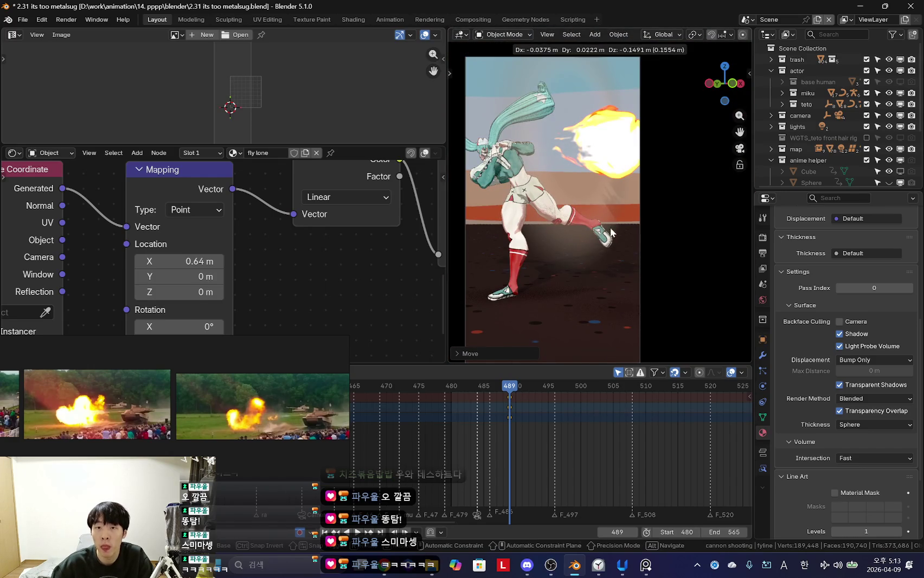
{"action": "left_click", "coordinate": [609, 230]}
{"action": "scroll", "coordinate": [329, 253], "scroll_direction": "down", "scroll_amount": 2}
{"action": "scroll", "coordinate": [304, 261], "scroll_direction": "down", "scroll_amount": 2}
{"action": "mouse_move", "coordinate": [304, 260]}
{"action": "middle_mouse_down"}
{"action": "mouse_move", "coordinate": [256, 299]}
{"action": "mouse_move", "coordinate": [181, 243]}
{"action": "middle_mouse_up"}
{"action": "left_click_drag", "start_coordinate": [363, 200], "coordinate": [305, 234]}
Step: Place the Mix Shader node and move the playhead to frame 487
{"action": "left_click", "coordinate": [309, 247]}
{"action": "scroll", "coordinate": [526, 422], "scroll_direction": "up", "scroll_amount": 1}
{"action": "key", "text": "Left"}
{"action": "mouse_move", "coordinate": [521, 414]}
{"action": "left_mouse_down"}
{"action": "mouse_move", "coordinate": [508, 415]}
{"action": "mouse_move", "coordinate": [519, 418]}
{"action": "left_mouse_up"}
{"action": "middle_click_drag", "start_coordinate": [596, 271], "coordinate": [639, 212]}
{"action": "scroll", "coordinate": [498, 303], "scroll_direction": "up", "scroll_amount": 3}
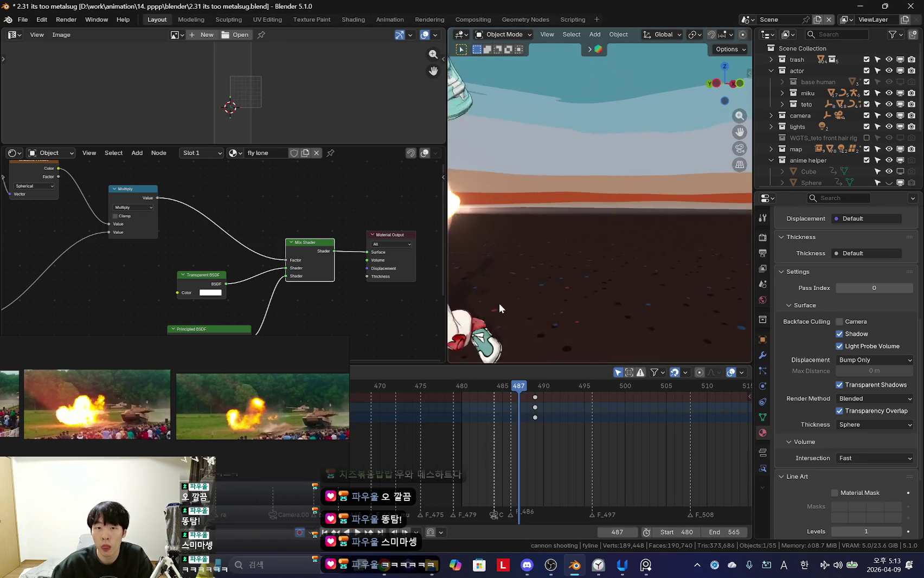
Step: Reposition the object at frame 487, checking it through the scene camera
{"action": "middle_click_drag", "start_coordinate": [499, 303], "coordinate": [541, 282]}
{"action": "key", "text": "g"}
{"action": "left_click", "coordinate": [601, 271]}
{"action": "mouse_move", "coordinate": [600, 272]}
{"action": "middle_mouse_down"}
{"action": "mouse_move", "coordinate": [585, 289]}
{"action": "mouse_move", "coordinate": [637, 226]}
{"action": "mouse_move", "coordinate": [578, 231]}
{"action": "mouse_move", "coordinate": [606, 254]}
{"action": "mouse_move", "coordinate": [591, 280]}
{"action": "mouse_move", "coordinate": [611, 245]}
{"action": "middle_mouse_up"}
{"action": "key", "text": "KP_0"}
{"action": "key", "text": "g"}
{"action": "left_click", "coordinate": [595, 228]}
{"action": "key", "text": "KP_0"}
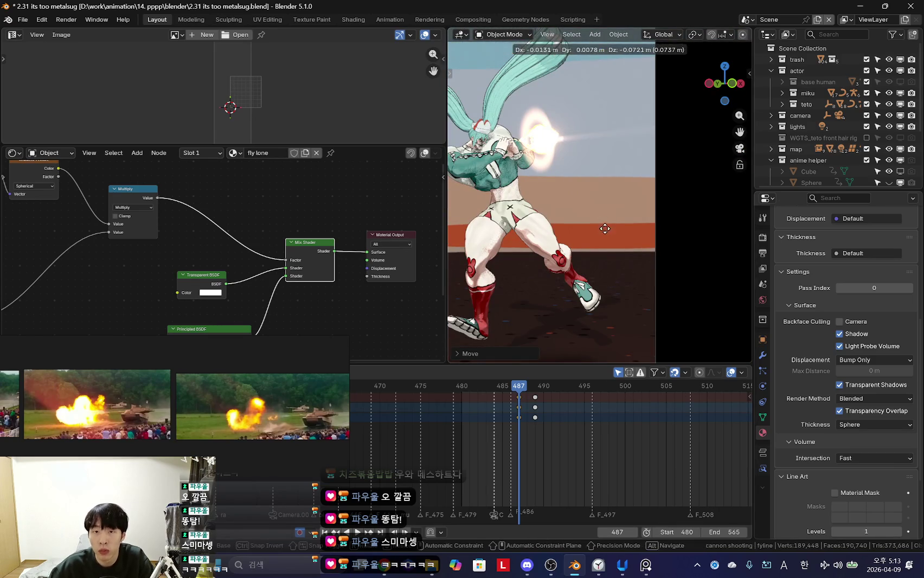
Step: Move the Material Output node and raise the Principled BSDF emission strength to 0.450
{"action": "scroll", "coordinate": [280, 327], "scroll_direction": "down", "scroll_amount": 1}
{"action": "middle_click_drag", "start_coordinate": [281, 328], "coordinate": [195, 293]}
{"action": "left_click_drag", "start_coordinate": [279, 198], "coordinate": [301, 196]}
{"action": "middle_click_drag", "start_coordinate": [257, 250], "coordinate": [345, 270]}
{"action": "scroll", "coordinate": [206, 246], "scroll_direction": "up", "scroll_amount": 2}
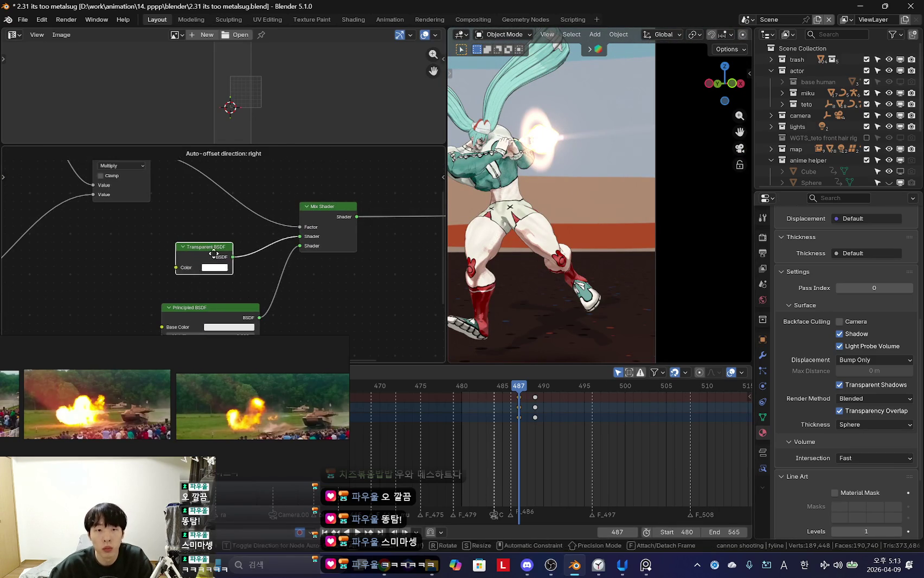
{"action": "scroll", "coordinate": [278, 209], "scroll_direction": "up", "scroll_amount": 2}
{"action": "scroll", "coordinate": [258, 282], "scroll_direction": "down", "scroll_amount": 3, "text": "shift"}
{"action": "scroll", "coordinate": [239, 254], "scroll_direction": "up", "scroll_amount": 2}
{"action": "left_click", "coordinate": [230, 237]}
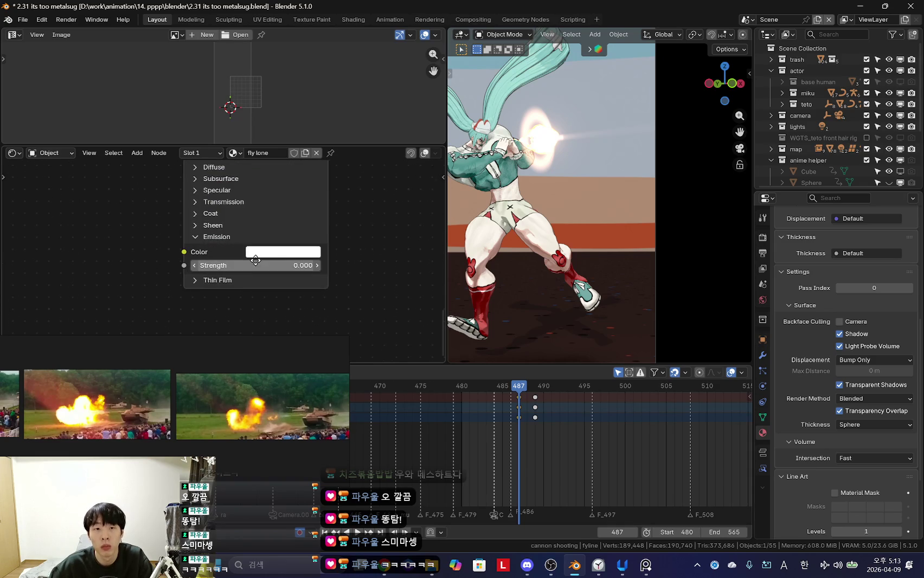
{"action": "left_click_drag", "start_coordinate": [244, 271], "coordinate": [293, 266]}
Step: Delete the streak material's keyframes at frames 487 and 489
{"action": "scroll", "coordinate": [312, 257], "scroll_direction": "down", "scroll_amount": 3}
{"action": "scroll", "coordinate": [312, 258], "scroll_direction": "down", "scroll_amount": 3}
{"action": "scroll", "coordinate": [246, 229], "scroll_direction": "up", "scroll_amount": 3}
{"action": "scroll", "coordinate": [247, 230], "scroll_direction": "down", "scroll_amount": 3}
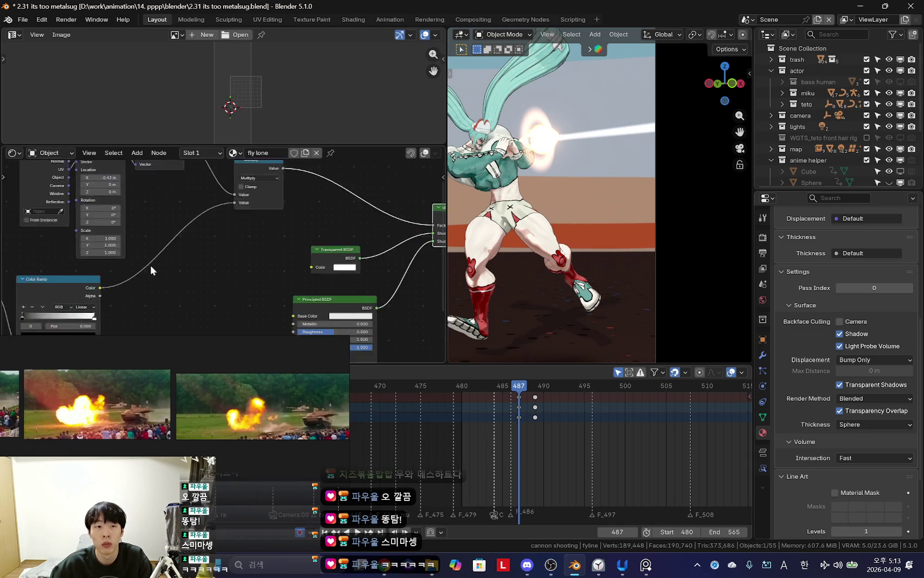
{"action": "scroll", "coordinate": [233, 250], "scroll_direction": "up", "scroll_amount": 4}
{"action": "scroll", "coordinate": [517, 420], "scroll_direction": "up", "scroll_amount": 2}
{"action": "key", "text": "x"}
{"action": "left_click", "coordinate": [502, 406]}
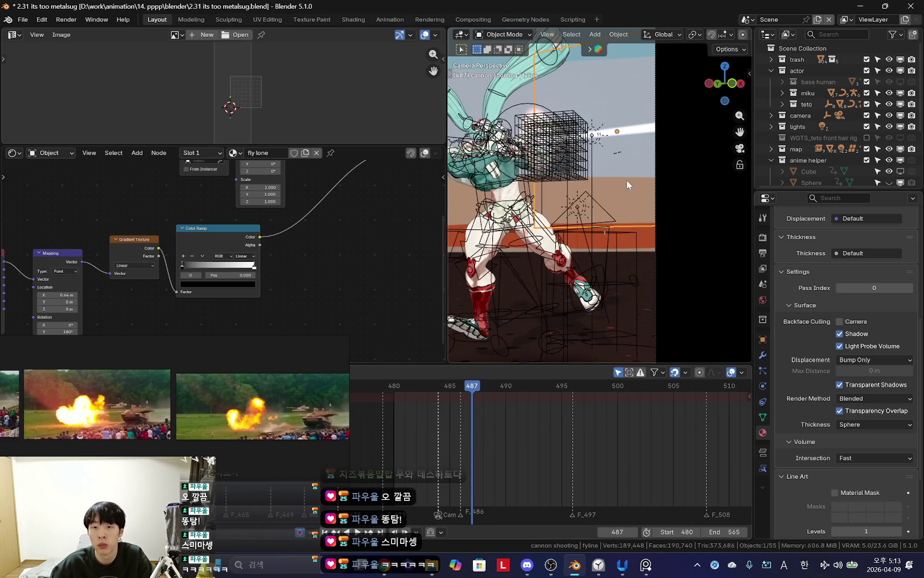
Step: Insert gradient Mapping keyframes at frame 486, then step ahead through frames 487–490
{"action": "scroll", "coordinate": [519, 412], "scroll_direction": "up", "scroll_amount": 2}
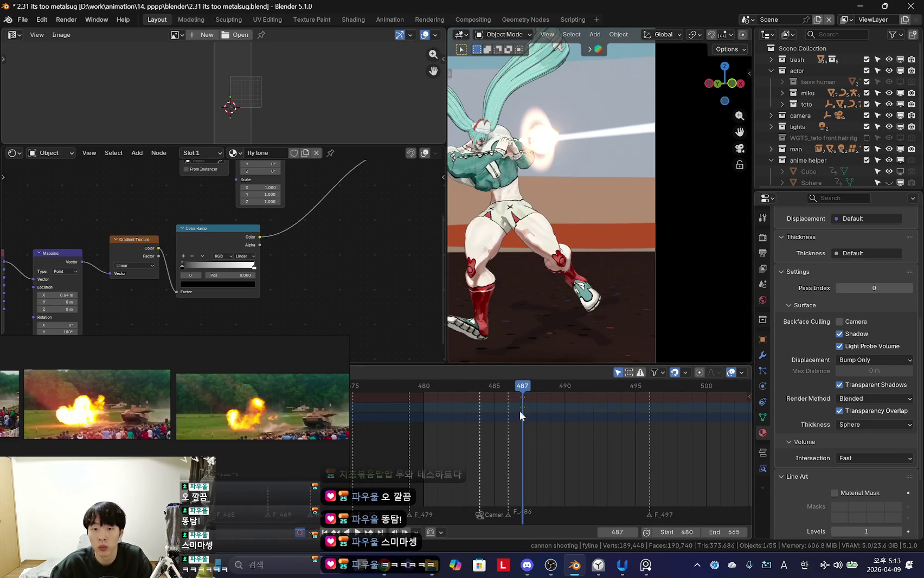
{"action": "key", "text": "Left"}
{"action": "key", "text": "i"}
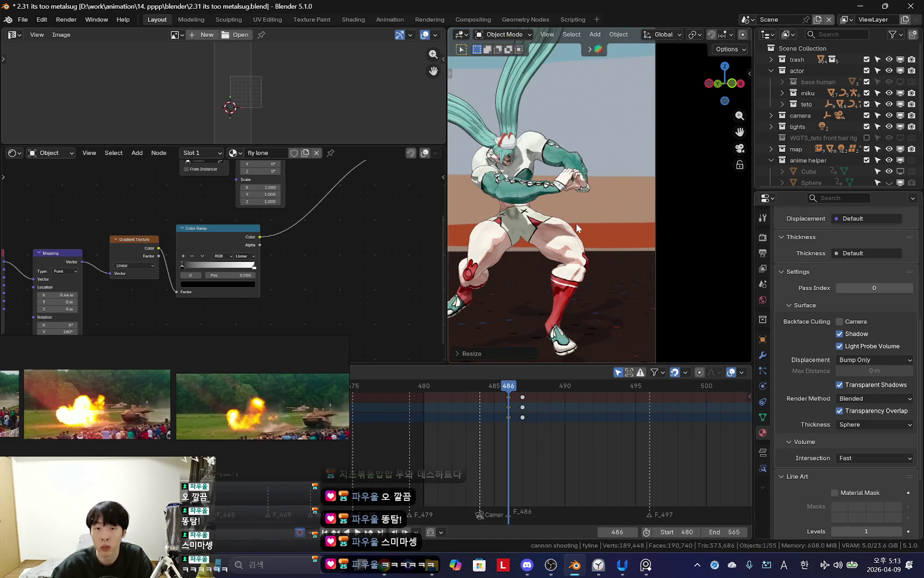
{"action": "key", "text": "Right"}
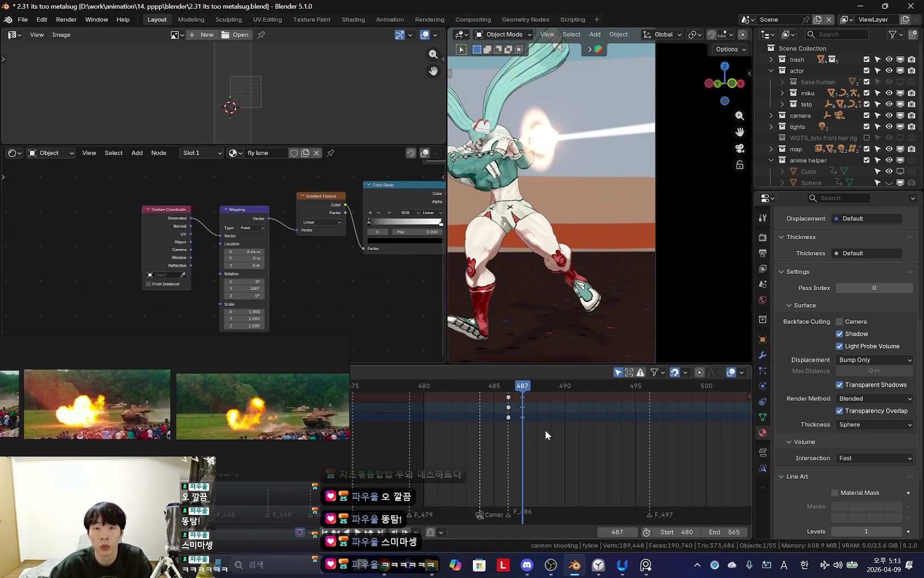
{"action": "key", "text": "Right"}
{"action": "key", "text": "Right"}
{"action": "key", "text": "Right"}
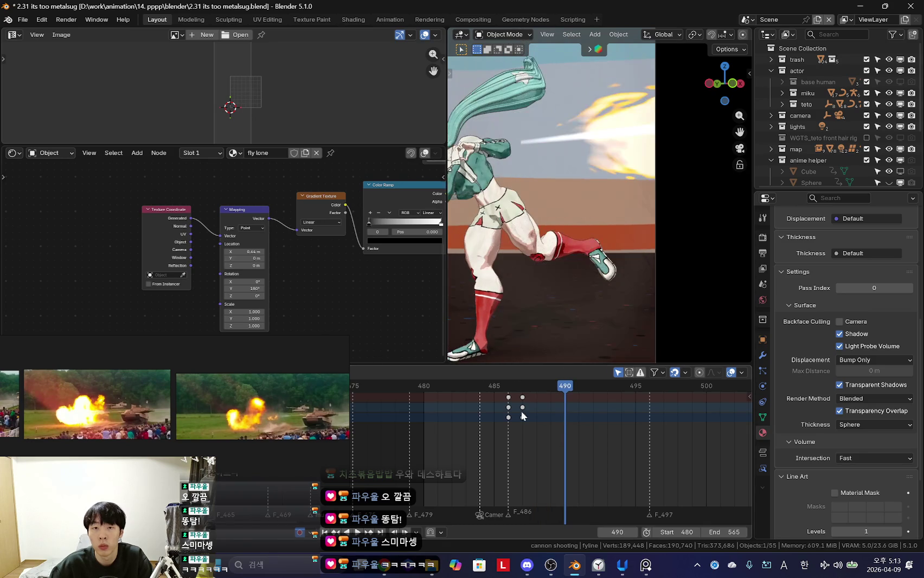
{"action": "scroll", "coordinate": [332, 293], "scroll_direction": "up", "scroll_amount": 1}
{"action": "scroll", "coordinate": [299, 301], "scroll_direction": "up", "scroll_amount": 2}
{"action": "scroll", "coordinate": [254, 261], "scroll_direction": "up", "scroll_amount": 2}
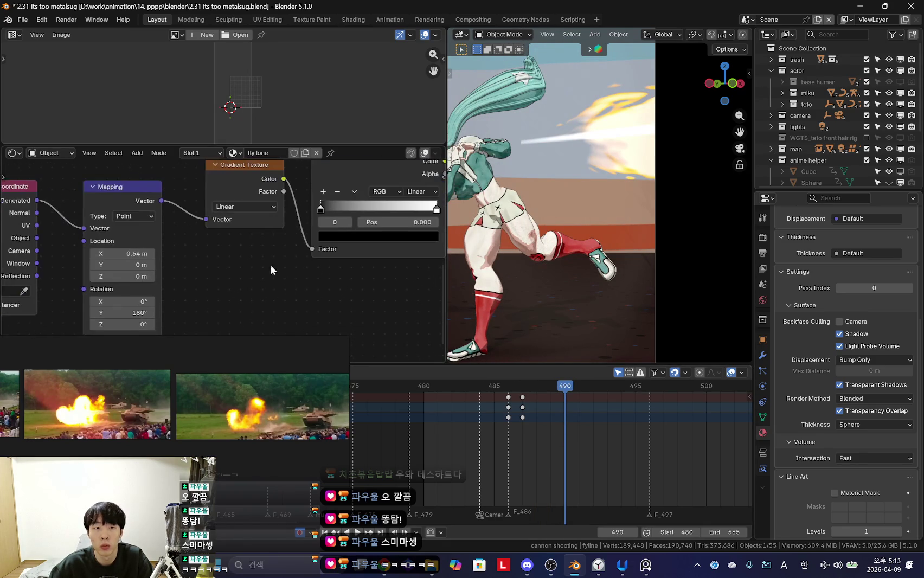
Step: Shift the gradient Mapping Location X at frame 487 and preview frames 487–489
{"action": "left_click", "coordinate": [508, 418]}
{"action": "key", "text": "Right"}
{"action": "left_click_drag", "start_coordinate": [125, 253], "coordinate": [109, 254]}
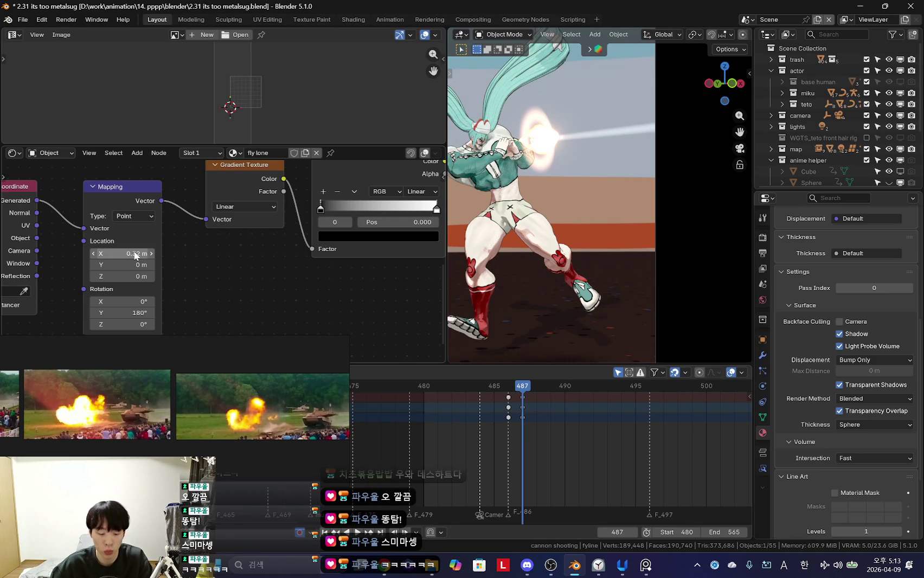
{"action": "mouse_move", "coordinate": [509, 413]}
{"action": "left_mouse_down"}
{"action": "mouse_move", "coordinate": [541, 428]}
{"action": "mouse_move", "coordinate": [564, 425]}
{"action": "left_mouse_up"}
{"action": "scroll", "coordinate": [262, 267], "scroll_direction": "down", "scroll_amount": 2}
Step: Add a Math node after the first Multiply and set its operation to Multiply
{"action": "middle_click_drag", "start_coordinate": [261, 267], "coordinate": [314, 228]}
{"action": "key", "text": "shift+a"}
{"action": "left_click", "coordinate": [316, 232]}
{"action": "key", "text": "Return"}
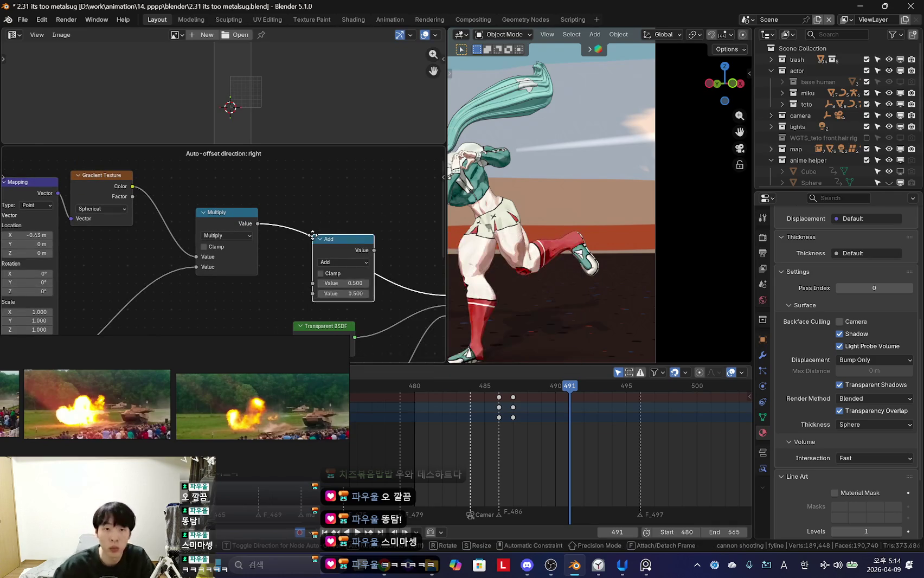
{"action": "left_click", "coordinate": [350, 228]}
{"action": "left_click", "coordinate": [352, 250]}
{"action": "left_click", "coordinate": [361, 285]}
Step: Keyframe the new Multiply Value at frames 486, 487 and 490, ending at 0
{"action": "scroll", "coordinate": [553, 423], "scroll_direction": "up", "scroll_amount": 2}
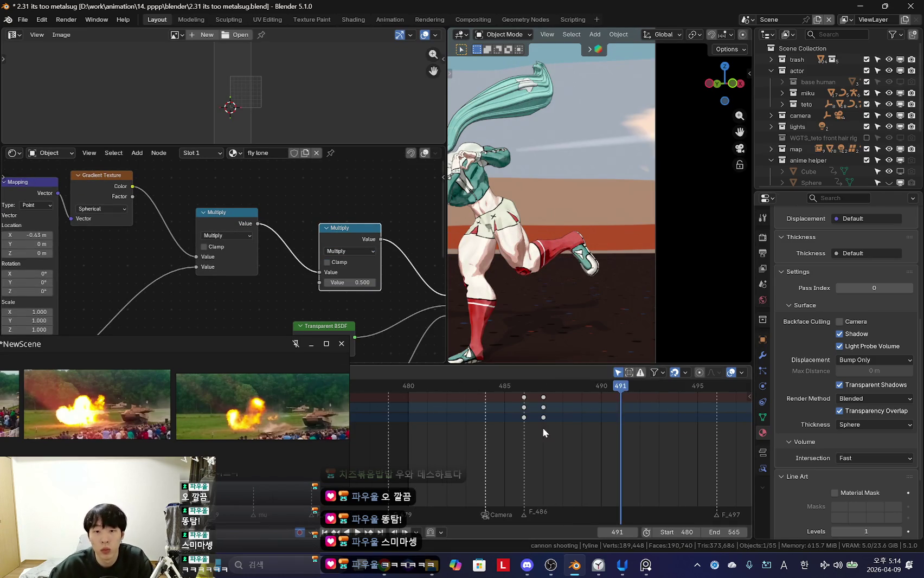
{"action": "left_click", "coordinate": [540, 420]}
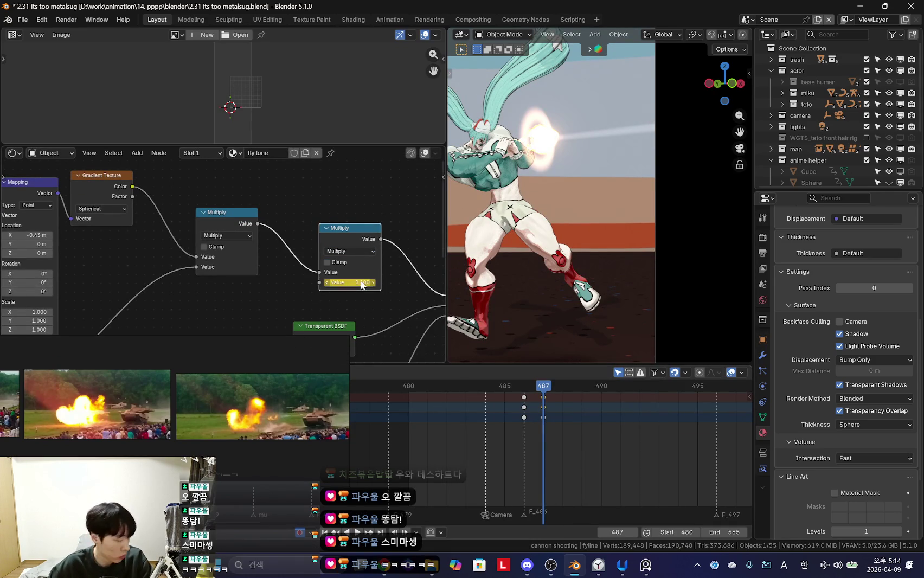
{"action": "scroll", "coordinate": [593, 443], "scroll_direction": "up", "scroll_amount": 2}
{"action": "key", "text": "Left"}
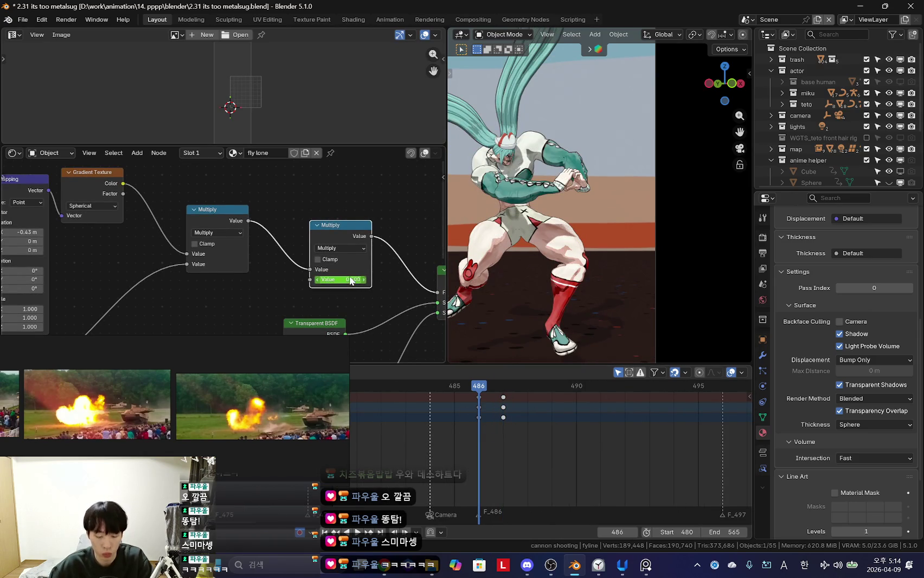
{"action": "left_click", "coordinate": [499, 426]}
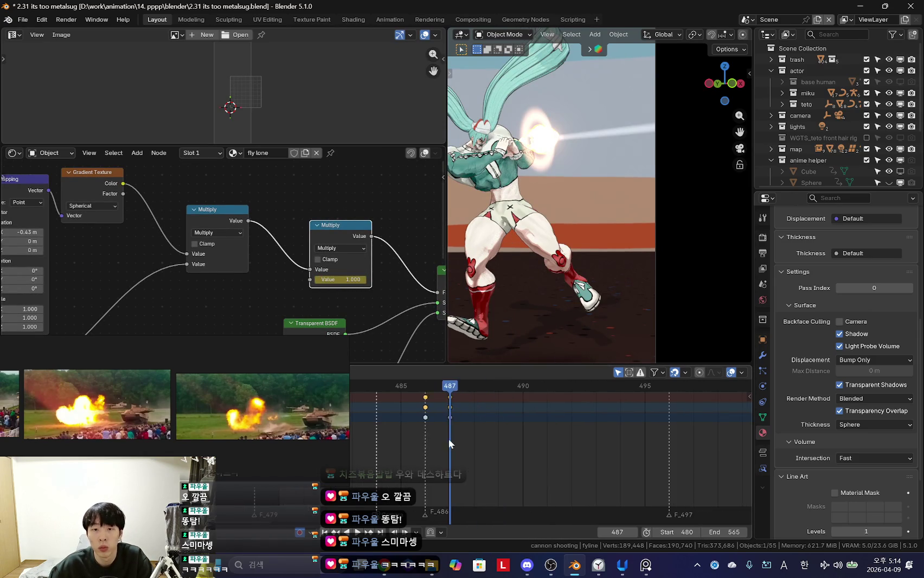
{"action": "key", "text": "Right"}
{"action": "key", "text": "Right"}
{"action": "key", "text": "Right"}
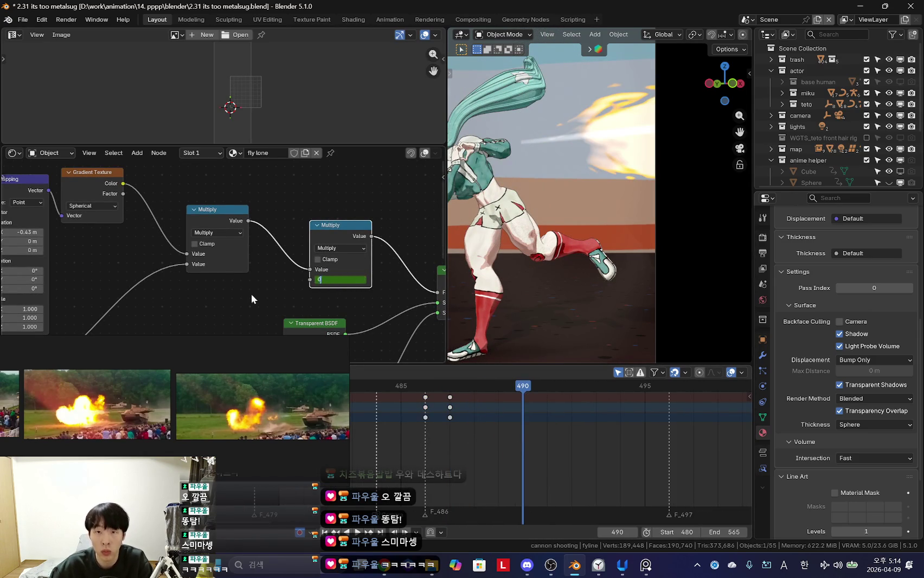
{"action": "key", "text": "Return"}
Step: Play back and step through frames 487–488 to check the streak fade through the camera
{"action": "scroll", "coordinate": [421, 450], "scroll_direction": "down", "scroll_amount": 2}
{"action": "key", "text": "space"}
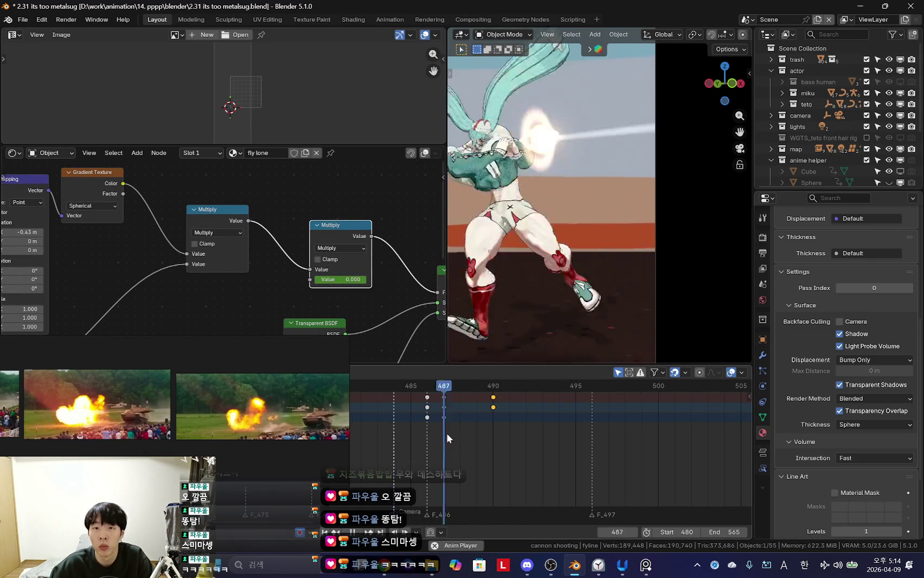
{"action": "scroll", "coordinate": [518, 432], "scroll_direction": "down", "scroll_amount": 3}
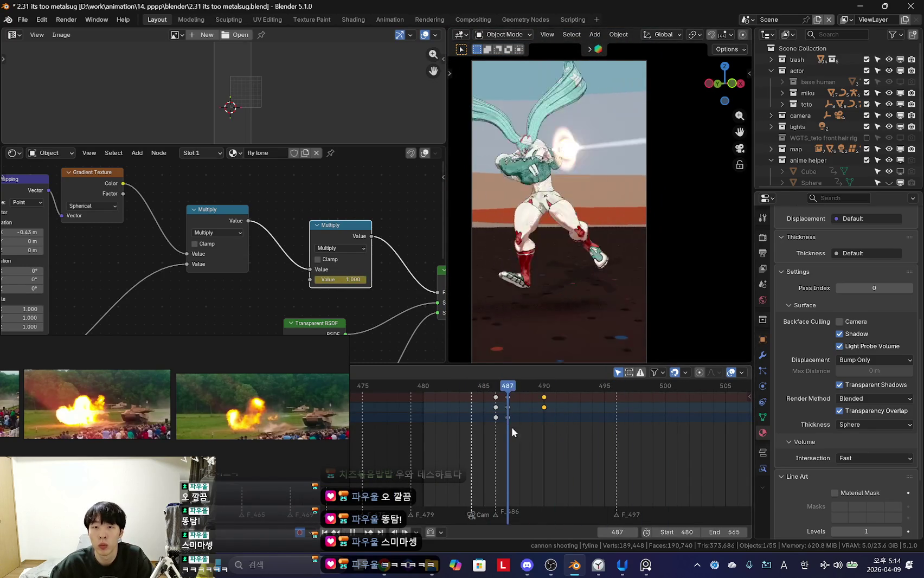
{"action": "key", "text": "Right"}
{"action": "key", "text": "Left"}
{"action": "key", "text": "Right"}
{"action": "key", "text": "shift+ctrl+space"}
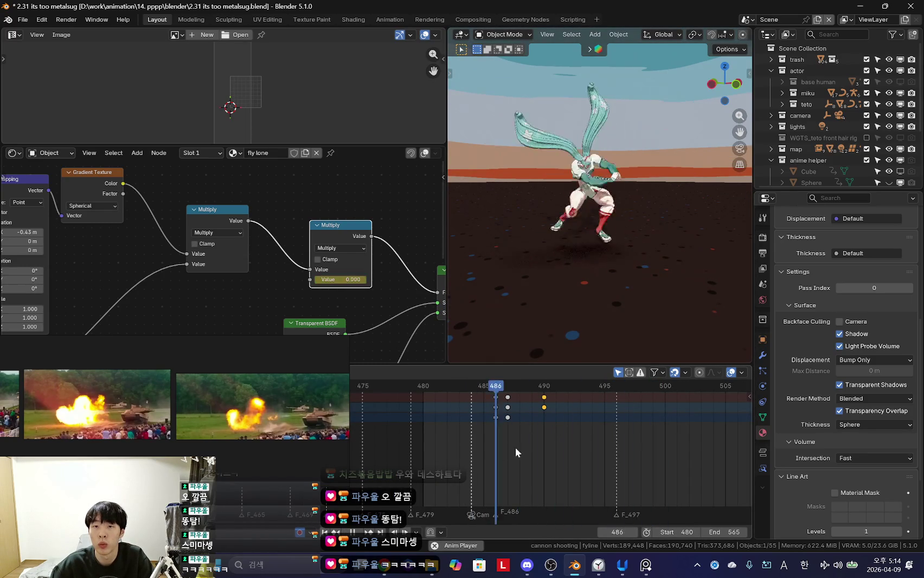
{"action": "key", "text": "KP_0"}
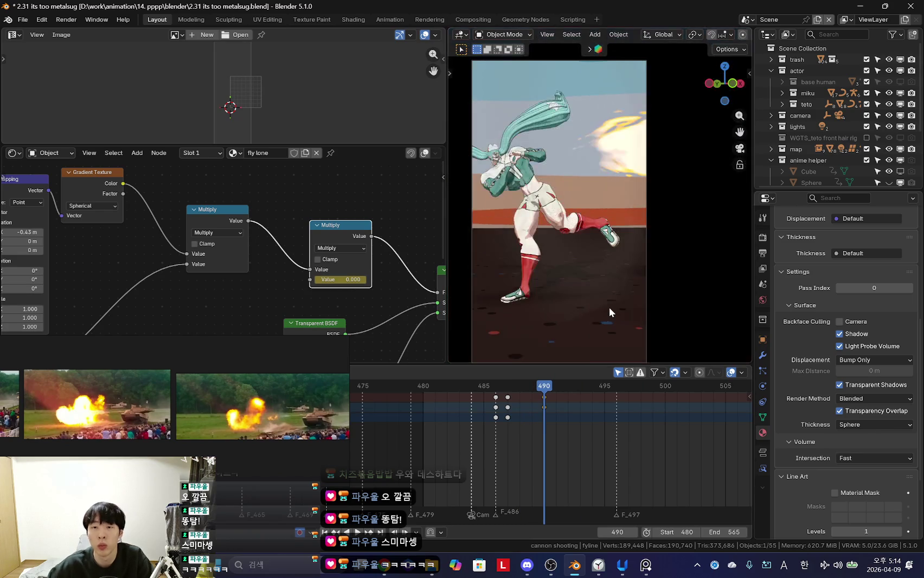
Step: From frame 487, frame the Mapping and Gradient Texture nodes and replay the shot to check the streak
{"action": "left_click_drag", "start_coordinate": [487, 439], "coordinate": [512, 433]}
{"action": "scroll", "coordinate": [234, 275], "scroll_direction": "down", "scroll_amount": 4}
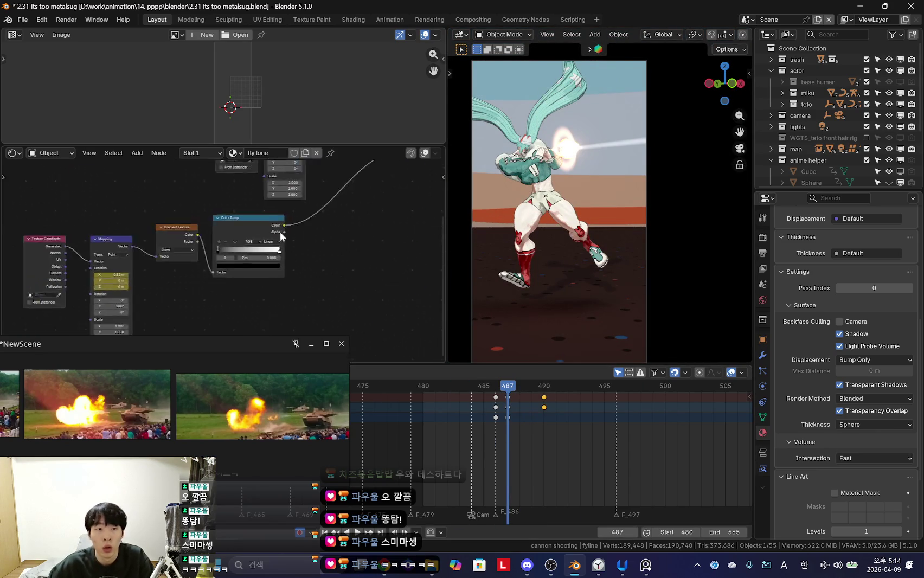
{"action": "scroll", "coordinate": [267, 232], "scroll_direction": "up", "scroll_amount": 3}
{"action": "middle_click_drag", "start_coordinate": [261, 216], "coordinate": [366, 269]}
{"action": "key", "text": "space"}
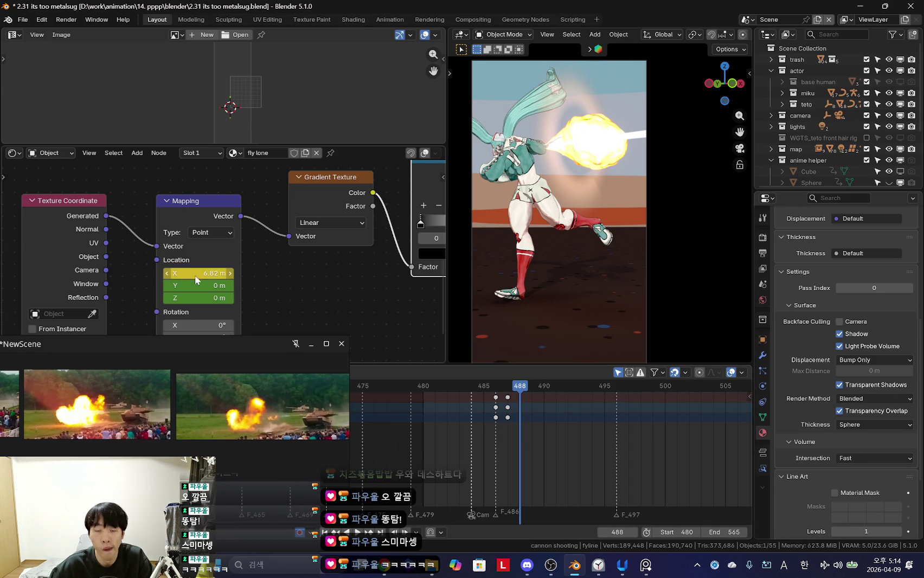
{"action": "key", "text": "Escape"}
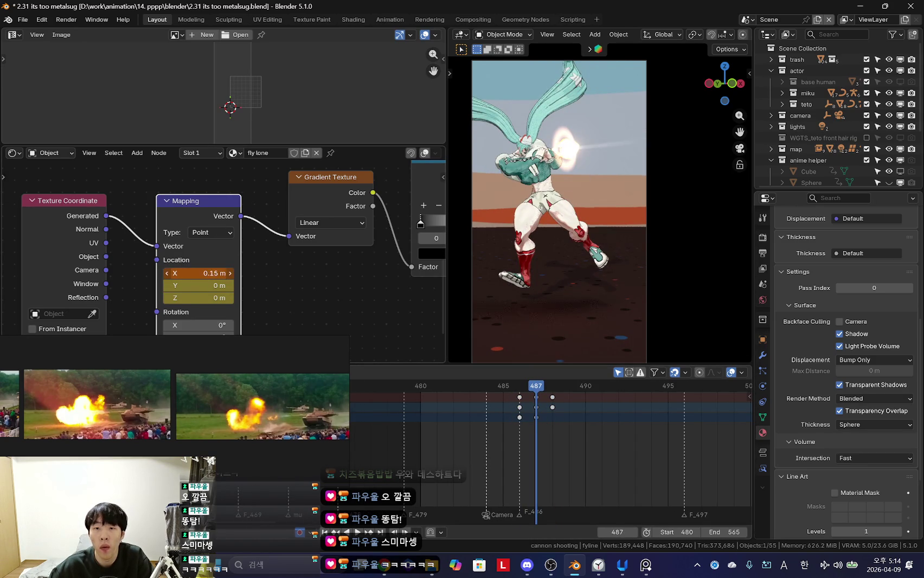
{"action": "key", "text": "space"}
{"action": "key", "text": "Escape"}
{"action": "key", "text": "space"}
{"action": "mouse_move", "coordinate": [536, 167]}
{"action": "middle_mouse_down"}
{"action": "mouse_move", "coordinate": [621, 233]}
{"action": "mouse_move", "coordinate": [645, 275]}
{"action": "middle_mouse_up"}
Step: Stretch the fyline streak plane's vertices along Y with proportional editing in Edit Mode
{"action": "scroll", "coordinate": [562, 230], "scroll_direction": "up", "scroll_amount": 3}
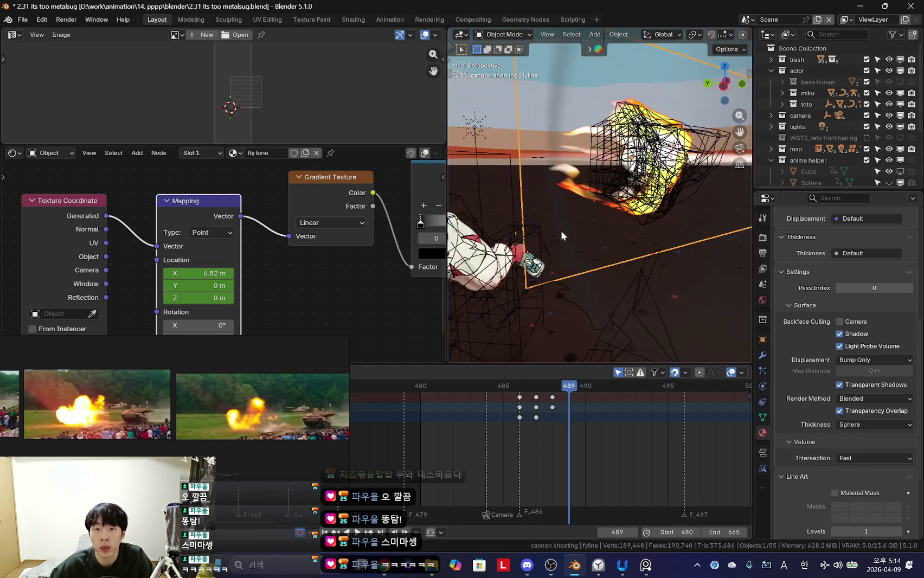
{"action": "key", "text": "Tab"}
{"action": "left_click", "coordinate": [729, 48]}
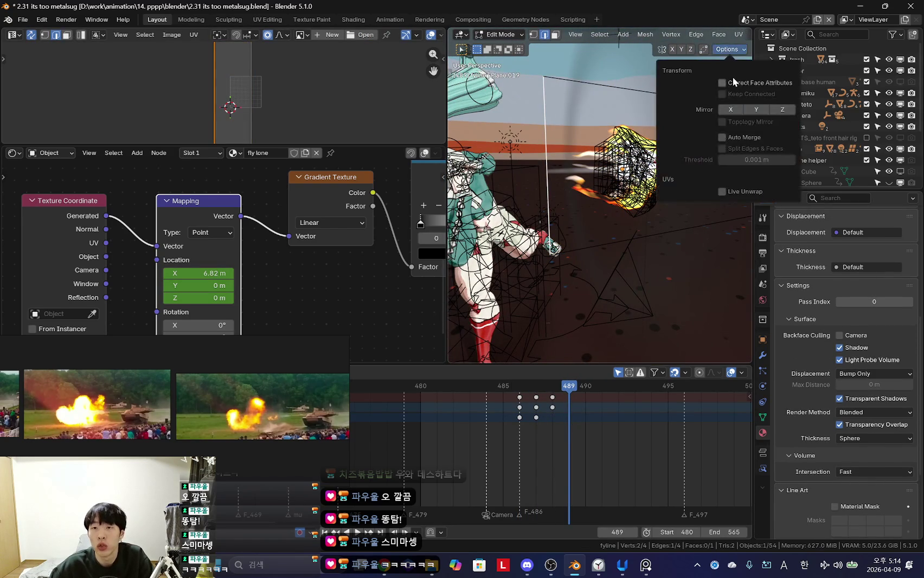
{"action": "key", "text": "shift+alt+z"}
{"action": "scroll", "coordinate": [589, 271], "scroll_direction": "down", "scroll_amount": 4}
{"action": "key", "text": "shift+alt+z"}
{"action": "key", "text": "g"}
{"action": "key", "text": "y"}
{"action": "key", "text": "Escape"}
{"action": "mouse_move", "coordinate": [546, 269]}
{"action": "middle_mouse_down"}
{"action": "mouse_move", "coordinate": [580, 263]}
{"action": "mouse_move", "coordinate": [589, 433]}
{"action": "middle_mouse_up"}
{"action": "key", "text": "Tab"}
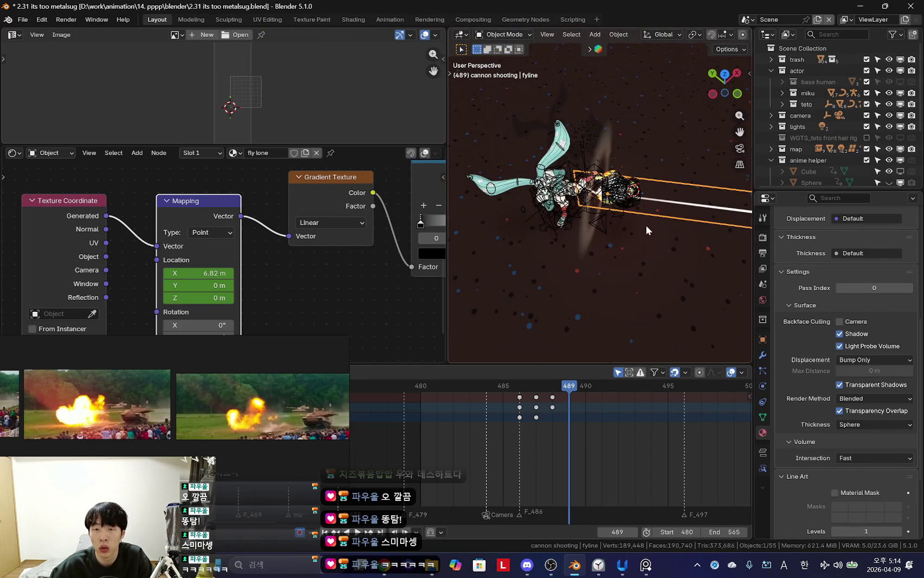
Step: Lengthen the streak plane further and keyframe it at frame 489
{"action": "middle_click_drag", "start_coordinate": [647, 232], "coordinate": [631, 206]}
{"action": "key", "text": "Tab"}
{"action": "key", "text": "g"}
{"action": "left_click", "coordinate": [496, 293]}
{"action": "key", "text": "Tab"}
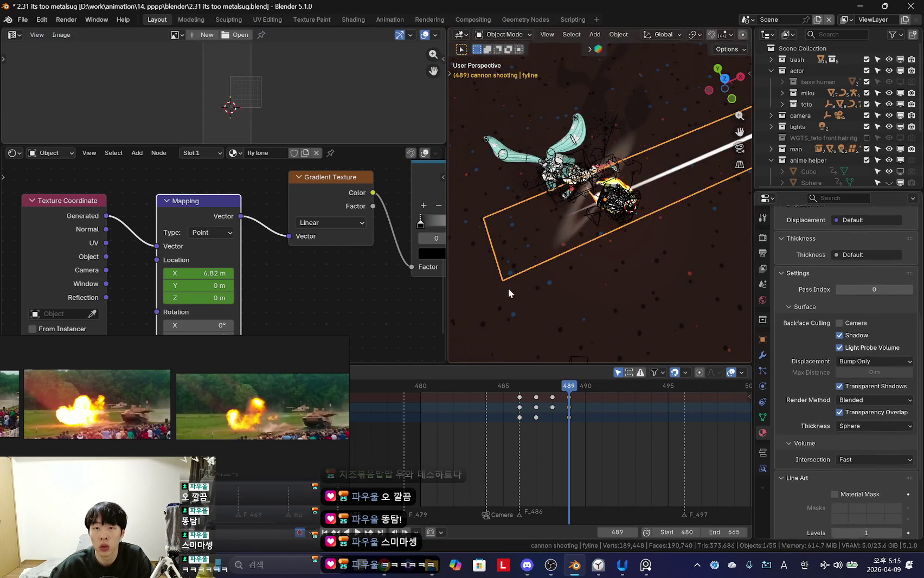
{"action": "middle_click_drag", "start_coordinate": [496, 288], "coordinate": [617, 222]}
{"action": "key", "text": "shift+alt+z"}
{"action": "scroll", "coordinate": [571, 251], "scroll_direction": "up", "scroll_amount": 3}
Step: Play the shot and review frames 486–488 through the camera, settling on frame 487
{"action": "key", "text": "shift+ctrl+space"}
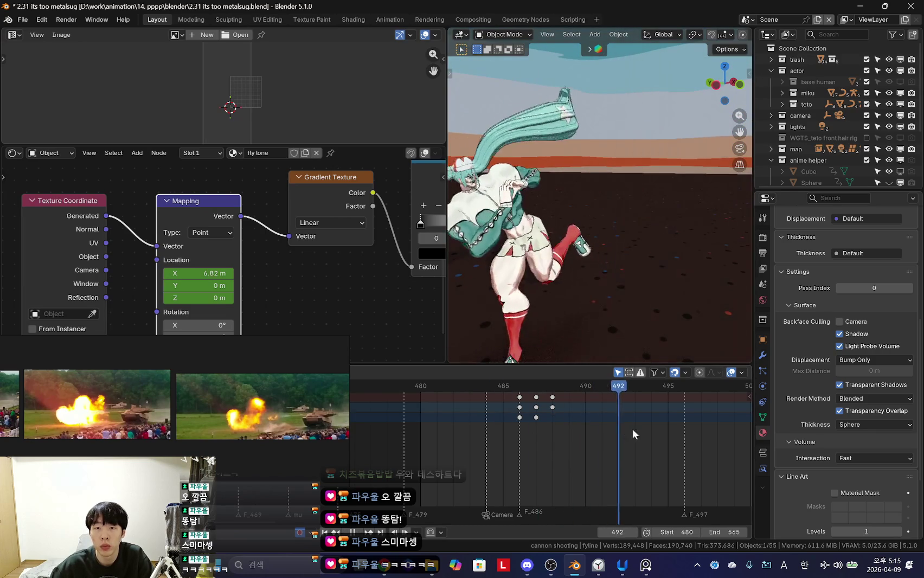
{"action": "mouse_move", "coordinate": [474, 441]}
{"action": "left_mouse_down"}
{"action": "mouse_move", "coordinate": [473, 448]}
{"action": "mouse_move", "coordinate": [534, 447]}
{"action": "left_mouse_up"}
{"action": "key", "text": "KP_0"}
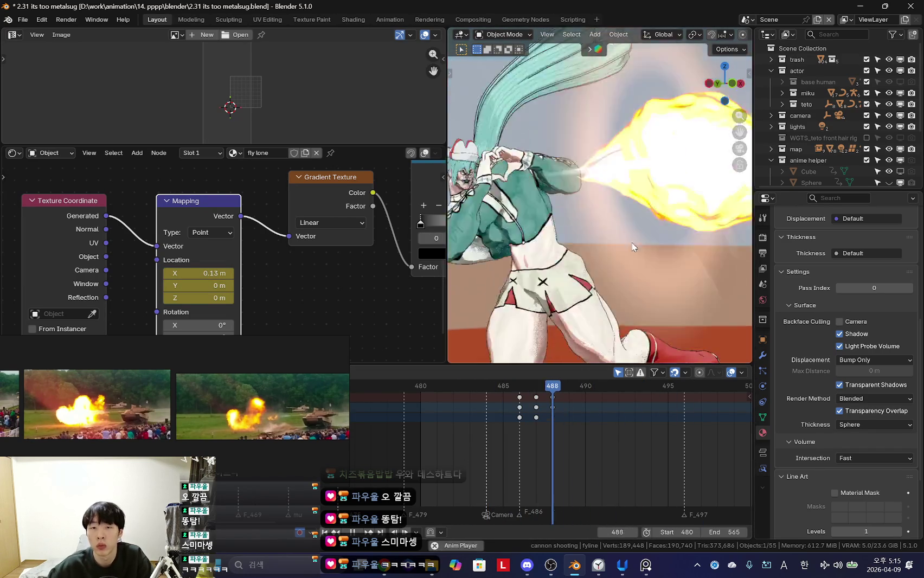
{"action": "left_click", "coordinate": [546, 440]}
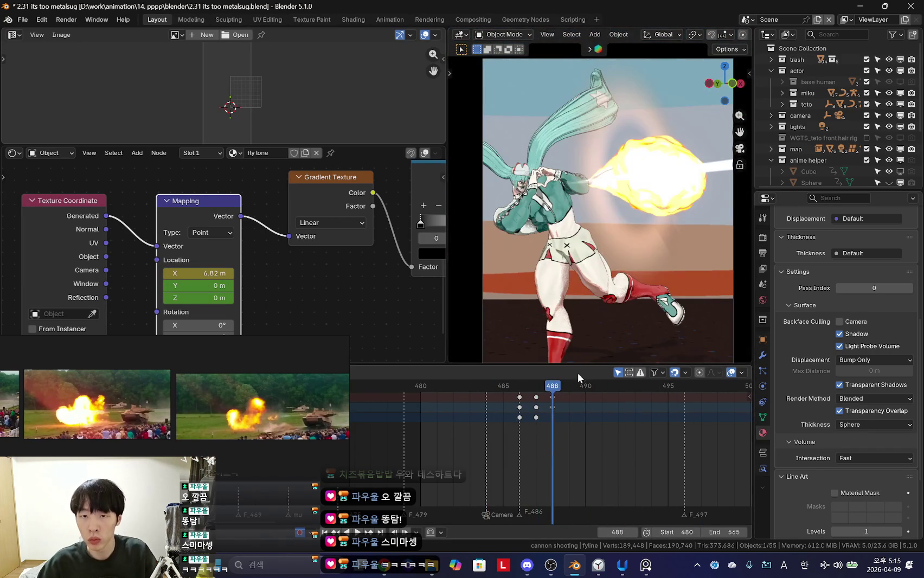
{"action": "middle_click_drag", "start_coordinate": [658, 266], "coordinate": [532, 246]}
{"action": "left_click", "coordinate": [539, 441]}
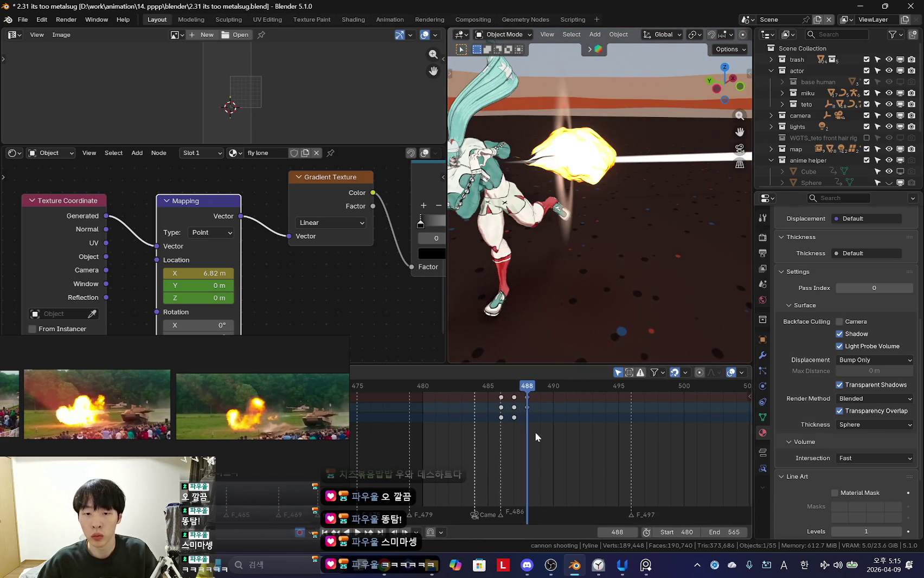
{"action": "mouse_move", "coordinate": [577, 276]}
{"action": "middle_mouse_down"}
{"action": "mouse_move", "coordinate": [567, 345]}
{"action": "mouse_move", "coordinate": [584, 329]}
{"action": "mouse_move", "coordinate": [578, 237]}
{"action": "middle_mouse_up"}
{"action": "left_click", "coordinate": [527, 411]}
{"action": "key", "text": "Left"}
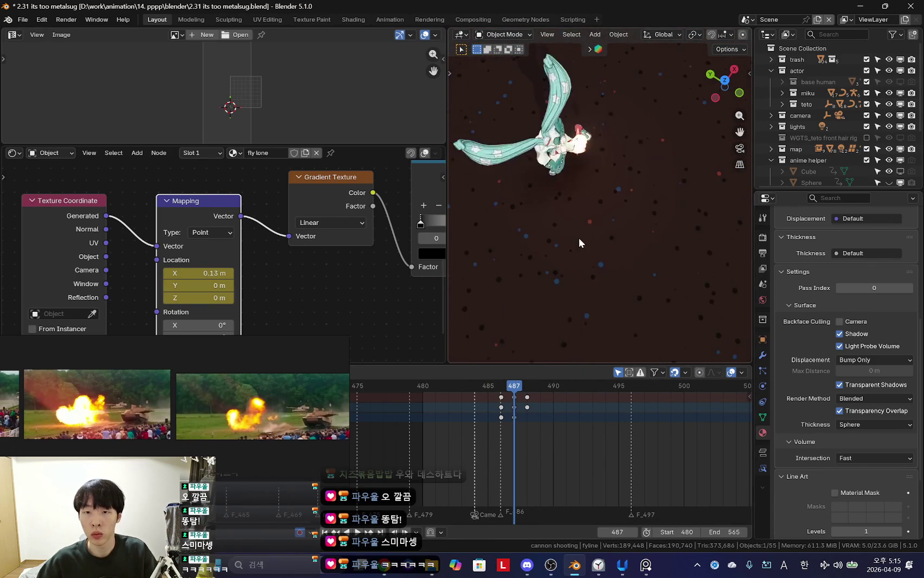
{"action": "key", "text": "KP_0"}
{"action": "scroll", "coordinate": [186, 224], "scroll_direction": "up", "scroll_amount": 2}
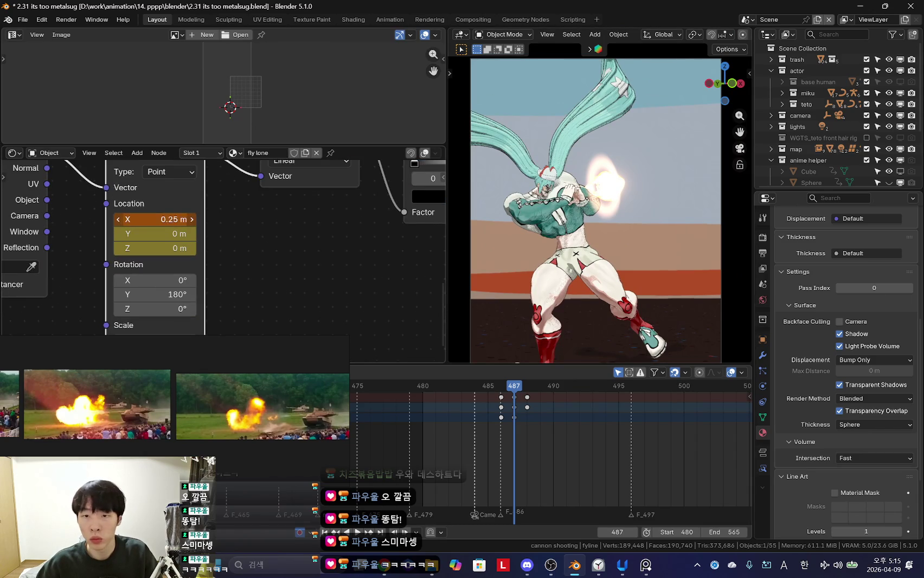
Step: Step through neighbouring frames, reposition the selected object, and return to the camera view
{"action": "scroll", "coordinate": [568, 445], "scroll_direction": "down", "scroll_amount": 1}
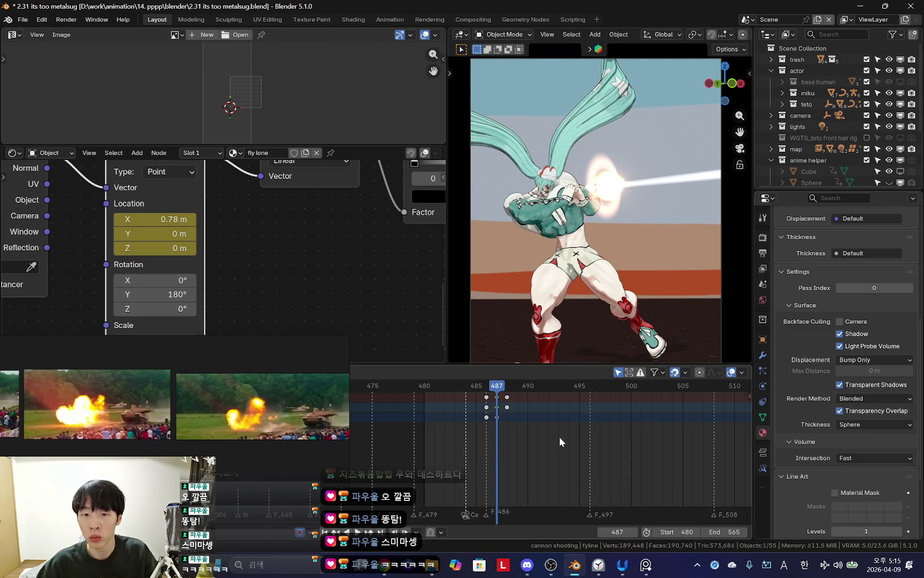
{"action": "key", "text": "Right"}
{"action": "key", "text": "Right"}
{"action": "key", "text": "Left"}
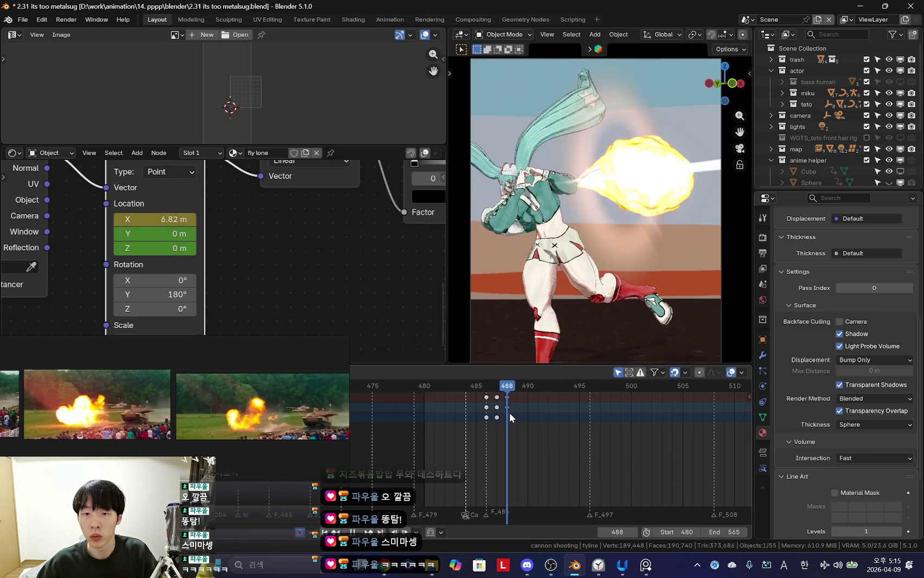
{"action": "mouse_move", "coordinate": [602, 319]}
{"action": "middle_mouse_down"}
{"action": "mouse_move", "coordinate": [621, 288]}
{"action": "mouse_move", "coordinate": [592, 277]}
{"action": "middle_mouse_up"}
{"action": "key", "text": "g"}
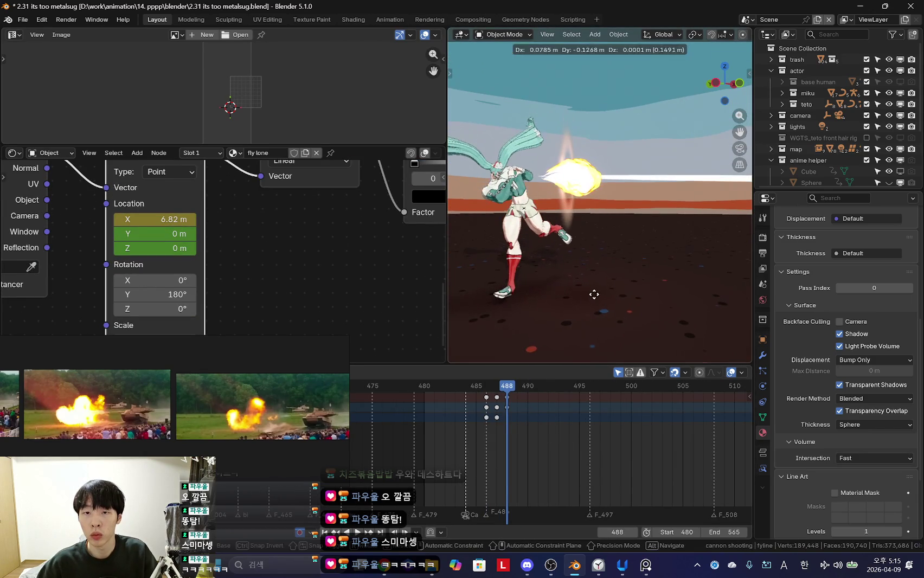
{"action": "left_click", "coordinate": [608, 294]}
{"action": "scroll", "coordinate": [608, 294], "scroll_direction": "down", "scroll_amount": 1}
{"action": "scroll", "coordinate": [608, 295], "scroll_direction": "down", "scroll_amount": 1}
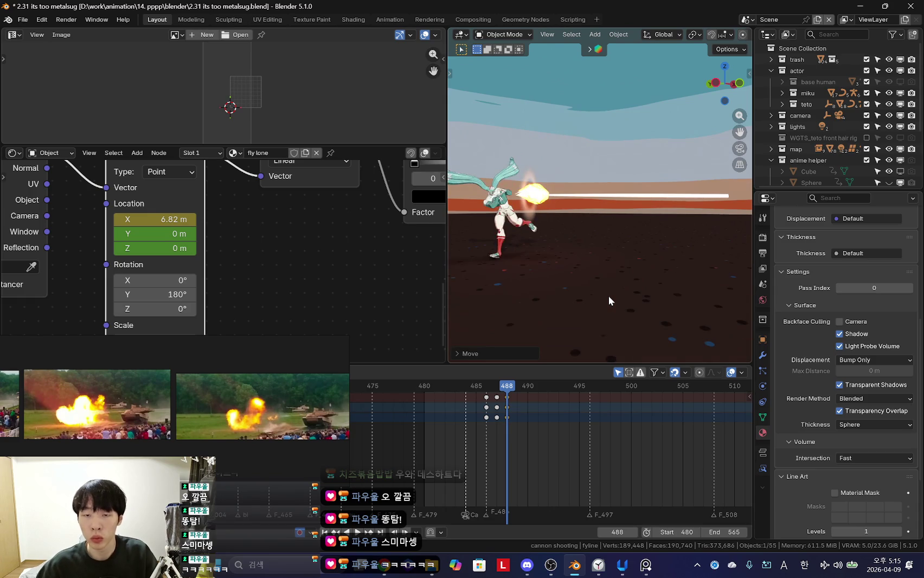
{"action": "key", "text": "KP_0"}
Step: Review frames 483–489, settle on frame 487, and hide the viewport overlays
{"action": "key", "text": "Left"}
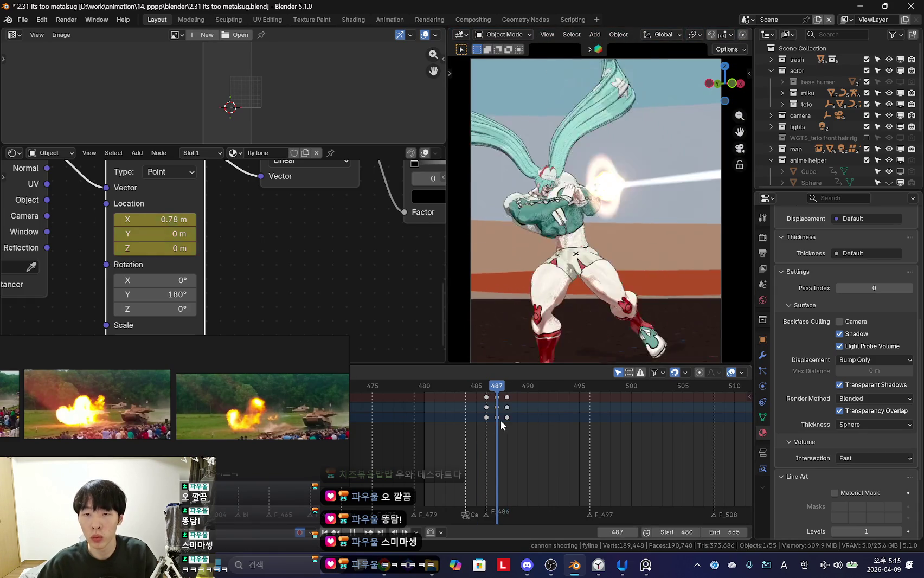
{"action": "key", "text": "Right"}
{"action": "key", "text": "Right"}
{"action": "key", "text": "Left"}
{"action": "key", "text": "Left"}
{"action": "key", "text": "Left"}
{"action": "key", "text": "Left"}
{"action": "key", "text": "Left"}
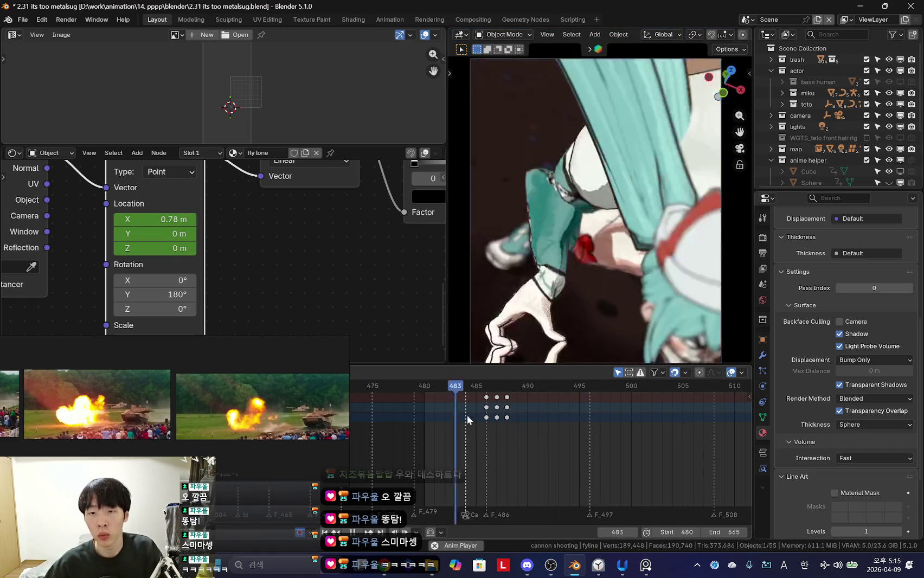
{"action": "scroll", "coordinate": [516, 449], "scroll_direction": "up", "scroll_amount": 2}
{"action": "mouse_move", "coordinate": [516, 449]}
{"action": "left_mouse_down"}
{"action": "mouse_move", "coordinate": [504, 414]}
{"action": "mouse_move", "coordinate": [525, 414]}
{"action": "left_mouse_up"}
{"action": "scroll", "coordinate": [530, 421], "scroll_direction": "up", "scroll_amount": 1}
{"action": "key", "text": "Right"}
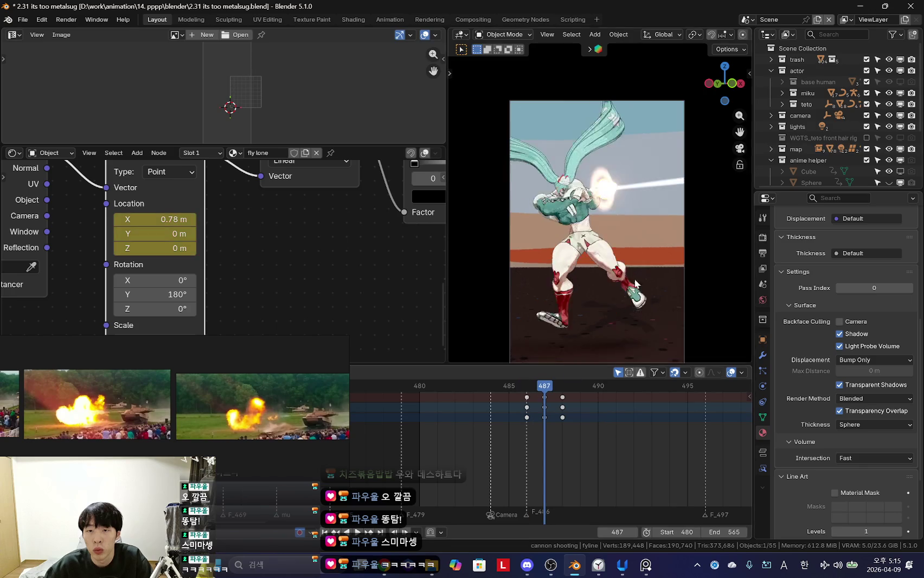
{"action": "middle_click_drag", "start_coordinate": [620, 287], "coordinate": [613, 296]}
{"action": "key", "text": "shift+alt+z"}
{"action": "scroll", "coordinate": [271, 233], "scroll_direction": "down", "scroll_amount": 4}
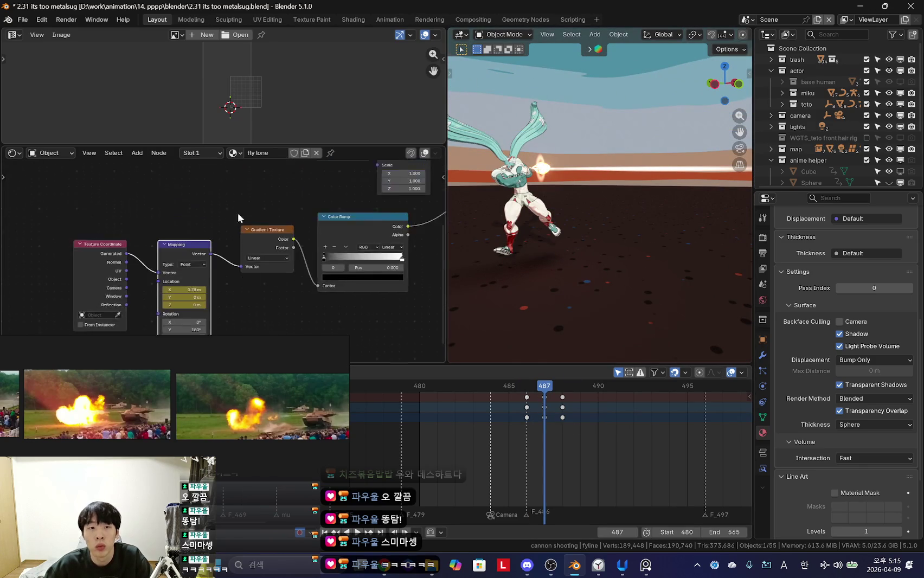
Step: Move the Texture Coordinate node aside, then adjust and keyframe the gradient Mapping's Scale Y
{"action": "left_click_drag", "start_coordinate": [233, 220], "coordinate": [171, 200]}
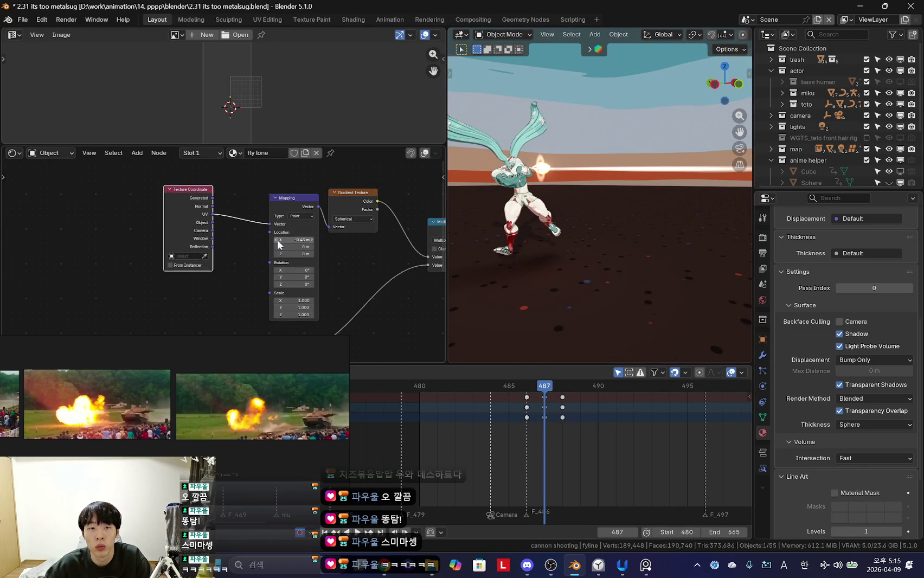
{"action": "scroll", "coordinate": [265, 250], "scroll_direction": "up", "scroll_amount": 1}
{"action": "scroll", "coordinate": [237, 311], "scroll_direction": "up", "scroll_amount": 2}
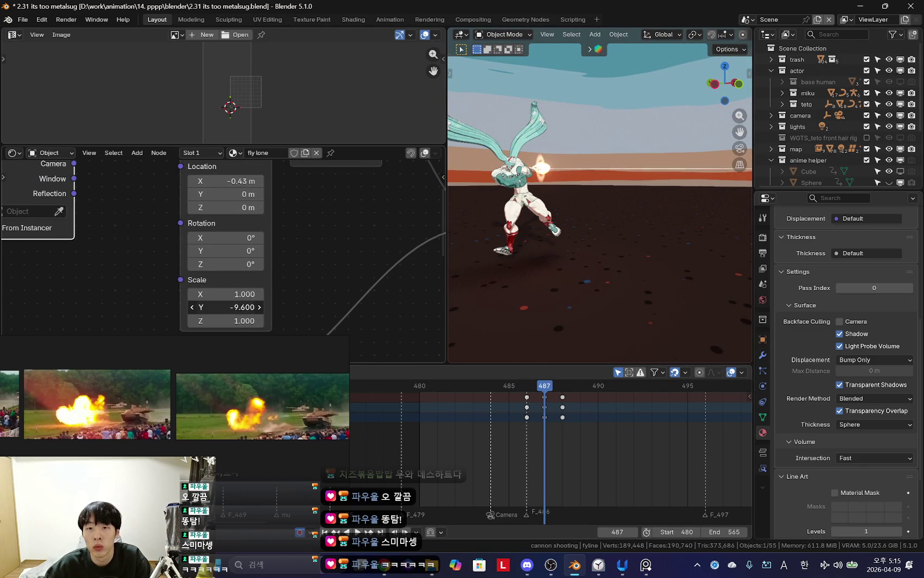
{"action": "scroll", "coordinate": [225, 307], "scroll_direction": "down", "scroll_amount": 2, "text": "ctrl"}
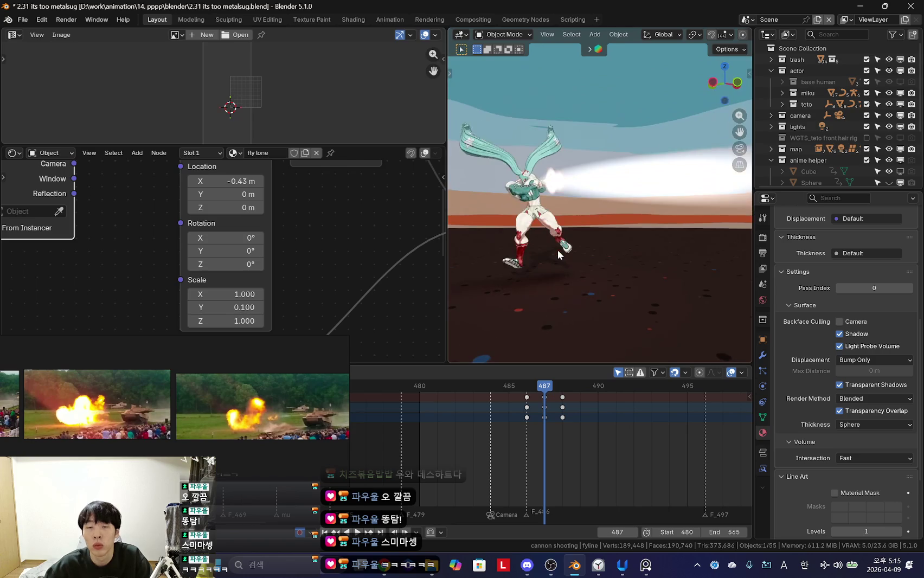
{"action": "key", "text": "KP_0"}
{"action": "scroll", "coordinate": [590, 420], "scroll_direction": "up", "scroll_amount": 3}
{"action": "left_click_drag", "start_coordinate": [238, 306], "coordinate": [255, 307]}
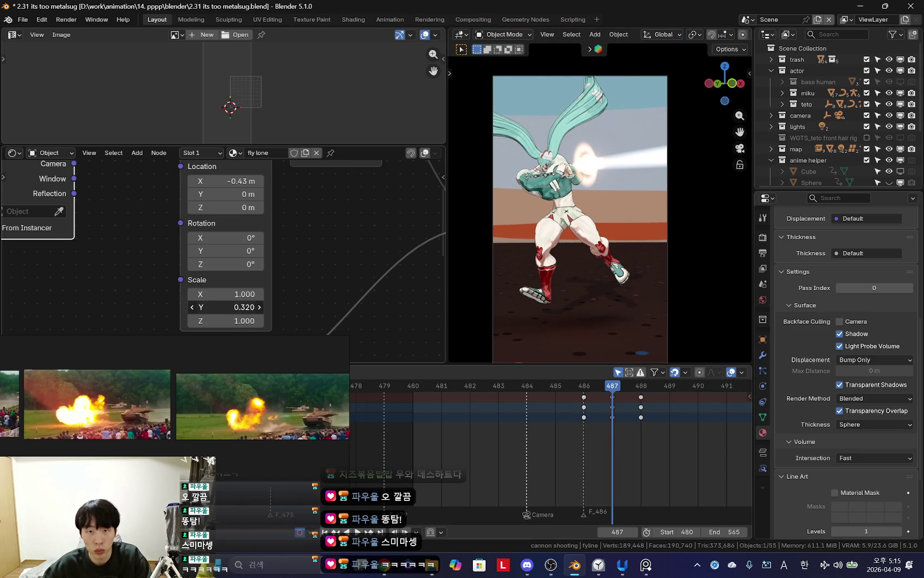
{"action": "key", "text": "i"}
Step: Preview the fireball forwards and backwards, stopping at frame 487
{"action": "scroll", "coordinate": [557, 412], "scroll_direction": "up", "scroll_amount": 1}
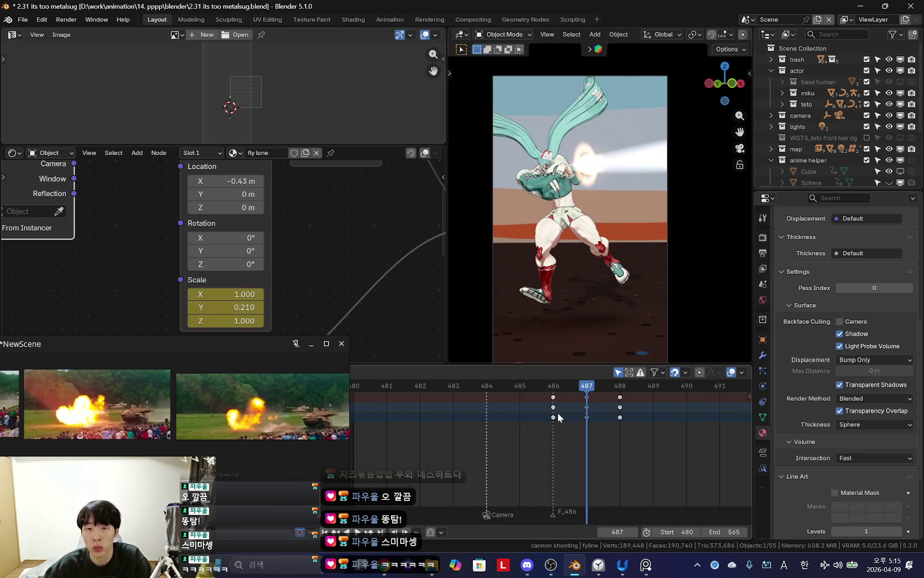
{"action": "key", "text": "space"}
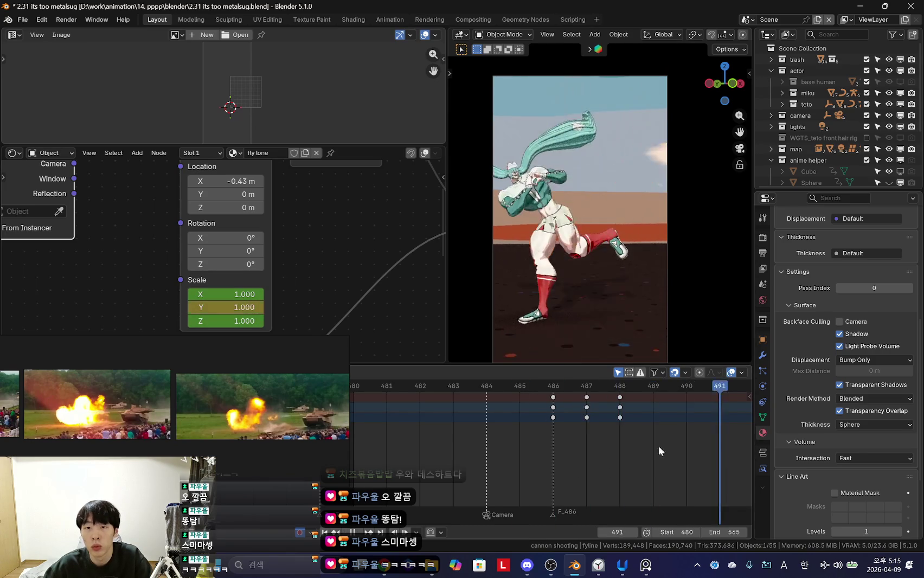
{"action": "key", "text": "shift+ctrl+space"}
{"action": "key", "text": "KP_0"}
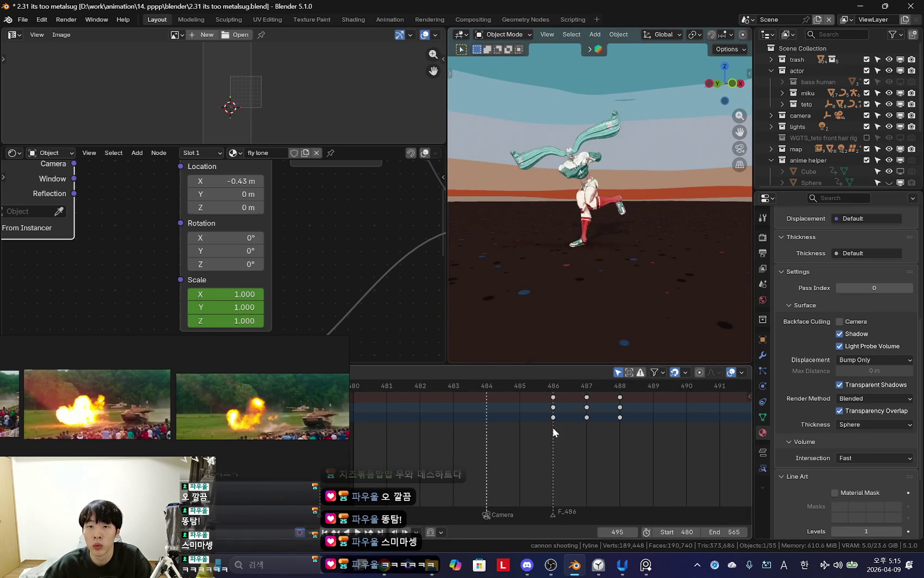
{"action": "key", "text": "space"}
{"action": "key", "text": "KP_0"}
{"action": "scroll", "coordinate": [287, 242], "scroll_direction": "up", "scroll_amount": 3}
Step: Increase the Mapping Scale Y at frame 487 to stretch the fireball, then check the next frame
{"action": "mouse_move", "coordinate": [287, 242]}
{"action": "middle_mouse_down"}
{"action": "mouse_move", "coordinate": [325, 241]}
{"action": "mouse_move", "coordinate": [320, 202]}
{"action": "middle_mouse_up"}
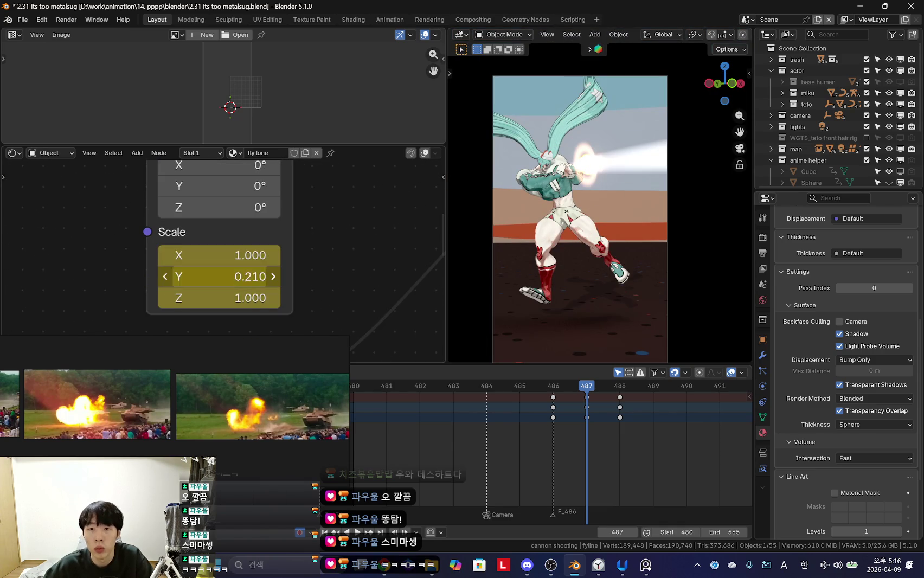
{"action": "left_click_drag", "start_coordinate": [227, 276], "coordinate": [249, 276]}
{"action": "key", "text": "space"}
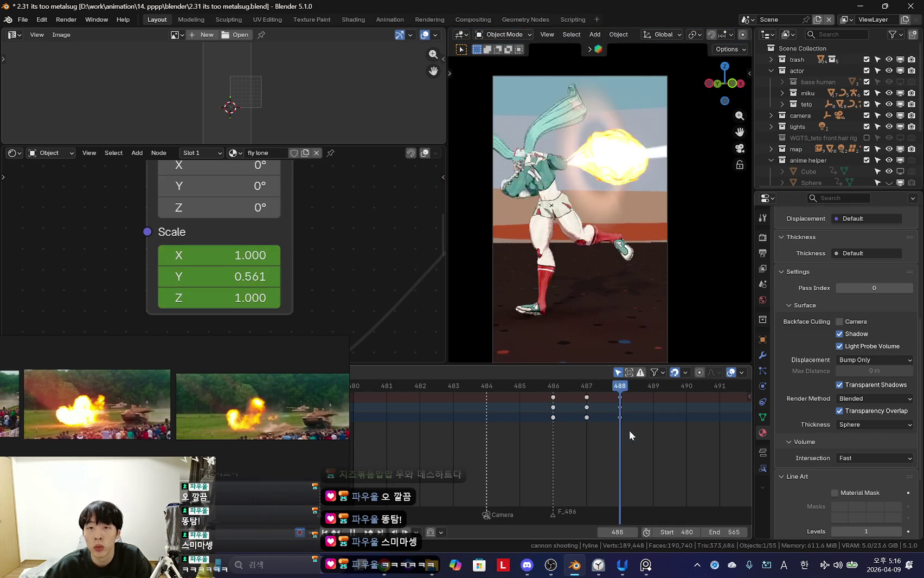
{"action": "key", "text": "Escape"}
{"action": "key", "text": "KP_0"}
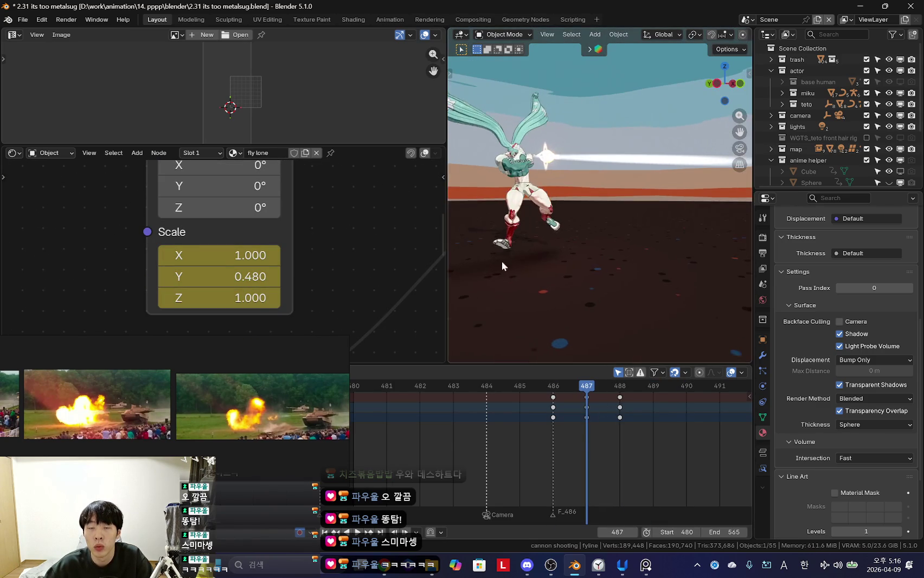
{"action": "scroll", "coordinate": [177, 284], "scroll_direction": "down", "scroll_amount": 4}
{"action": "scroll", "coordinate": [223, 257], "scroll_direction": "up", "scroll_amount": 1}
{"action": "scroll", "coordinate": [223, 257], "scroll_direction": "up", "scroll_amount": 2}
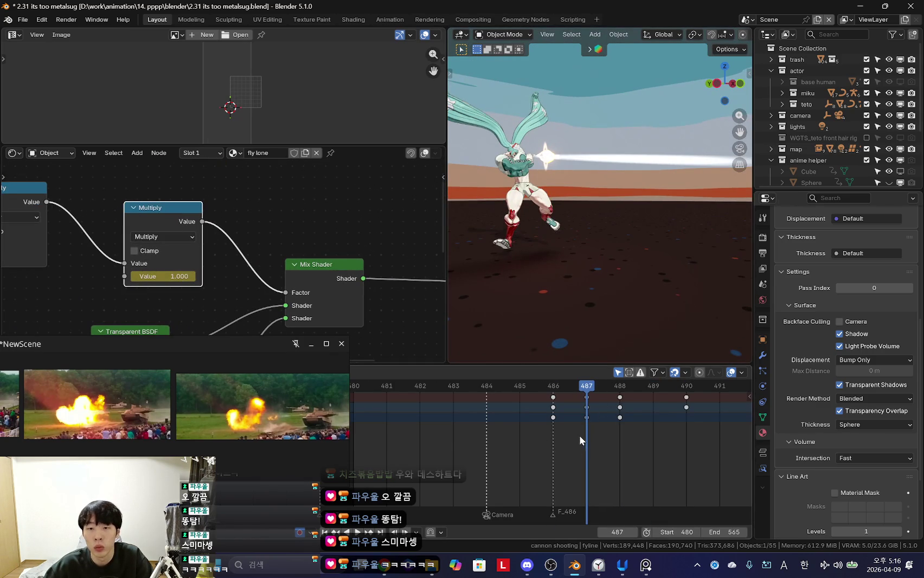
Step: Lower the Multiply value to dim the fireball and keyframe it
{"action": "key", "text": "KP_0"}
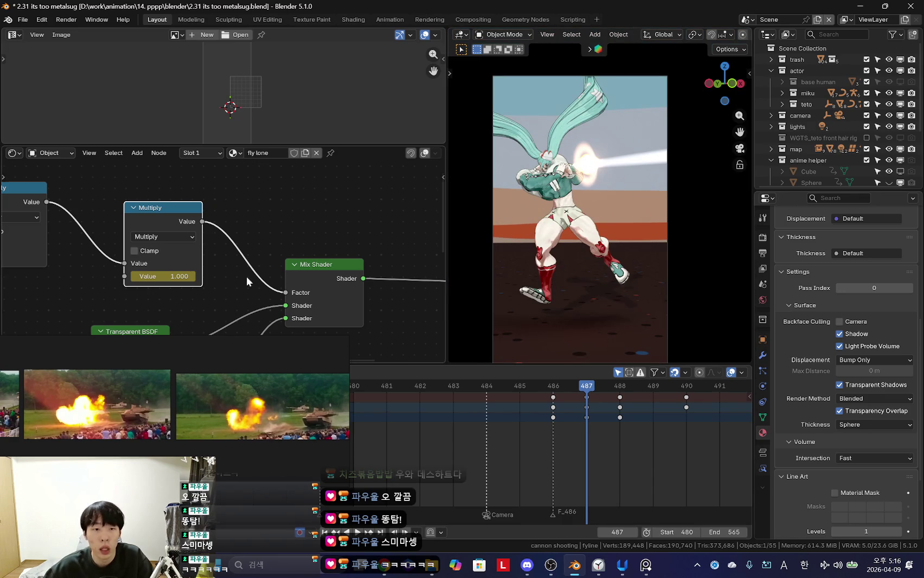
{"action": "scroll", "coordinate": [241, 271], "scroll_direction": "up", "scroll_amount": 3}
{"action": "left_click_drag", "start_coordinate": [271, 284], "coordinate": [239, 285]}
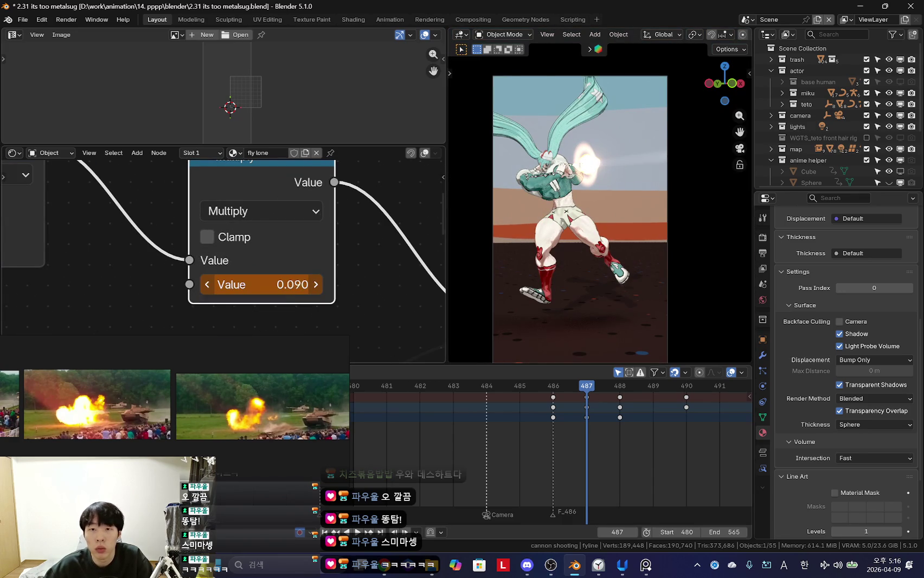
{"action": "key", "text": "i"}
Step: Preview the fade by playing and scrubbing through frames 487–492
{"action": "middle_click_drag", "start_coordinate": [523, 425], "coordinate": [480, 426]}
{"action": "key", "text": "space"}
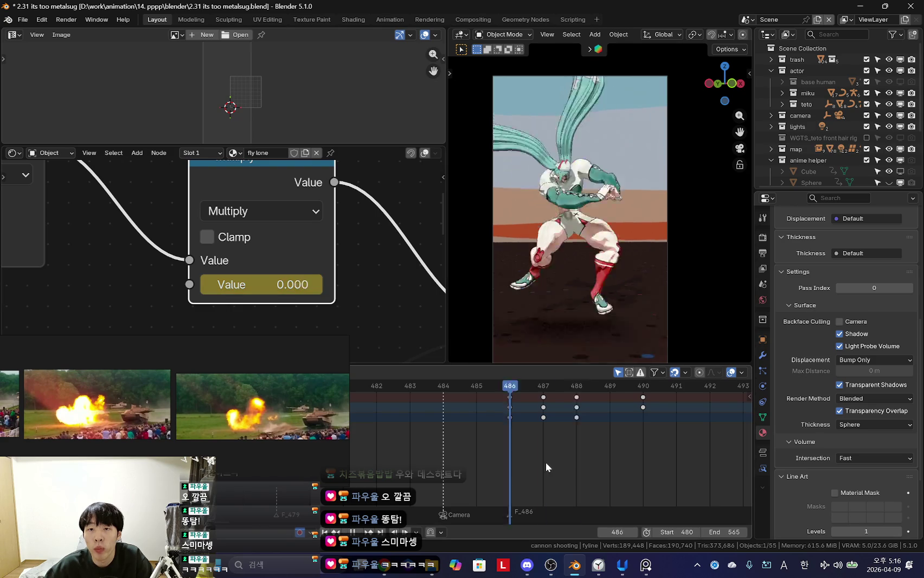
{"action": "key", "text": "Left"}
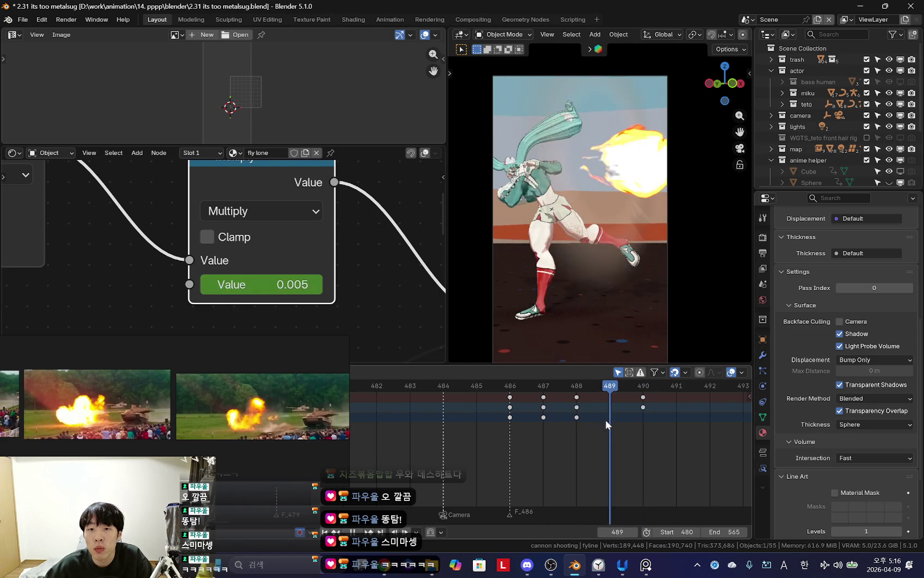
{"action": "left_click_drag", "start_coordinate": [576, 437], "coordinate": [553, 447]}
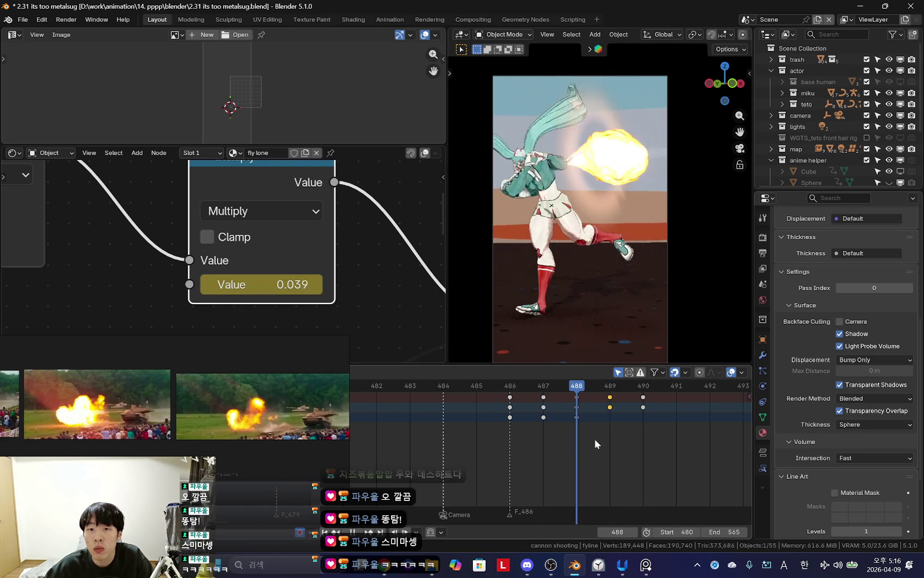
{"action": "key", "text": "space"}
{"action": "scroll", "coordinate": [679, 432], "scroll_direction": "down", "scroll_amount": 2}
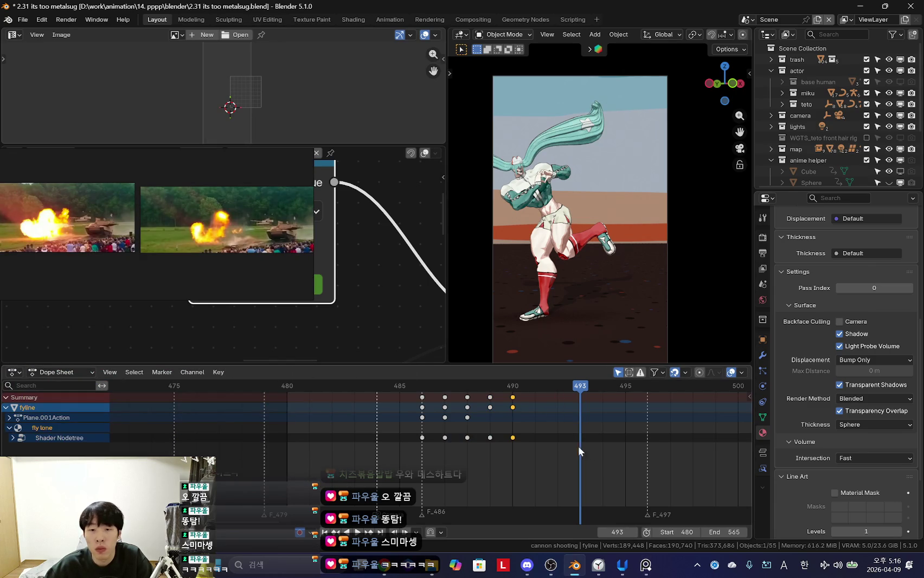
{"action": "key", "text": "space"}
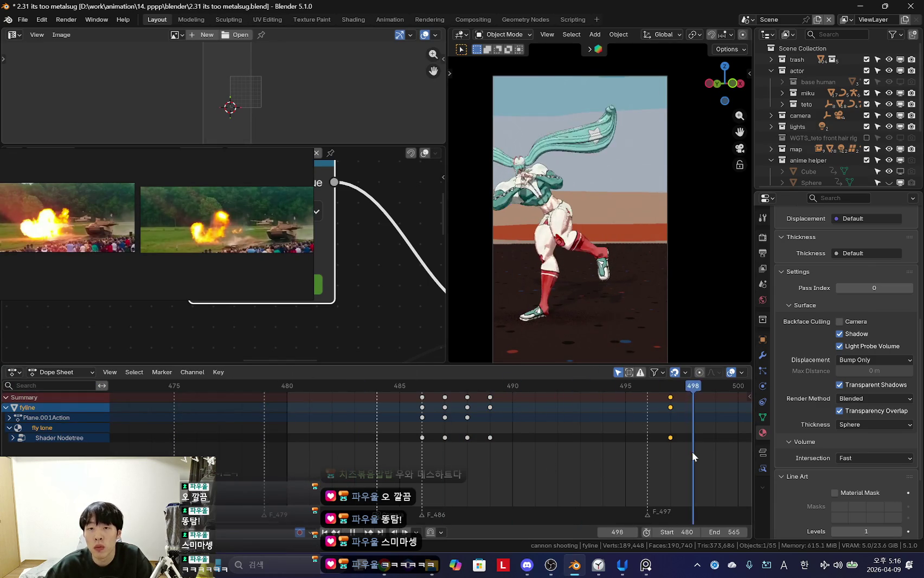
{"action": "scroll", "coordinate": [512, 444], "scroll_direction": "down", "scroll_amount": 1}
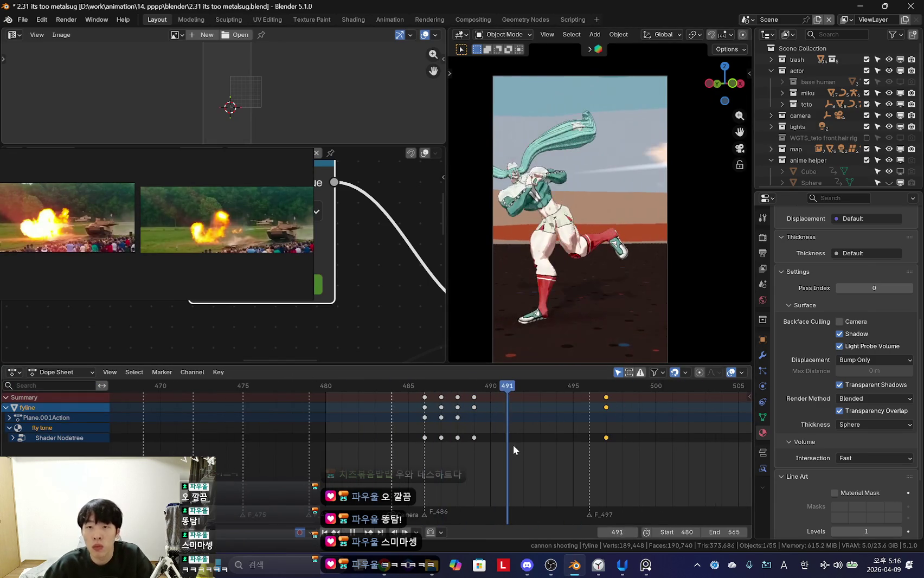
{"action": "left_click", "coordinate": [514, 456]}
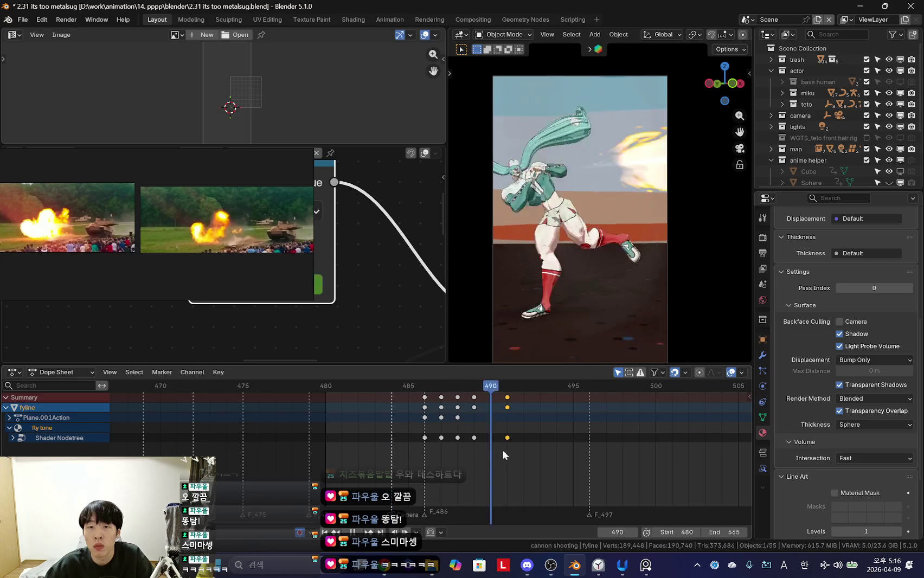
{"action": "scroll", "coordinate": [433, 450], "scroll_direction": "down", "scroll_amount": 2}
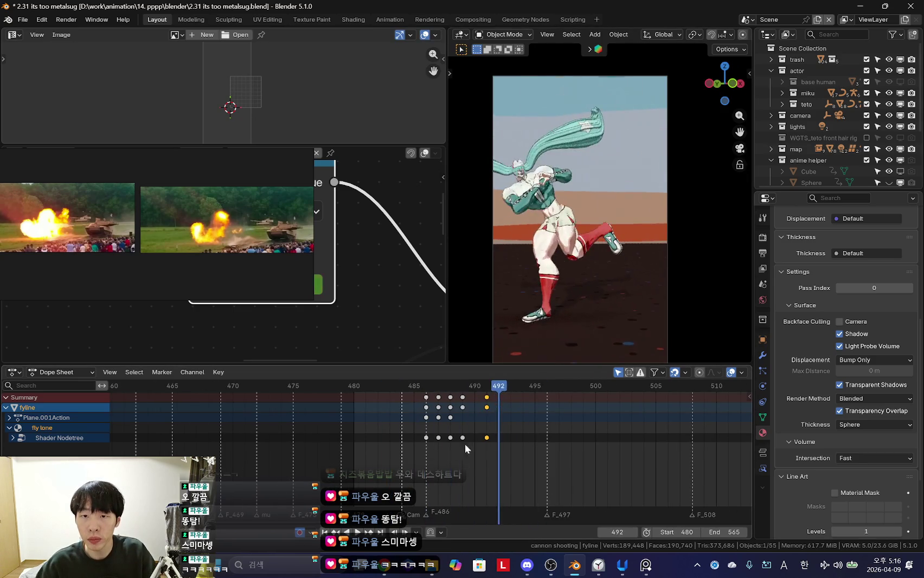
{"action": "scroll", "coordinate": [448, 449], "scroll_direction": "down", "scroll_amount": 1}
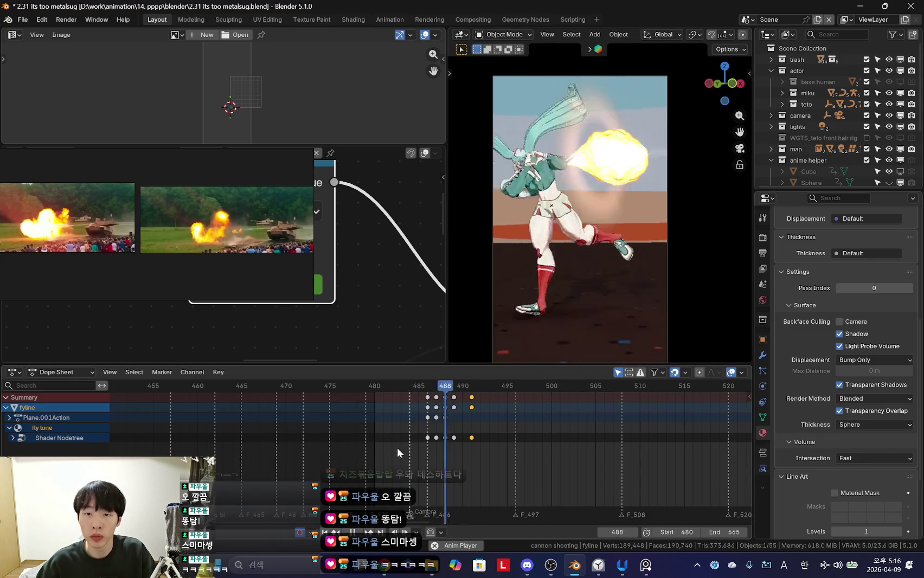
{"action": "scroll", "coordinate": [519, 453], "scroll_direction": "down", "scroll_amount": 2}
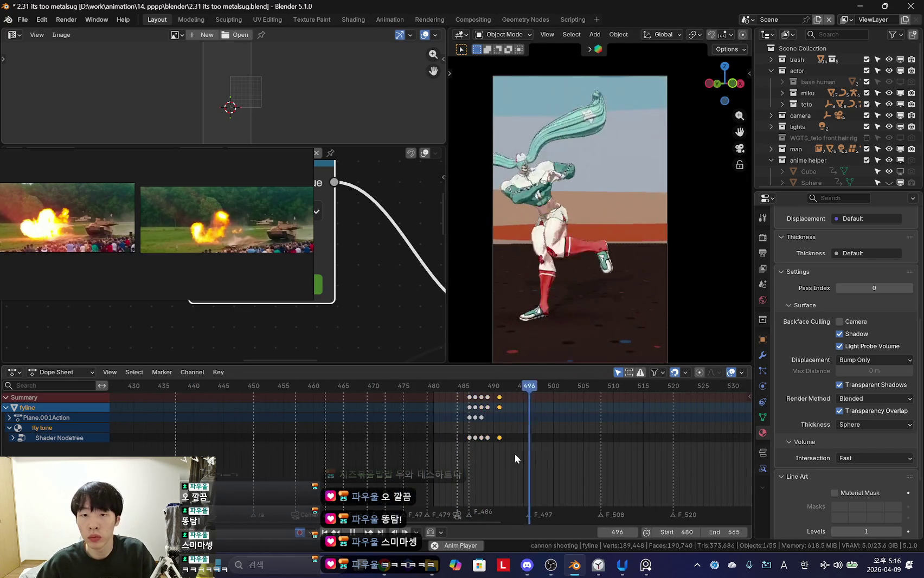
{"action": "scroll", "coordinate": [485, 441], "scroll_direction": "up", "scroll_amount": 2}
{"action": "left_click_drag", "start_coordinate": [485, 440], "coordinate": [517, 457]}
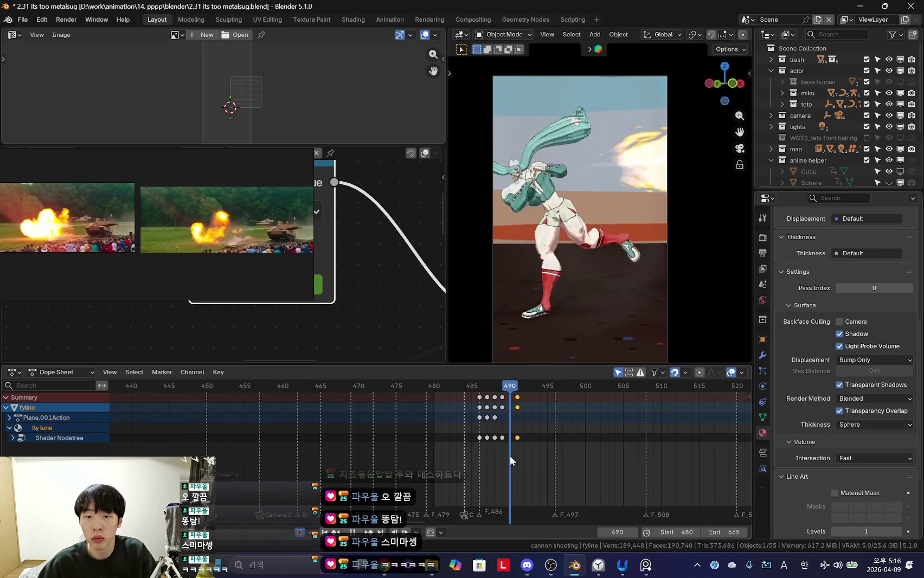
{"action": "middle_click_drag", "start_coordinate": [637, 246], "coordinate": [624, 259]}
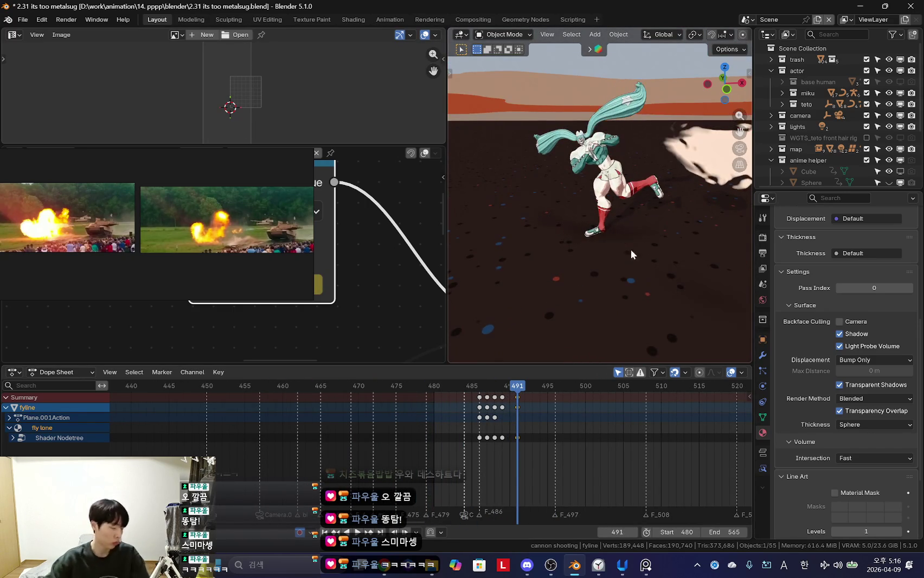
{"action": "mouse_move", "coordinate": [648, 223]}
{"action": "middle_mouse_down"}
{"action": "mouse_move", "coordinate": [584, 268]}
{"action": "mouse_move", "coordinate": [574, 290]}
{"action": "mouse_move", "coordinate": [639, 225]}
{"action": "middle_mouse_up"}
{"action": "scroll", "coordinate": [639, 225], "scroll_direction": "down", "scroll_amount": 5}
{"action": "scroll", "coordinate": [524, 394], "scroll_direction": "up", "scroll_amount": 3}
{"action": "scroll", "coordinate": [519, 412], "scroll_direction": "up", "scroll_amount": 2}
{"action": "mouse_move", "coordinate": [524, 435]}
{"action": "left_mouse_down"}
{"action": "mouse_move", "coordinate": [478, 430]}
{"action": "mouse_move", "coordinate": [606, 452]}
{"action": "mouse_move", "coordinate": [553, 444]}
{"action": "left_mouse_up"}
{"action": "scroll", "coordinate": [609, 287], "scroll_direction": "up", "scroll_amount": 5}
{"action": "key", "text": "KP_0"}
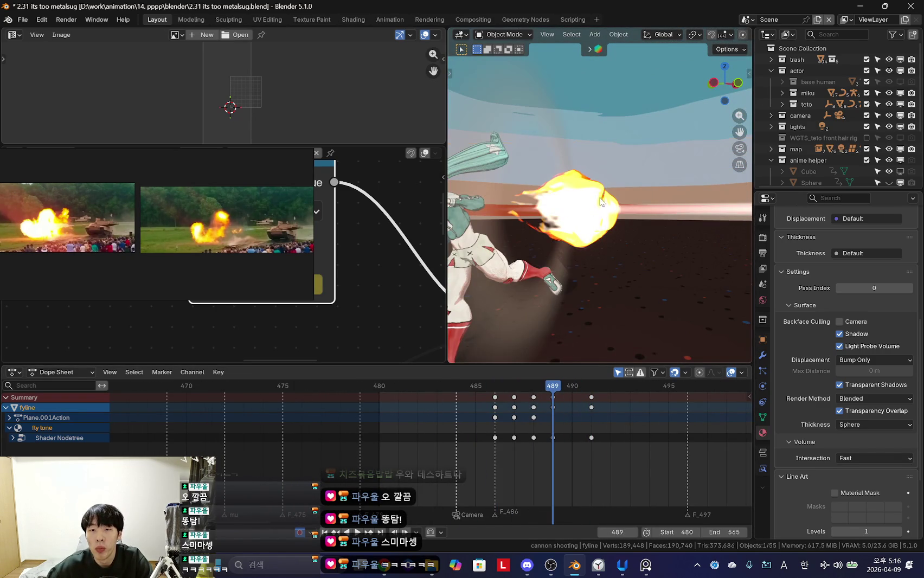
Step: Scale the explosion lattice down and check frames 487–490 through the camera
{"action": "left_click", "coordinate": [596, 211]}
{"action": "key", "text": "s"}
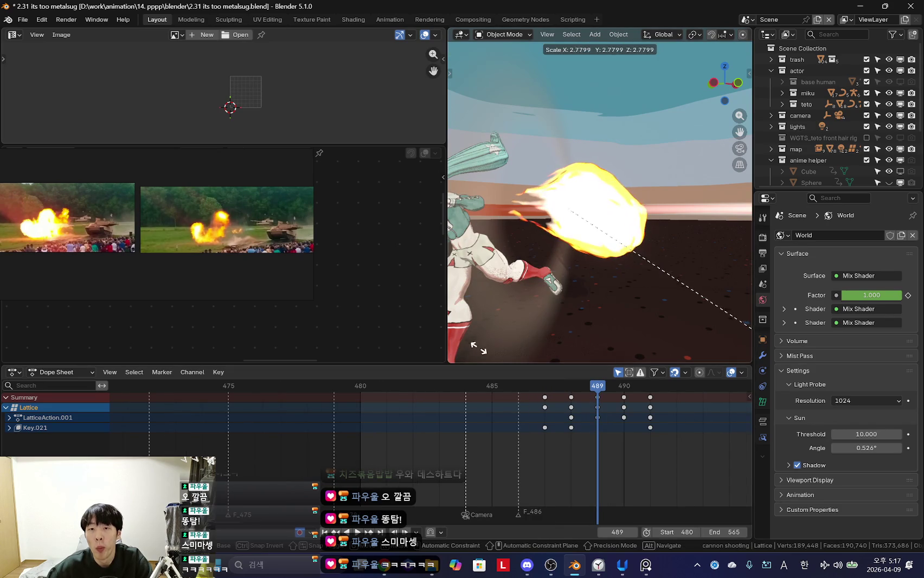
{"action": "left_click", "coordinate": [621, 269]}
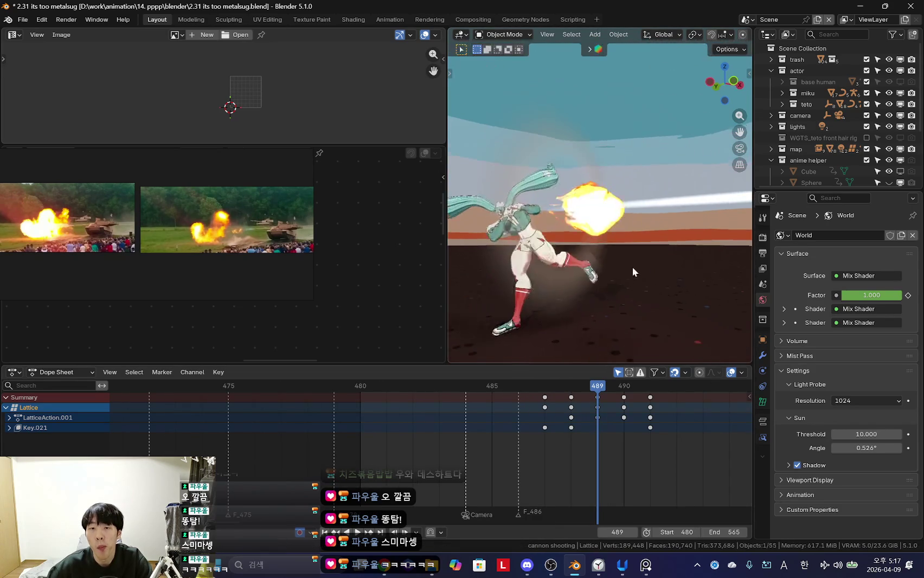
{"action": "key", "text": "KP_0"}
{"action": "left_click_drag", "start_coordinate": [558, 433], "coordinate": [618, 438]}
{"action": "key", "text": "KP_0"}
Step: Inspect the lattice from a new angle without overlays and open its shape key settings
{"action": "key", "text": "s"}
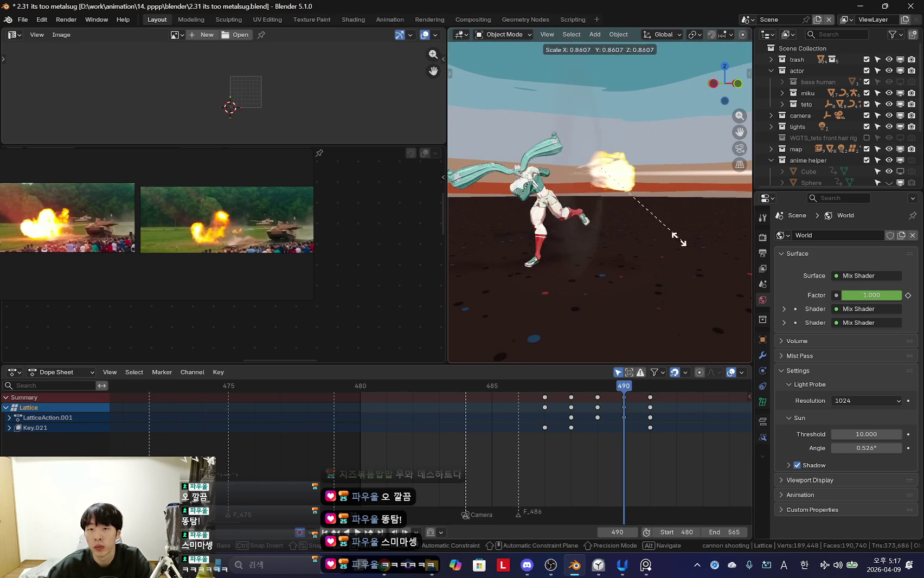
{"action": "key", "text": "Escape"}
{"action": "mouse_move", "coordinate": [676, 252]}
{"action": "middle_mouse_down"}
{"action": "mouse_move", "coordinate": [567, 265]}
{"action": "mouse_move", "coordinate": [648, 267]}
{"action": "mouse_move", "coordinate": [648, 285]}
{"action": "mouse_move", "coordinate": [609, 283]}
{"action": "mouse_move", "coordinate": [758, 389]}
{"action": "middle_mouse_up"}
{"action": "key", "text": "g"}
{"action": "key", "text": "Escape"}
{"action": "key", "text": "shift+alt+z"}
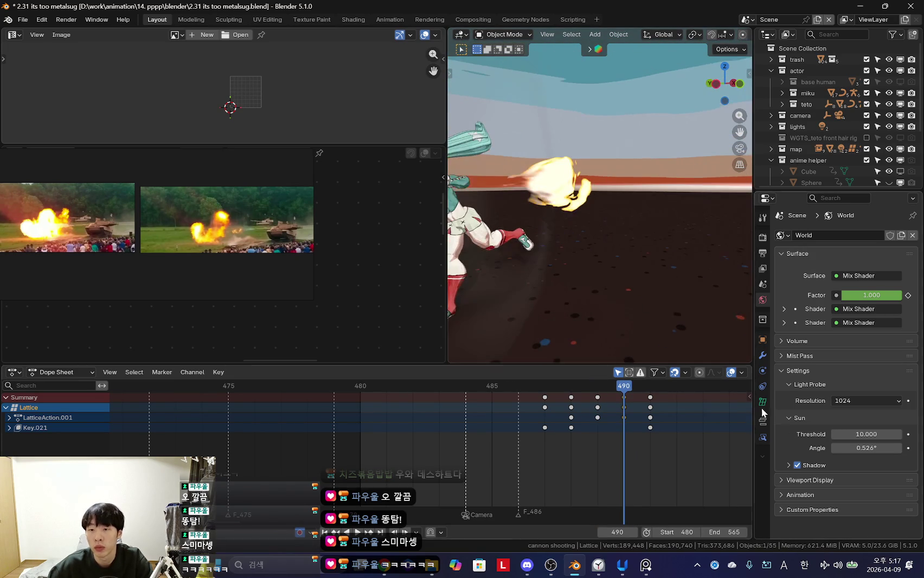
{"action": "left_click", "coordinate": [762, 402]}
{"action": "scroll", "coordinate": [835, 479], "scroll_direction": "down", "scroll_amount": 4}
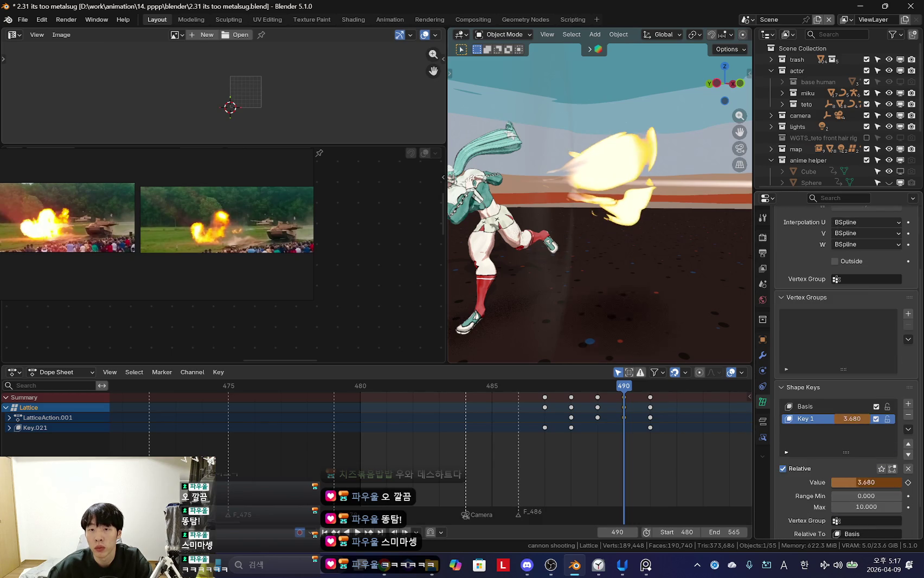
{"action": "scroll", "coordinate": [596, 439], "scroll_direction": "up", "scroll_amount": 1}
Step: Play the shot to frame 491, try another lattice resize, undo it, and replay
{"action": "key", "text": "shift+ctrl+space"}
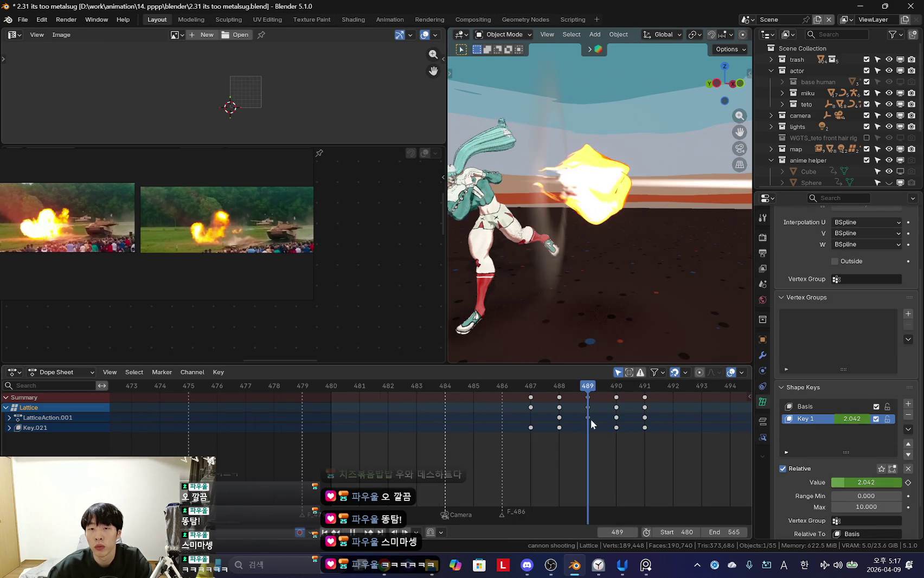
{"action": "key", "text": "space"}
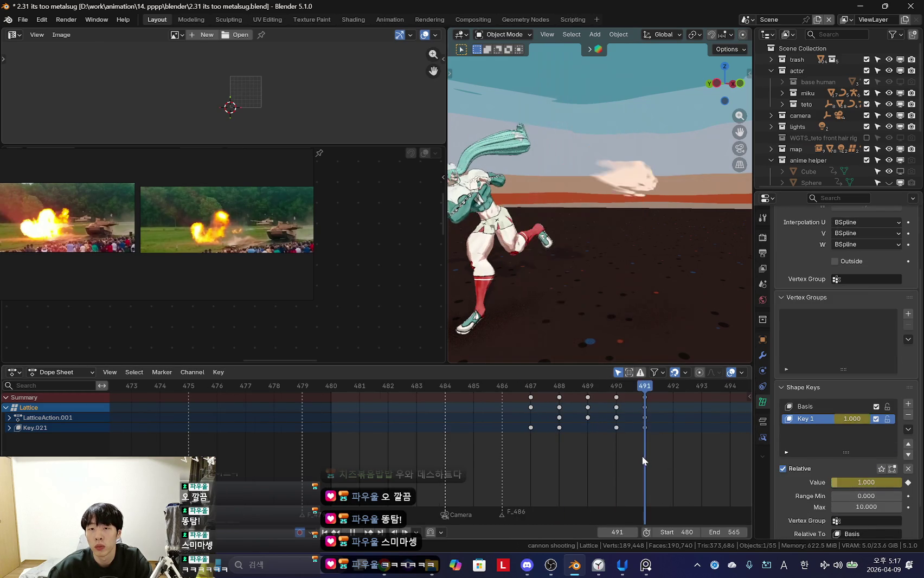
{"action": "key", "text": "shift+alt+z"}
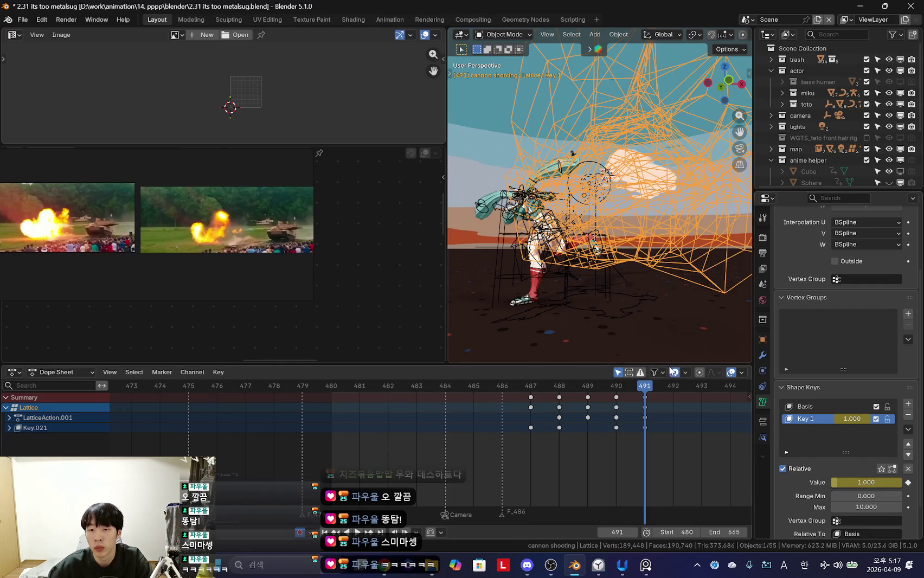
{"action": "key", "text": "s"}
{"action": "left_click", "coordinate": [689, 276]}
{"action": "key", "text": "shift+alt+z"}
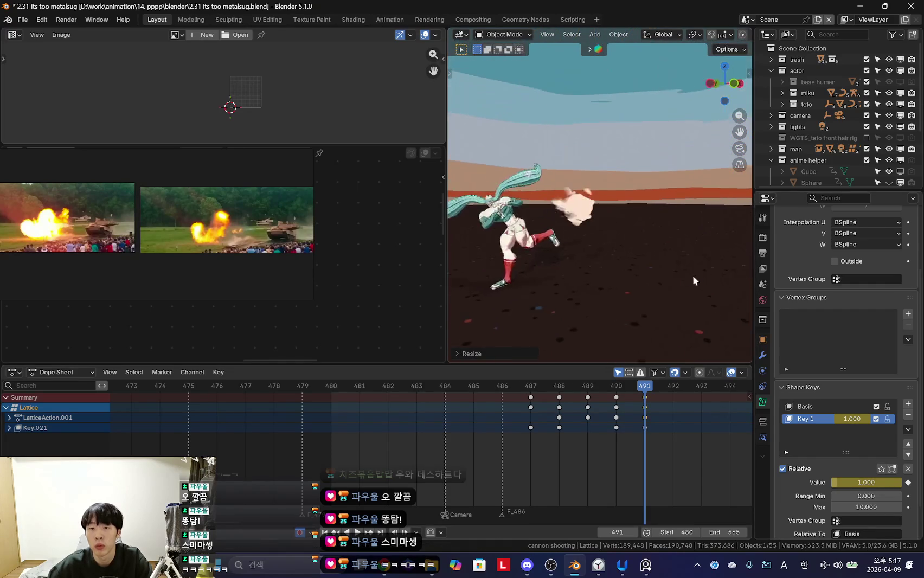
{"action": "key", "text": "shift+alt+z"}
{"action": "key", "text": "ctrl+z"}
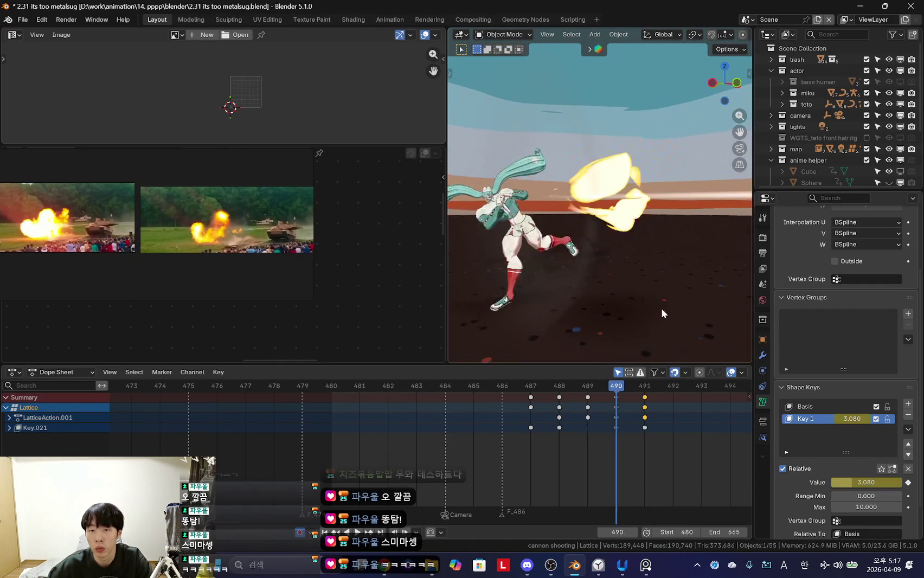
{"action": "key", "text": "shift+alt+z"}
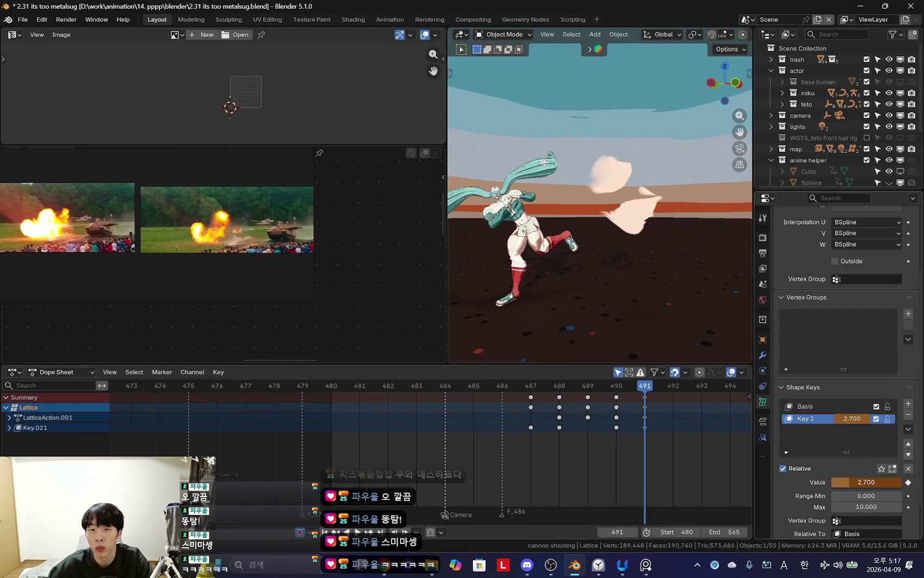
{"action": "key", "text": "space"}
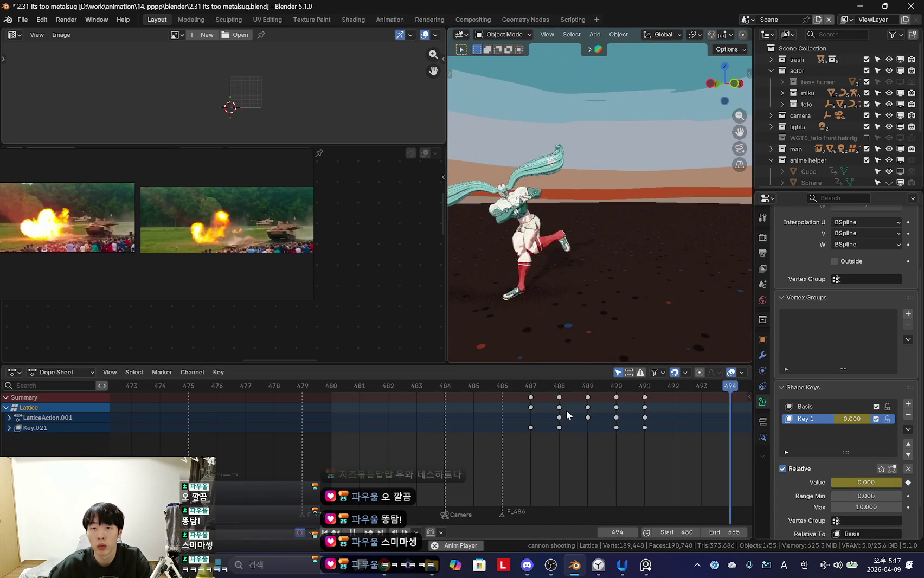
Step: Step through frames 485–488 to review the fireball and select the fyline streak
{"action": "key", "text": "shift+alt+z"}
{"action": "mouse_move", "coordinate": [528, 430]}
{"action": "left_mouse_down"}
{"action": "mouse_move", "coordinate": [656, 437]}
{"action": "mouse_move", "coordinate": [534, 425]}
{"action": "left_mouse_up"}
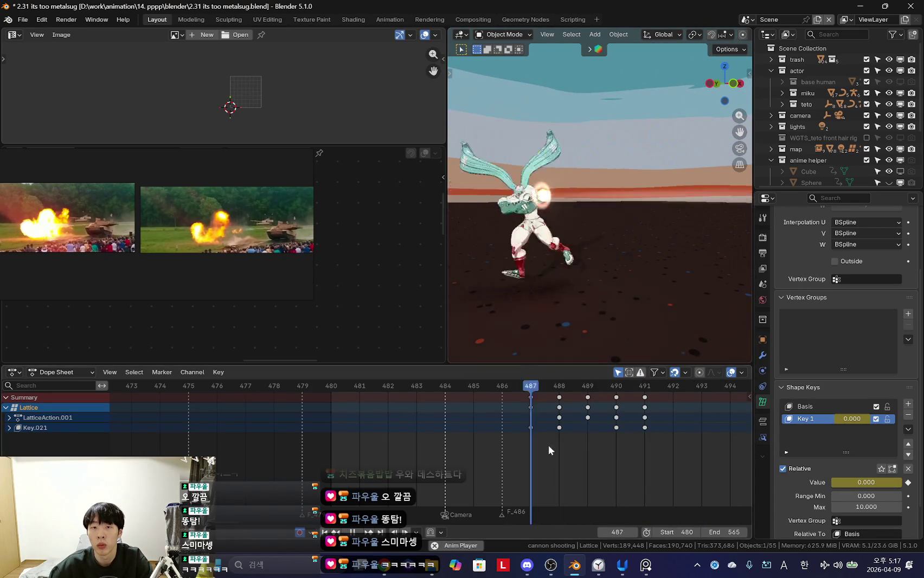
{"action": "key", "text": "Left"}
{"action": "key", "text": "Left"}
{"action": "key", "text": "Left"}
{"action": "key", "text": "shift+alt+z"}
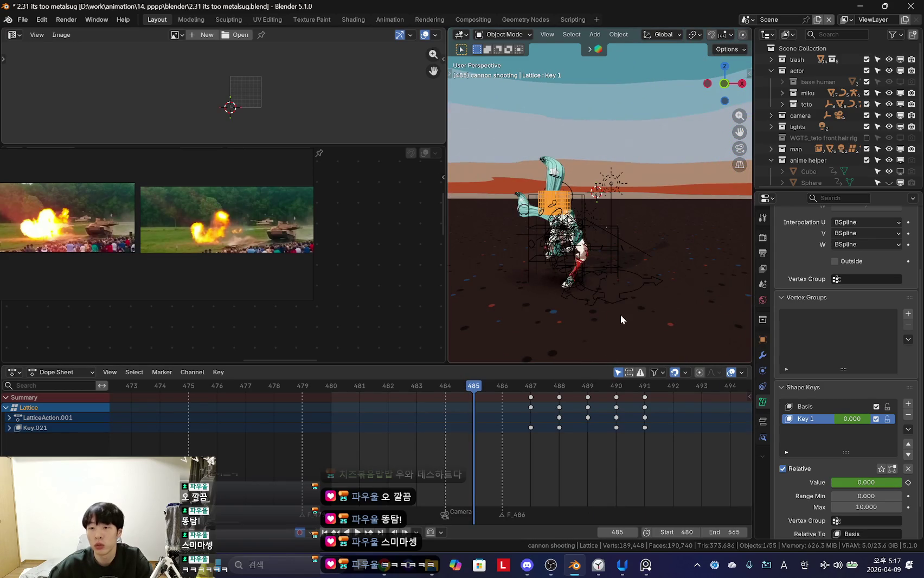
{"action": "scroll", "coordinate": [618, 298], "scroll_direction": "up", "scroll_amount": 5}
{"action": "key", "text": "Right"}
{"action": "key", "text": "Right"}
{"action": "key", "text": "Right"}
{"action": "left_click", "coordinate": [633, 179]}
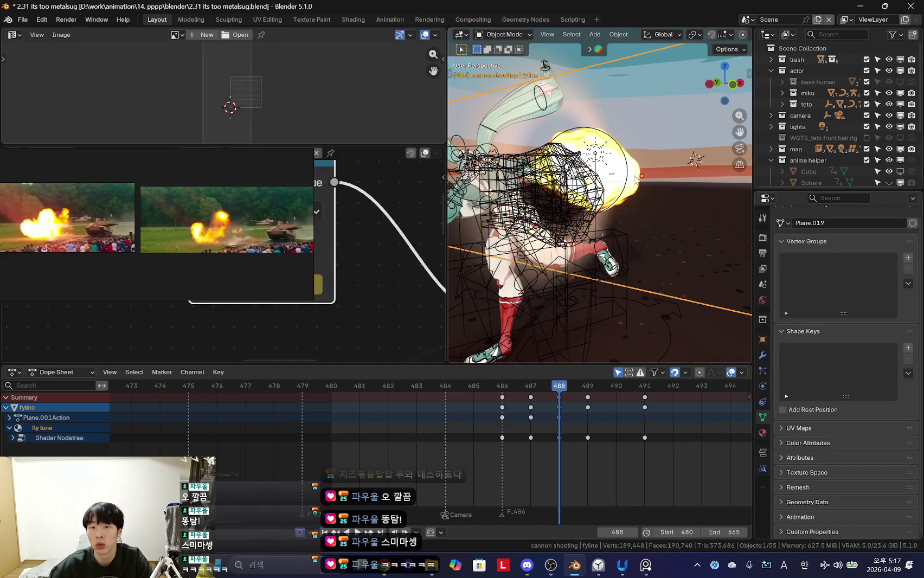
Step: Select the flame, show its modifiers, and replay the shot with overlays hidden
{"action": "left_click", "coordinate": [639, 178]}
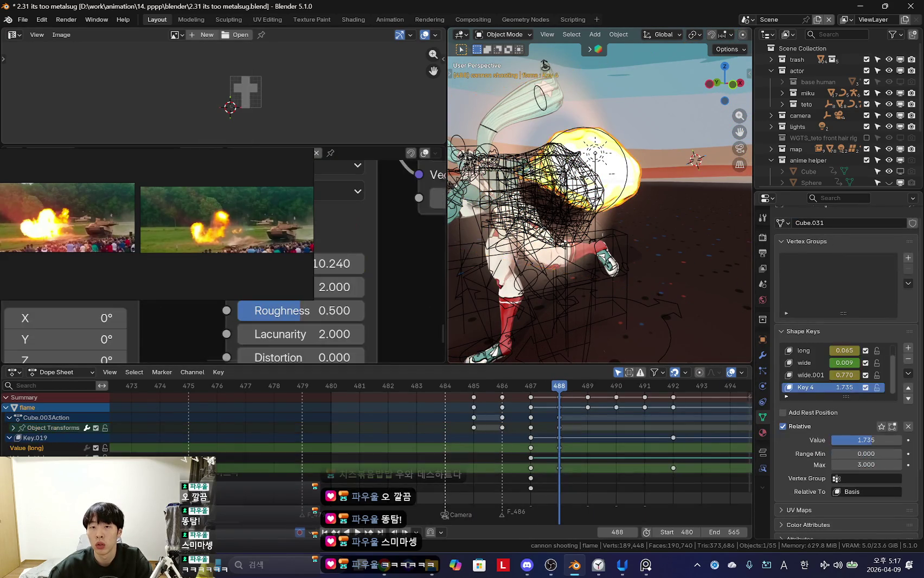
{"action": "left_click", "coordinate": [762, 355]}
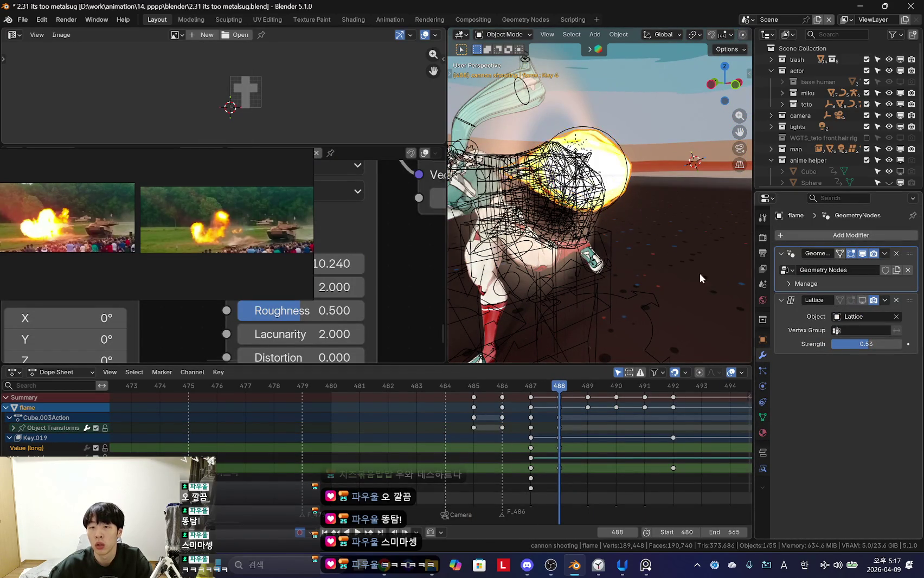
{"action": "key", "text": "shift+alt+z"}
{"action": "key", "text": "space"}
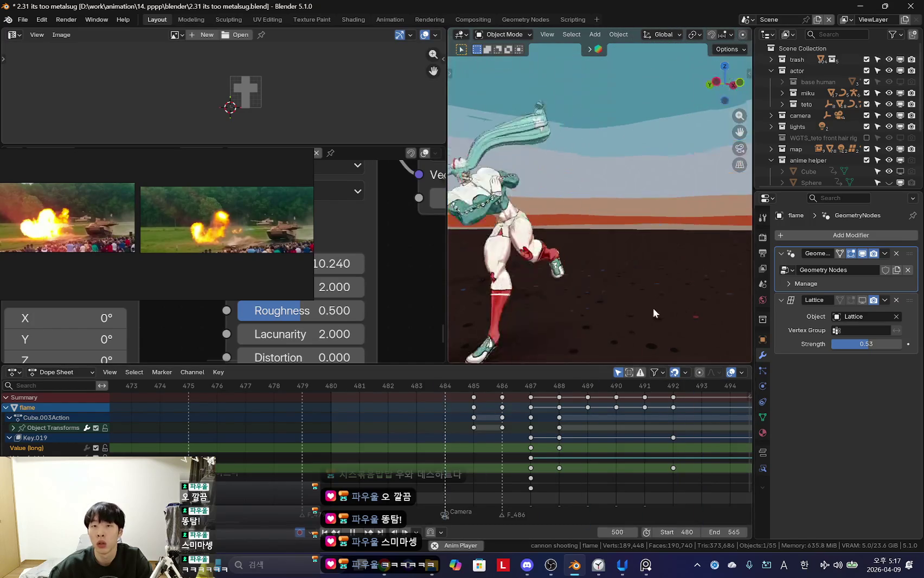
{"action": "key", "text": "shift+alt+z"}
{"action": "key", "text": "Escape"}
{"action": "key", "text": "space"}
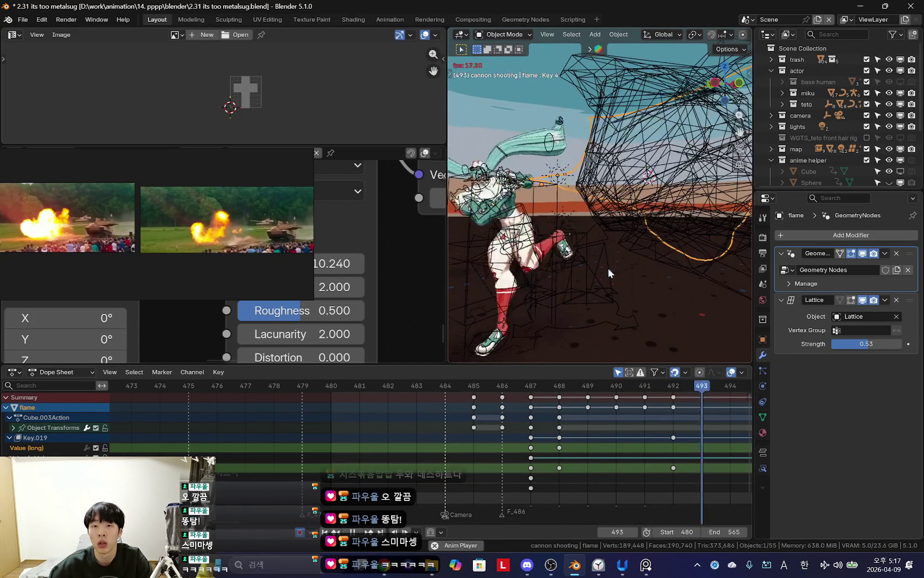
{"action": "key", "text": "Escape"}
{"action": "key", "text": "shift+alt+z"}
{"action": "key", "text": "space"}
{"action": "key", "text": "shift+alt+z"}
Step: At frame 489, select the fireball lattice and watch its Key 1 shape key animate
{"action": "left_click", "coordinate": [584, 417]}
{"action": "left_click", "coordinate": [666, 194]}
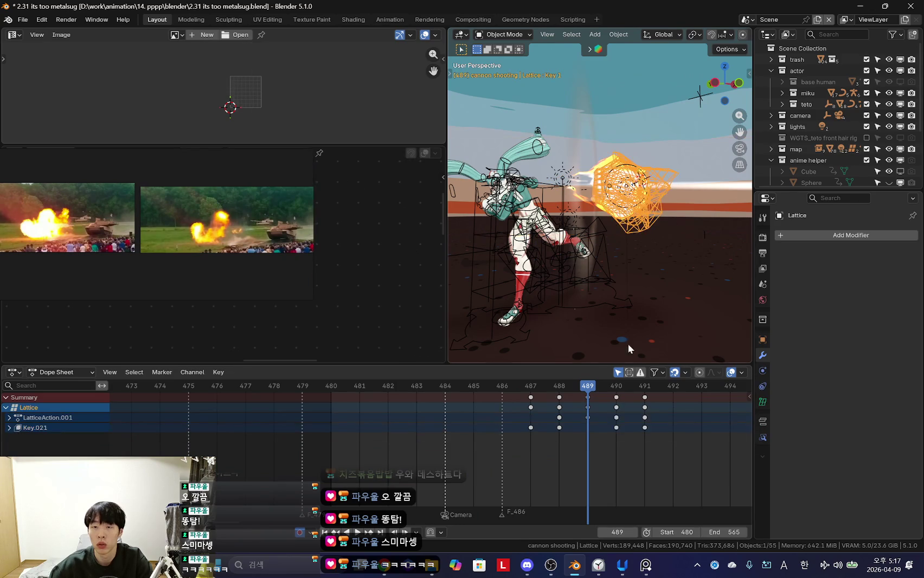
{"action": "left_click", "coordinate": [762, 401]}
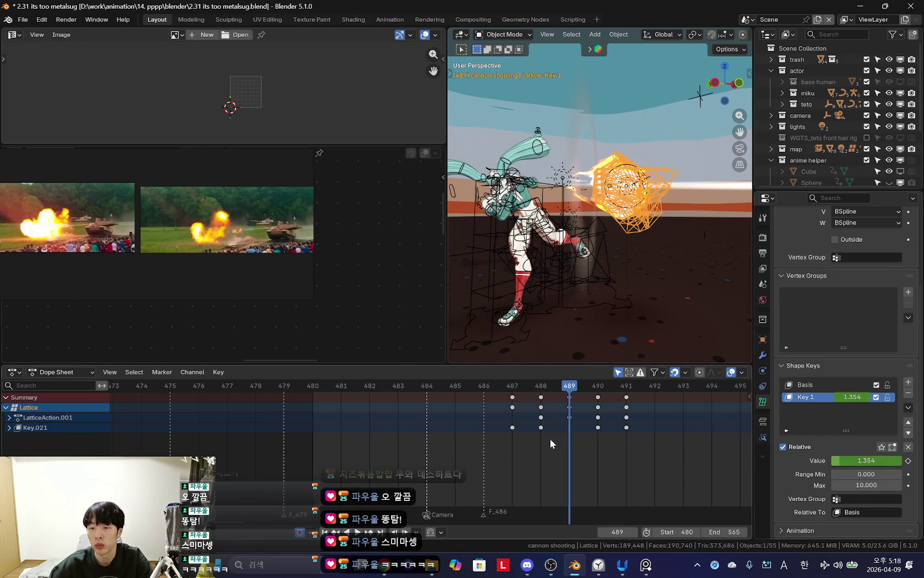
{"action": "key", "text": "space"}
{"action": "scroll", "coordinate": [487, 432], "scroll_direction": "up", "scroll_amount": 2}
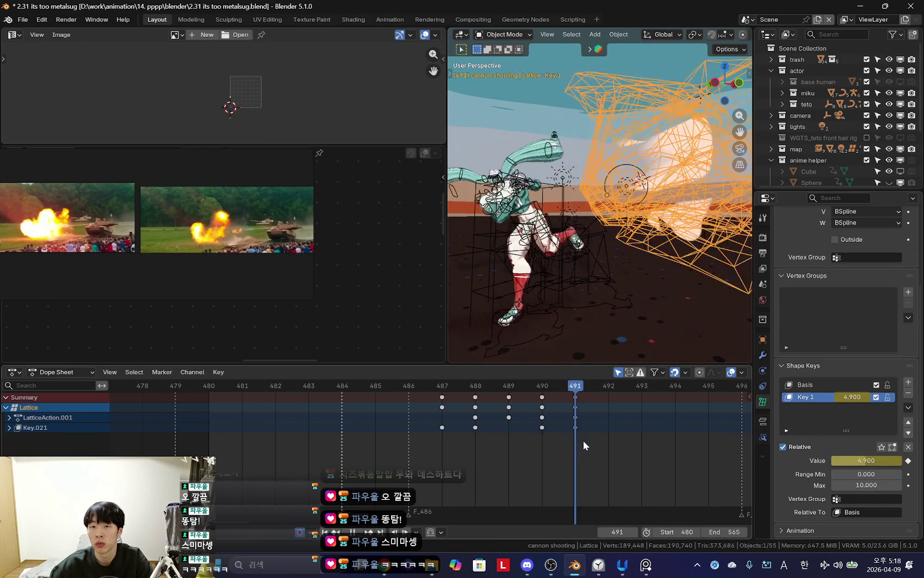
{"action": "key", "text": "Escape"}
{"action": "key", "text": "Right"}
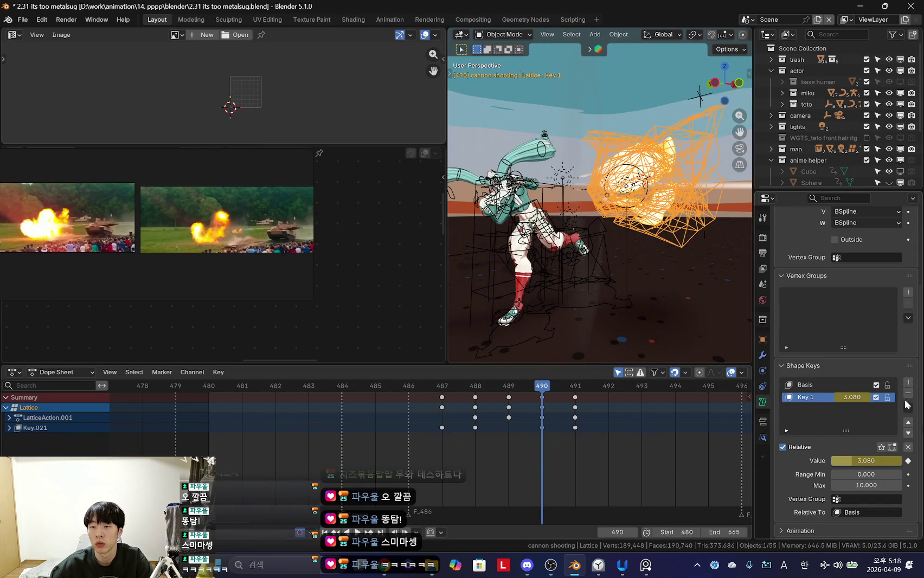
Step: Test the shot without Key 1, then restore the shape key and return to frame 489
{"action": "left_click", "coordinate": [908, 392]}
{"action": "key", "text": "space"}
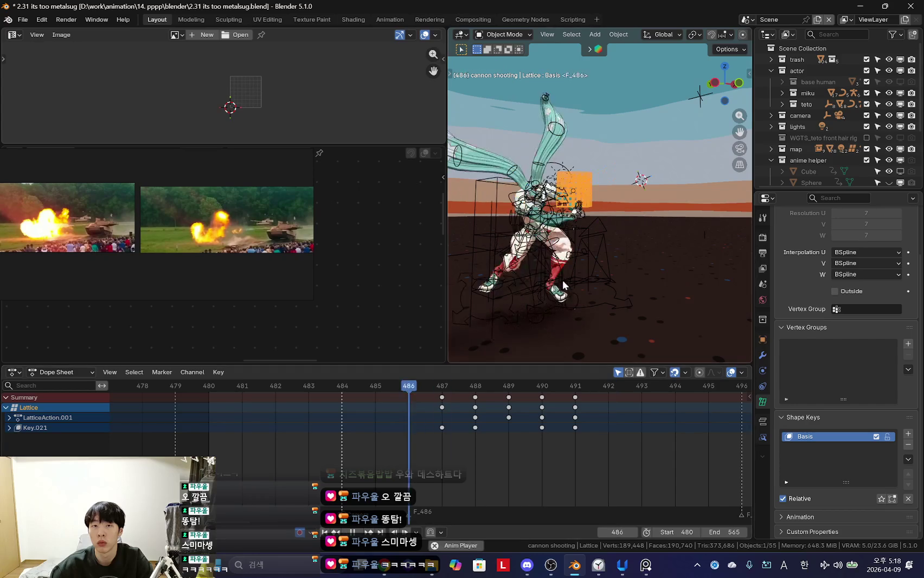
{"action": "key", "text": "ctrl+z"}
{"action": "key", "text": "Escape"}
{"action": "key", "text": "Left"}
{"action": "middle_click_drag", "start_coordinate": [597, 299], "coordinate": [594, 279]}
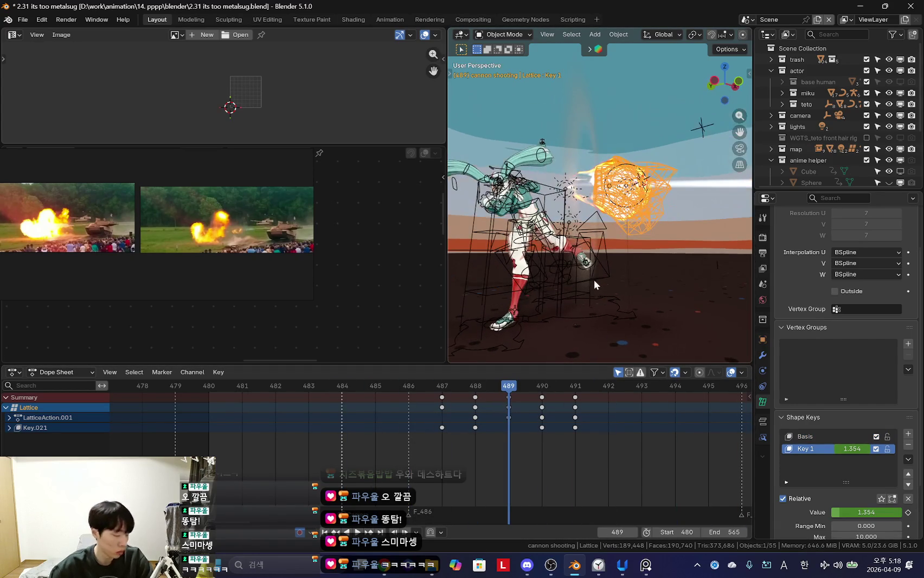
Step: Move the flame's Lattice modifier above Geometry Nodes and check frames around 491
{"action": "left_click", "coordinate": [626, 279]}
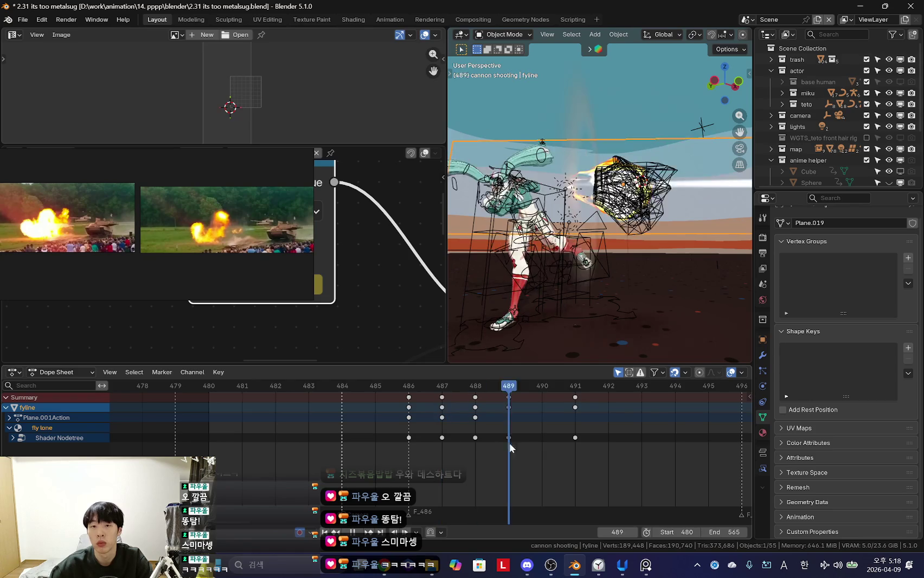
{"action": "left_click", "coordinate": [575, 386]}
{"action": "middle_click_drag", "start_coordinate": [617, 270], "coordinate": [607, 163]}
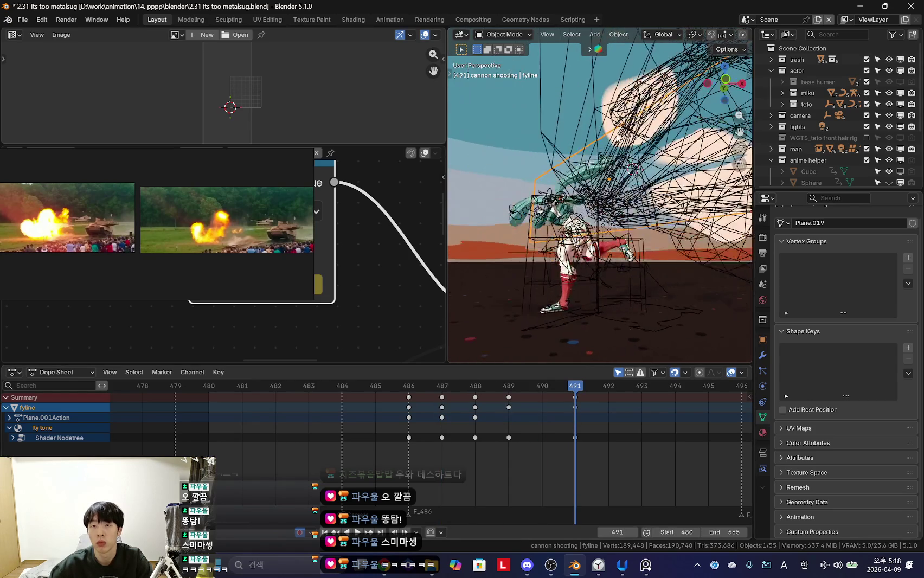
{"action": "left_click", "coordinate": [608, 108]}
{"action": "left_click", "coordinate": [610, 97]}
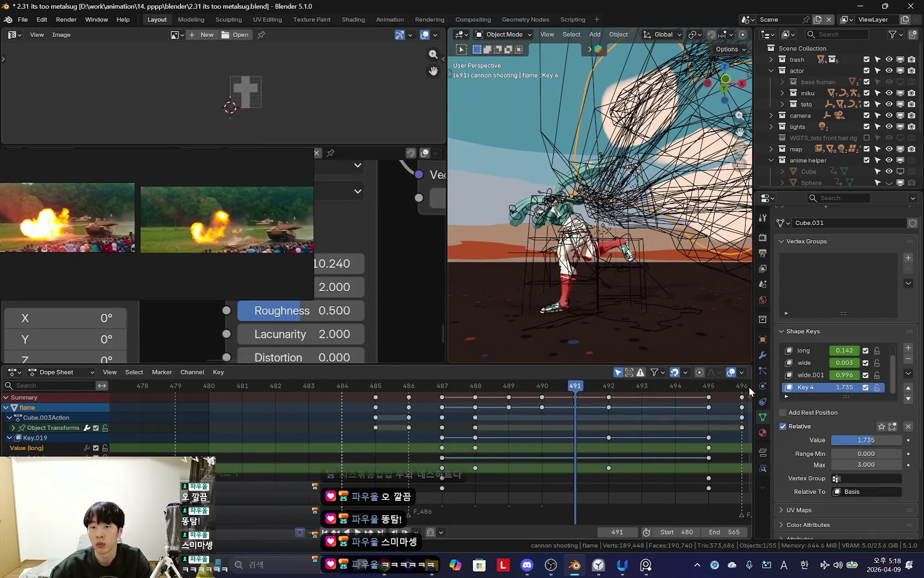
{"action": "left_click", "coordinate": [760, 355]}
{"action": "left_click_drag", "start_coordinate": [909, 253], "coordinate": [909, 413]}
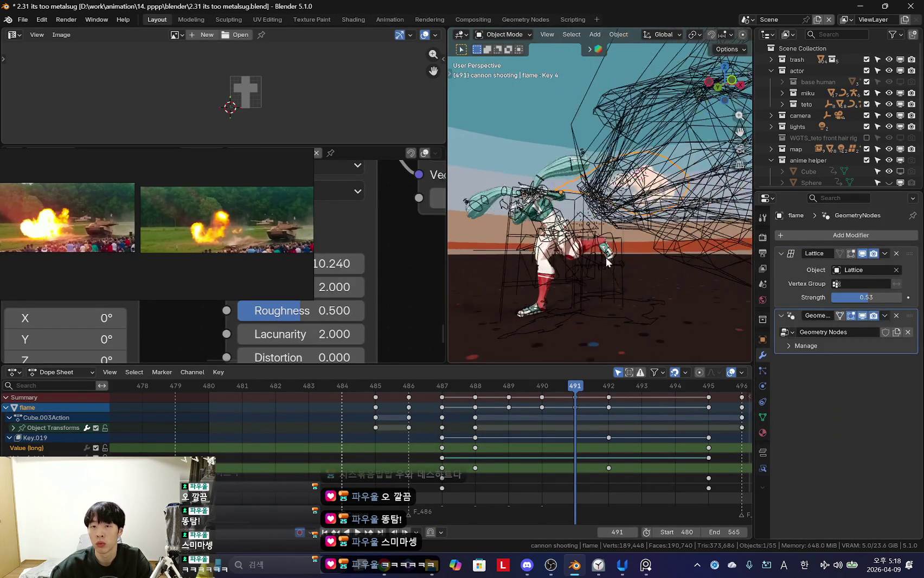
{"action": "key", "text": "Left"}
{"action": "key", "text": "Right"}
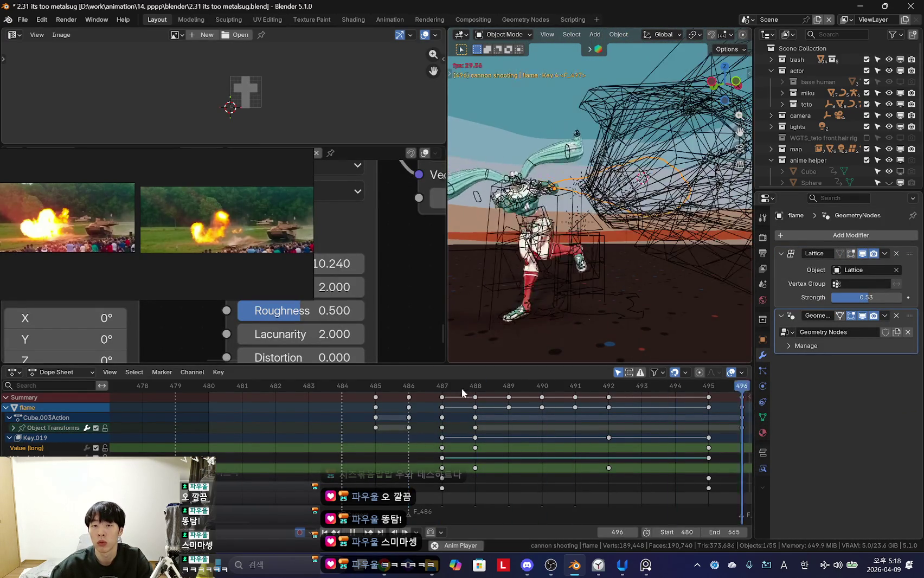
Step: Inspect the Lattice, fyline and flame objects across frames 487–489 from several angles
{"action": "left_click", "coordinate": [640, 106]}
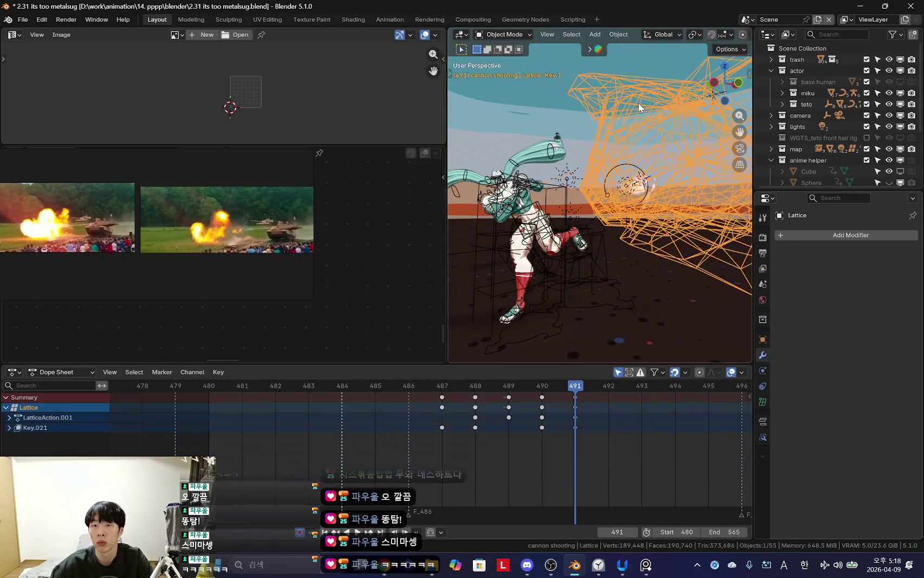
{"action": "key", "text": "Left"}
{"action": "key", "text": "Left"}
{"action": "key", "text": "Left"}
{"action": "key", "text": "Right"}
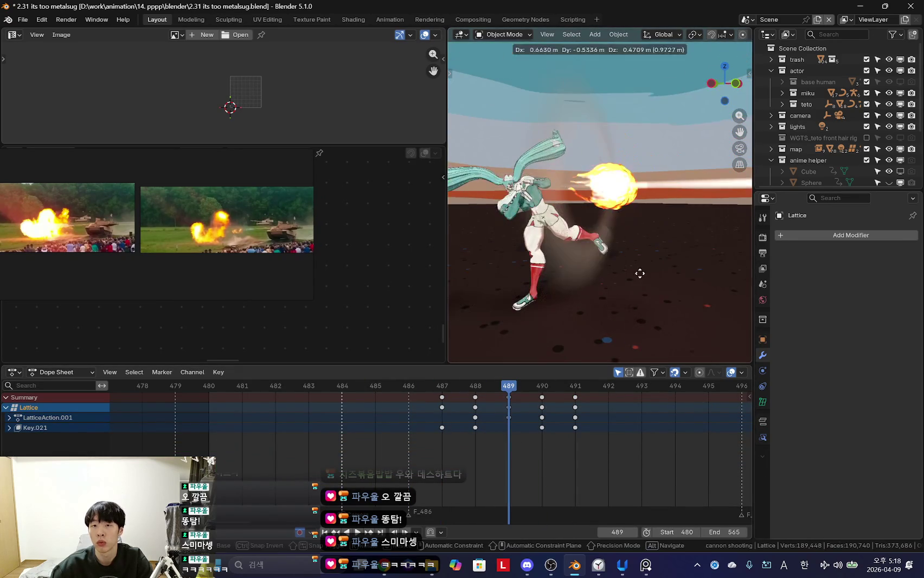
{"action": "left_click_drag", "start_coordinate": [442, 428], "coordinate": [508, 431]}
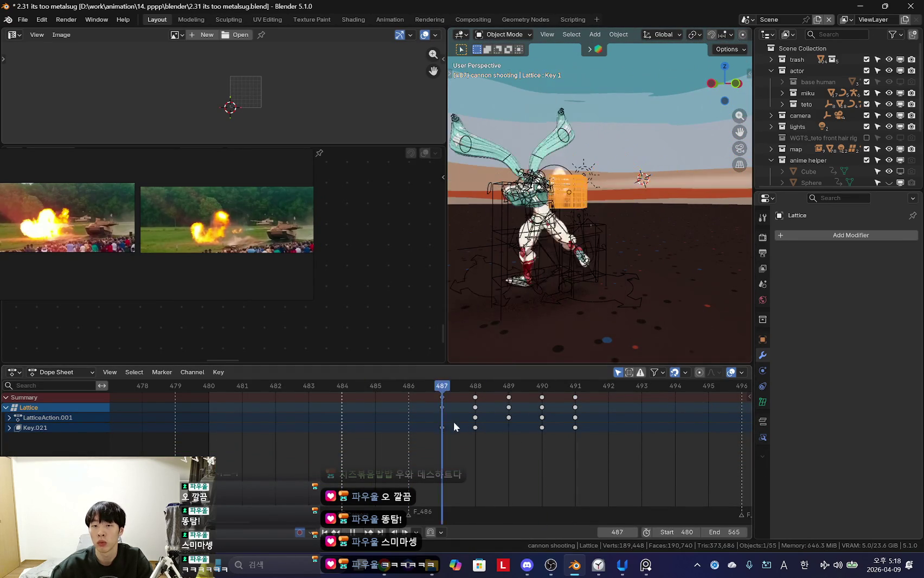
{"action": "left_click", "coordinate": [604, 162]}
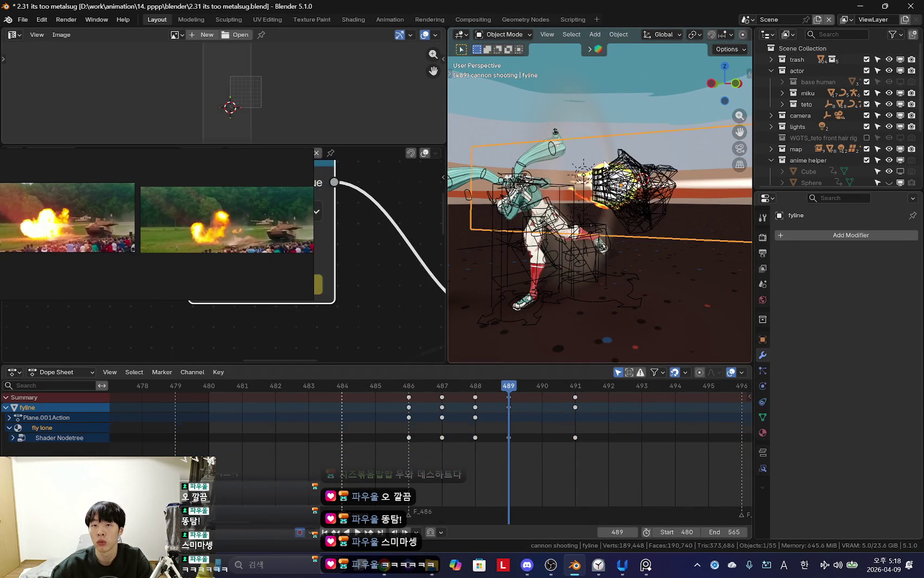
{"action": "middle_click_drag", "start_coordinate": [623, 254], "coordinate": [575, 228]}
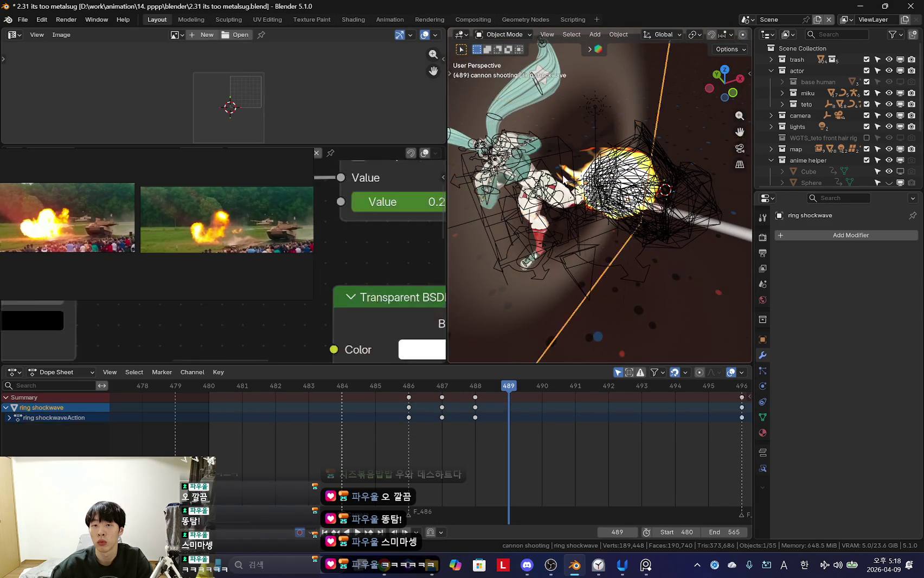
{"action": "mouse_move", "coordinate": [564, 178]}
{"action": "middle_mouse_down"}
{"action": "mouse_move", "coordinate": [623, 196]}
{"action": "mouse_move", "coordinate": [583, 165]}
{"action": "middle_mouse_up"}
{"action": "left_click", "coordinate": [626, 201]}
{"action": "left_click", "coordinate": [583, 166]}
{"action": "left_click", "coordinate": [583, 165]}
{"action": "middle_click_drag", "start_coordinate": [636, 214], "coordinate": [640, 260]}
Step: Move the Lattice modifier below Geometry Nodes and replay frames 486–492
{"action": "key", "text": "shift+alt+z"}
{"action": "left_click_drag", "start_coordinate": [909, 253], "coordinate": [909, 303]}
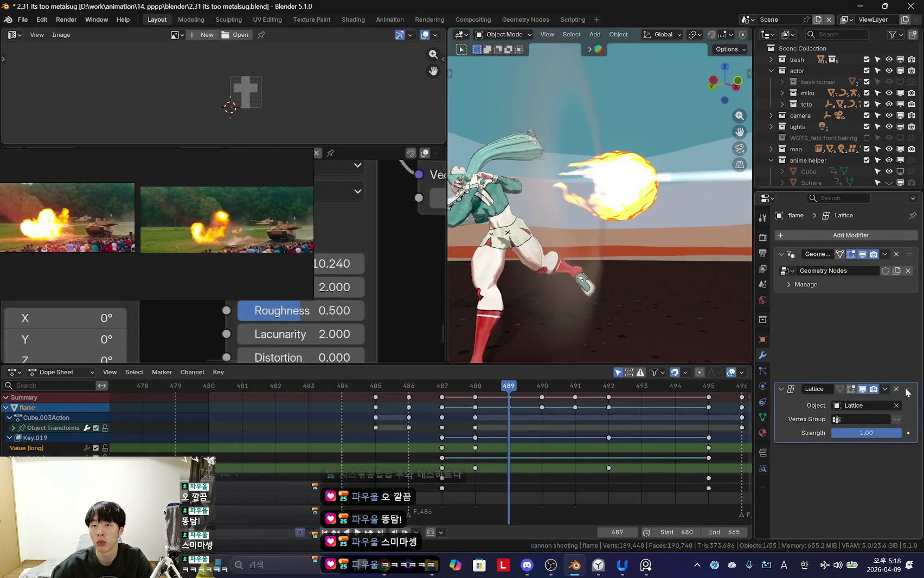
{"action": "key", "text": "Left"}
{"action": "key", "text": "Left"}
{"action": "key", "text": "Left"}
{"action": "key", "text": "space"}
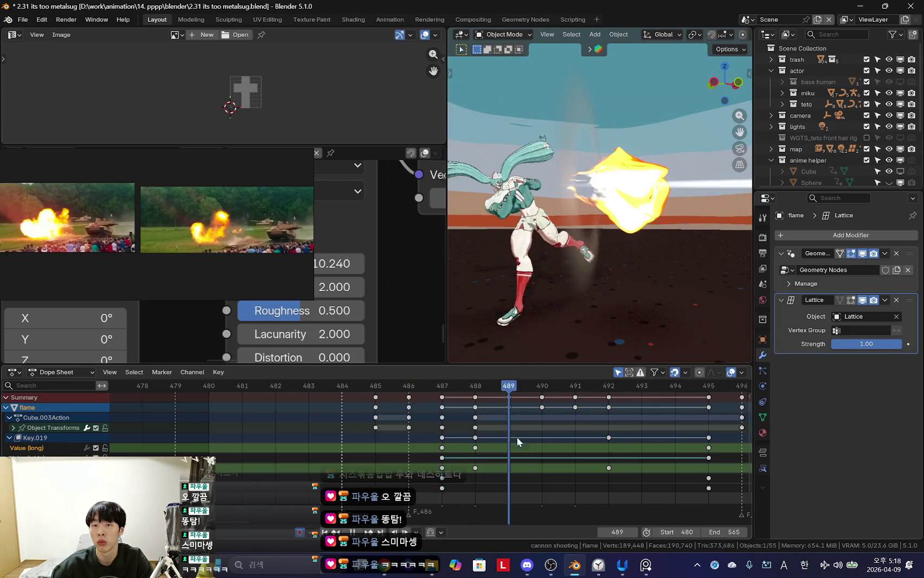
{"action": "key", "text": "Escape"}
{"action": "key", "text": "space"}
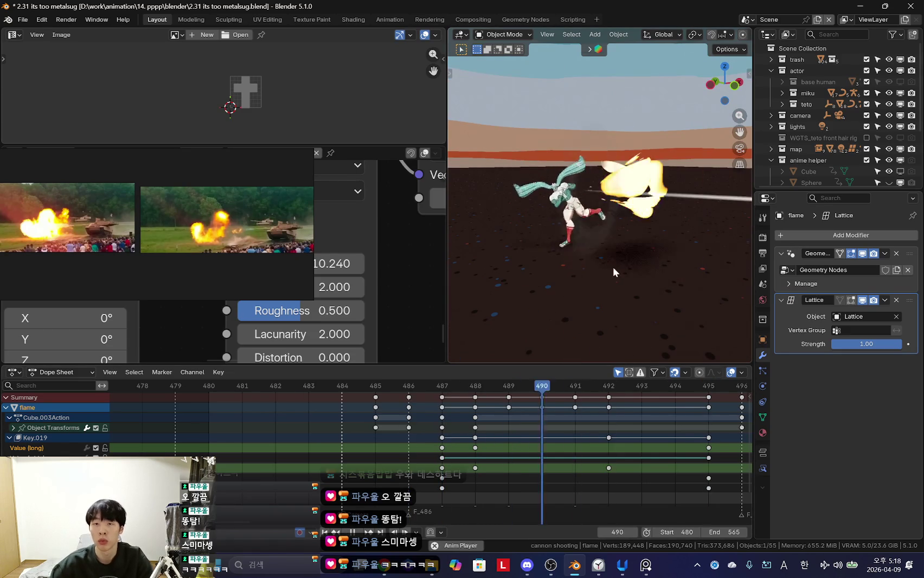
{"action": "key", "text": "space"}
{"action": "key", "text": "shift+alt+z"}
{"action": "key", "text": "Left"}
{"action": "key", "text": "Left"}
{"action": "key", "text": "Left"}
{"action": "key", "text": "Right"}
{"action": "key", "text": "Right"}
{"action": "key", "text": "Right"}
{"action": "key", "text": "Right"}
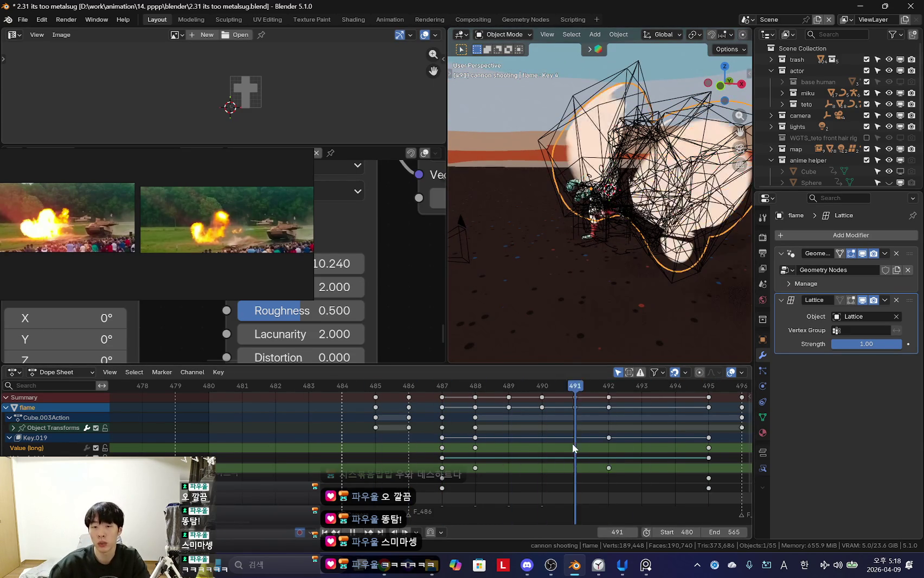
Step: Select the Lattice, open its shape keys, and keyframe Key 1 at frame 492
{"action": "left_click", "coordinate": [762, 417]}
{"action": "scroll", "coordinate": [883, 409], "scroll_direction": "down", "scroll_amount": 5}
{"action": "left_click", "coordinate": [688, 255]}
{"action": "left_click", "coordinate": [605, 211]}
{"action": "left_click", "coordinate": [645, 225]}
{"action": "left_click", "coordinate": [648, 179]}
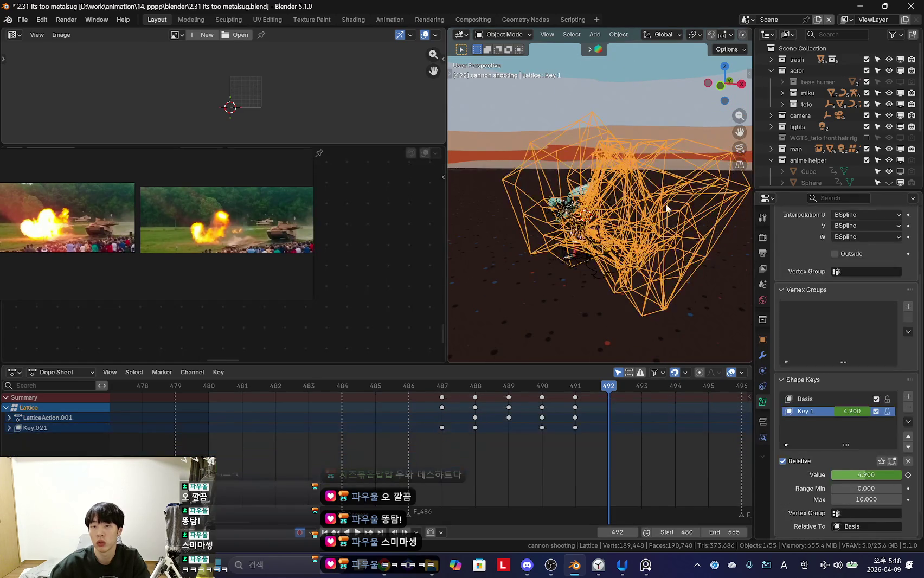
{"action": "middle_click_drag", "start_coordinate": [647, 179], "coordinate": [855, 455]}
{"action": "key", "text": "i"}
Step: Review frames 489–492 and play the shot through the scene camera
{"action": "middle_click_drag", "start_coordinate": [573, 284], "coordinate": [641, 306]}
{"action": "key", "text": "Right"}
{"action": "key", "text": "Right"}
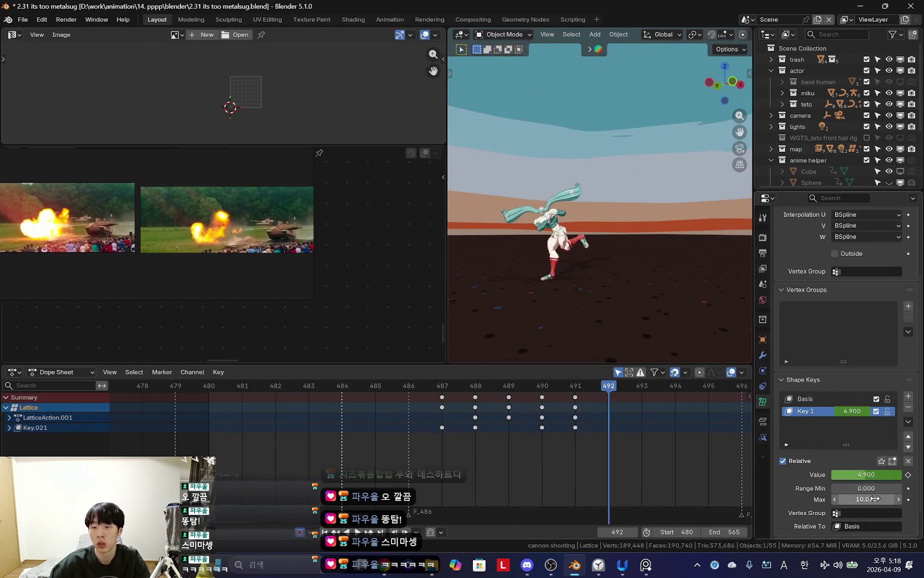
{"action": "key", "text": "Left"}
{"action": "key", "text": "Left"}
{"action": "key", "text": "Left"}
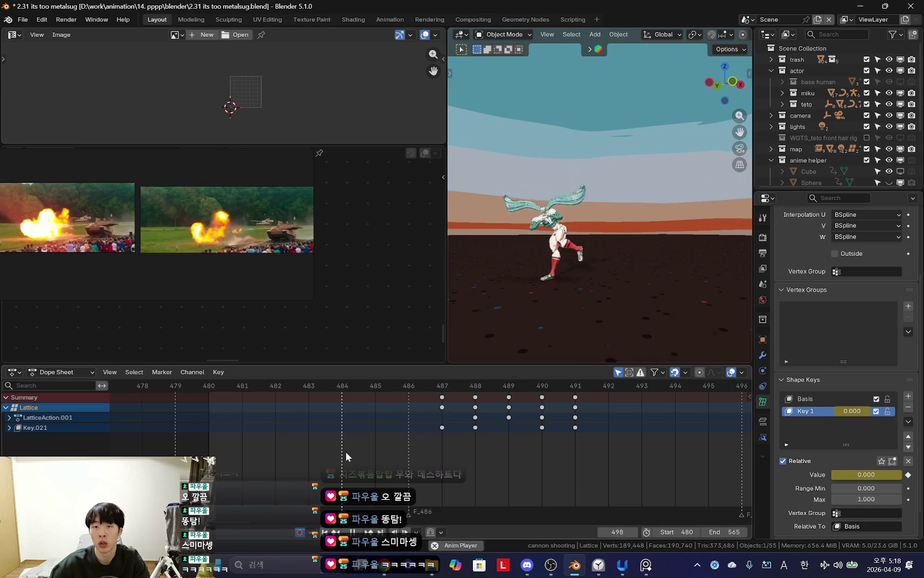
{"action": "scroll", "coordinate": [562, 290], "scroll_direction": "up", "scroll_amount": 3}
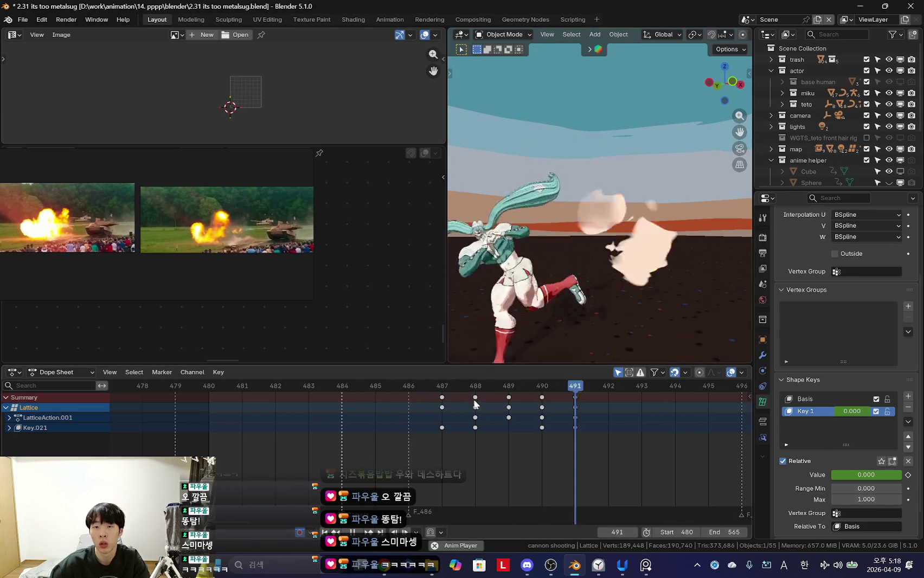
{"action": "left_click_drag", "start_coordinate": [494, 385], "coordinate": [474, 452]}
{"action": "key", "text": "KP_0"}
{"action": "key", "text": "space"}
Step: Preview the fireball animation and stop playback at frame 490
{"action": "scroll", "coordinate": [468, 451], "scroll_direction": "down", "scroll_amount": 2}
{"action": "scroll", "coordinate": [470, 429], "scroll_direction": "down", "scroll_amount": 3}
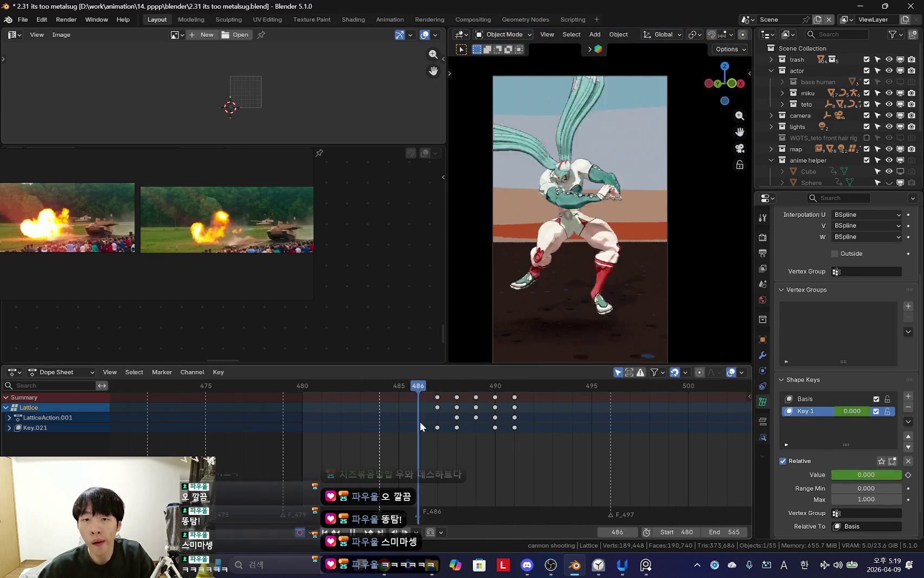
{"action": "left_click_drag", "start_coordinate": [443, 423], "coordinate": [457, 433]}
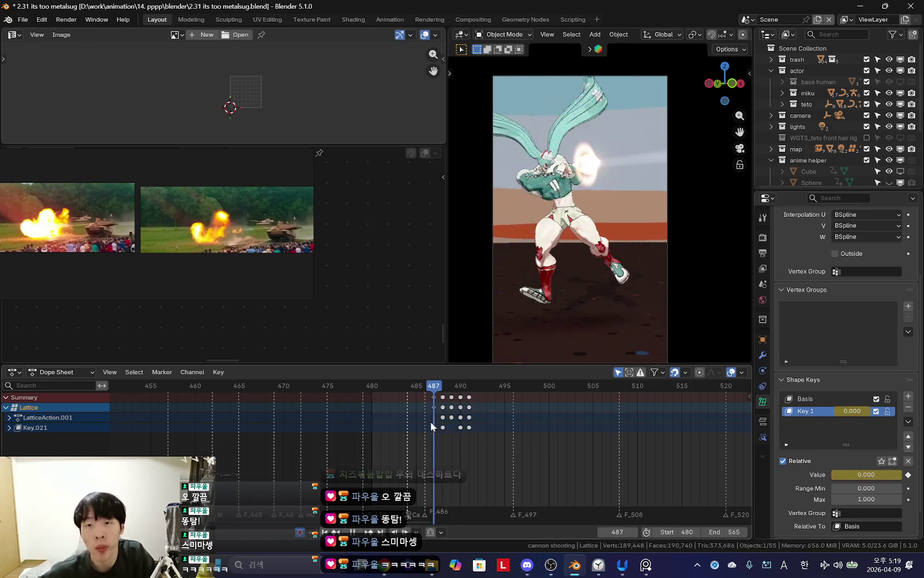
{"action": "key", "text": "space"}
Step: Select the flame object and scrub back to frame 488 in camera view
{"action": "mouse_move", "coordinate": [664, 243]}
{"action": "middle_mouse_down"}
{"action": "mouse_move", "coordinate": [626, 254]}
{"action": "mouse_move", "coordinate": [588, 235]}
{"action": "mouse_move", "coordinate": [689, 188]}
{"action": "middle_mouse_up"}
{"action": "left_click", "coordinate": [688, 188]}
{"action": "scroll", "coordinate": [624, 262], "scroll_direction": "down", "scroll_amount": 3}
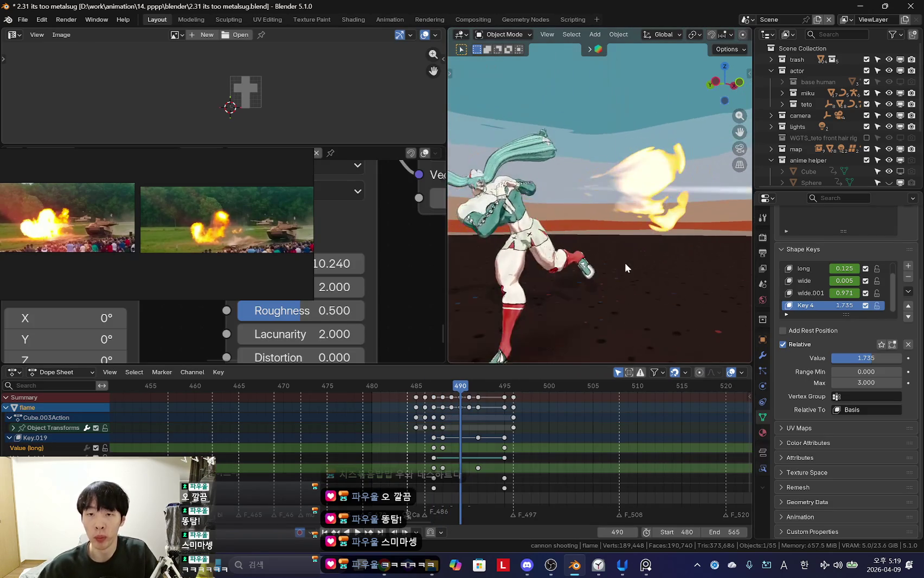
{"action": "scroll", "coordinate": [625, 263], "scroll_direction": "down", "scroll_amount": 2}
{"action": "key", "text": "KP_0"}
{"action": "mouse_move", "coordinate": [463, 459]}
{"action": "left_mouse_down"}
{"action": "mouse_move", "coordinate": [441, 468]}
{"action": "mouse_move", "coordinate": [451, 469]}
{"action": "left_mouse_up"}
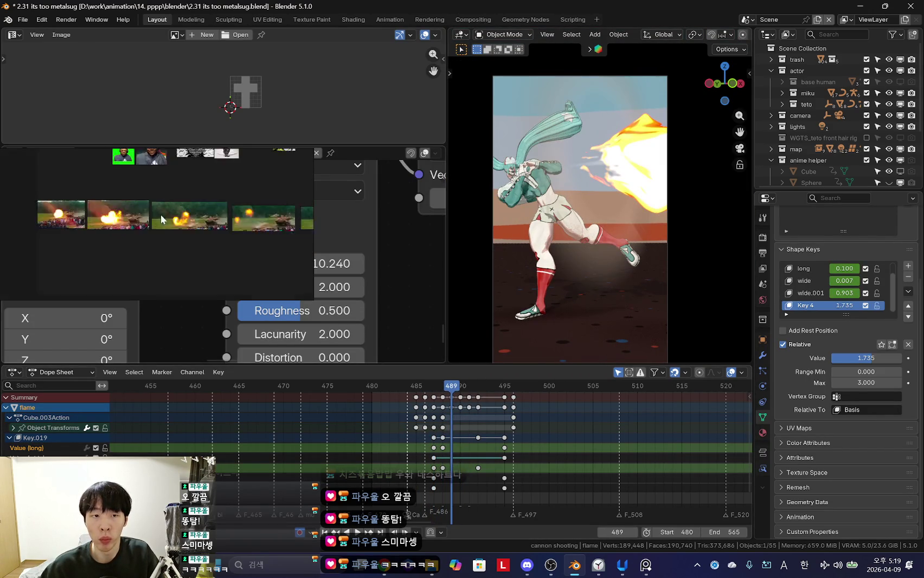
{"action": "scroll", "coordinate": [557, 449], "scroll_direction": "up", "scroll_amount": 3}
{"action": "scroll", "coordinate": [235, 294], "scroll_direction": "down", "scroll_amount": 4}
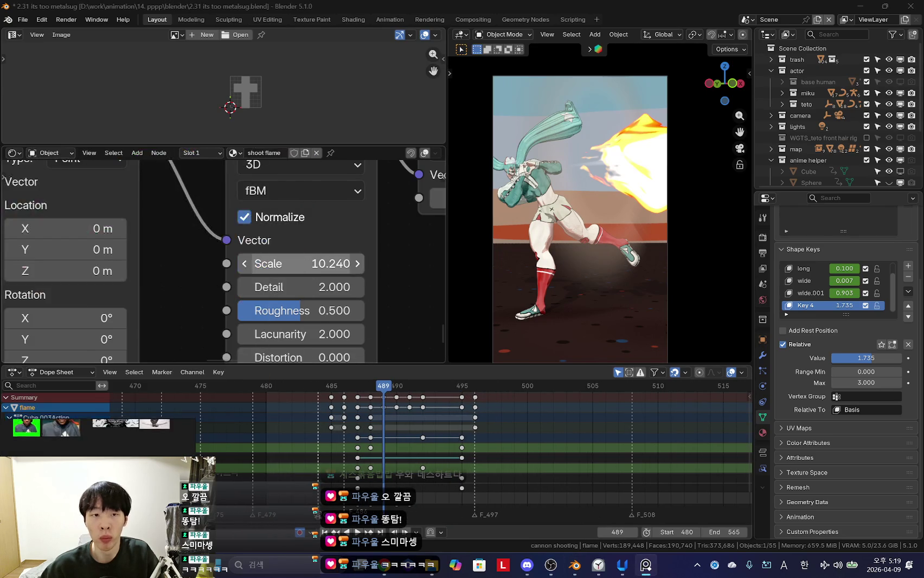
Step: Keyframe the Combine XYZ texture-offset Value at -1.050 on frame 489
{"action": "scroll", "coordinate": [235, 295], "scroll_direction": "down", "scroll_amount": 3}
{"action": "scroll", "coordinate": [227, 293], "scroll_direction": "up", "scroll_amount": 2}
{"action": "scroll", "coordinate": [264, 263], "scroll_direction": "up", "scroll_amount": 2}
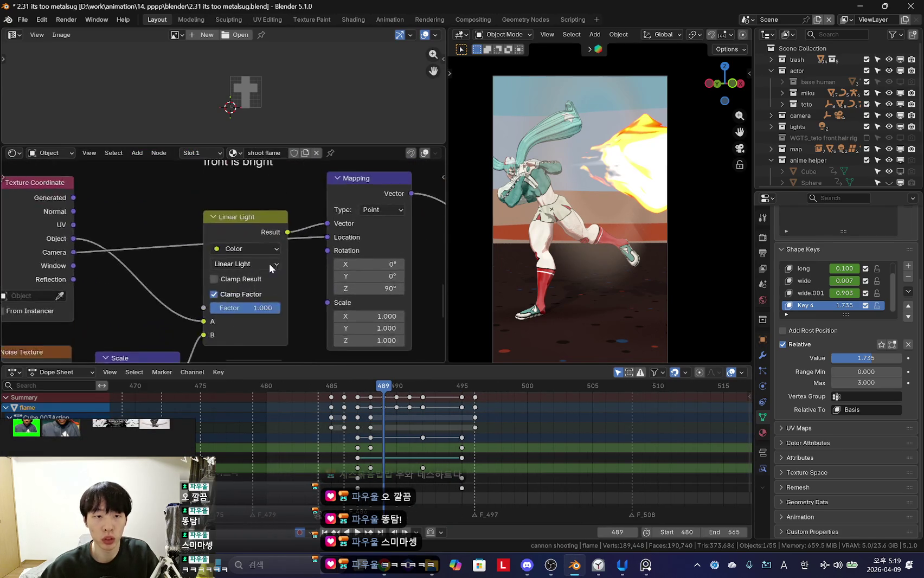
{"action": "scroll", "coordinate": [233, 244], "scroll_direction": "down", "scroll_amount": 2}
{"action": "middle_click_drag", "start_coordinate": [280, 250], "coordinate": [308, 291]}
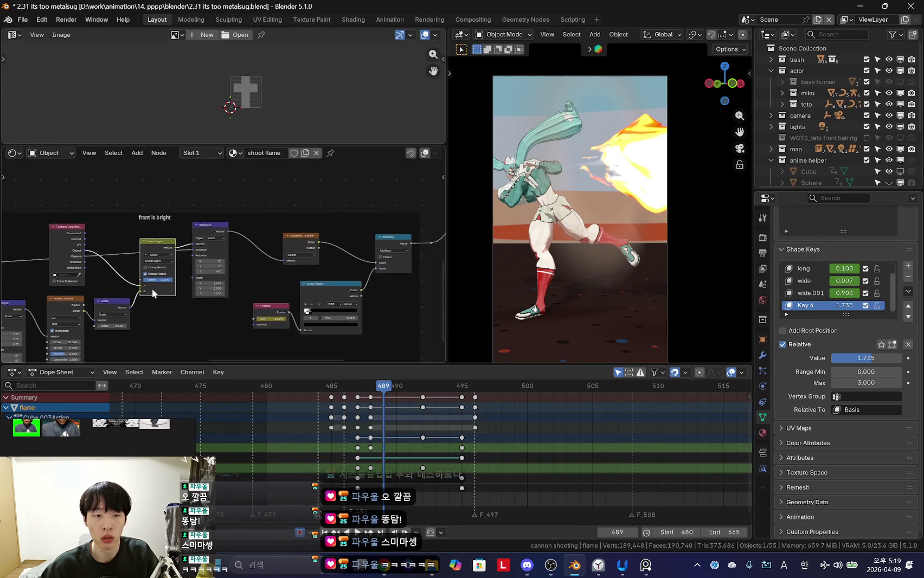
{"action": "scroll", "coordinate": [267, 272], "scroll_direction": "up", "scroll_amount": 2}
{"action": "scroll", "coordinate": [182, 284], "scroll_direction": "up", "scroll_amount": 2}
{"action": "scroll", "coordinate": [181, 284], "scroll_direction": "up", "scroll_amount": 1}
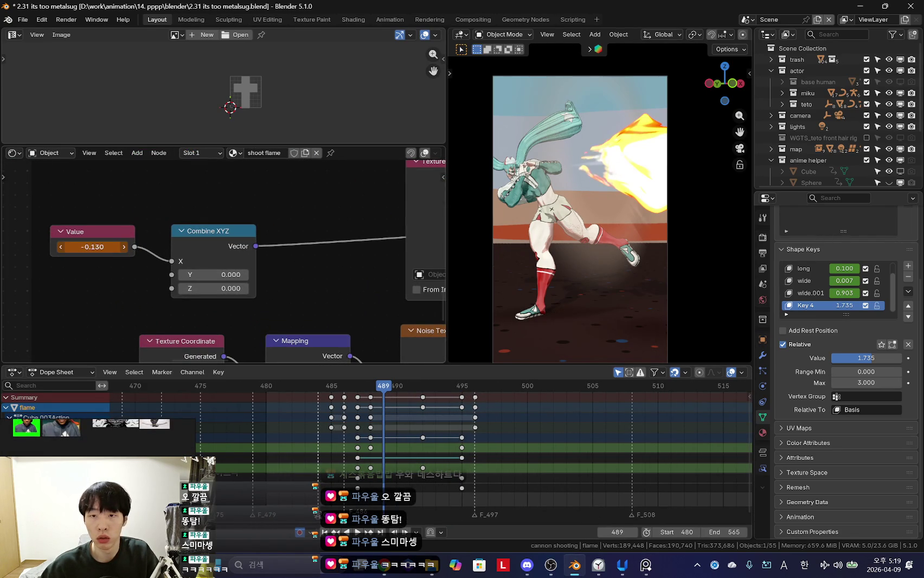
{"action": "key", "text": "i"}
{"action": "middle_click_drag", "start_coordinate": [493, 463], "coordinate": [507, 464]}
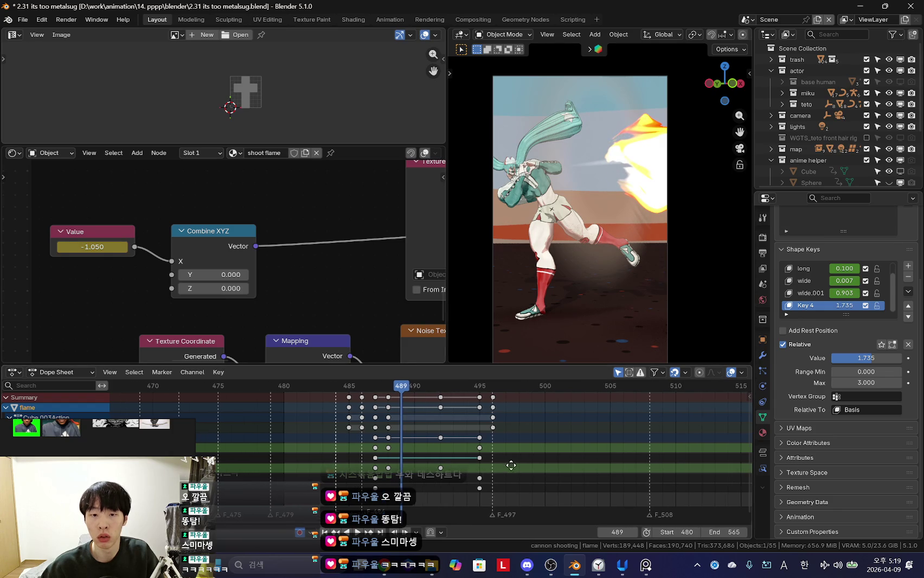
Step: Play back the fire animation and bring the Multiply nodes into view
{"action": "key", "text": "space"}
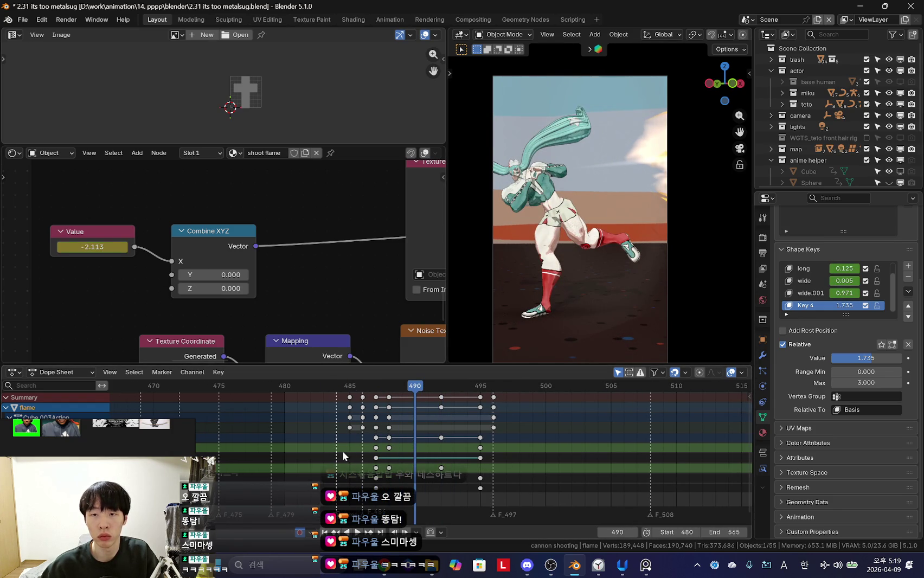
{"action": "scroll", "coordinate": [333, 448], "scroll_direction": "down", "scroll_amount": 2}
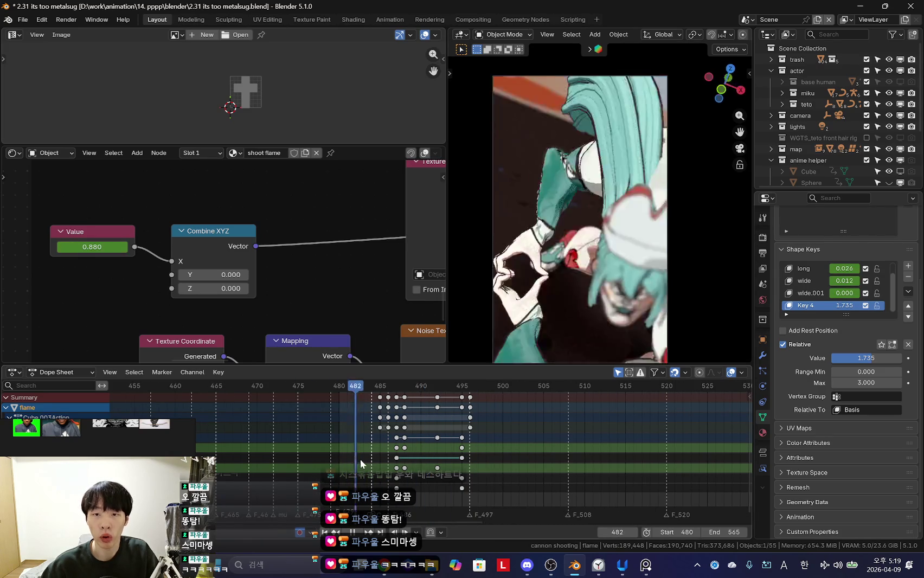
{"action": "scroll", "coordinate": [362, 347], "scroll_direction": "down", "scroll_amount": 4}
{"action": "mouse_move", "coordinate": [329, 316]}
{"action": "middle_mouse_down"}
{"action": "mouse_move", "coordinate": [197, 271]}
{"action": "mouse_move", "coordinate": [187, 254]}
{"action": "mouse_move", "coordinate": [303, 237]}
{"action": "mouse_move", "coordinate": [239, 249]}
{"action": "mouse_move", "coordinate": [324, 260]}
{"action": "mouse_move", "coordinate": [323, 274]}
{"action": "middle_mouse_up"}
{"action": "scroll", "coordinate": [277, 224], "scroll_direction": "up", "scroll_amount": 4}
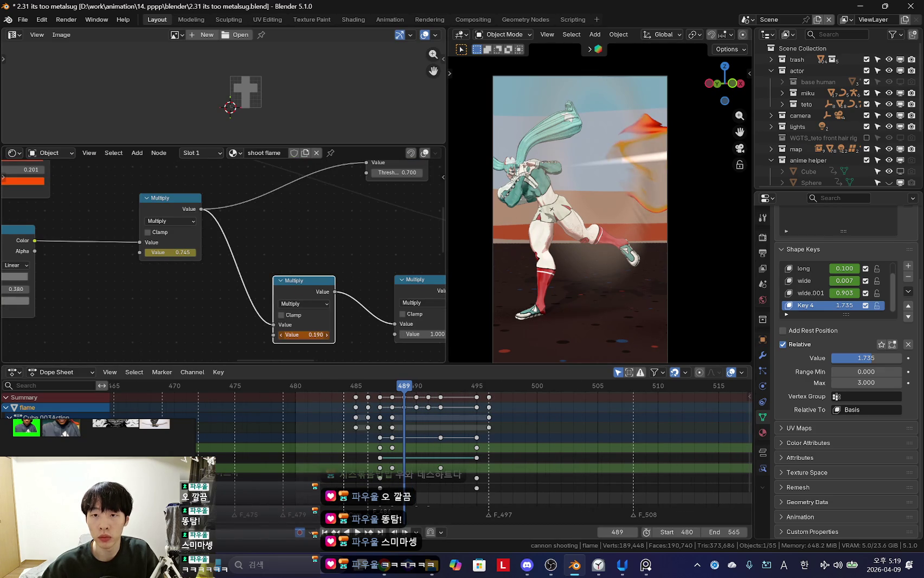
{"action": "scroll", "coordinate": [374, 463], "scroll_direction": "up", "scroll_amount": 3}
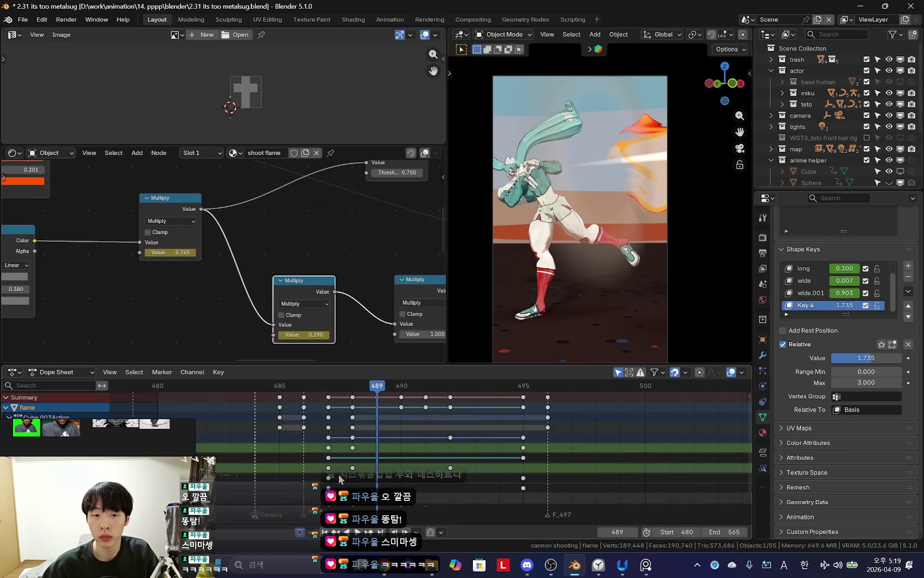
{"action": "key", "text": "Right"}
{"action": "key", "text": "Right"}
{"action": "left_click_drag", "start_coordinate": [366, 475], "coordinate": [374, 479]}
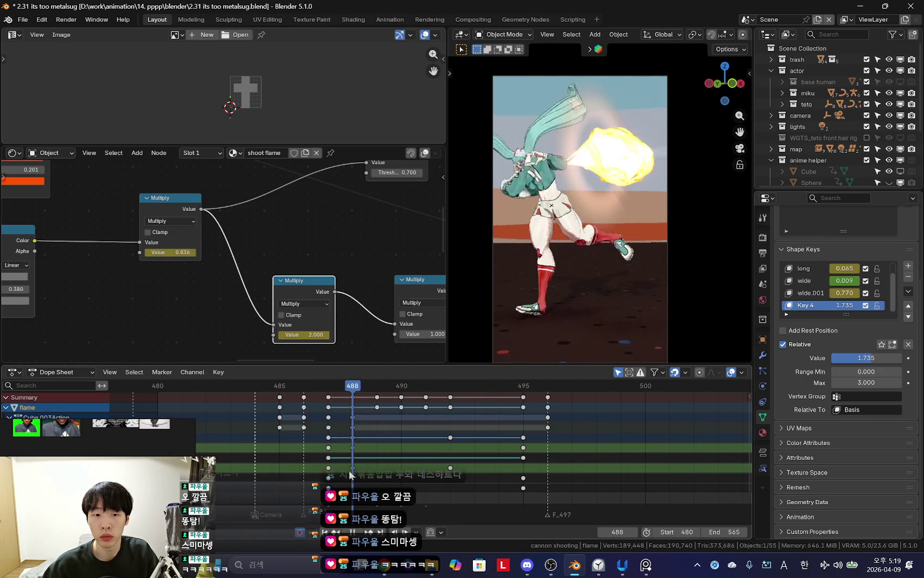
{"action": "left_click", "coordinate": [304, 334]}
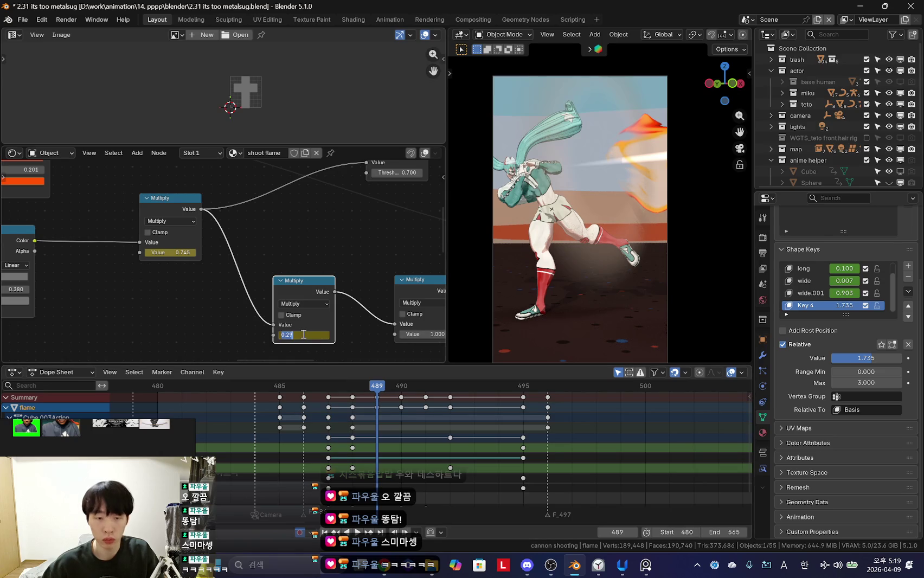
{"action": "key", "text": "Left"}
{"action": "key", "text": "Right"}
{"action": "key", "text": "Right"}
{"action": "key", "text": "Left"}
{"action": "key", "text": "Left"}
{"action": "key", "text": "Right"}
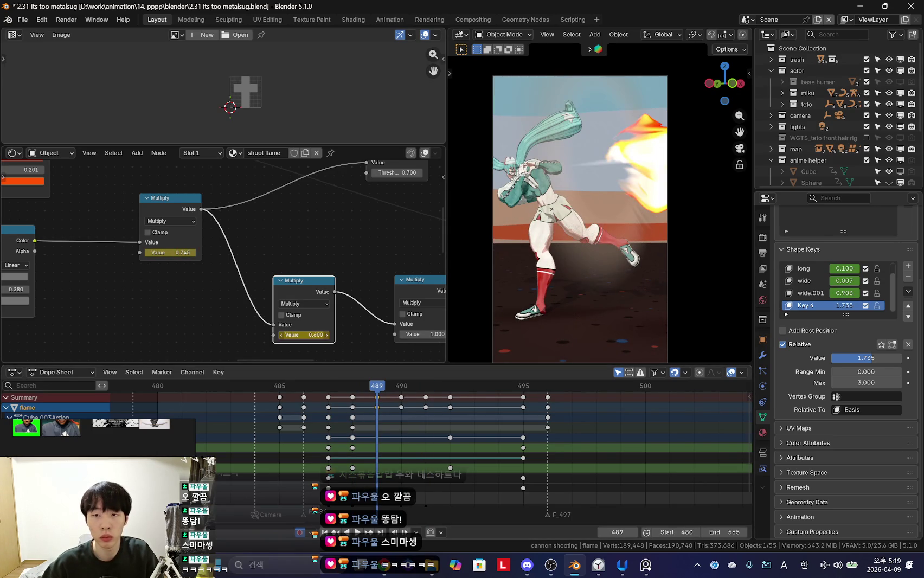
{"action": "key", "text": "space"}
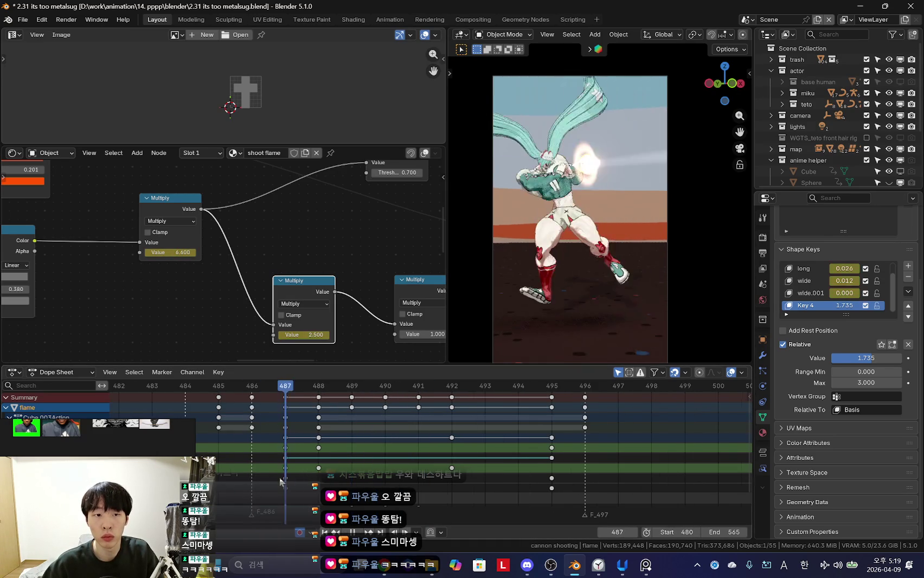
{"action": "scroll", "coordinate": [370, 449], "scroll_direction": "up", "scroll_amount": 1}
{"action": "key", "text": "Right"}
{"action": "key", "text": "Left"}
{"action": "key", "text": "Right"}
{"action": "key", "text": "Left"}
{"action": "mouse_move", "coordinate": [356, 466]}
{"action": "left_mouse_down"}
{"action": "mouse_move", "coordinate": [415, 462]}
{"action": "mouse_move", "coordinate": [356, 461]}
{"action": "mouse_move", "coordinate": [387, 456]}
{"action": "left_mouse_up"}
{"action": "mouse_move", "coordinate": [569, 304]}
{"action": "middle_mouse_down"}
{"action": "mouse_move", "coordinate": [602, 284]}
{"action": "mouse_move", "coordinate": [566, 306]}
{"action": "middle_mouse_up"}
{"action": "scroll", "coordinate": [503, 293], "scroll_direction": "up", "scroll_amount": 2}
{"action": "key", "text": "Left"}
{"action": "key", "text": "KP_0"}
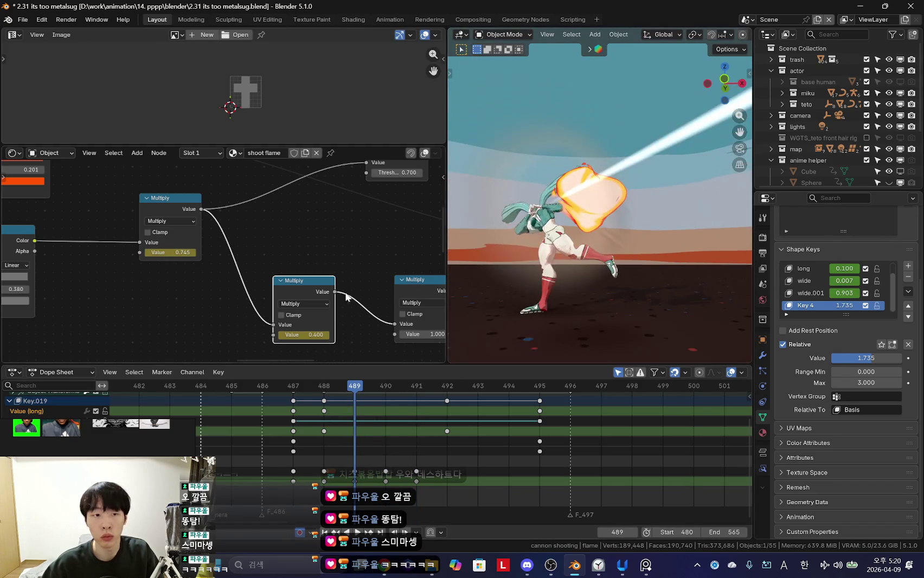
Step: Review the flame by panning the nodes and playing frames 488–491
{"action": "scroll", "coordinate": [287, 244], "scroll_direction": "down", "scroll_amount": 2}
{"action": "mouse_move", "coordinate": [287, 244]}
{"action": "middle_mouse_down"}
{"action": "mouse_move", "coordinate": [256, 287]}
{"action": "mouse_move", "coordinate": [189, 295]}
{"action": "middle_mouse_up"}
{"action": "mouse_move", "coordinate": [340, 456]}
{"action": "left_mouse_down"}
{"action": "mouse_move", "coordinate": [388, 460]}
{"action": "mouse_move", "coordinate": [231, 466]}
{"action": "mouse_move", "coordinate": [336, 474]}
{"action": "left_mouse_up"}
{"action": "key", "text": "space"}
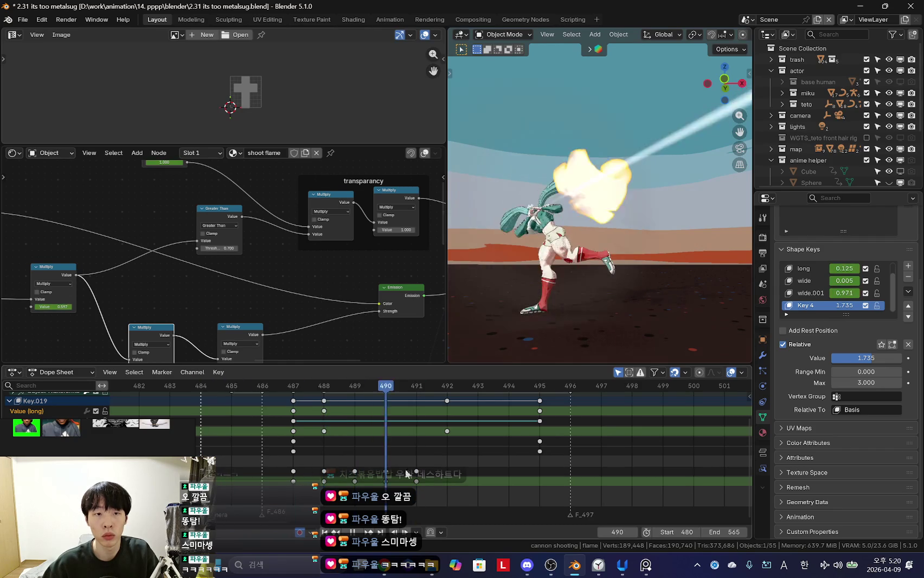
{"action": "middle_click_drag", "start_coordinate": [271, 260], "coordinate": [283, 284]}
{"action": "key", "text": "Escape"}
{"action": "left_click_drag", "start_coordinate": [326, 477], "coordinate": [415, 490]}
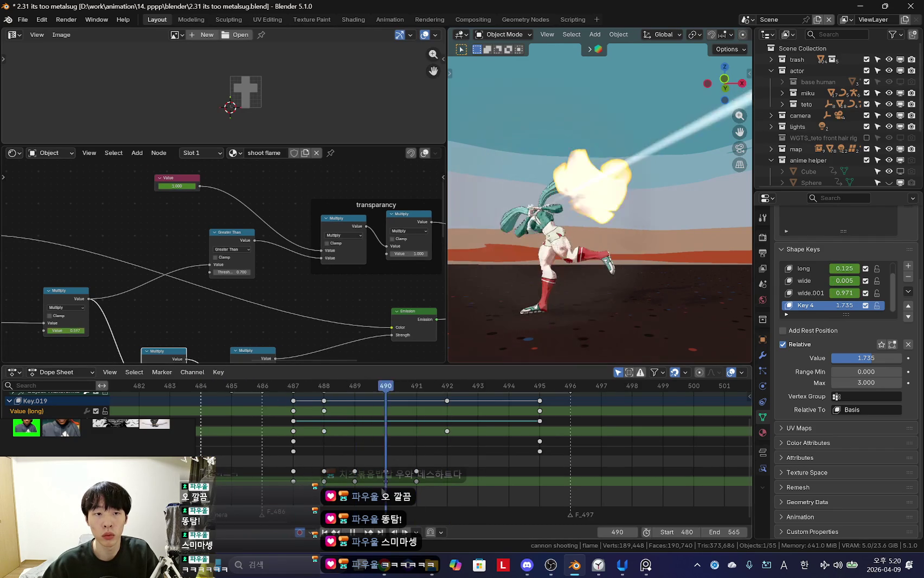
{"action": "left_click_drag", "start_coordinate": [558, 480], "coordinate": [324, 477]}
{"action": "key", "text": "space"}
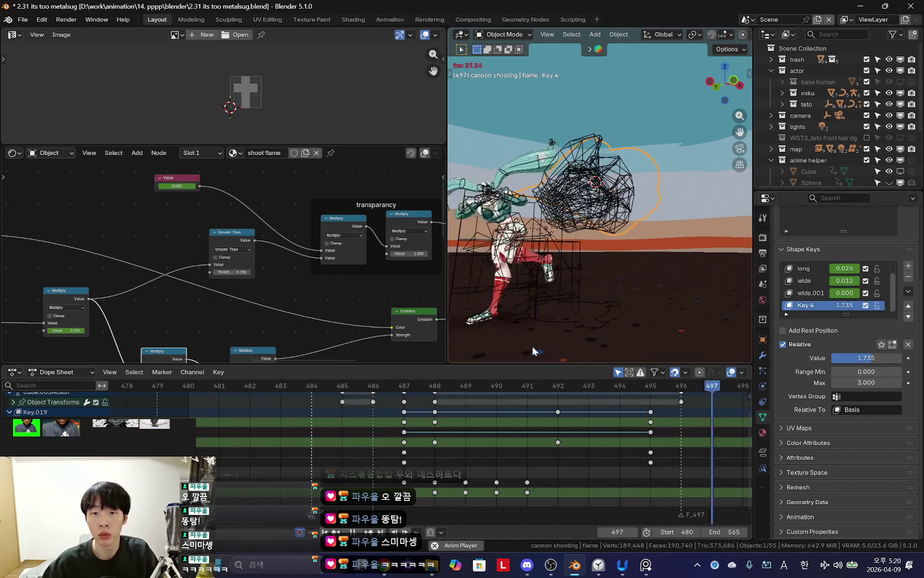
Step: Select the fireball's lattice at frame 489 in camera view and play it
{"action": "middle_click_drag", "start_coordinate": [612, 252], "coordinate": [581, 278]}
{"action": "left_click", "coordinate": [405, 442]}
{"action": "mouse_move", "coordinate": [406, 441]}
{"action": "left_mouse_down"}
{"action": "mouse_move", "coordinate": [484, 448]}
{"action": "mouse_move", "coordinate": [465, 449]}
{"action": "left_mouse_up"}
{"action": "key", "text": "KP_0"}
{"action": "key", "text": "KP_0"}
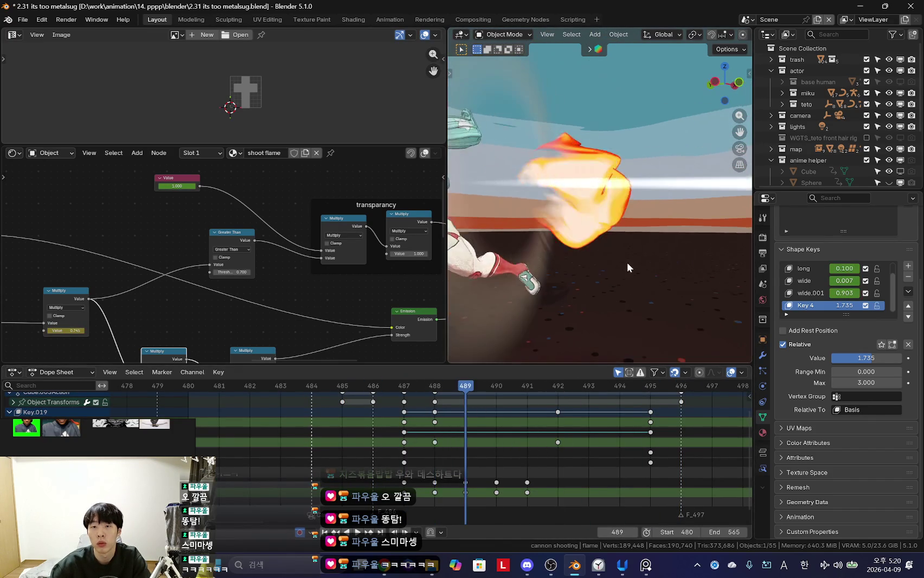
{"action": "left_click", "coordinate": [627, 267]}
{"action": "key", "text": "space"}
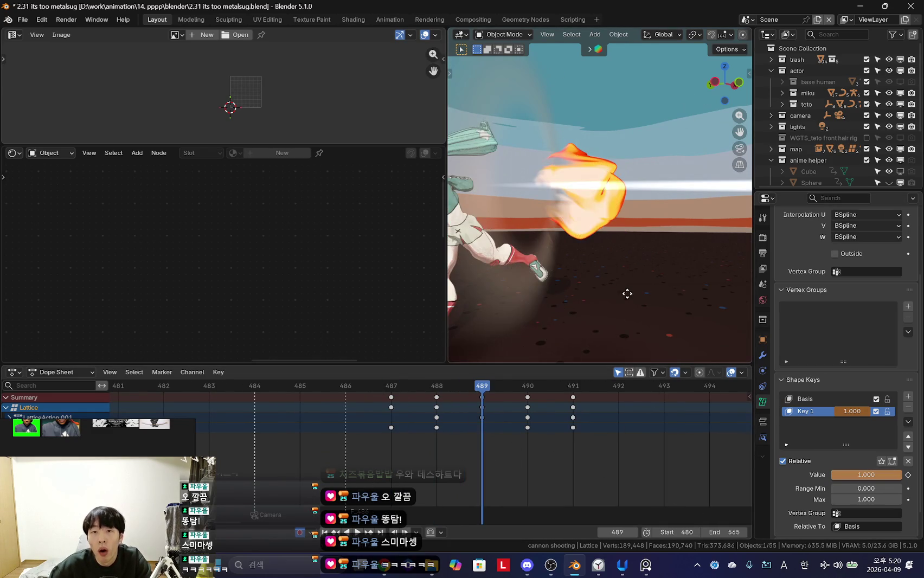
Step: Show overlays and the Transform sidebar, then review frames 487–491
{"action": "key", "text": "shift+alt+z"}
{"action": "key", "text": "n"}
{"action": "key", "text": "space"}
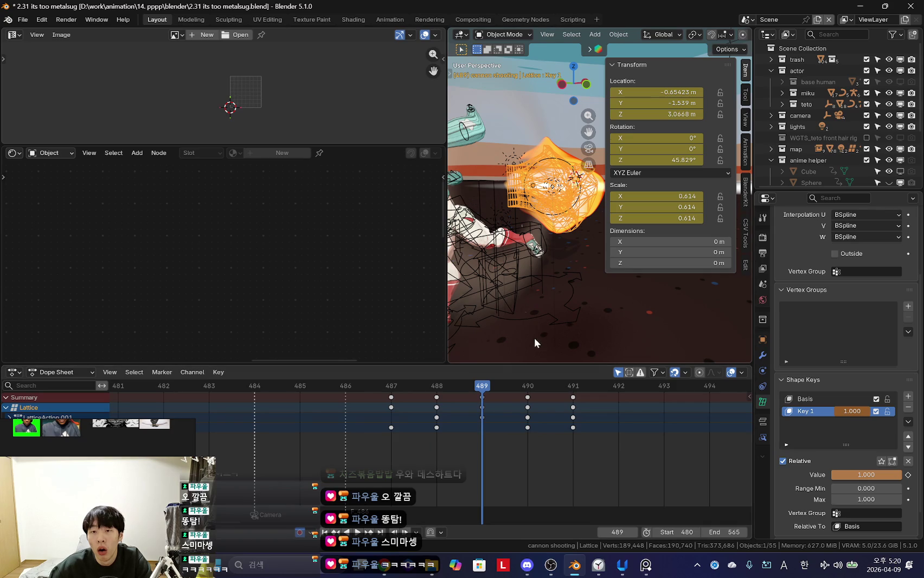
{"action": "mouse_move", "coordinate": [490, 435]}
{"action": "left_mouse_down"}
{"action": "mouse_move", "coordinate": [442, 448]}
{"action": "mouse_move", "coordinate": [567, 451]}
{"action": "left_mouse_up"}
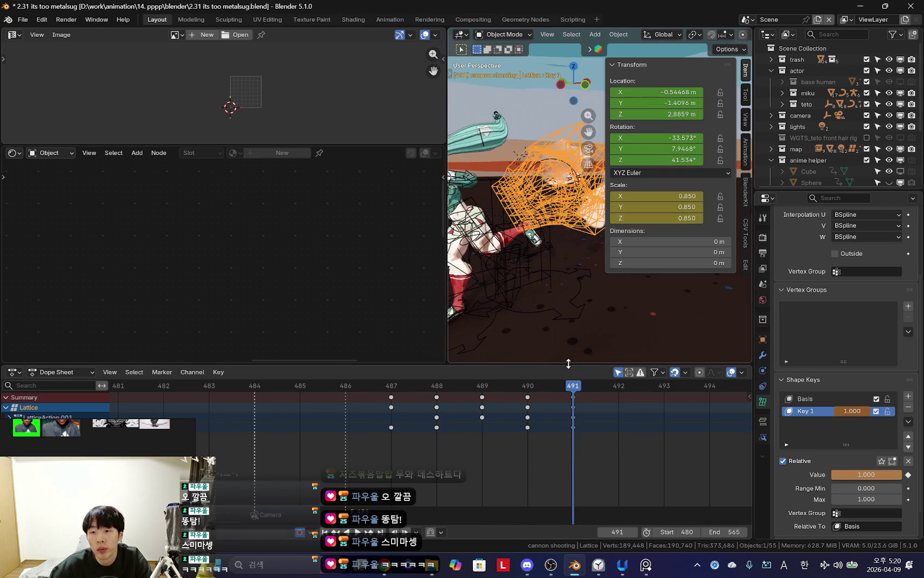
{"action": "left_click_drag", "start_coordinate": [508, 424], "coordinate": [402, 421]}
Step: Expand the Key.021 and lattice Object Transforms channels in a taller Dope Sheet
{"action": "left_click", "coordinate": [10, 428]}
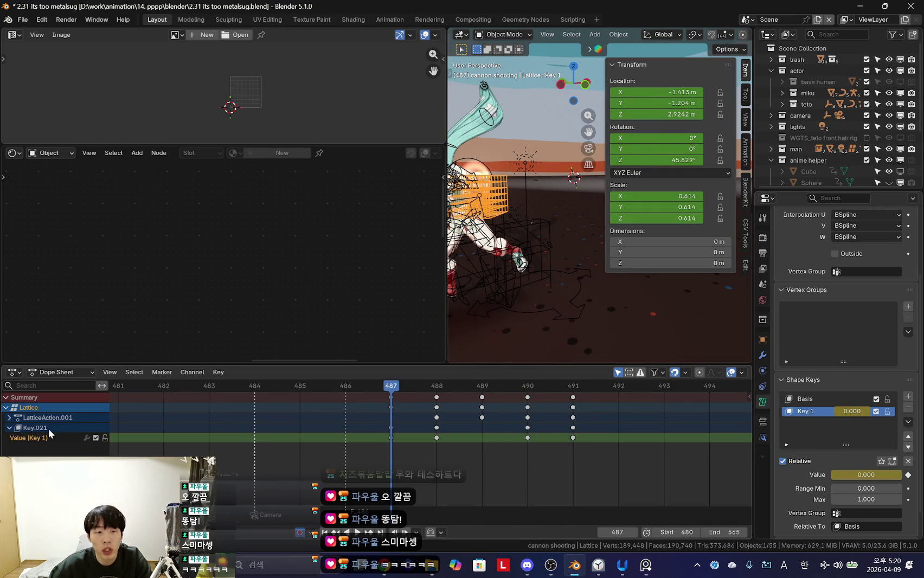
{"action": "left_click_drag", "start_coordinate": [195, 363], "coordinate": [195, 292]}
{"action": "left_click_drag", "start_coordinate": [9, 360], "coordinate": [10, 348]}
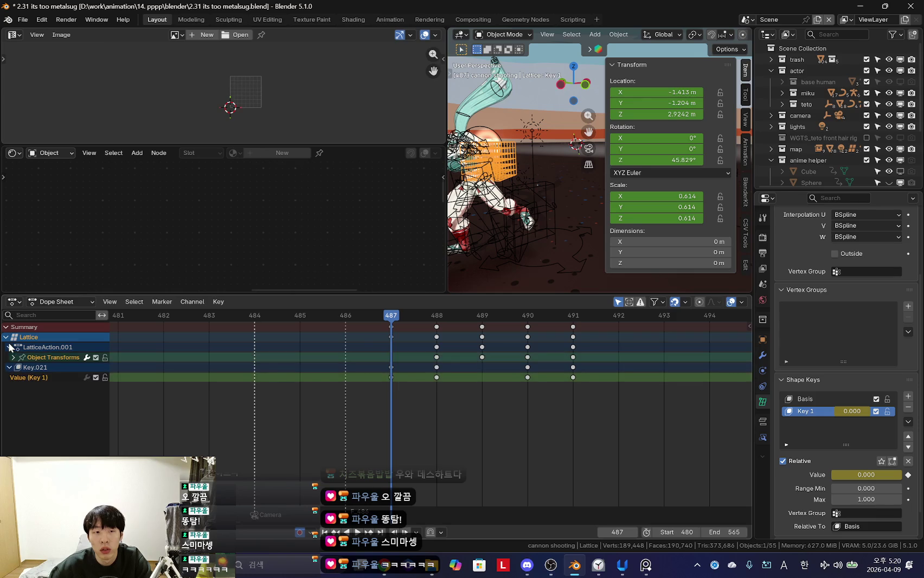
{"action": "left_click", "coordinate": [15, 357]}
Step: Delete the lattice's X/Y/Z Scale keyframes and play back to check
{"action": "left_click", "coordinate": [482, 407]}
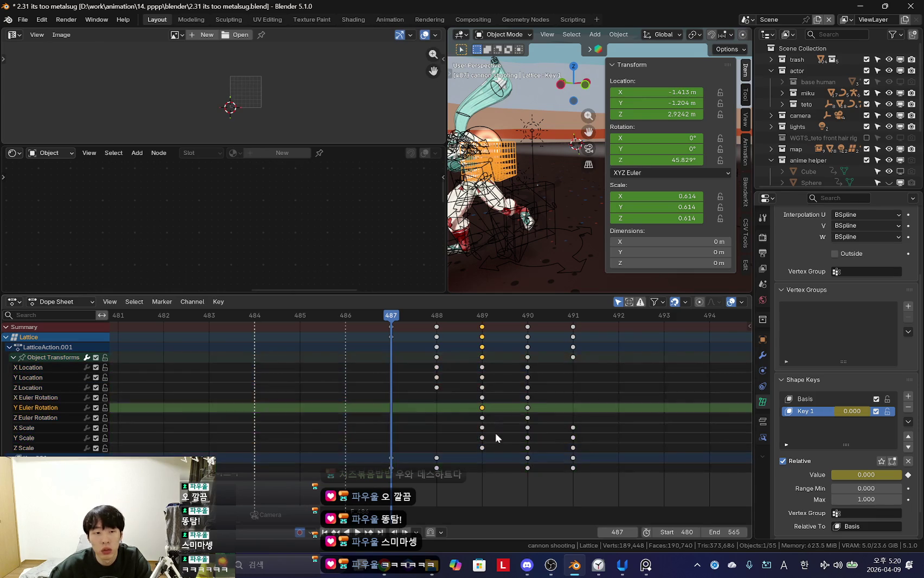
{"action": "left_click", "coordinate": [483, 437]}
{"action": "left_click", "coordinate": [483, 428]}
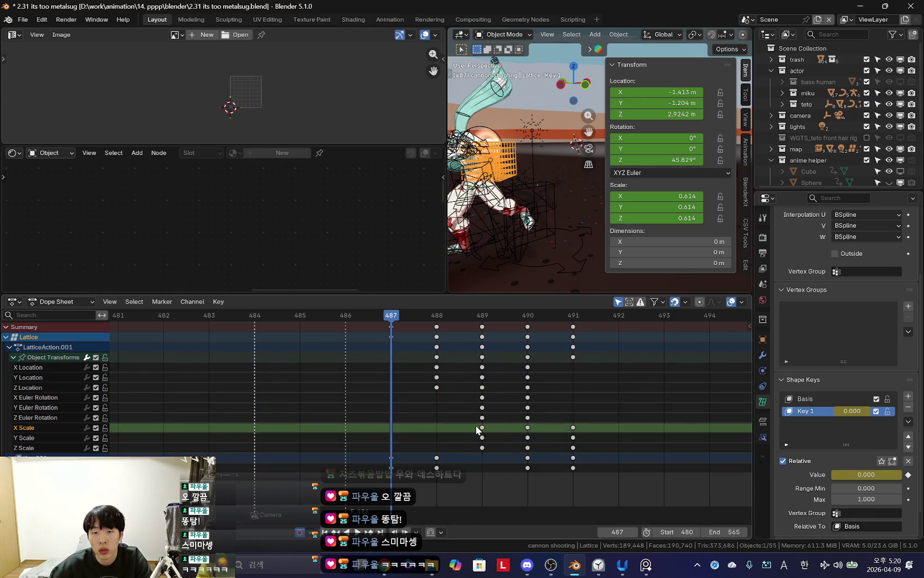
{"action": "left_click_drag", "start_coordinate": [583, 443], "coordinate": [595, 447]}
{"action": "key", "text": "Delete"}
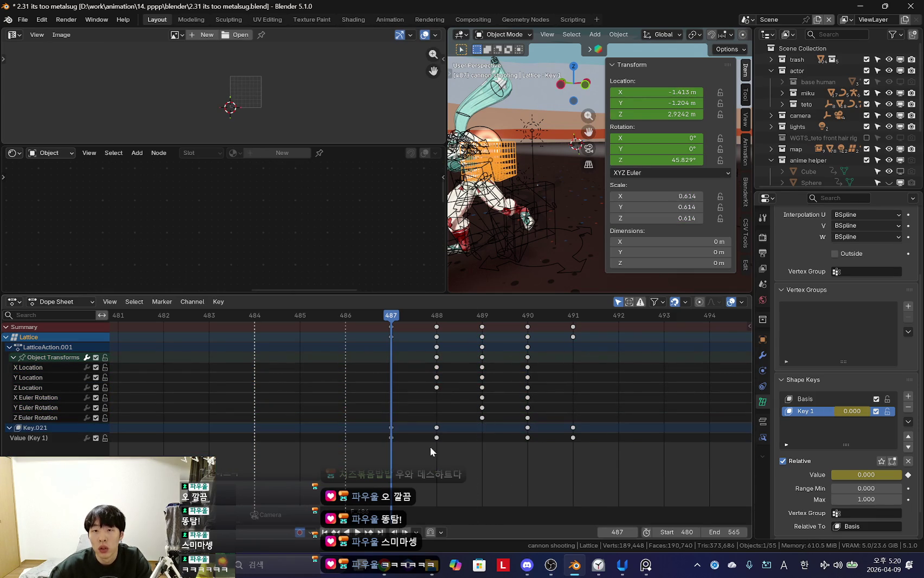
{"action": "key", "text": "space"}
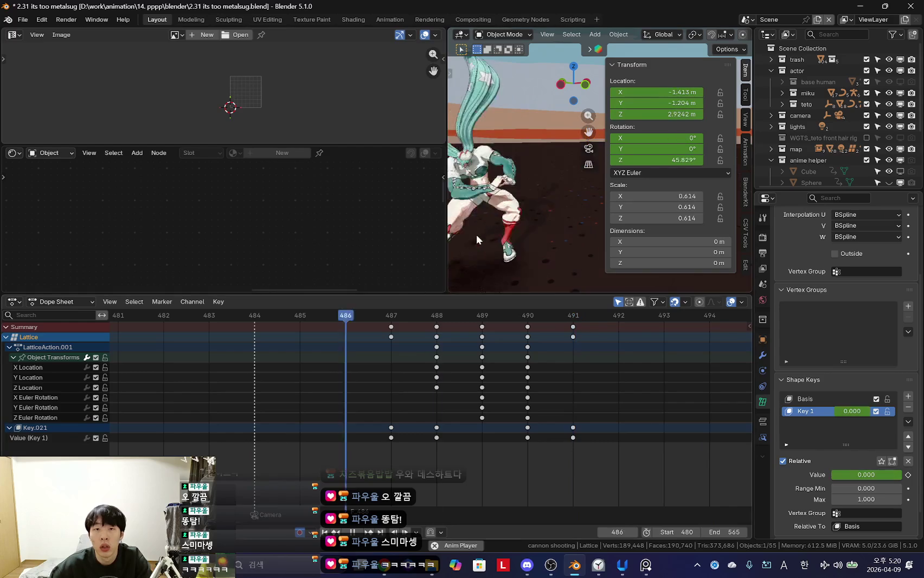
{"action": "key", "text": "space"}
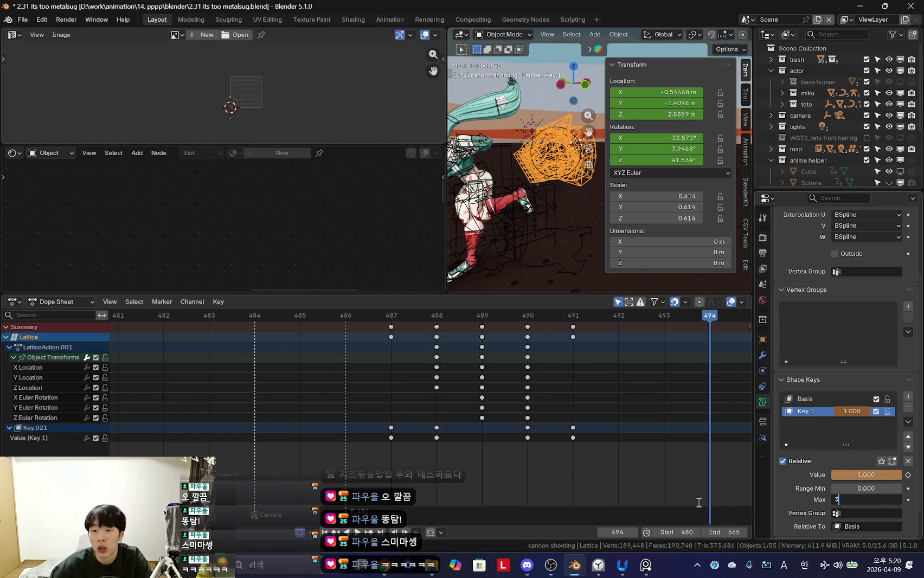
Step: Test the lattice at scale 1 on frame 489 with overlays and sidebar hidden
{"action": "key", "text": "space"}
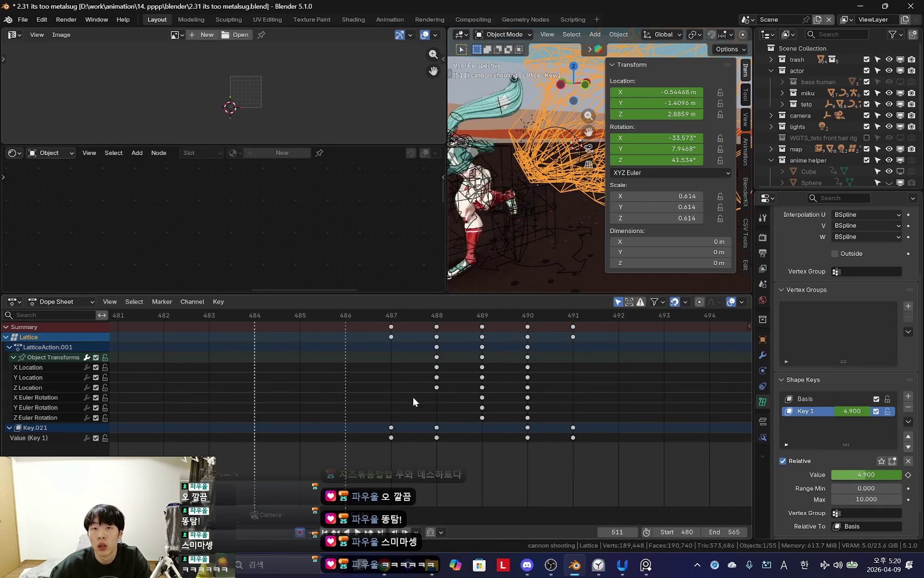
{"action": "key", "text": "Escape"}
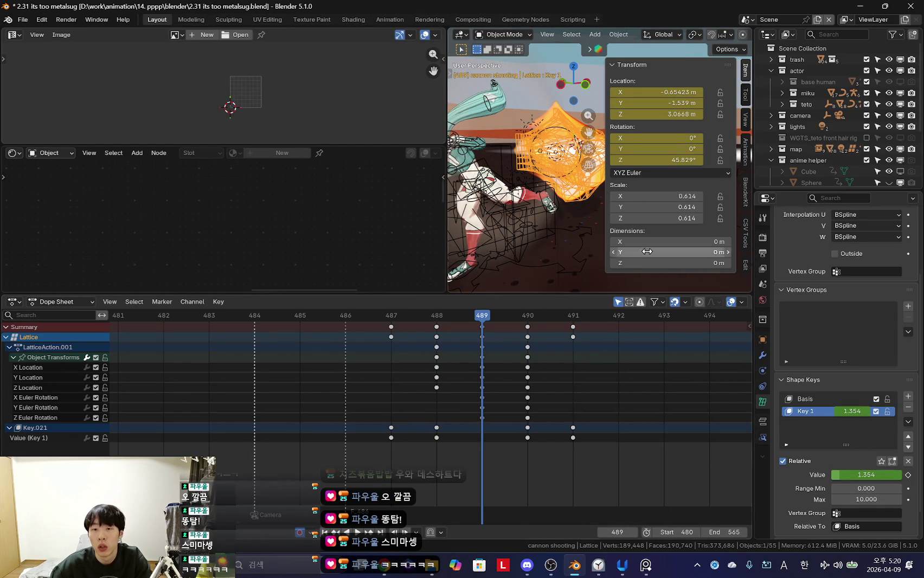
{"action": "type", "text": "1"}
{"action": "key", "text": "Return"}
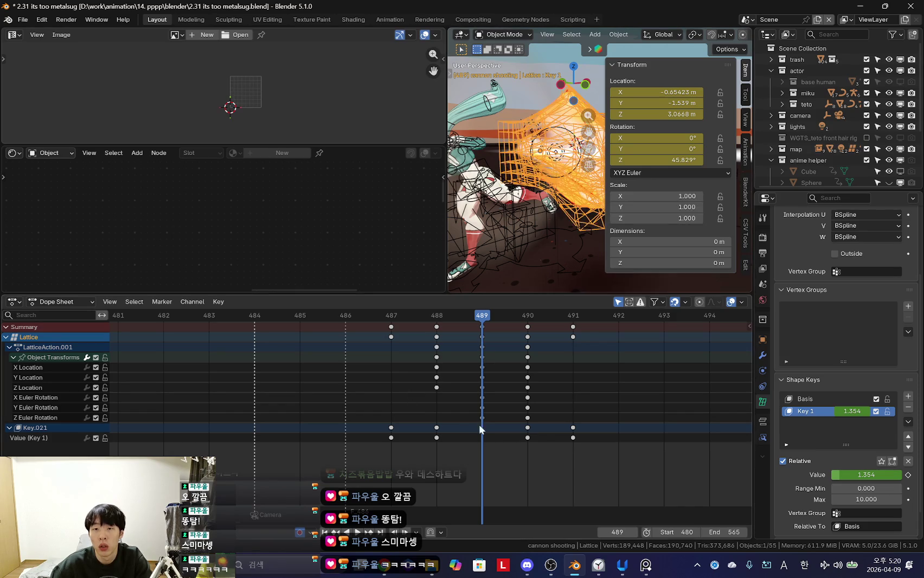
{"action": "key", "text": "Right"}
{"action": "key", "text": "shift+alt+z"}
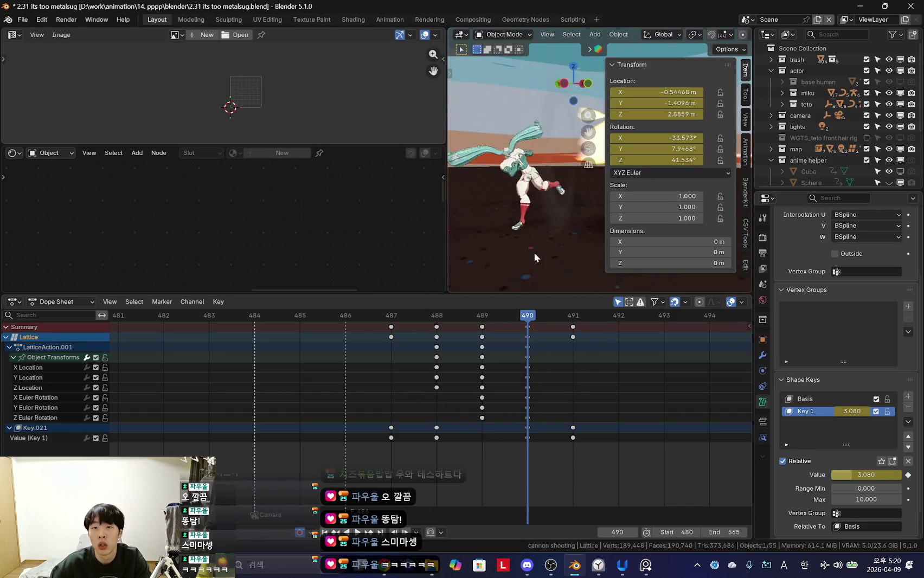
{"action": "key", "text": "n"}
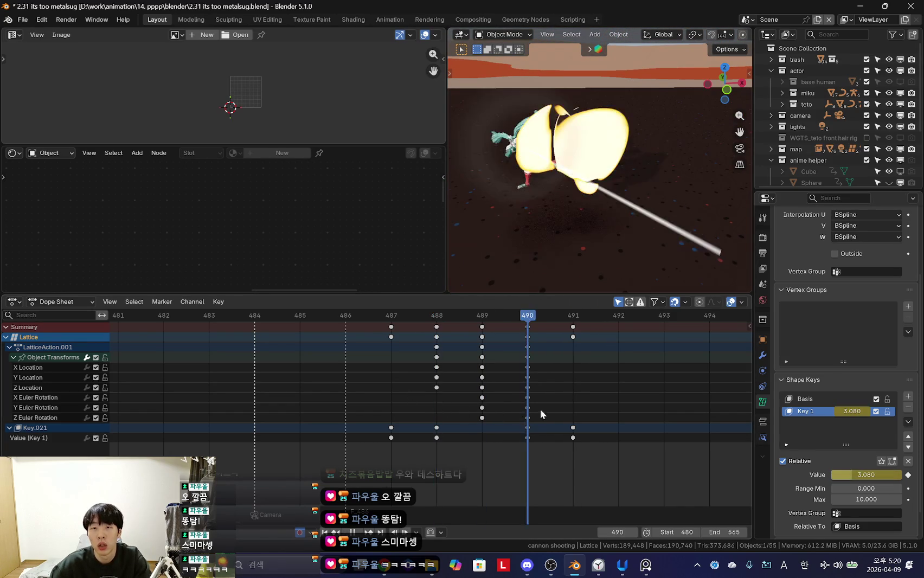
Step: Step through frames 487–494 to inspect the flame in a larger 3D view
{"action": "key", "text": "Right"}
{"action": "key", "text": "Left"}
{"action": "key", "text": "Left"}
{"action": "key", "text": "Left"}
{"action": "key", "text": "Right"}
{"action": "key", "text": "Right"}
{"action": "key", "text": "Right"}
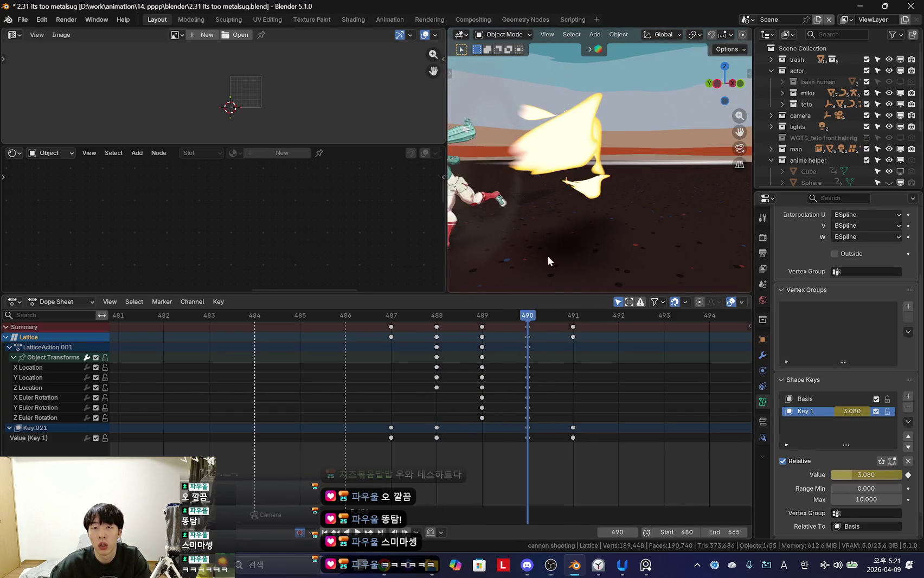
{"action": "middle_click_drag", "start_coordinate": [542, 239], "coordinate": [545, 266]}
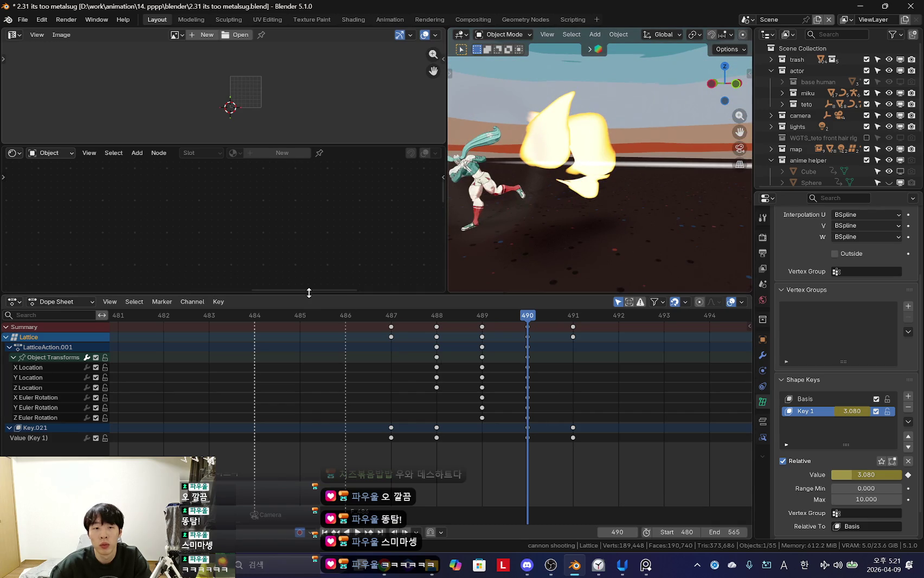
{"action": "left_click_drag", "start_coordinate": [309, 292], "coordinate": [309, 346]}
{"action": "key", "text": "Right"}
{"action": "key", "text": "Right"}
{"action": "key", "text": "Right"}
{"action": "key", "text": "shift+z"}
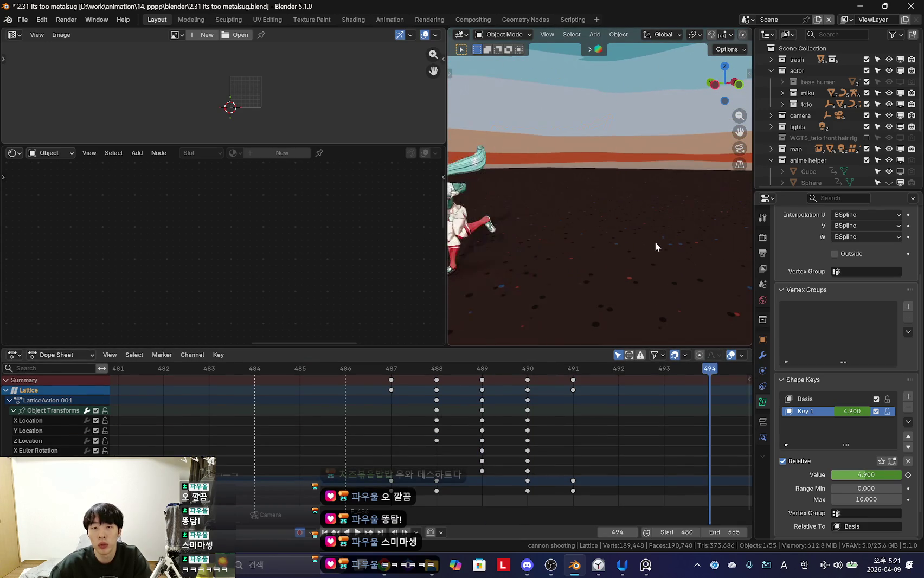
Step: Undo the lattice test changes and Save As '2.31 its too metalsug.blend'
{"action": "key", "text": "ctrl+z"}
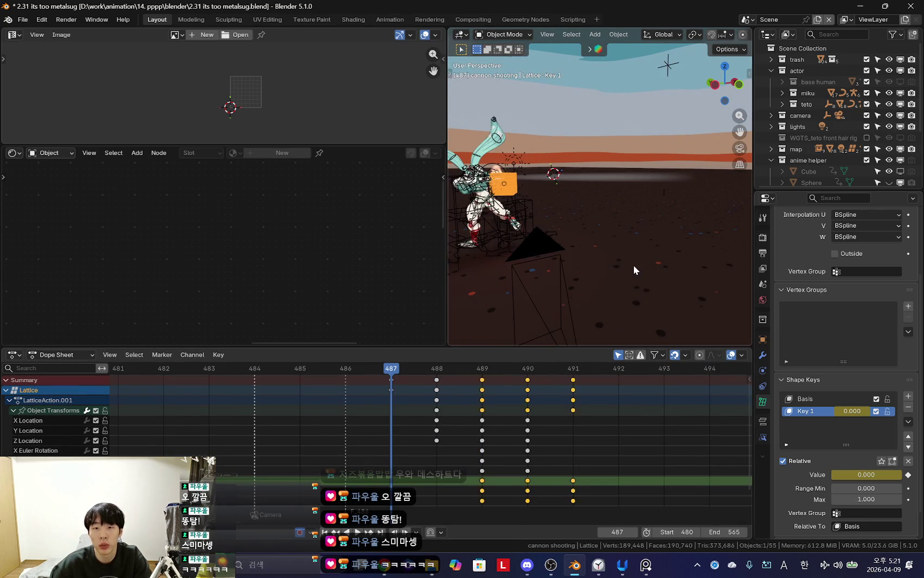
{"action": "left_click", "coordinate": [32, 21]}
{"action": "left_click", "coordinate": [44, 108]}
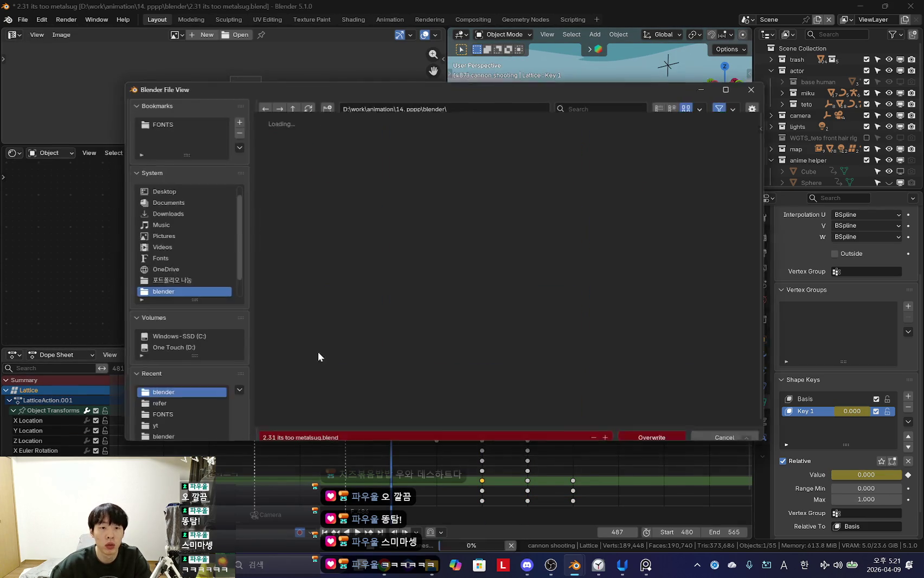
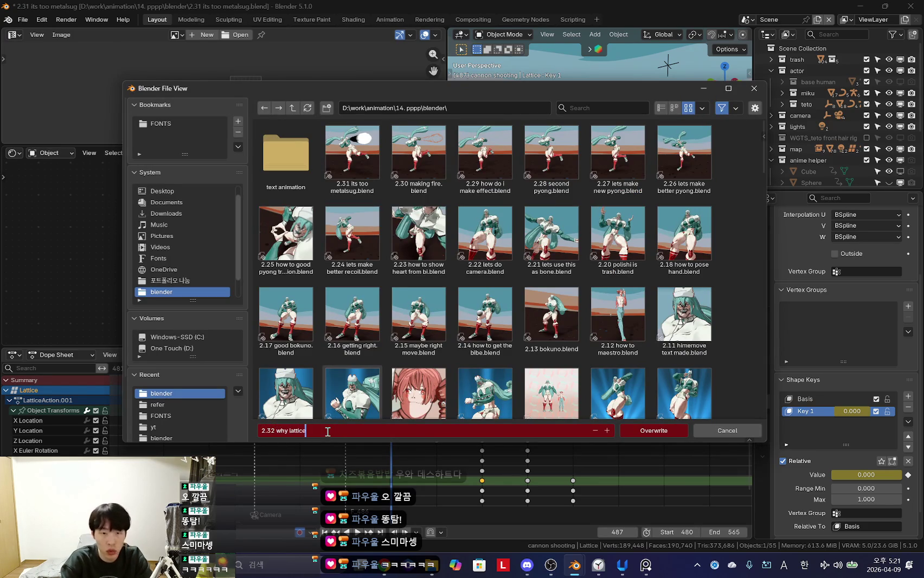
{"action": "type", "text": "is so laggy"}
Step: Save the scene as '2.32 why lattice is so laggy' and select the fyline effect object
{"action": "key", "text": "Return"}
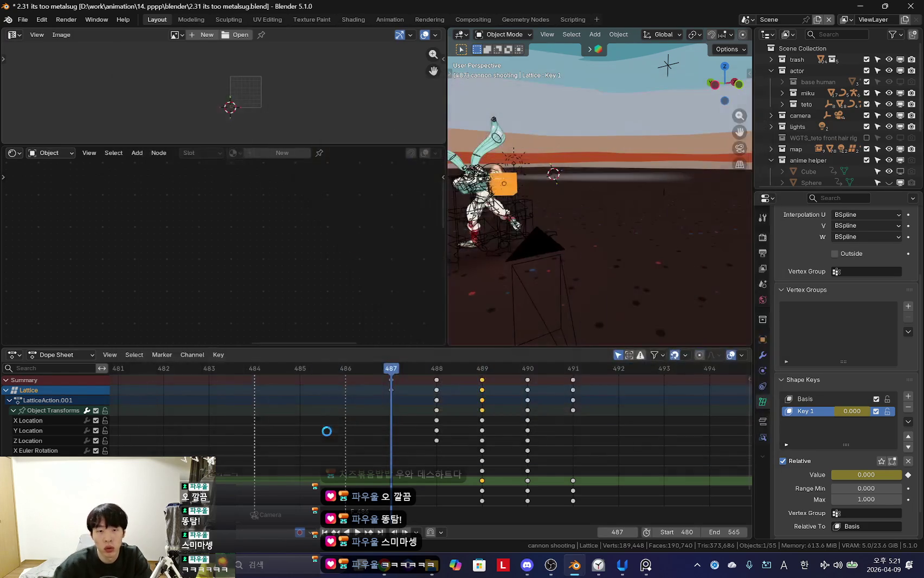
{"action": "scroll", "coordinate": [574, 224], "scroll_direction": "up", "scroll_amount": 3}
{"action": "left_click", "coordinate": [518, 169]}
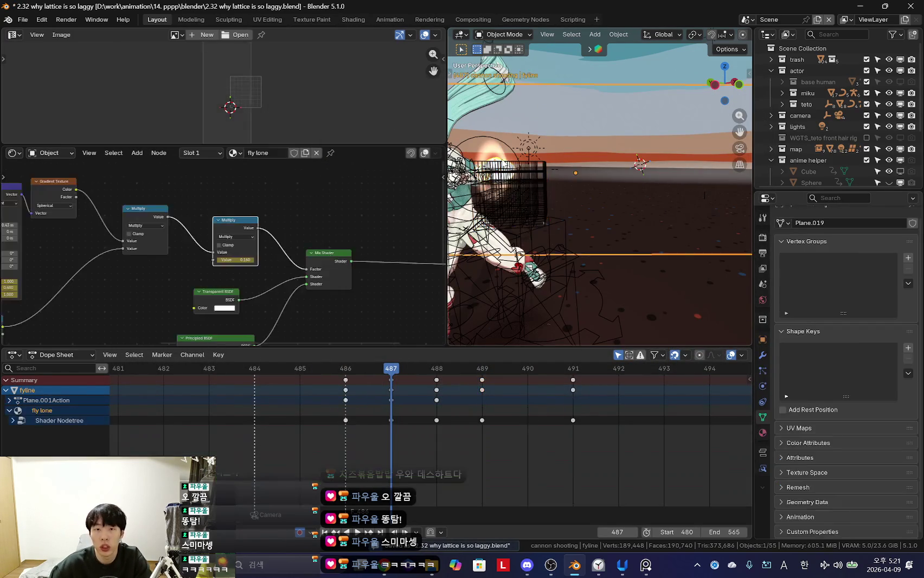
{"action": "scroll", "coordinate": [156, 247], "scroll_direction": "down", "scroll_amount": 3}
Step: Delete the flame's Subdivision Surface node from the node tree
{"action": "scroll", "coordinate": [202, 231], "scroll_direction": "up", "scroll_amount": 3}
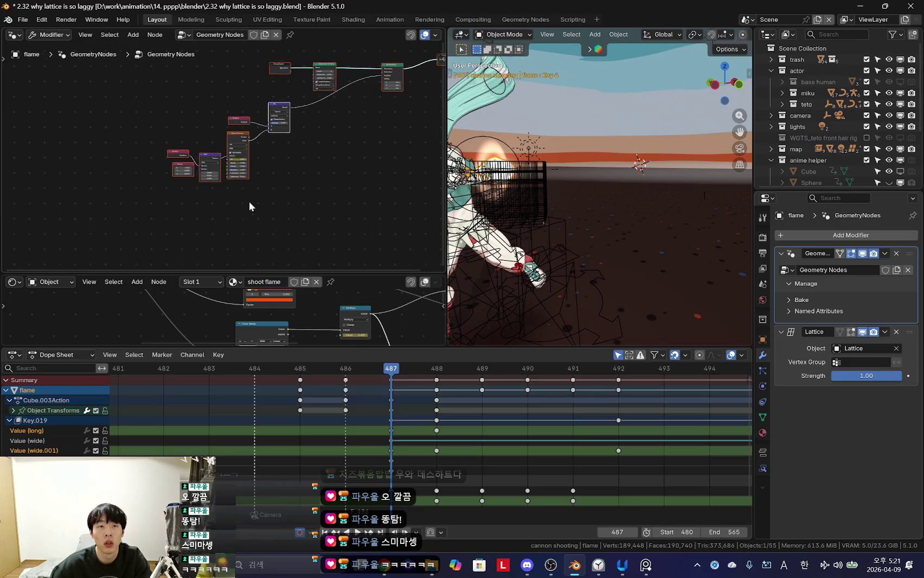
{"action": "scroll", "coordinate": [244, 179], "scroll_direction": "up", "scroll_amount": 3}
{"action": "left_click", "coordinate": [266, 120]}
{"action": "scroll", "coordinate": [307, 126], "scroll_direction": "up", "scroll_amount": 2}
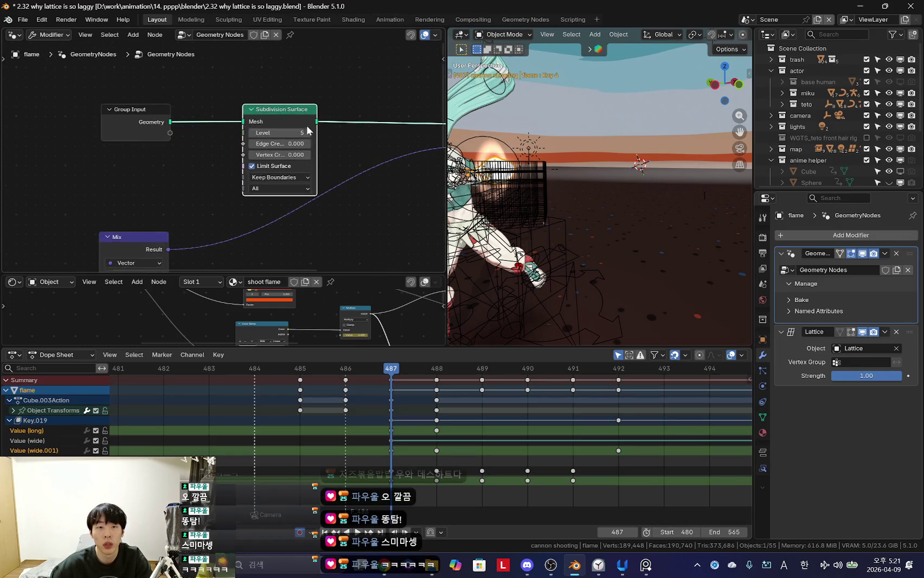
{"action": "scroll", "coordinate": [302, 169], "scroll_direction": "up", "scroll_amount": 1}
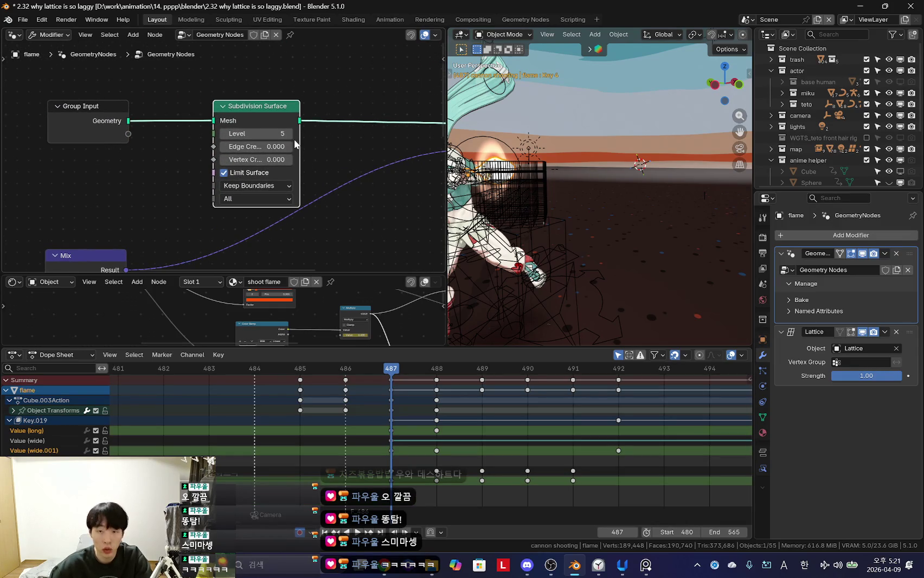
{"action": "key", "text": "x"}
{"action": "middle_click_drag", "start_coordinate": [291, 123], "coordinate": [336, 140]}
Step: Replay the animation from frame 486 through the scene camera, ending at frame 485
{"action": "key", "text": "space"}
{"action": "mouse_move", "coordinate": [373, 429]}
{"action": "left_mouse_down"}
{"action": "mouse_move", "coordinate": [513, 426]}
{"action": "mouse_move", "coordinate": [360, 439]}
{"action": "left_mouse_up"}
{"action": "key", "text": "space"}
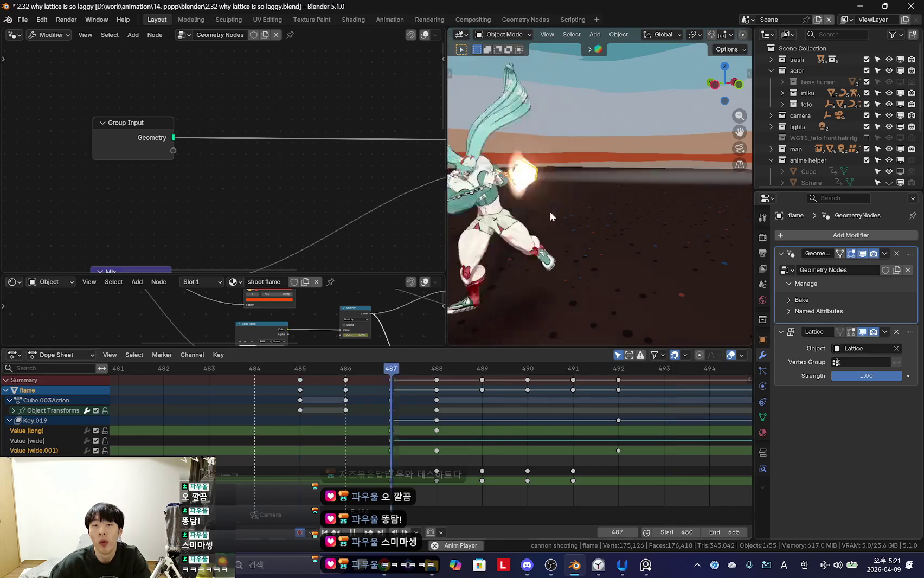
{"action": "key", "text": "KP_0"}
{"action": "left_click", "coordinate": [300, 415]}
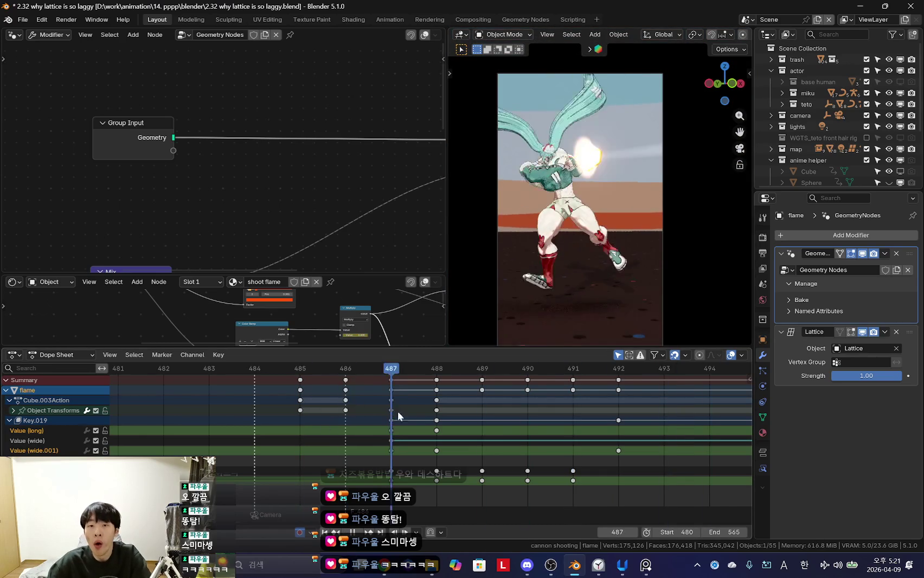
Step: Add a Subdivision Surface modifier at the top of the stack, try applying it, and check shape keys
{"action": "left_click", "coordinate": [884, 237]}
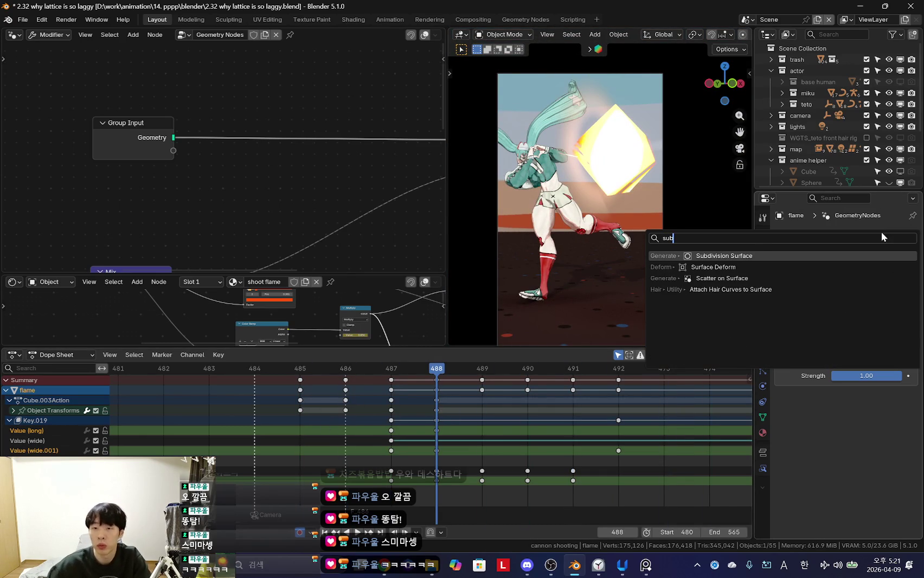
{"action": "key", "text": "Return"}
{"action": "left_click_drag", "start_coordinate": [913, 394], "coordinate": [887, 278]}
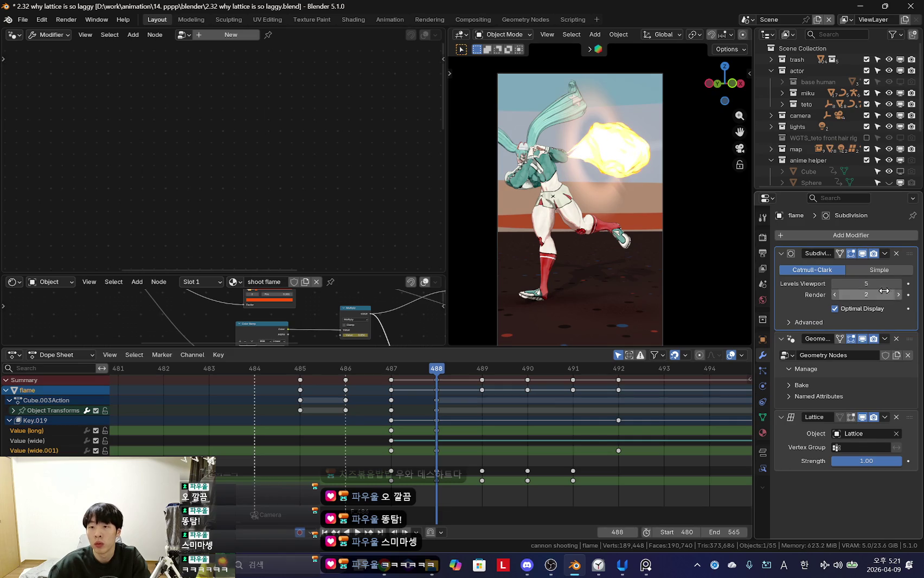
{"action": "left_click", "coordinate": [884, 254]}
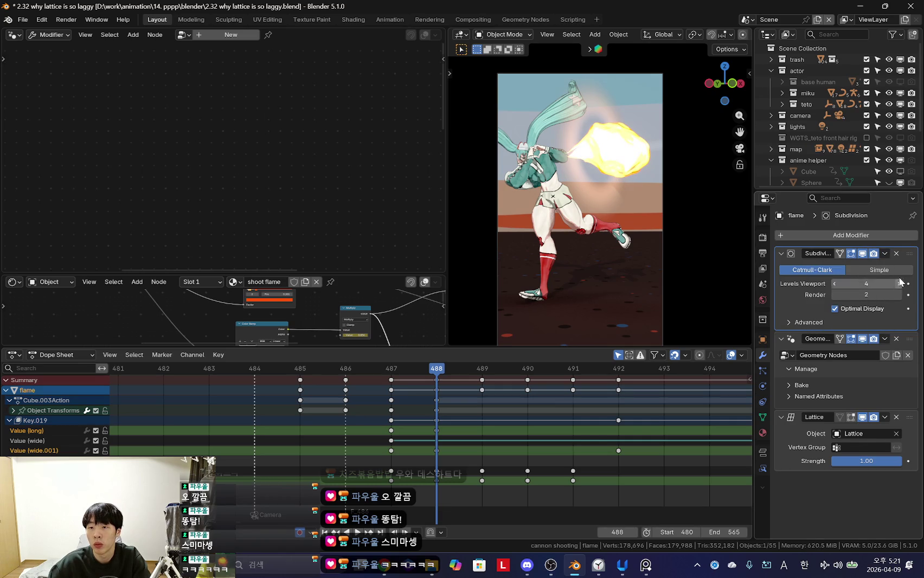
{"action": "left_click", "coordinate": [871, 268]}
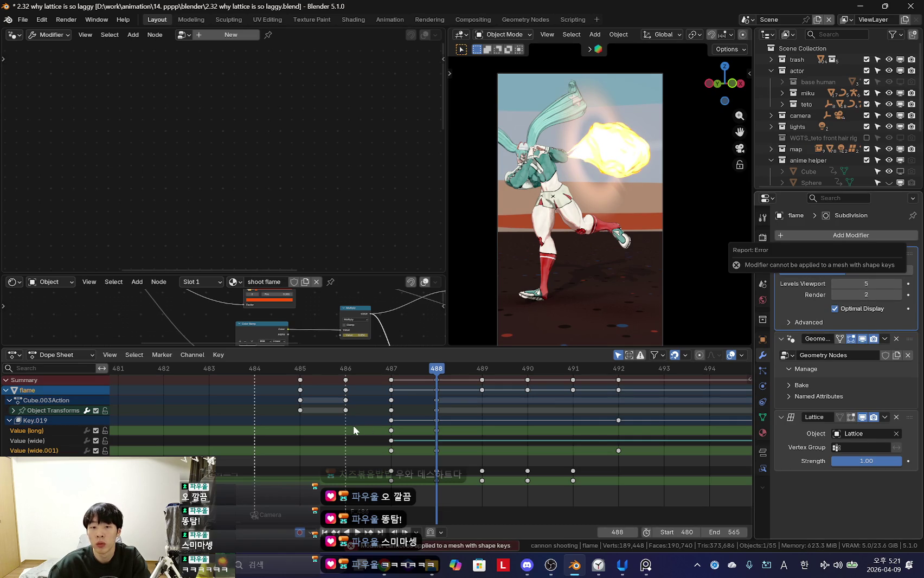
{"action": "left_click", "coordinate": [763, 415]}
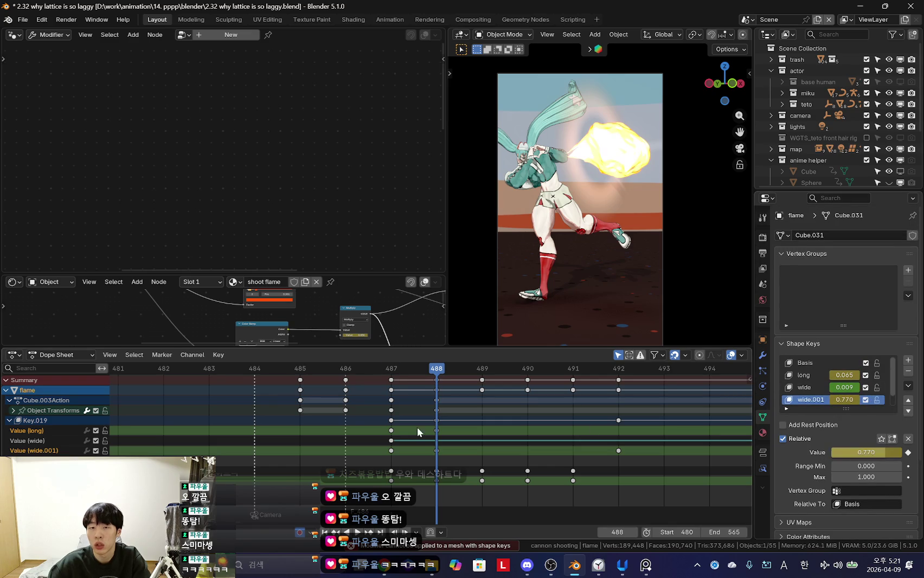
Step: Select the lattice and review playback, stopping at frame 489
{"action": "key", "text": "space"}
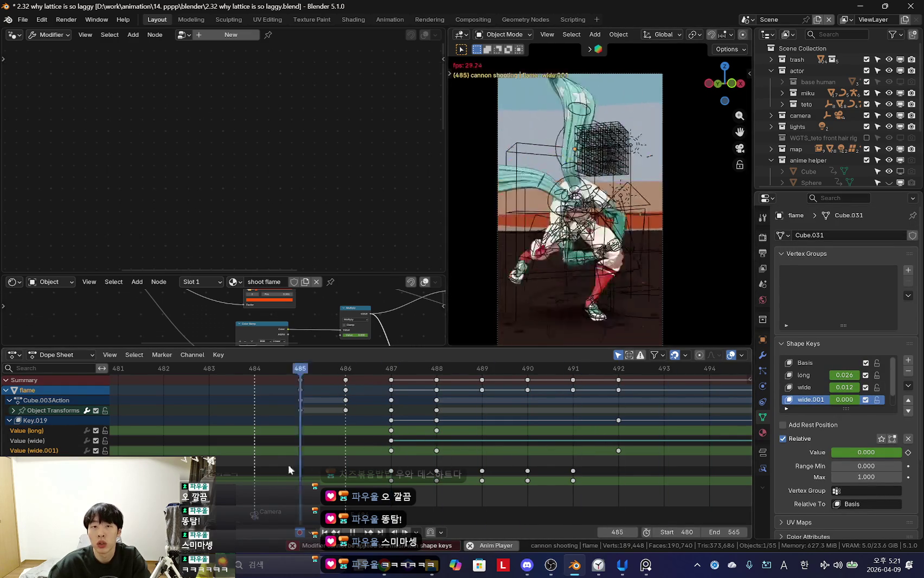
{"action": "key", "text": "space"}
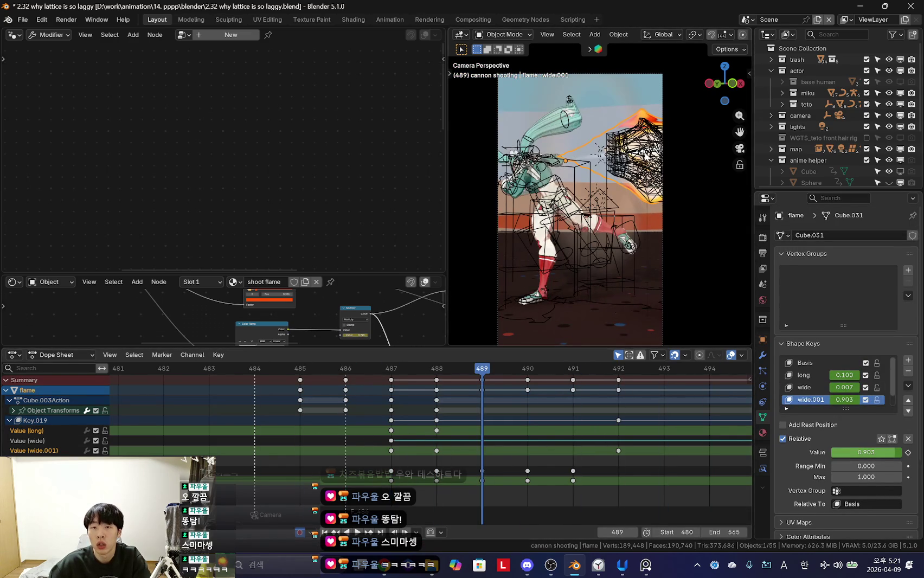
{"action": "left_click", "coordinate": [648, 154]}
{"action": "key", "text": "space"}
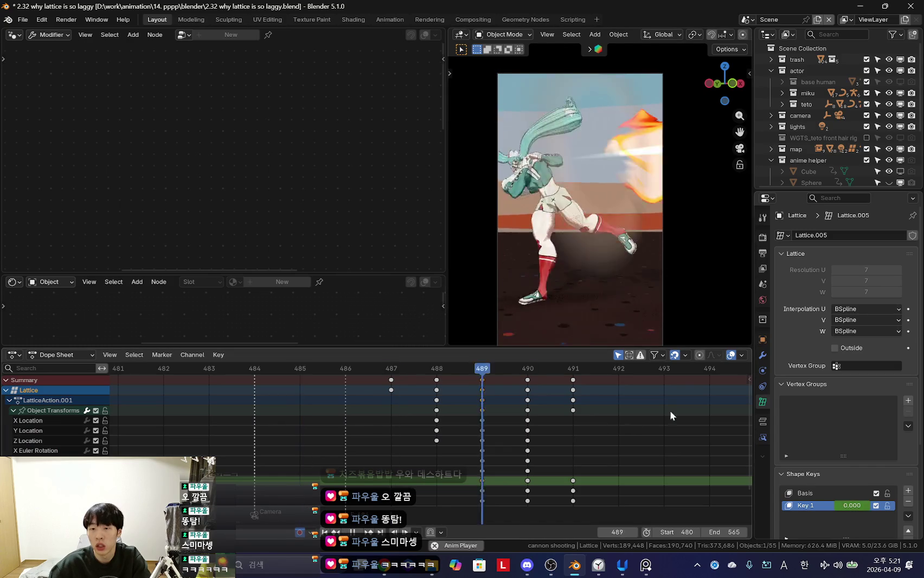
{"action": "scroll", "coordinate": [846, 473], "scroll_direction": "down", "scroll_amount": 5}
{"action": "key", "text": "Escape"}
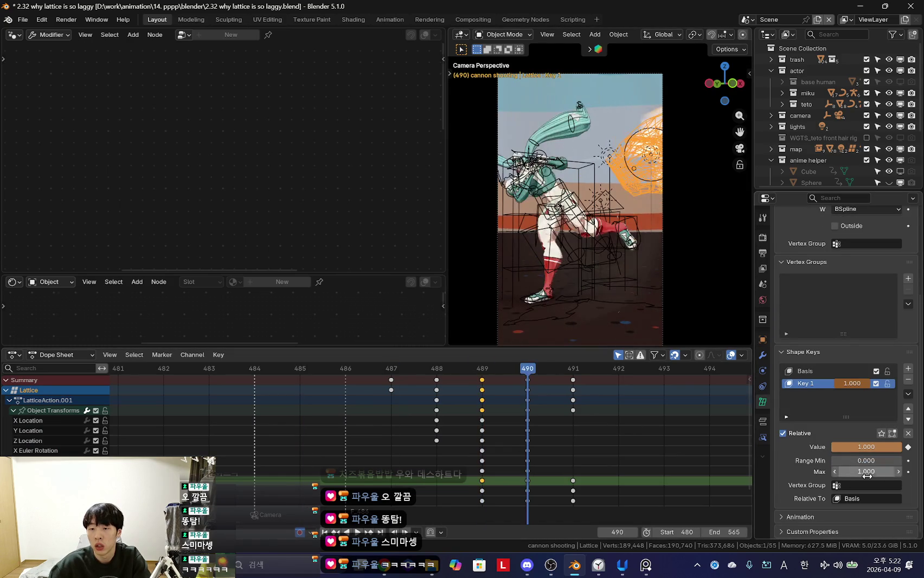
{"action": "key", "text": "space"}
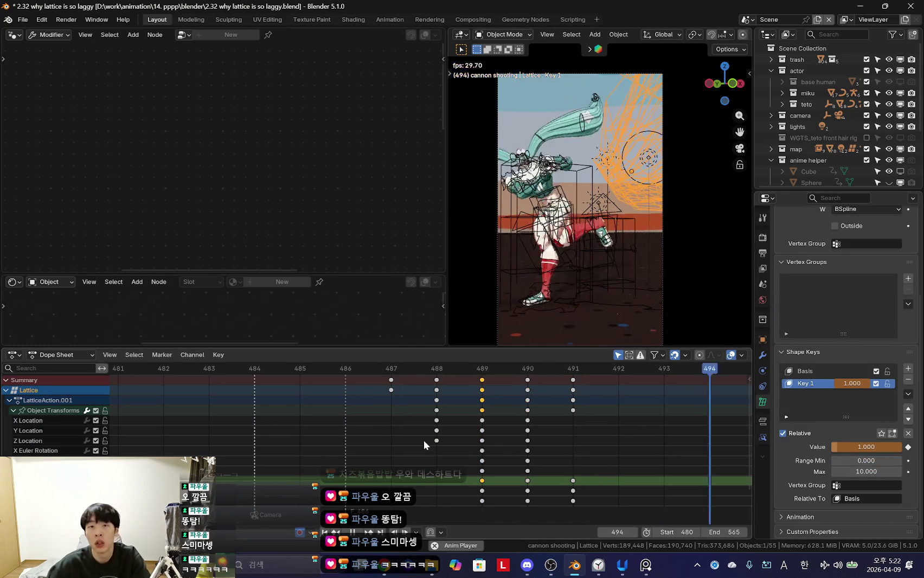
{"action": "key", "text": "Escape"}
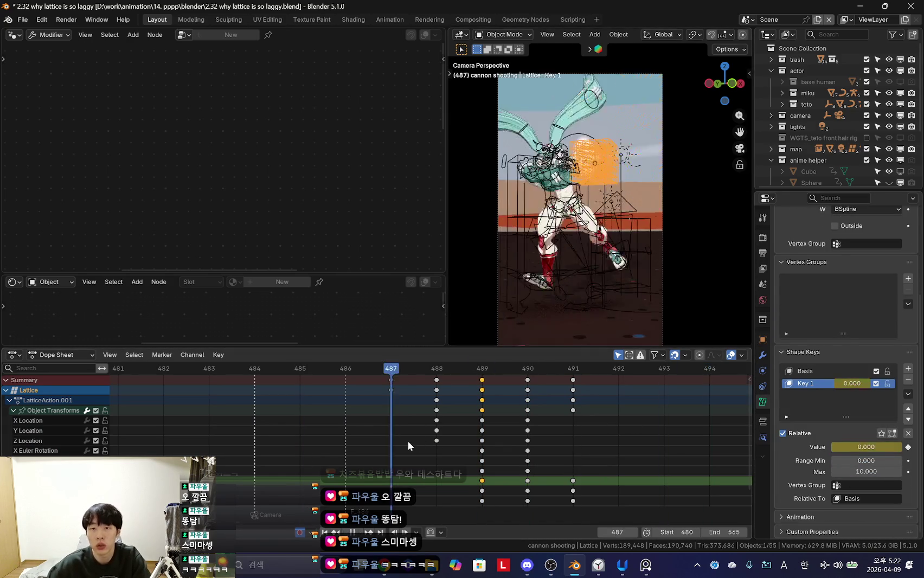
{"action": "mouse_move", "coordinate": [594, 269]}
{"action": "middle_mouse_down"}
{"action": "mouse_move", "coordinate": [560, 272]}
{"action": "mouse_move", "coordinate": [586, 229]}
{"action": "middle_mouse_up"}
Step: Scale the lattice points up around the fire in Edit Mode
{"action": "key", "text": "Tab"}
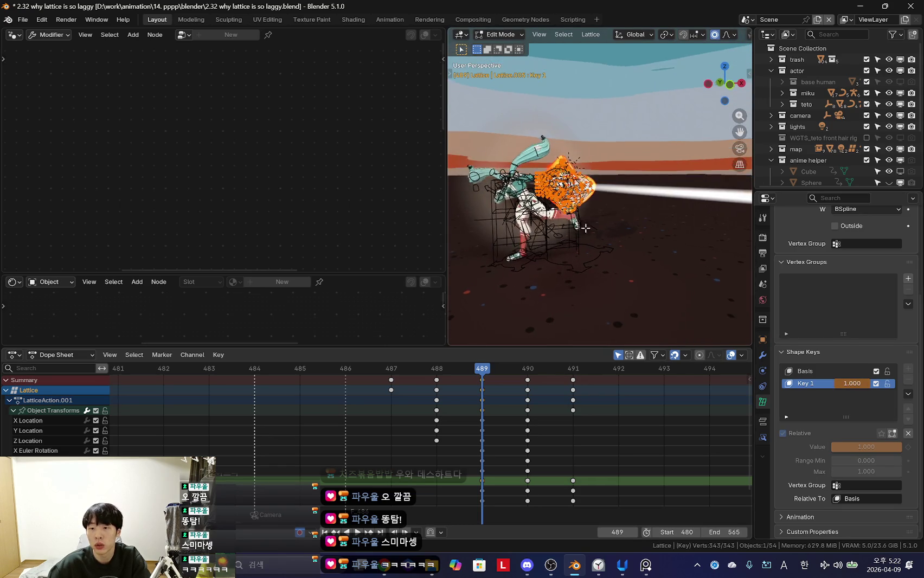
{"action": "key", "text": "s"}
{"action": "left_click", "coordinate": [638, 261]}
{"action": "key", "text": "Tab"}
{"action": "key", "text": "shift+alt+z"}
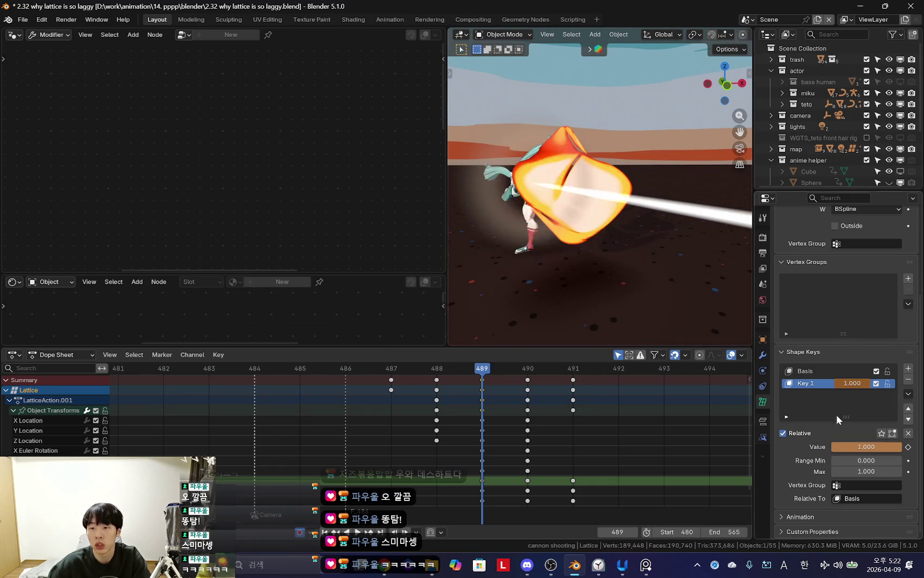
Step: Select the keyframes at frame 489 and replay the animation to check the lattice
{"action": "left_click", "coordinate": [482, 409]}
{"action": "key", "text": "Left"}
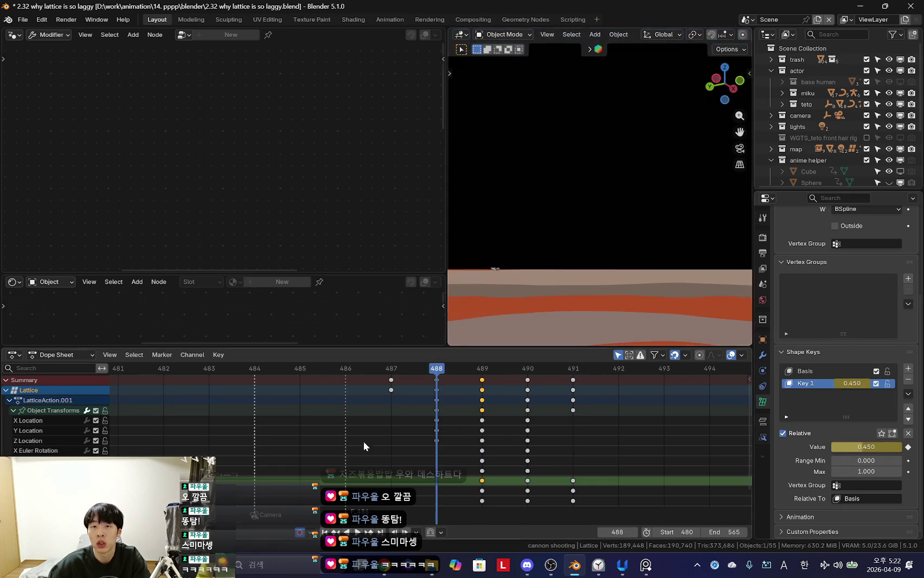
{"action": "key", "text": "shift+alt+z"}
{"action": "key", "text": "space"}
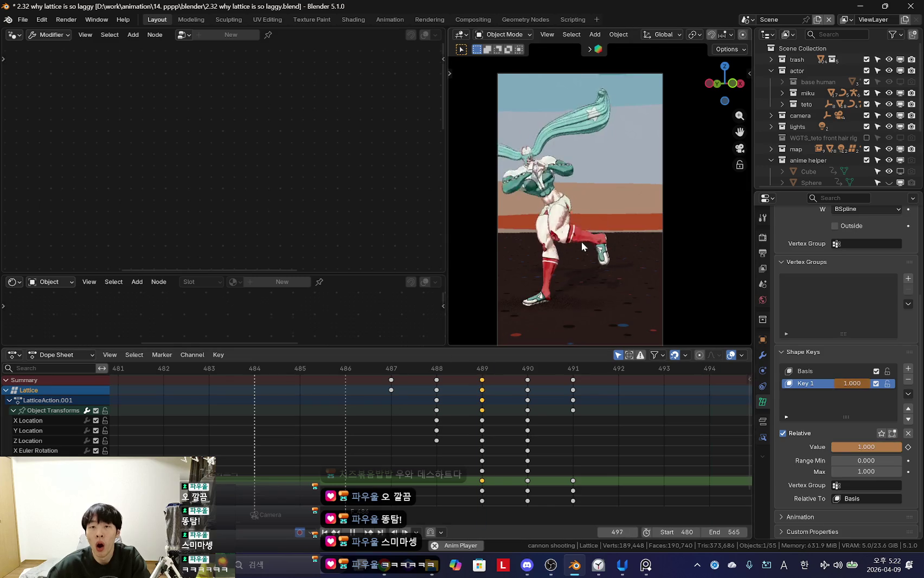
{"action": "key", "text": "space"}
{"action": "mouse_move", "coordinate": [502, 300]}
{"action": "middle_mouse_down"}
{"action": "mouse_move", "coordinate": [640, 237]}
{"action": "mouse_move", "coordinate": [637, 316]}
{"action": "mouse_move", "coordinate": [555, 248]}
{"action": "mouse_move", "coordinate": [586, 326]}
{"action": "middle_mouse_up"}
Step: Delete the lattice's scale keyframes so its scale stays at 1.000
{"action": "key", "text": "n"}
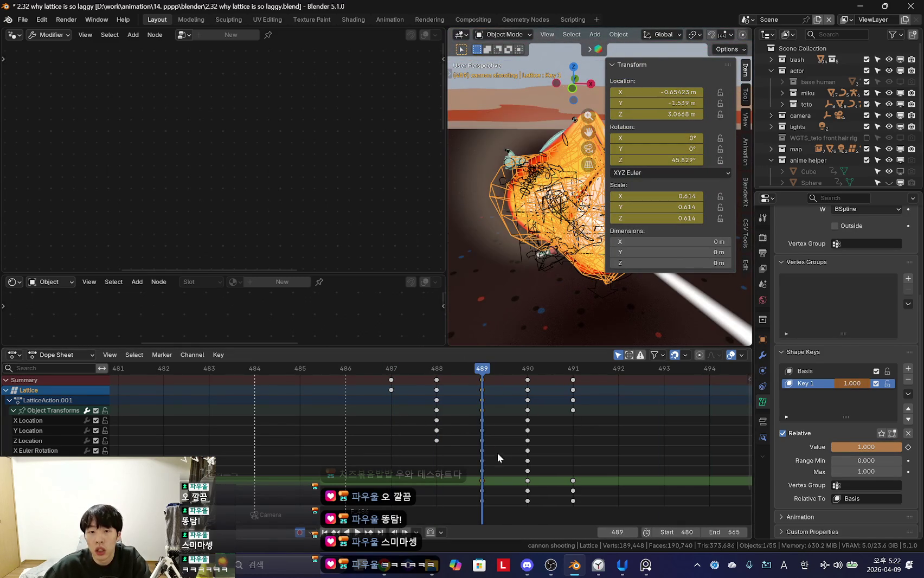
{"action": "scroll", "coordinate": [489, 454], "scroll_direction": "down", "scroll_amount": 2}
{"action": "scroll", "coordinate": [504, 456], "scroll_direction": "down", "scroll_amount": 2}
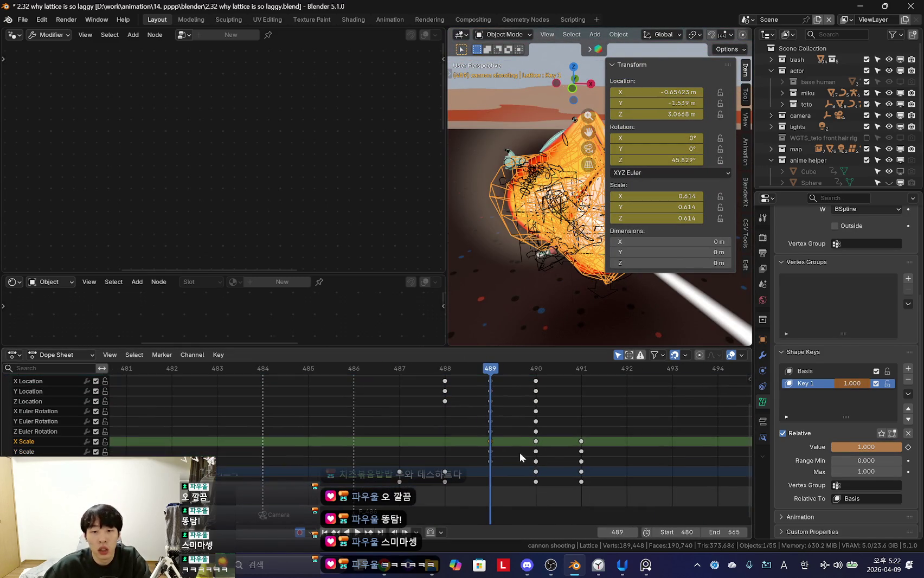
{"action": "left_click", "coordinate": [606, 466]}
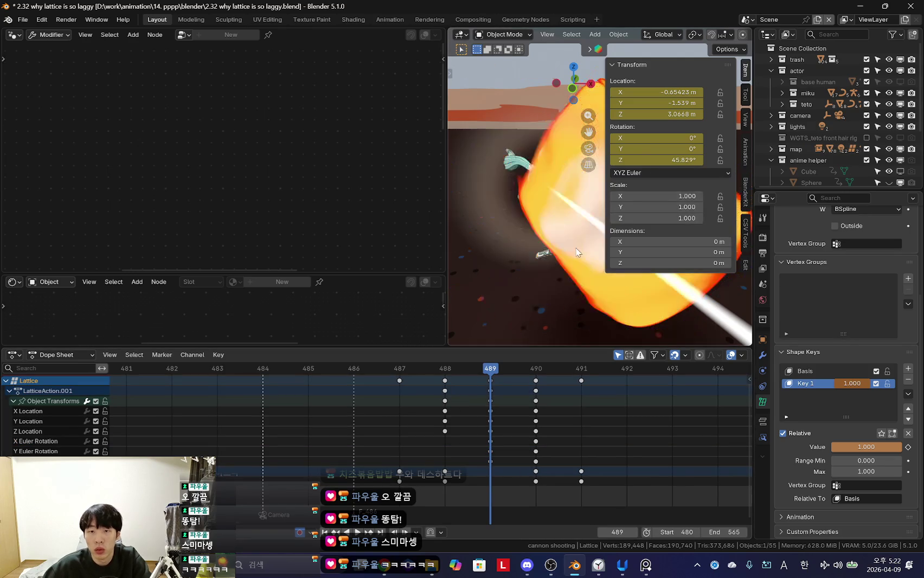
{"action": "middle_click_drag", "start_coordinate": [585, 271], "coordinate": [606, 286]}
{"action": "key", "text": "n"}
{"action": "scroll", "coordinate": [566, 303], "scroll_direction": "up", "scroll_amount": 3}
Step: Replay the animation, orbit around the lattice, and select the fyline plane
{"action": "key", "text": "space"}
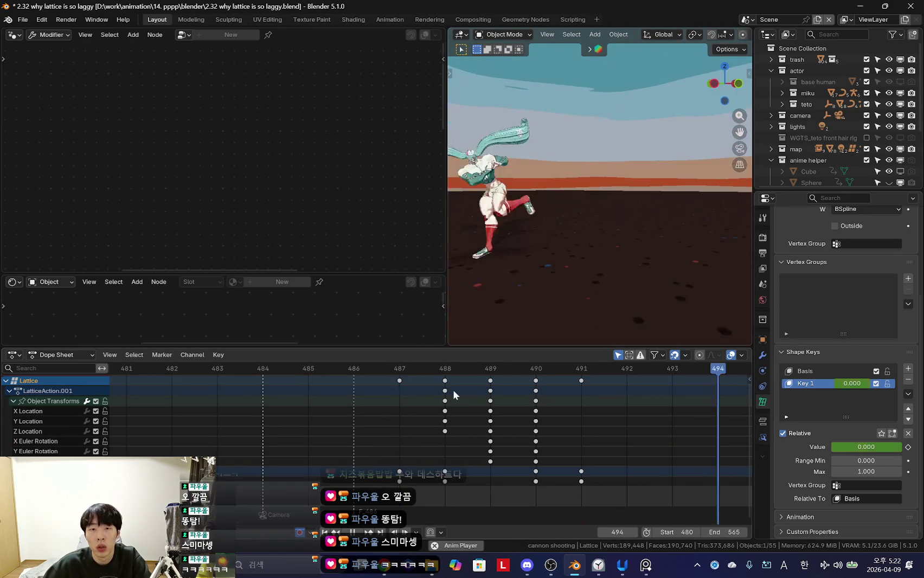
{"action": "key", "text": "Escape"}
{"action": "middle_click_drag", "start_coordinate": [597, 271], "coordinate": [659, 308]}
{"action": "scroll", "coordinate": [658, 308], "scroll_direction": "up", "scroll_amount": 3}
{"action": "middle_click_drag", "start_coordinate": [669, 208], "coordinate": [677, 228]}
{"action": "middle_click_drag", "start_coordinate": [645, 199], "coordinate": [595, 199]}
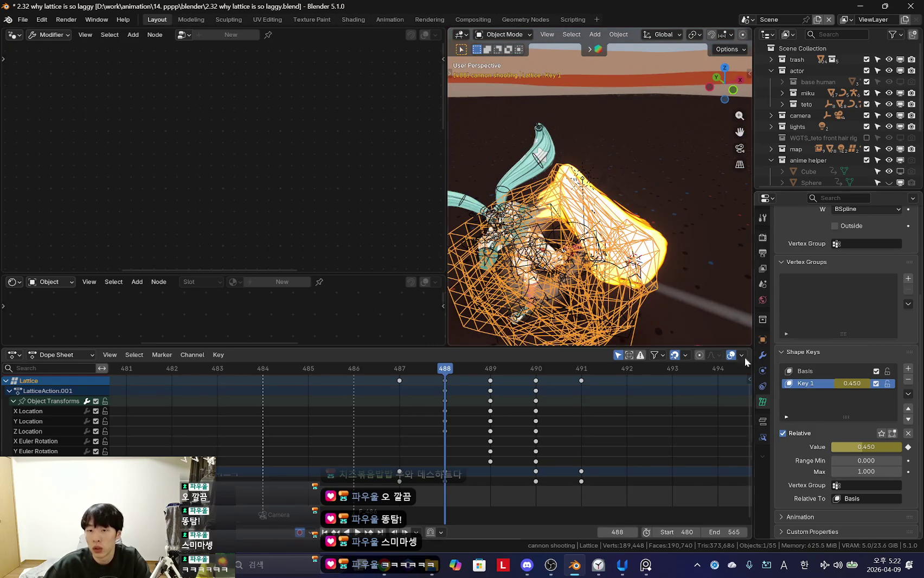
{"action": "left_click", "coordinate": [638, 213]}
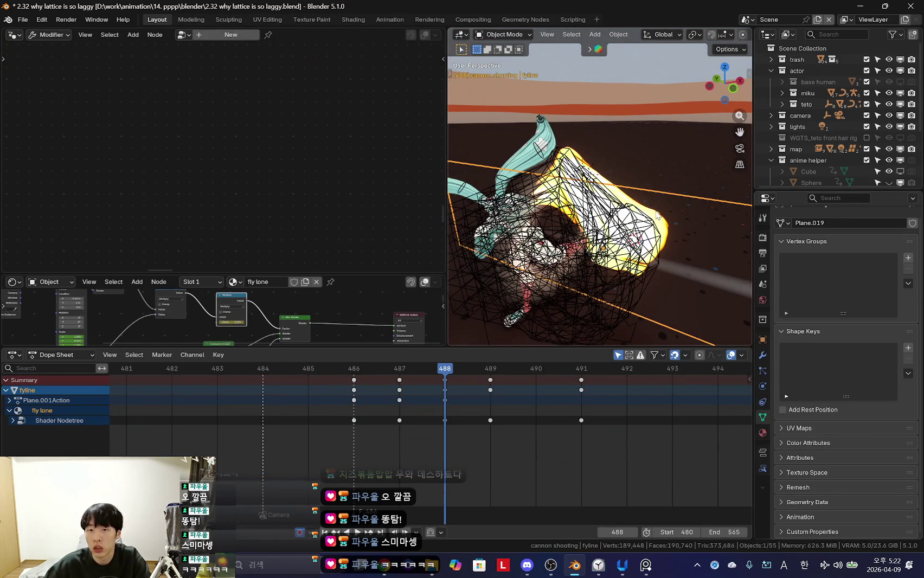
Step: Delete the flame's Subdivision modifier and play the animation to test performance
{"action": "left_click", "coordinate": [576, 168]}
{"action": "left_click", "coordinate": [763, 356]}
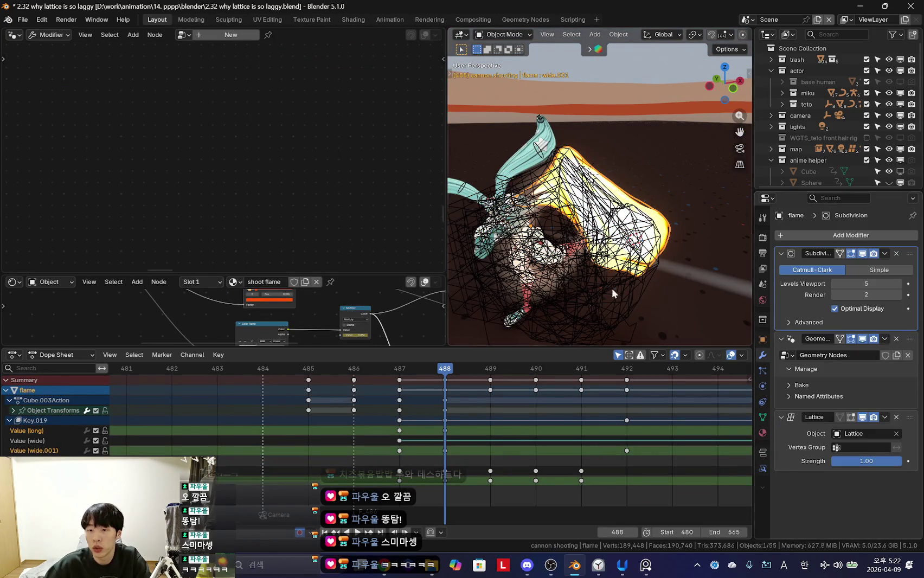
{"action": "left_click", "coordinate": [896, 253]}
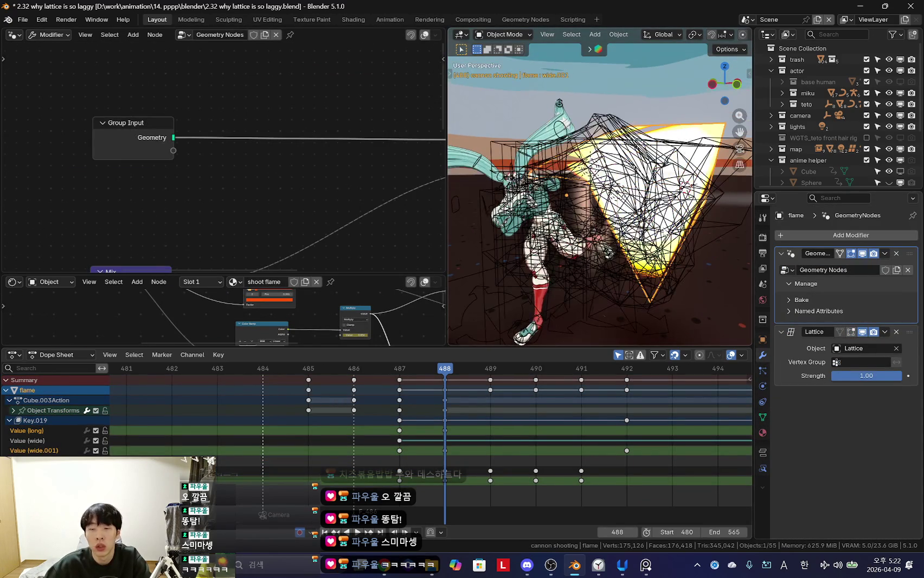
{"action": "key", "text": "space"}
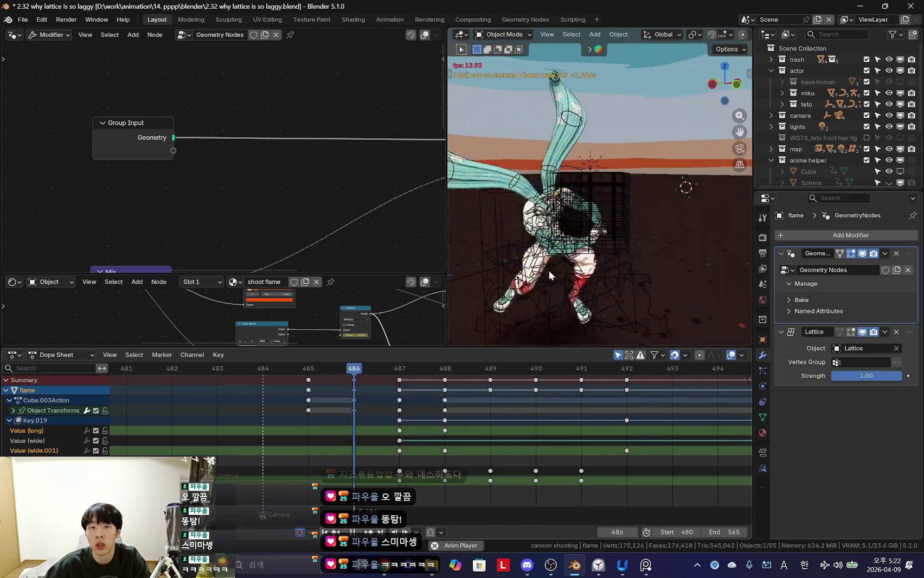
{"action": "key", "text": "Escape"}
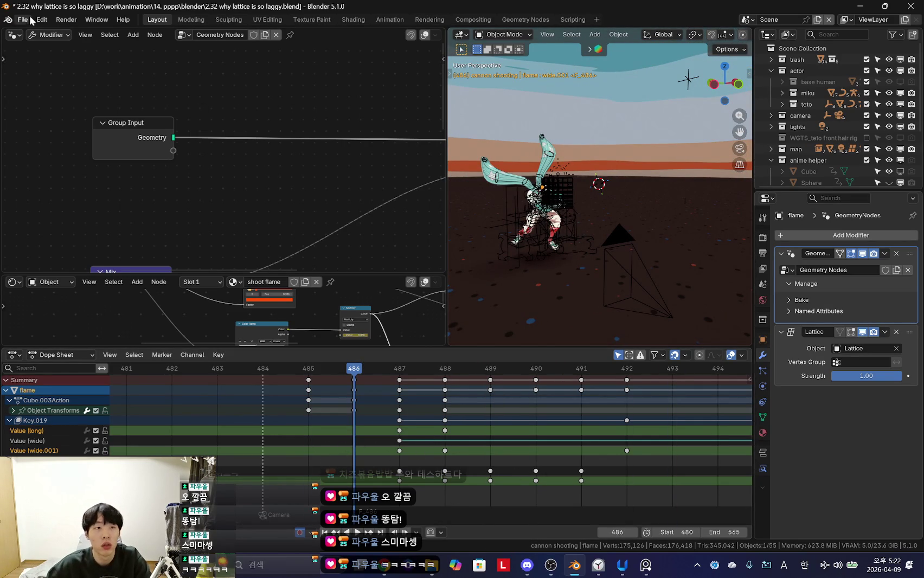
Step: Reload '2.32 why lattice is so laggy.blend' without saving and replay it
{"action": "key", "text": "ctrl+q"}
{"action": "left_click", "coordinate": [486, 299]}
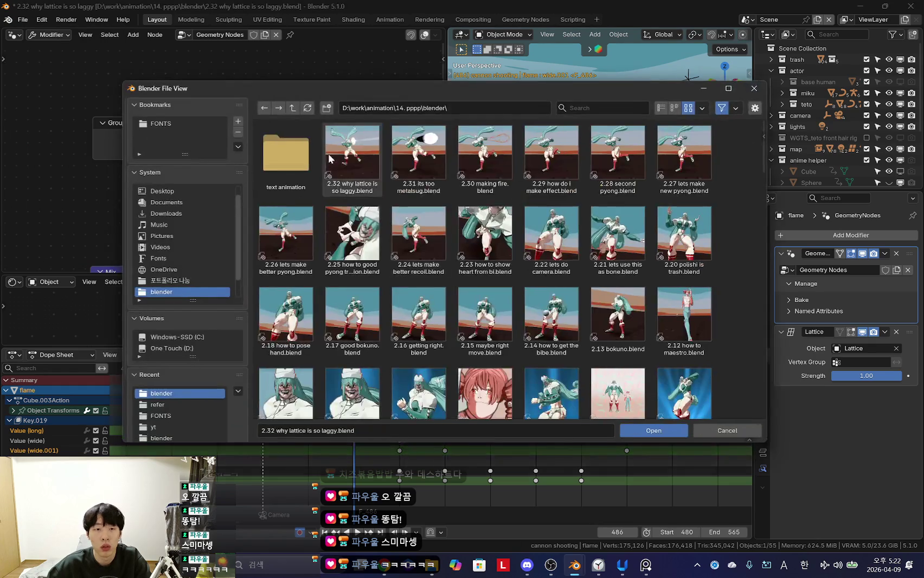
{"action": "key", "text": "space"}
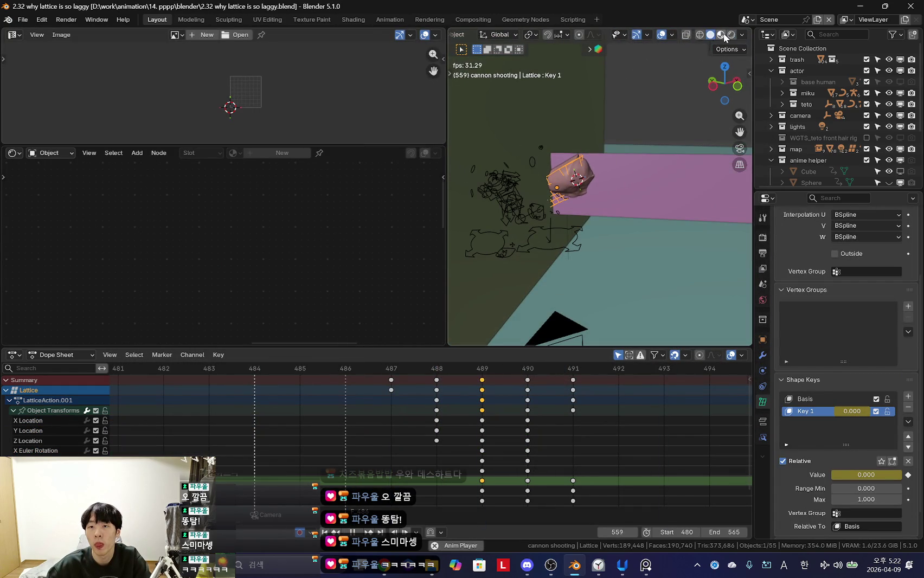
{"action": "left_click", "coordinate": [730, 34]}
Step: Select the fyline streak, then the flame, then the lattice deforming the flame
{"action": "key", "text": "space"}
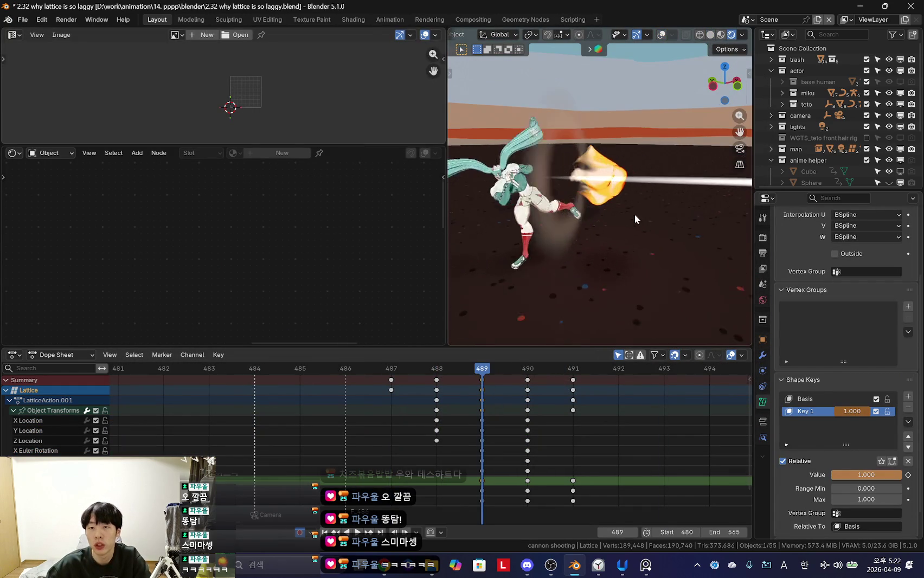
{"action": "scroll", "coordinate": [635, 216], "scroll_direction": "up", "scroll_amount": 3}
{"action": "left_click", "coordinate": [632, 182]}
{"action": "middle_click_drag", "start_coordinate": [640, 178], "coordinate": [607, 179]}
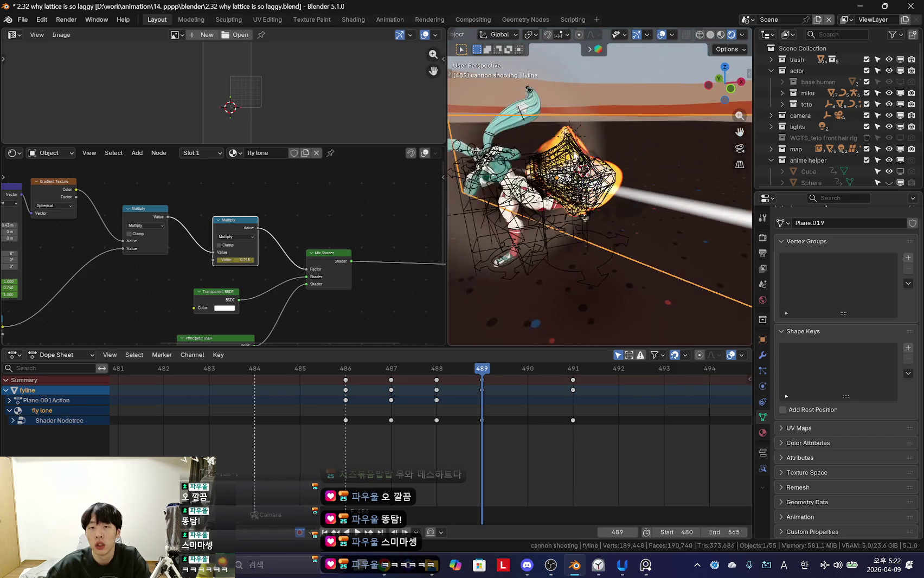
{"action": "left_click", "coordinate": [553, 145]}
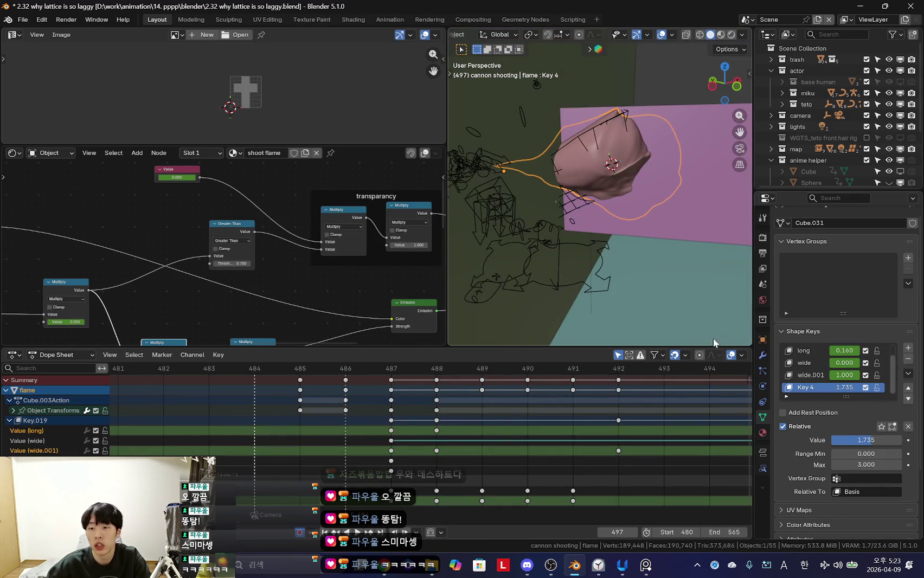
{"action": "left_click", "coordinate": [625, 177]}
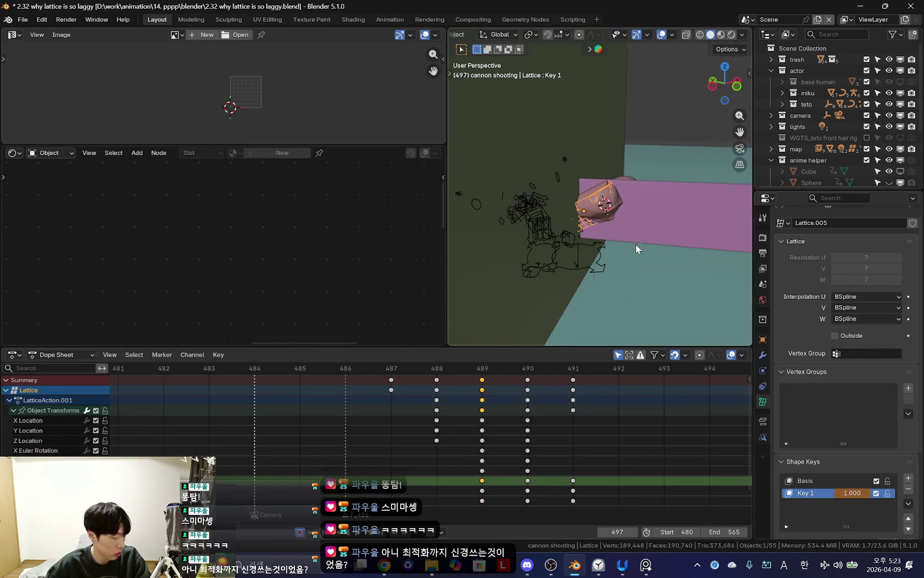
Step: Play the animation to watch the lattice deform the flame
{"action": "scroll", "coordinate": [635, 241], "scroll_direction": "up", "scroll_amount": 2}
{"action": "scroll", "coordinate": [636, 263], "scroll_direction": "up", "scroll_amount": 2}
{"action": "scroll", "coordinate": [858, 458], "scroll_direction": "down", "scroll_amount": 4}
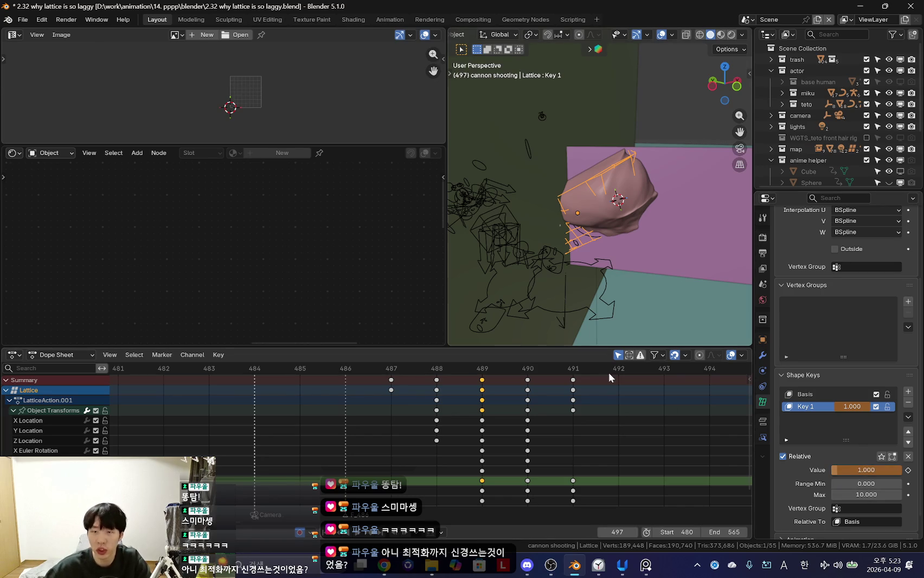
{"action": "key", "text": "space"}
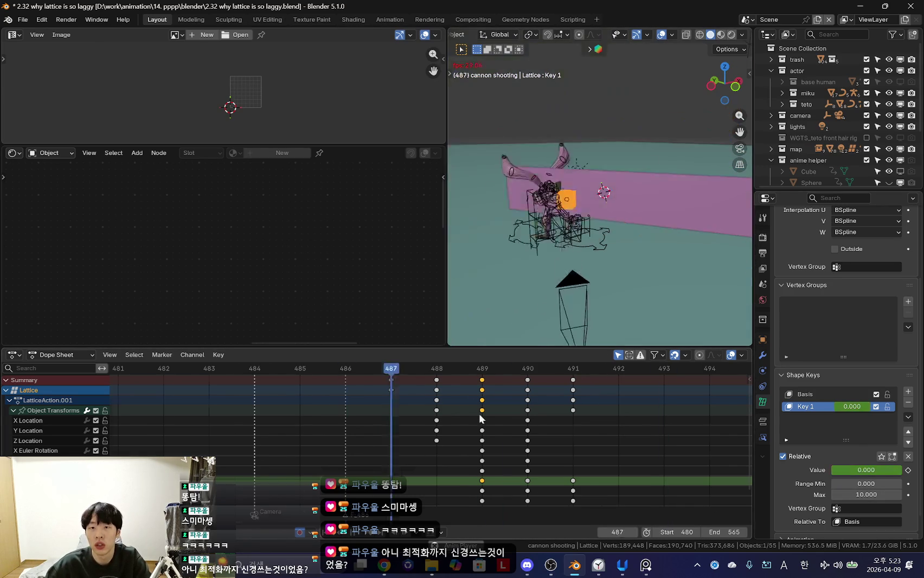
{"action": "scroll", "coordinate": [554, 269], "scroll_direction": "up", "scroll_amount": 5}
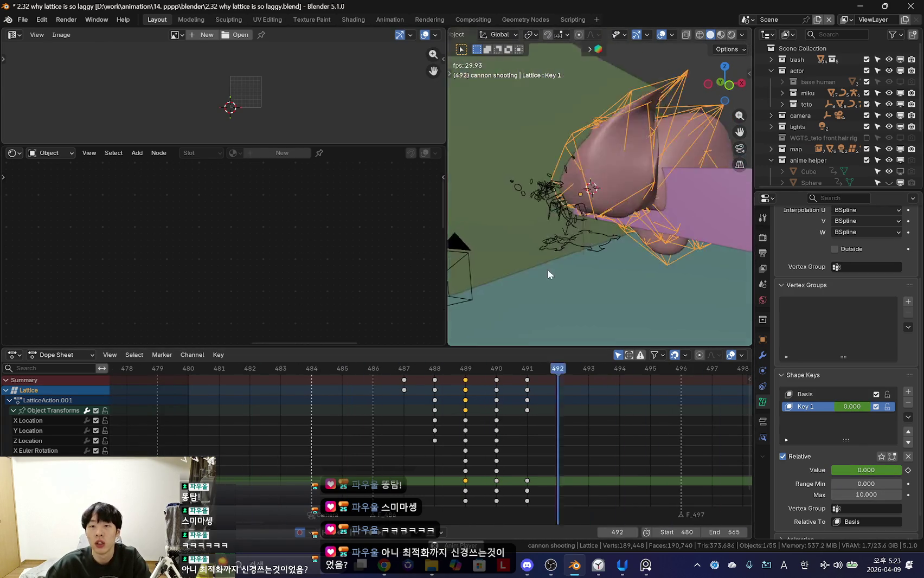
{"action": "key", "text": "space"}
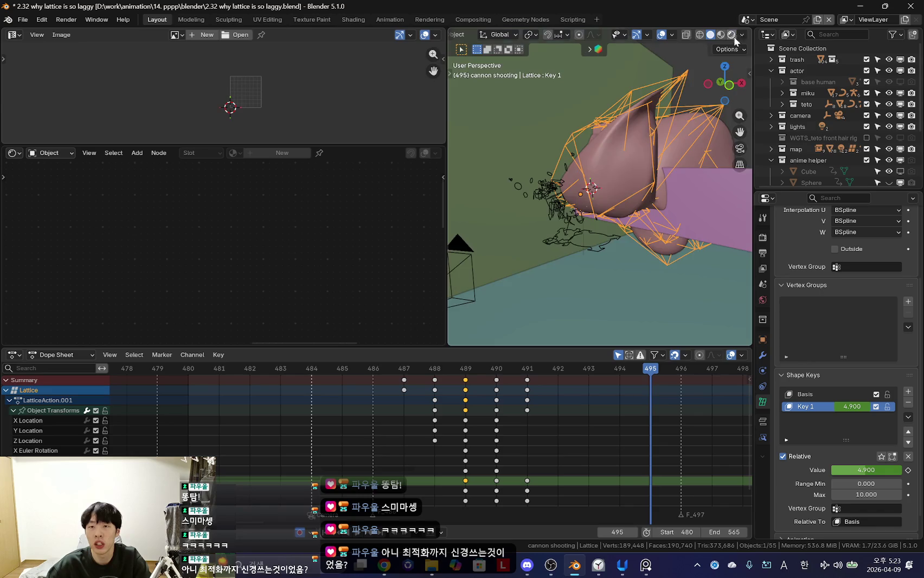
Step: View the rendered fire burst at frame 490 and enlarge the flame's material node editor
{"action": "left_click", "coordinate": [731, 34]}
{"action": "key", "text": "space"}
{"action": "key", "text": "shift+alt+z"}
{"action": "left_click", "coordinate": [465, 438], "text": "alt"}
{"action": "key", "text": "Right"}
{"action": "scroll", "coordinate": [639, 266], "scroll_direction": "up", "scroll_amount": 5}
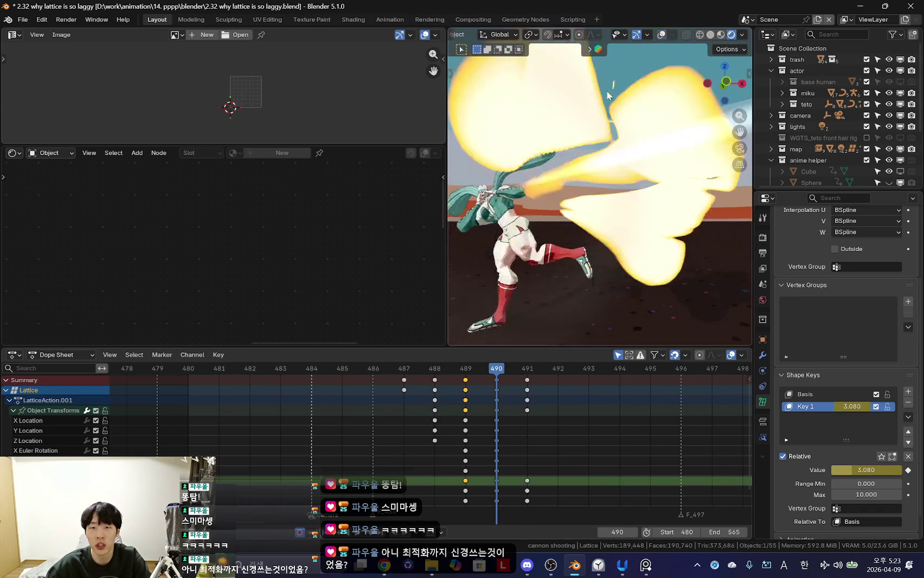
{"action": "key", "text": "shift+alt+z"}
{"action": "left_click", "coordinate": [610, 101]}
{"action": "key", "text": "shift+alt+z"}
{"action": "scroll", "coordinate": [605, 277], "scroll_direction": "down", "scroll_amount": 3}
{"action": "mouse_move", "coordinate": [605, 274]}
{"action": "middle_mouse_down"}
{"action": "mouse_move", "coordinate": [605, 307]}
{"action": "mouse_move", "coordinate": [673, 288]}
{"action": "mouse_move", "coordinate": [662, 272]}
{"action": "mouse_move", "coordinate": [640, 304]}
{"action": "mouse_move", "coordinate": [626, 300]}
{"action": "mouse_move", "coordinate": [489, 209]}
{"action": "middle_mouse_up"}
{"action": "left_click_drag", "start_coordinate": [330, 146], "coordinate": [330, 119]}
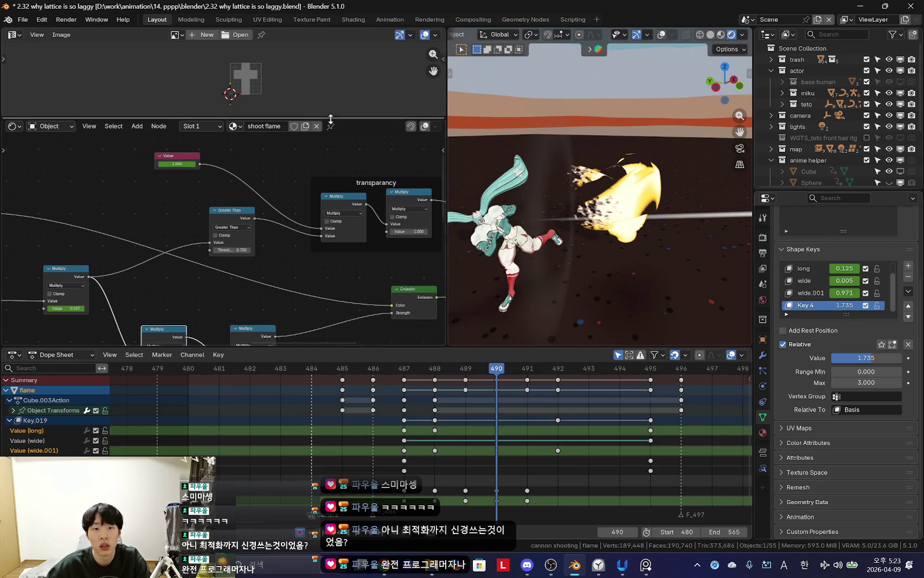
{"action": "left_click_drag", "start_coordinate": [265, 347], "coordinate": [265, 398]}
{"action": "scroll", "coordinate": [265, 290], "scroll_direction": "down", "scroll_amount": 2}
{"action": "scroll", "coordinate": [238, 282], "scroll_direction": "down", "scroll_amount": 1}
{"action": "scroll", "coordinate": [217, 274], "scroll_direction": "down", "scroll_amount": 1}
{"action": "scroll", "coordinate": [183, 295], "scroll_direction": "down", "scroll_amount": 1}
{"action": "scroll", "coordinate": [183, 295], "scroll_direction": "up", "scroll_amount": 2}
{"action": "scroll", "coordinate": [184, 295], "scroll_direction": "up", "scroll_amount": 2}
{"action": "scroll", "coordinate": [184, 295], "scroll_direction": "up", "scroll_amount": 1}
{"action": "mouse_move", "coordinate": [255, 308]}
{"action": "middle_mouse_down"}
{"action": "mouse_move", "coordinate": [293, 282]}
{"action": "mouse_move", "coordinate": [322, 293]}
{"action": "middle_mouse_up"}
{"action": "scroll", "coordinate": [292, 283], "scroll_direction": "up", "scroll_amount": 2}
{"action": "middle_click_drag", "start_coordinate": [575, 254], "coordinate": [614, 346]}
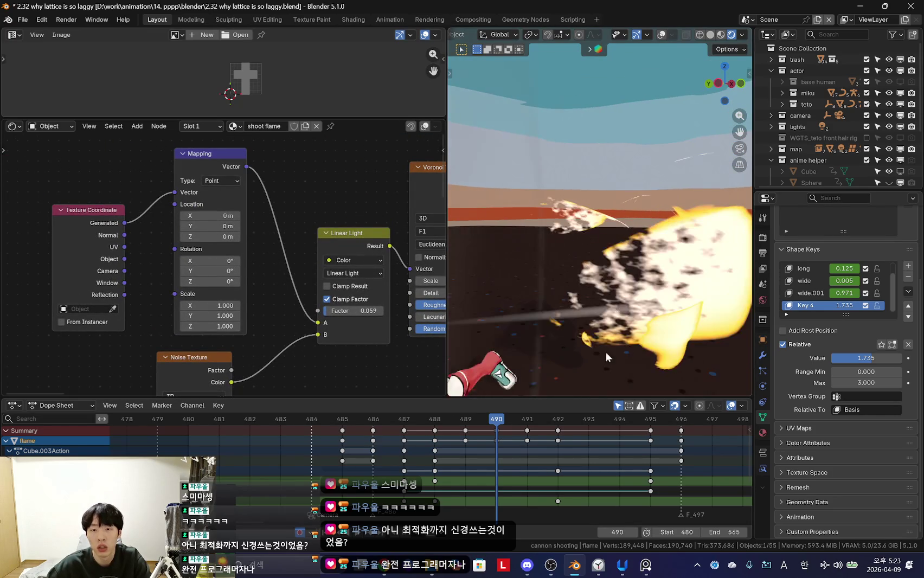
{"action": "scroll", "coordinate": [537, 279], "scroll_direction": "up", "scroll_amount": 2}
{"action": "scroll", "coordinate": [139, 248], "scroll_direction": "up", "scroll_amount": 1}
{"action": "scroll", "coordinate": [123, 229], "scroll_direction": "down", "scroll_amount": 2}
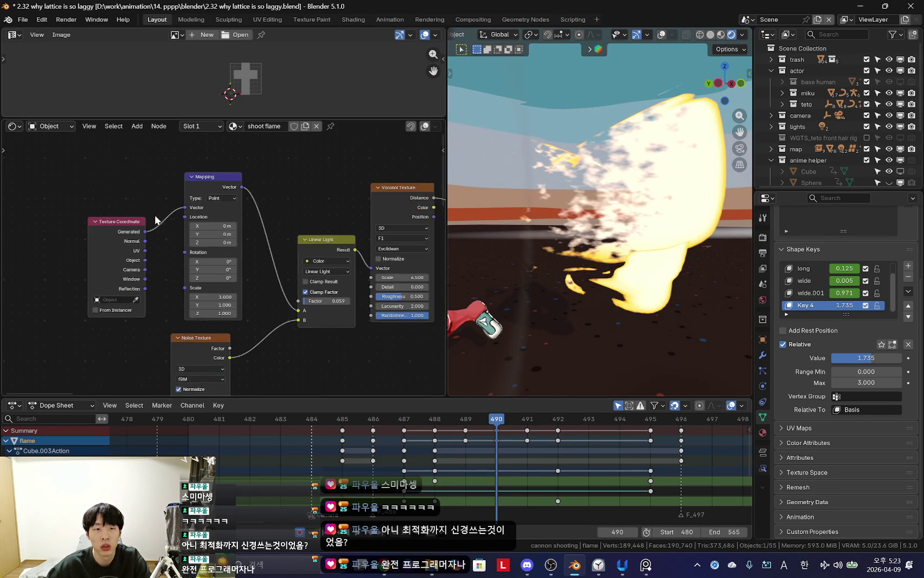
{"action": "scroll", "coordinate": [124, 229], "scroll_direction": "down", "scroll_amount": 1}
{"action": "middle_click_drag", "start_coordinate": [123, 229], "coordinate": [240, 291]}
{"action": "scroll", "coordinate": [240, 291], "scroll_direction": "down", "scroll_amount": 2}
{"action": "scroll", "coordinate": [240, 291], "scroll_direction": "up", "scroll_amount": 2}
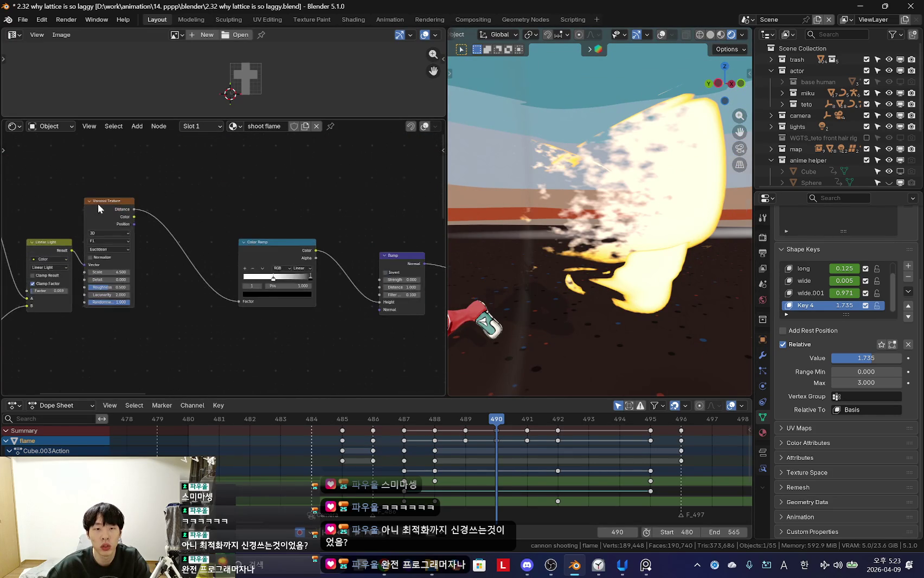
{"action": "left_click", "coordinate": [109, 244], "text": "ctrl+shift"}
{"action": "mouse_move", "coordinate": [109, 244]}
{"action": "middle_mouse_down"}
{"action": "mouse_move", "coordinate": [205, 272]}
{"action": "mouse_move", "coordinate": [275, 234]}
{"action": "middle_mouse_up"}
{"action": "scroll", "coordinate": [205, 272], "scroll_direction": "up", "scroll_amount": 2}
{"action": "left_click", "coordinate": [361, 209], "text": "ctrl+shift"}
{"action": "middle_click_drag", "start_coordinate": [362, 209], "coordinate": [290, 264]}
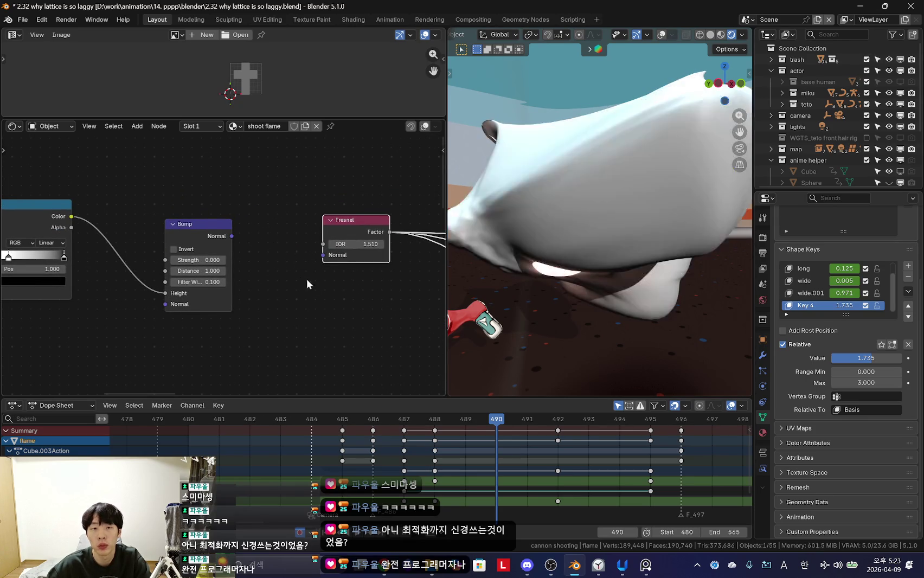
{"action": "scroll", "coordinate": [331, 282], "scroll_direction": "down", "scroll_amount": 5}
{"action": "middle_click_drag", "start_coordinate": [358, 291], "coordinate": [158, 272]}
{"action": "middle_click_drag", "start_coordinate": [290, 267], "coordinate": [344, 265]}
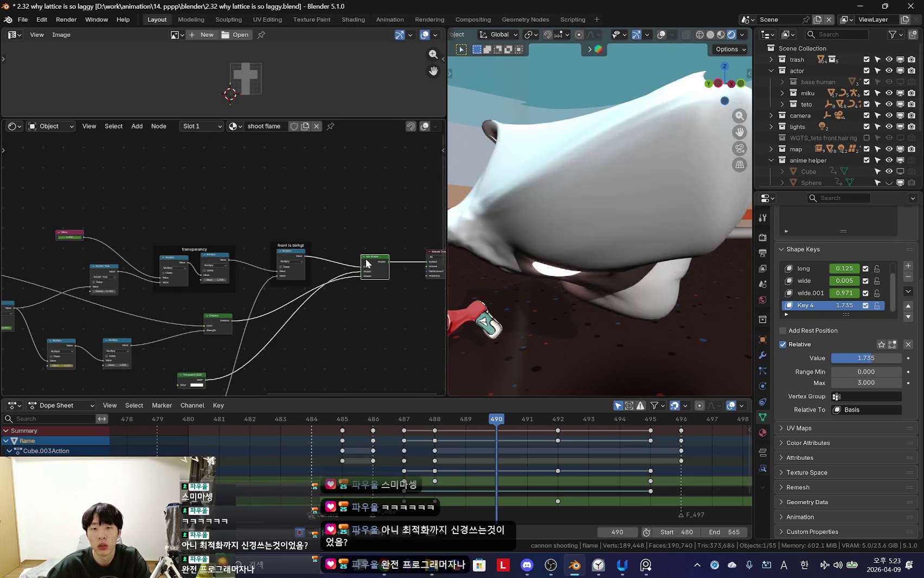
{"action": "left_click", "coordinate": [370, 265], "text": "ctrl+shift"}
Step: Replay the cannon blast from frame 486, then jump back to frame 484
{"action": "key", "text": "space"}
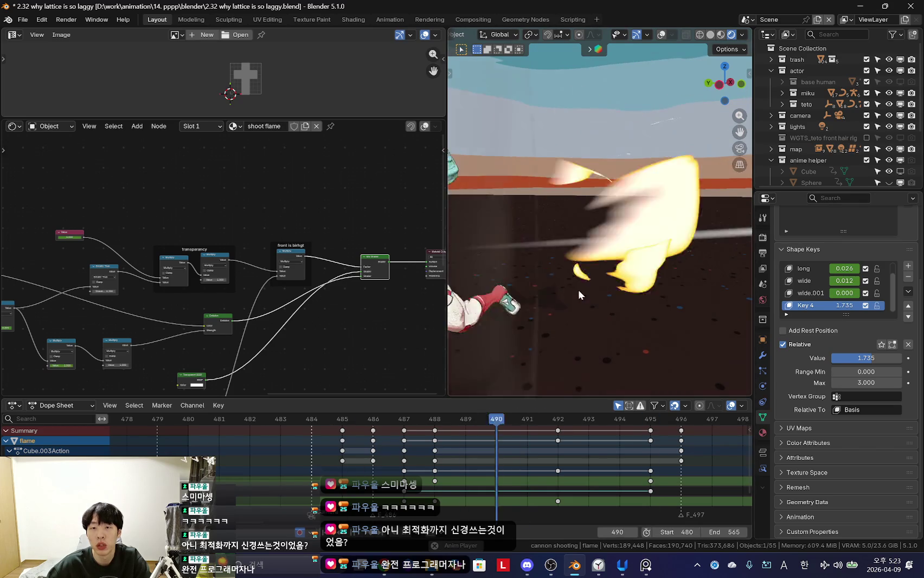
{"action": "left_click_drag", "start_coordinate": [680, 418], "coordinate": [373, 418]}
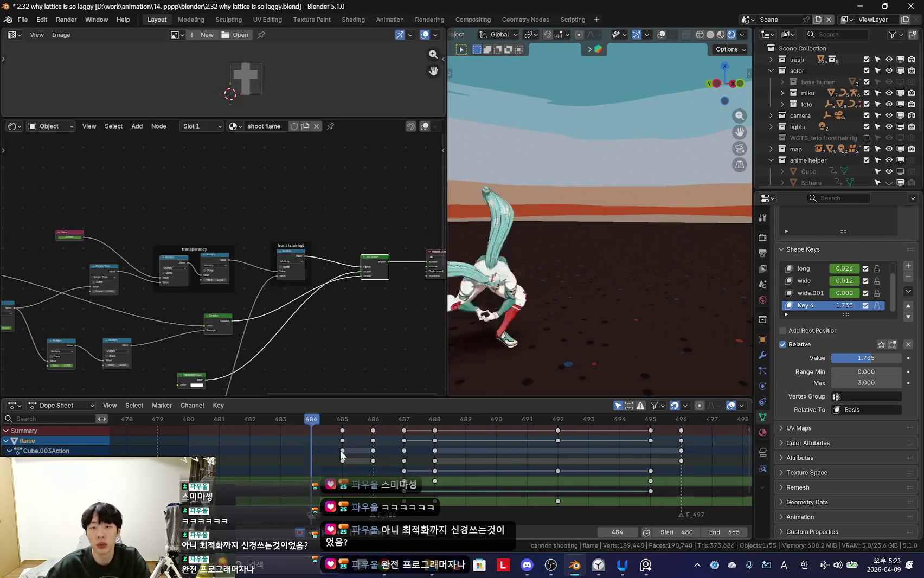
{"action": "key", "text": "space"}
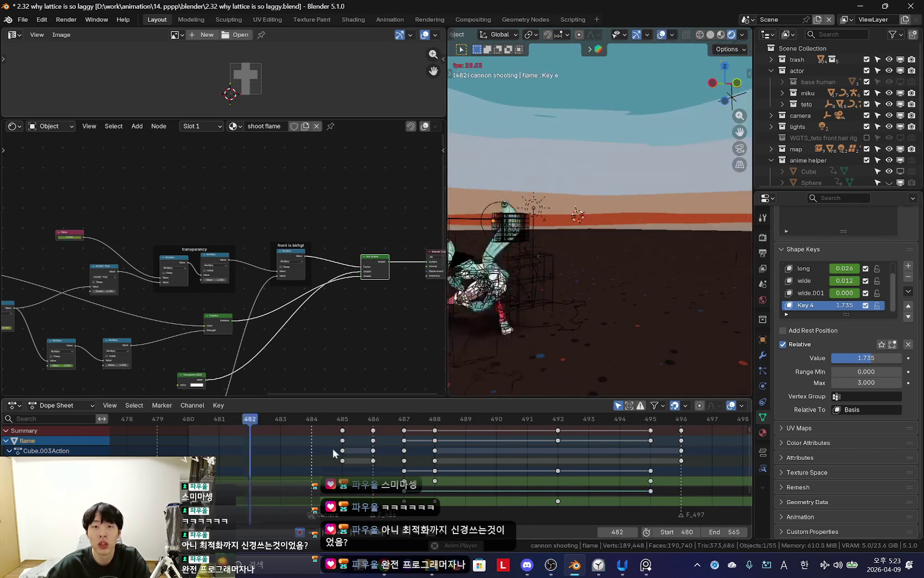
{"action": "left_click", "coordinate": [389, 420]}
{"action": "middle_click_drag", "start_coordinate": [389, 425], "coordinate": [418, 473]}
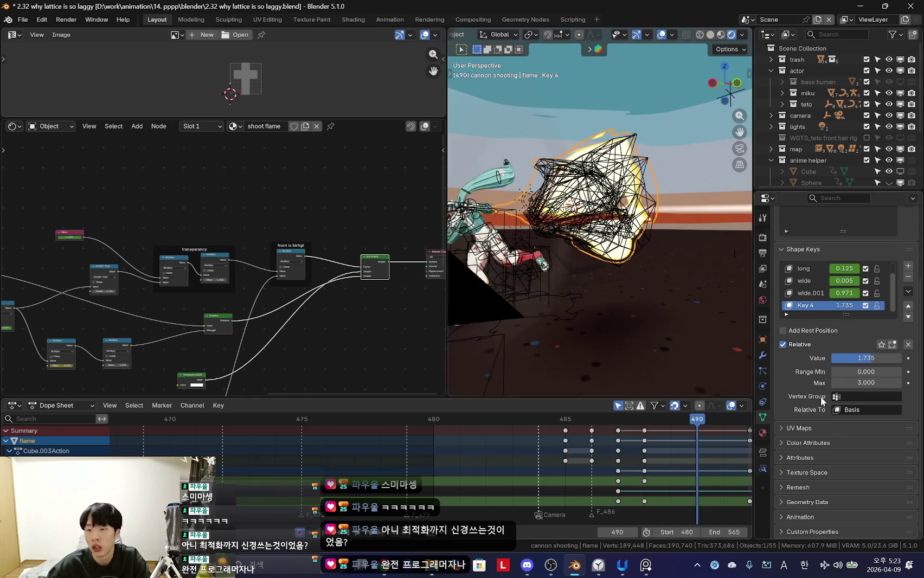
{"action": "scroll", "coordinate": [513, 491], "scroll_direction": "up", "scroll_amount": 2}
Step: Orbit out of the camera view and select the lattice around the flame
{"action": "key", "text": "KP_0"}
{"action": "scroll", "coordinate": [532, 445], "scroll_direction": "down", "scroll_amount": 1}
{"action": "middle_click_drag", "start_coordinate": [592, 316], "coordinate": [671, 297]}
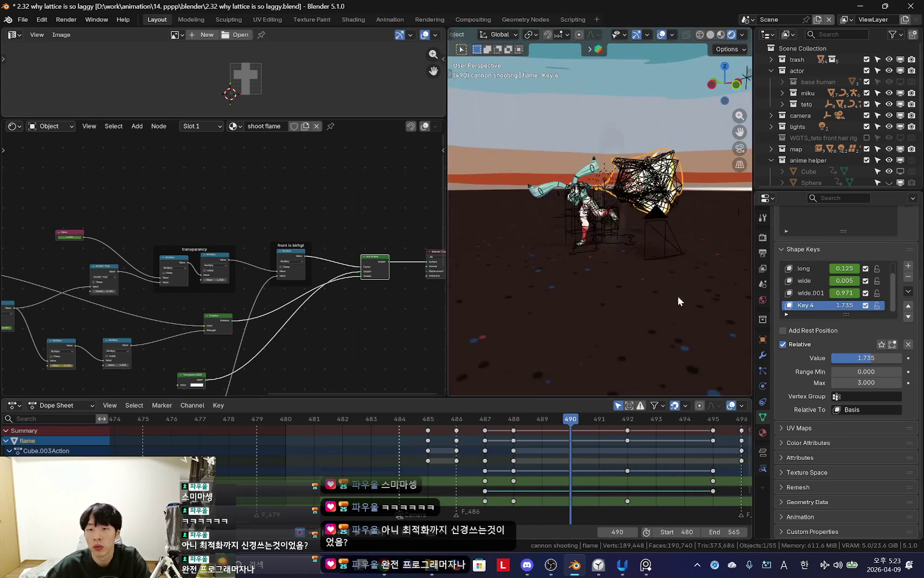
{"action": "left_click", "coordinate": [628, 149]}
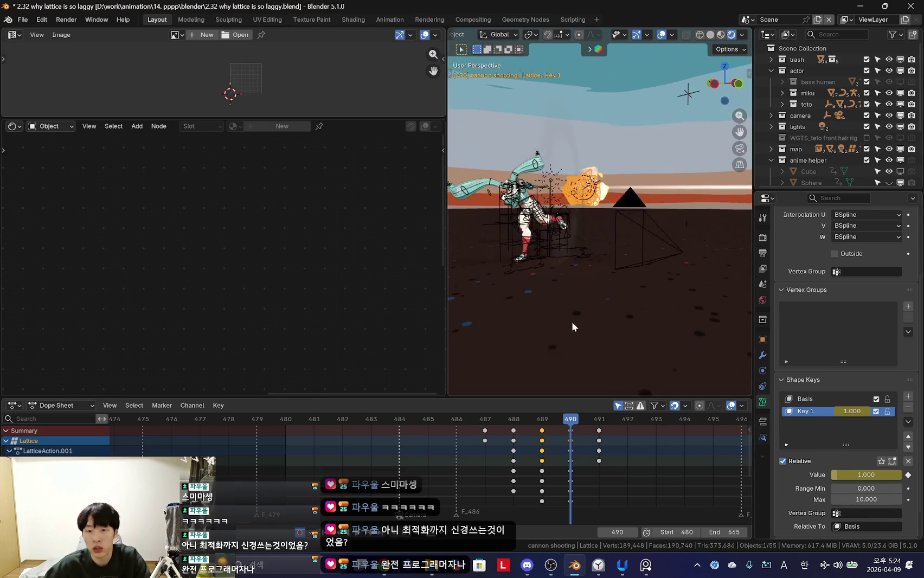
Step: Scrub frames 487 to 491 to preview the lattice deformation
{"action": "scroll", "coordinate": [504, 442], "scroll_direction": "down", "scroll_amount": 5}
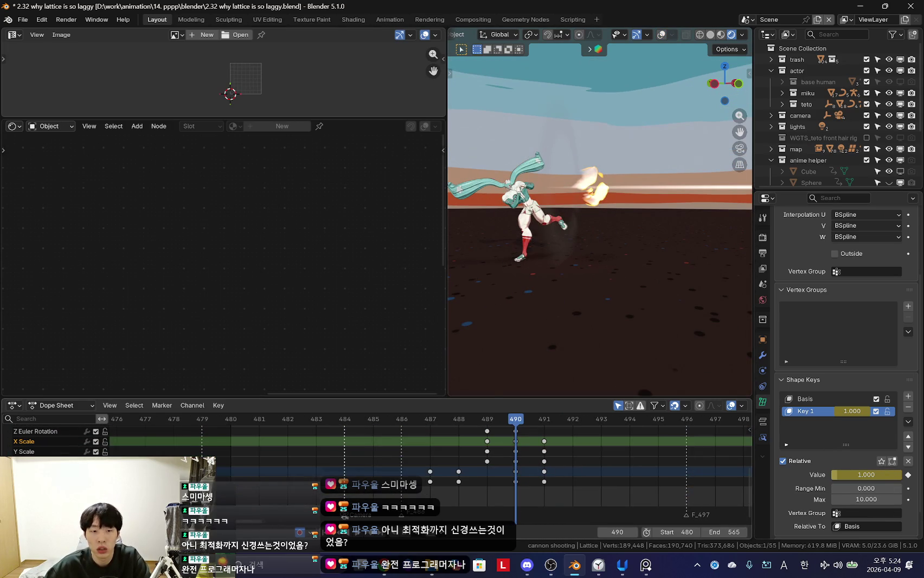
{"action": "mouse_move", "coordinate": [509, 488]}
{"action": "left_mouse_down"}
{"action": "mouse_move", "coordinate": [553, 490]}
{"action": "mouse_move", "coordinate": [543, 480]}
{"action": "mouse_move", "coordinate": [442, 481]}
{"action": "mouse_move", "coordinate": [531, 483]}
{"action": "left_mouse_up"}
{"action": "left_click", "coordinate": [503, 490]}
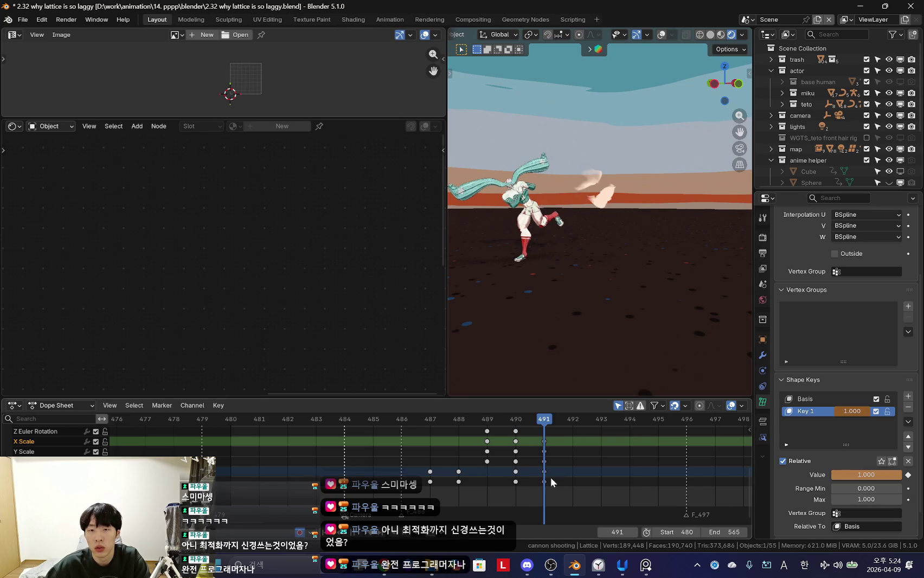
{"action": "left_click_drag", "start_coordinate": [550, 488], "coordinate": [456, 428]}
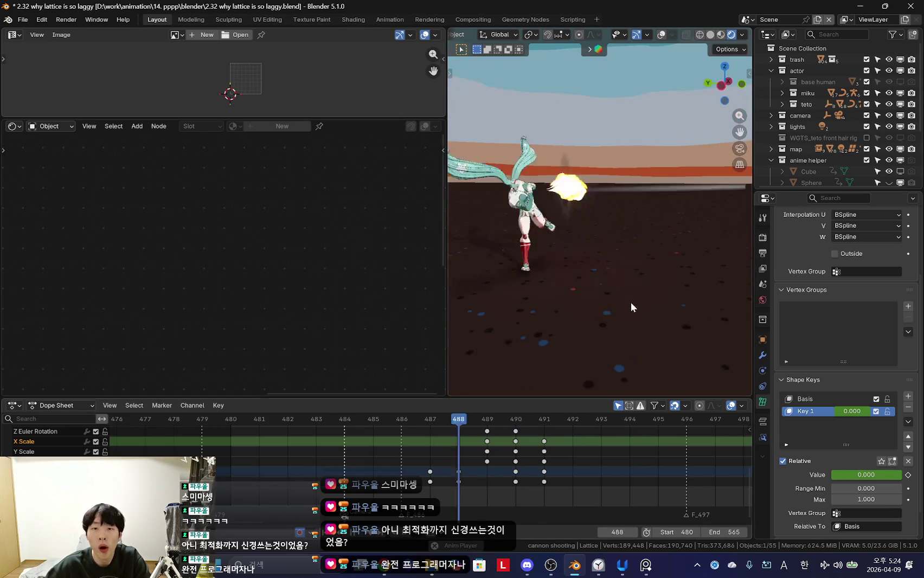
{"action": "left_click_drag", "start_coordinate": [435, 458], "coordinate": [547, 469]}
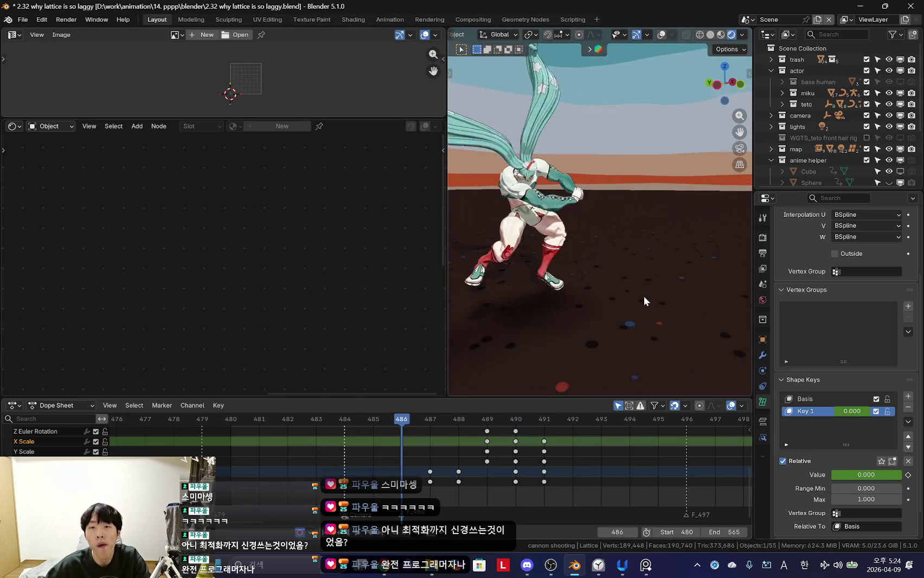
Step: Check frames 488–489 through the camera and make the ring shockwave active
{"action": "key", "text": "KP_0"}
{"action": "left_click", "coordinate": [458, 445]}
{"action": "left_click_drag", "start_coordinate": [458, 444], "coordinate": [494, 461]}
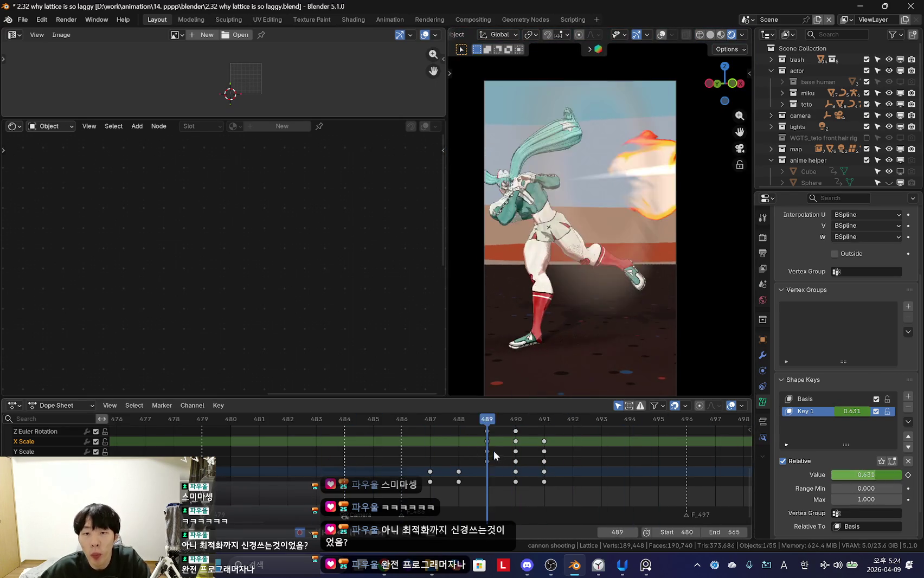
{"action": "key", "text": "shift+alt+z"}
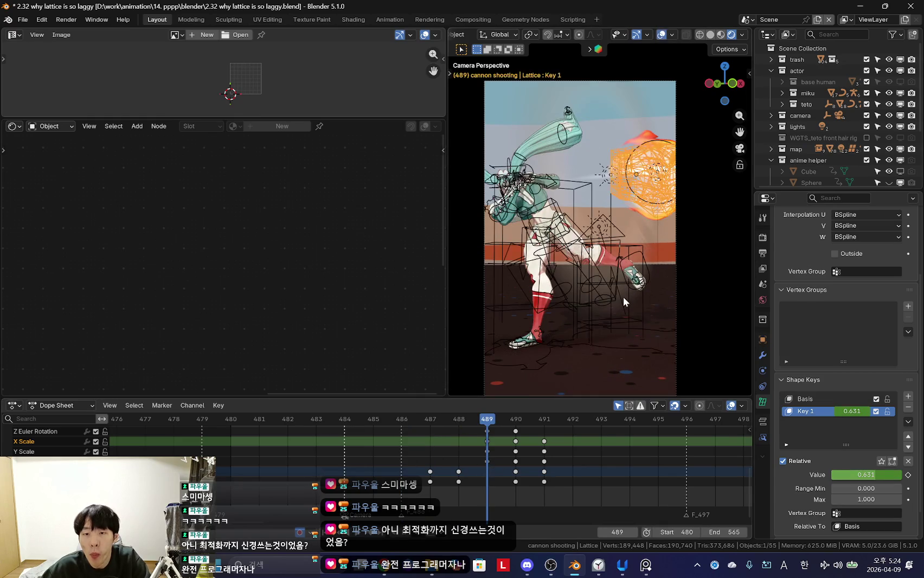
{"action": "left_click", "coordinate": [623, 297]}
{"action": "left_click_drag", "start_coordinate": [457, 477], "coordinate": [403, 451]}
{"action": "key", "text": "shift+alt+z"}
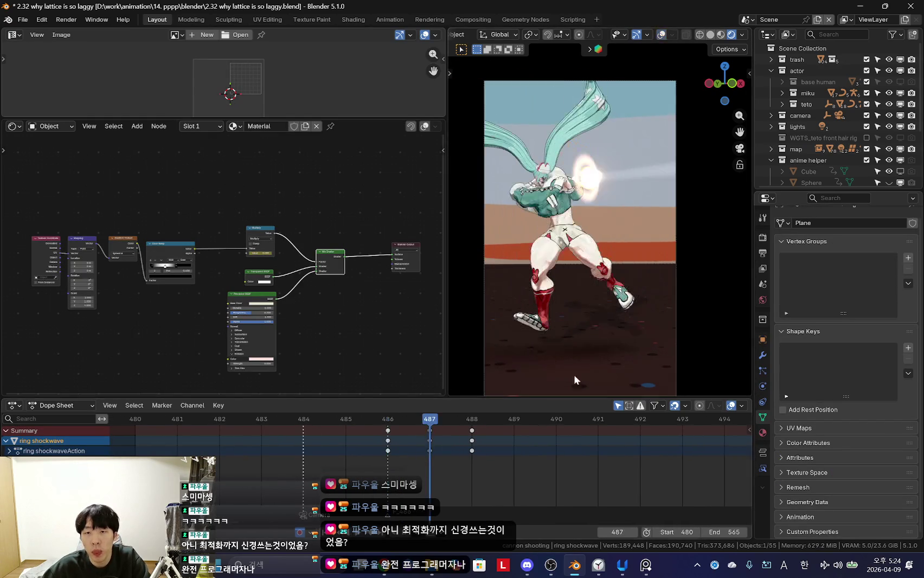
Step: Select the ring shockwave keys at frame 487 and adjust the plane's scale
{"action": "left_click", "coordinate": [433, 452]}
{"action": "key", "text": "Right"}
{"action": "key", "text": "s"}
{"action": "key", "text": "Escape"}
{"action": "left_click_drag", "start_coordinate": [457, 472], "coordinate": [523, 458]}
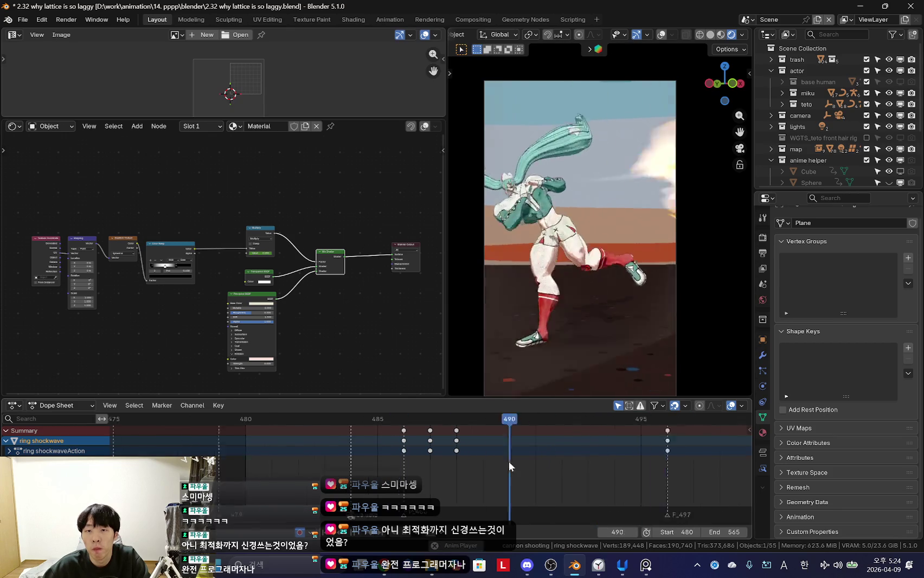
{"action": "scroll", "coordinate": [477, 466], "scroll_direction": "down", "scroll_amount": 2}
{"action": "key", "text": "Escape"}
{"action": "left_click", "coordinate": [468, 451]}
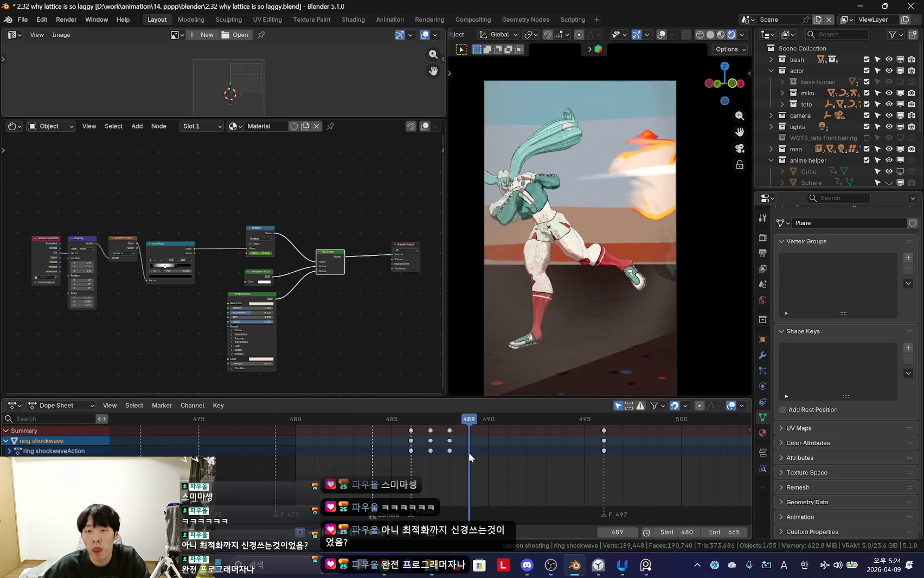
Step: Review the shockwave through the camera by scrubbing frames 487 to 491
{"action": "mouse_move", "coordinate": [581, 319]}
{"action": "middle_mouse_down"}
{"action": "mouse_move", "coordinate": [621, 318]}
{"action": "mouse_move", "coordinate": [534, 334]}
{"action": "mouse_move", "coordinate": [624, 320]}
{"action": "mouse_move", "coordinate": [575, 314]}
{"action": "mouse_move", "coordinate": [693, 316]}
{"action": "mouse_move", "coordinate": [687, 338]}
{"action": "middle_mouse_up"}
{"action": "left_click", "coordinate": [433, 446]}
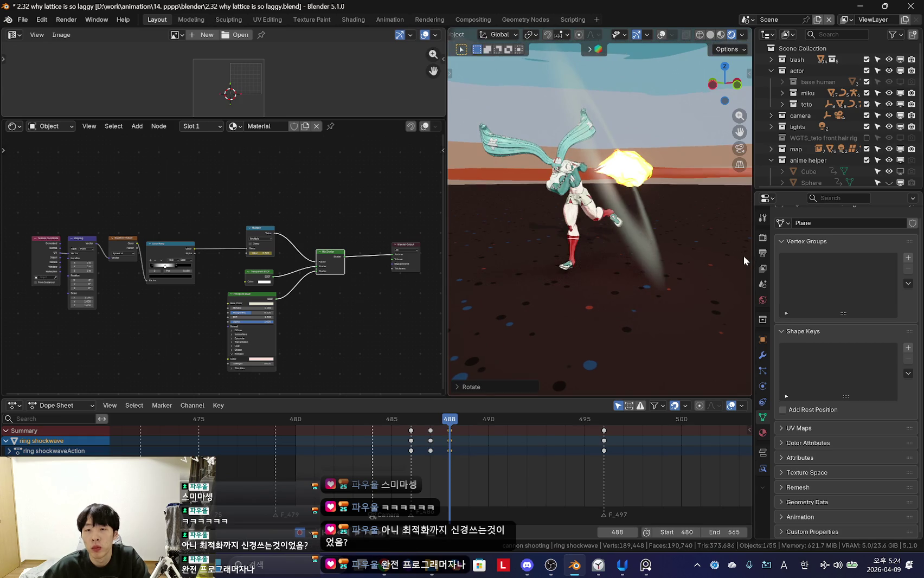
{"action": "key", "text": "KP_0"}
{"action": "mouse_move", "coordinate": [376, 454]}
{"action": "left_mouse_down"}
{"action": "mouse_move", "coordinate": [539, 464]}
{"action": "mouse_move", "coordinate": [488, 439]}
{"action": "mouse_move", "coordinate": [375, 480]}
{"action": "mouse_move", "coordinate": [421, 466]}
{"action": "mouse_move", "coordinate": [478, 471]}
{"action": "mouse_move", "coordinate": [436, 461]}
{"action": "mouse_move", "coordinate": [580, 473]}
{"action": "mouse_move", "coordinate": [450, 464]}
{"action": "left_mouse_up"}
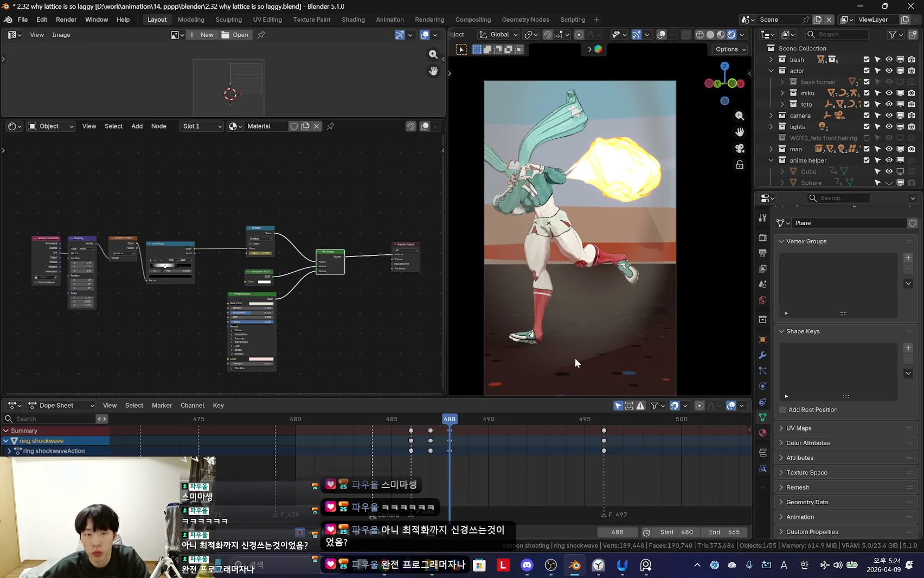
{"action": "scroll", "coordinate": [575, 358], "scroll_direction": "down", "scroll_amount": 3}
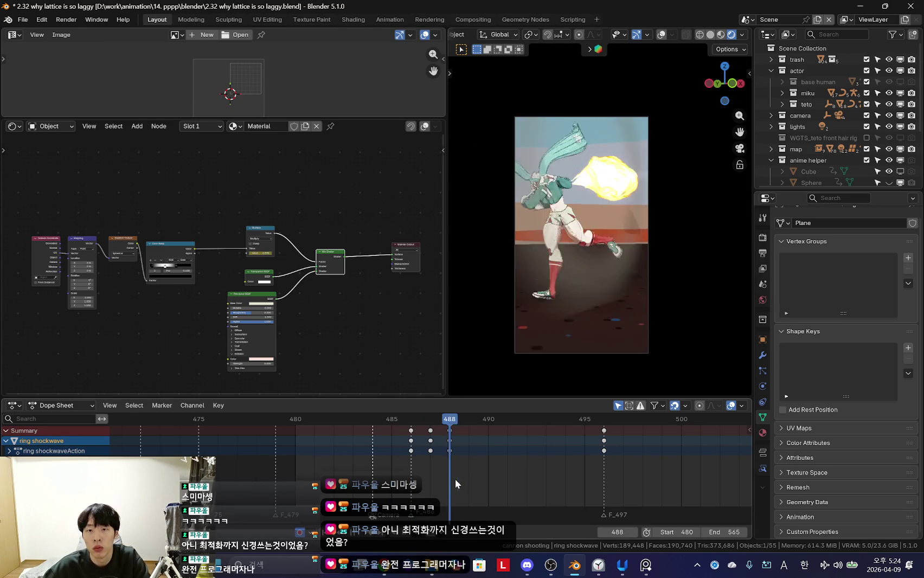
{"action": "left_click_drag", "start_coordinate": [448, 478], "coordinate": [504, 475]}
{"action": "left_click_drag", "start_coordinate": [414, 462], "coordinate": [464, 464]}
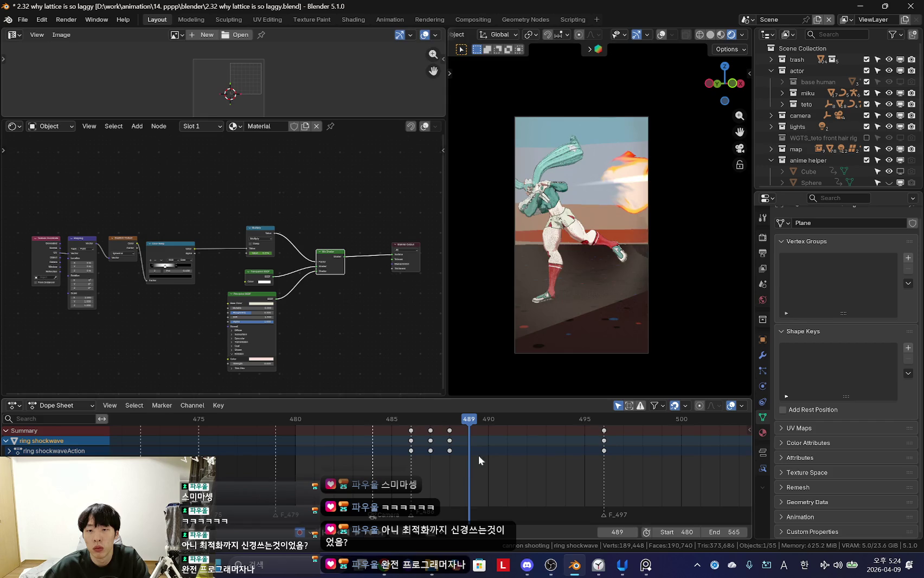
{"action": "scroll", "coordinate": [605, 314], "scroll_direction": "up", "scroll_amount": 3}
{"action": "scroll", "coordinate": [536, 350], "scroll_direction": "down", "scroll_amount": 2}
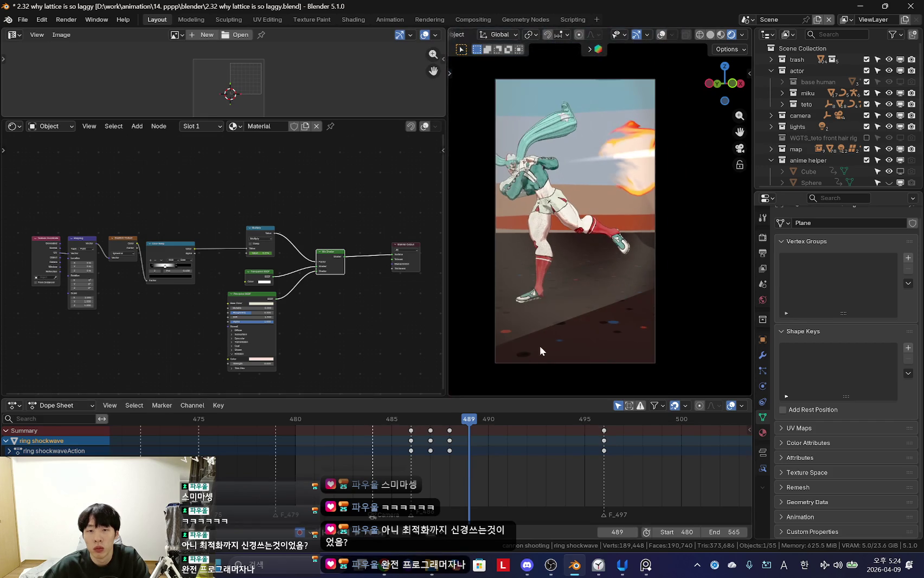
Step: Freely rotate the ring shockwave plane, replay, then scale it along X one frame after 487
{"action": "key", "text": "r"}
{"action": "key", "text": "r"}
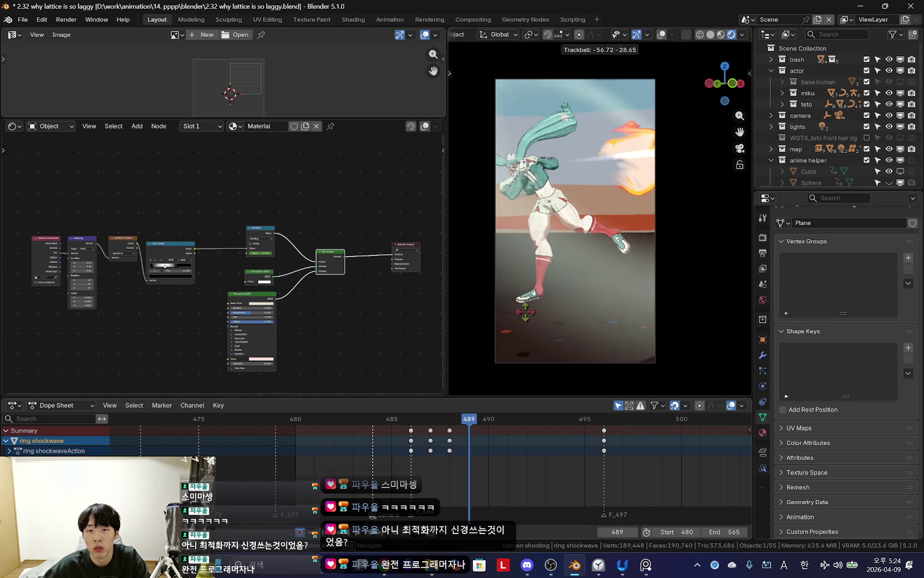
{"action": "left_click", "coordinate": [504, 328]}
{"action": "key", "text": "space"}
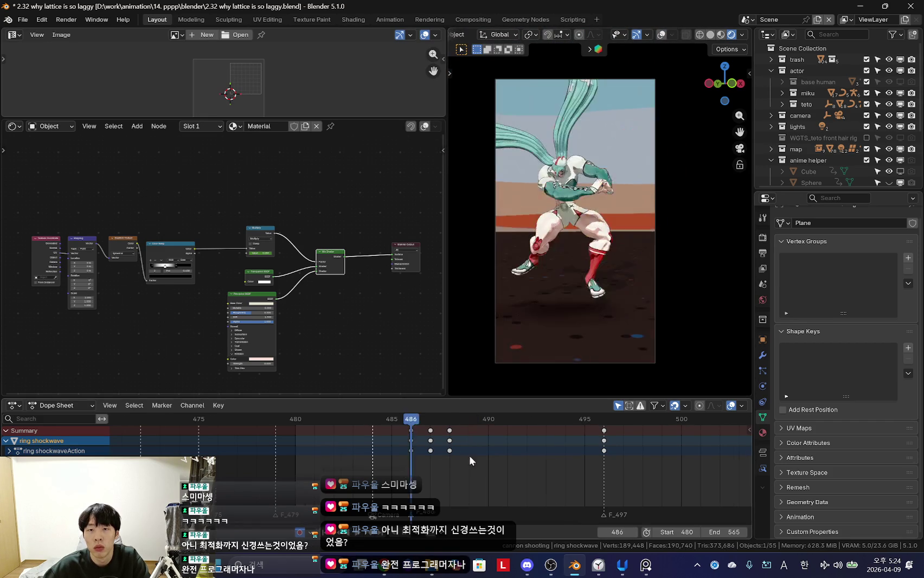
{"action": "scroll", "coordinate": [412, 468], "scroll_direction": "down", "scroll_amount": 3}
{"action": "key", "text": "Escape"}
{"action": "scroll", "coordinate": [412, 468], "scroll_direction": "up", "scroll_amount": 1}
{"action": "mouse_move", "coordinate": [516, 453]}
{"action": "left_mouse_down"}
{"action": "mouse_move", "coordinate": [428, 451]}
{"action": "mouse_move", "coordinate": [490, 468]}
{"action": "left_mouse_up"}
{"action": "key", "text": "Right"}
{"action": "key", "text": "s"}
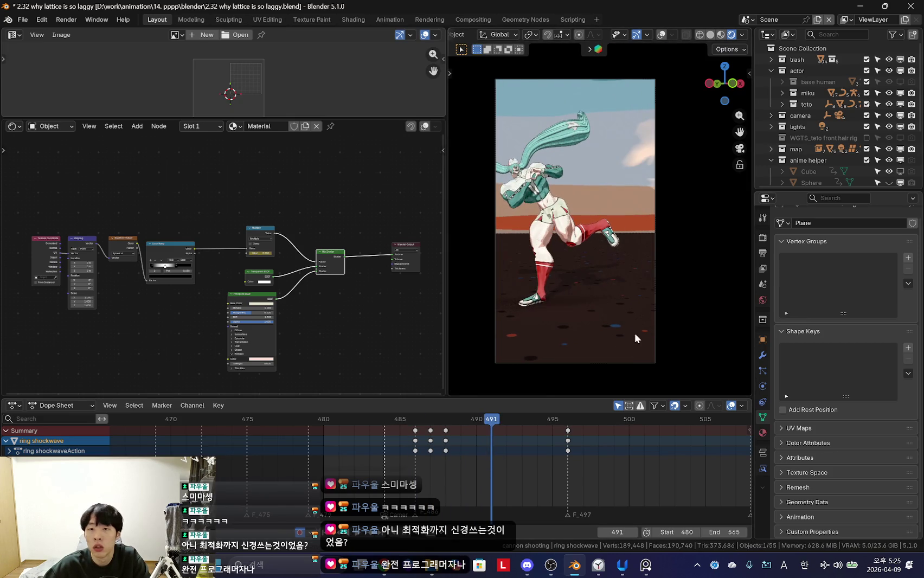
Step: Jump to the ring shockwave's frame-496 key and orbit to inspect the enlarged plane
{"action": "key", "text": "Up"}
{"action": "mouse_move", "coordinate": [615, 324]}
{"action": "middle_mouse_down"}
{"action": "mouse_move", "coordinate": [657, 316]}
{"action": "mouse_move", "coordinate": [618, 334]}
{"action": "middle_mouse_up"}
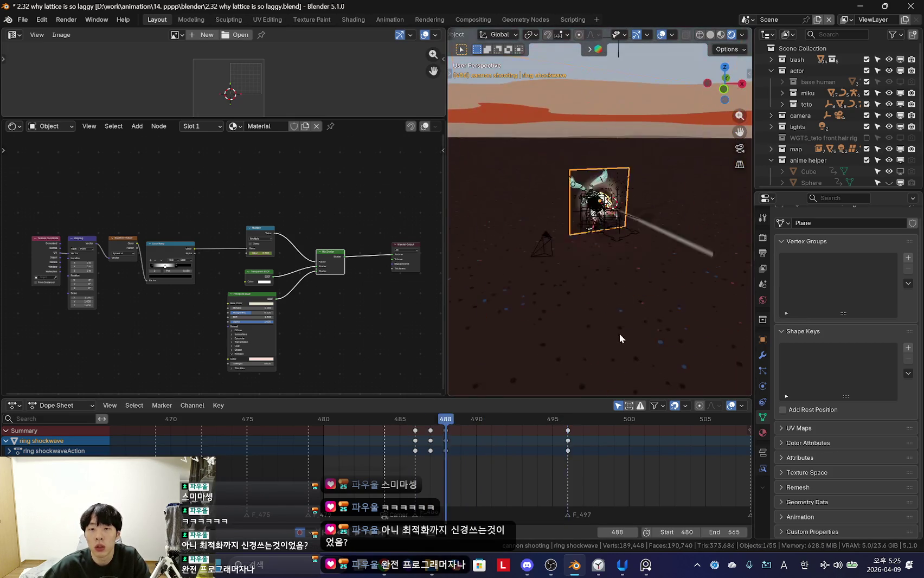
{"action": "key", "text": "KP_0"}
Step: Play the shot forward and then in reverse through the camera view
{"action": "key", "text": "space"}
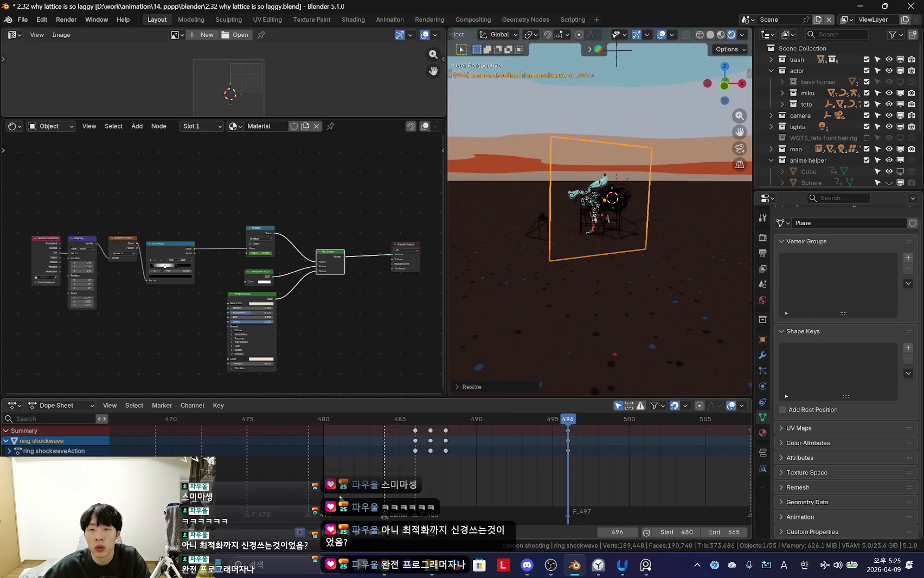
{"action": "key", "text": "KP_0"}
{"action": "scroll", "coordinate": [635, 313], "scroll_direction": "up", "scroll_amount": 3}
{"action": "scroll", "coordinate": [563, 370], "scroll_direction": "up", "scroll_amount": 2}
{"action": "key", "text": "shift+ctrl+space"}
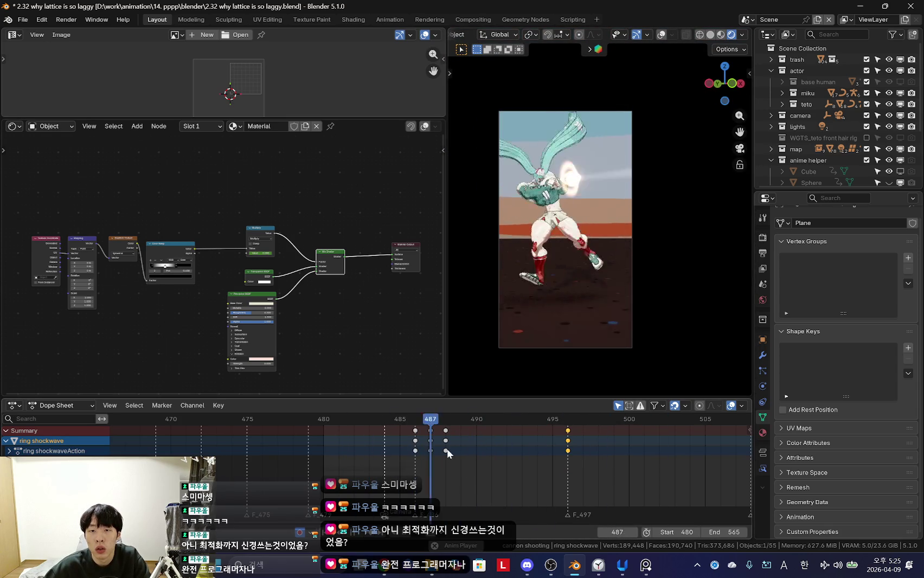
Step: Pan the node graph and make the fyline object active to show its fly lone material
{"action": "scroll", "coordinate": [605, 327], "scroll_direction": "up", "scroll_amount": 1}
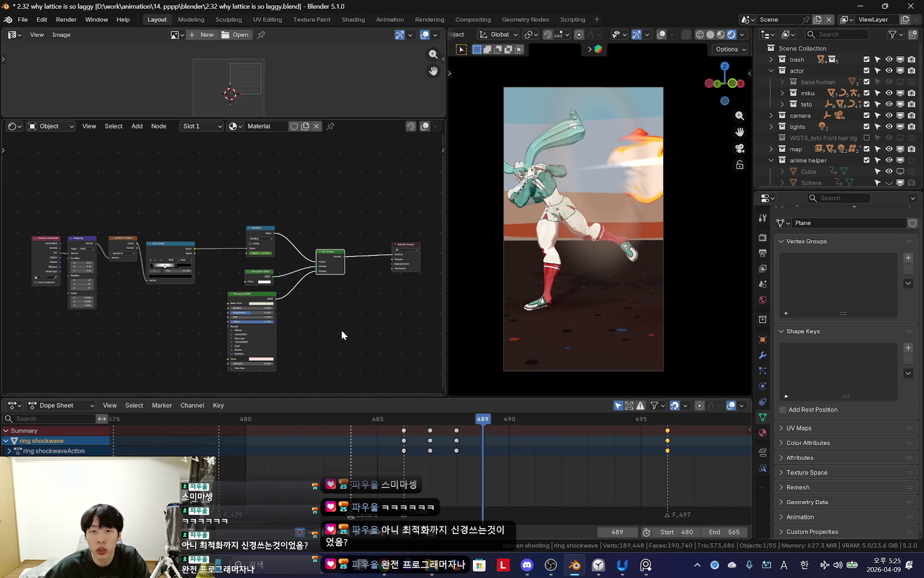
{"action": "middle_click_drag", "start_coordinate": [341, 329], "coordinate": [403, 277]}
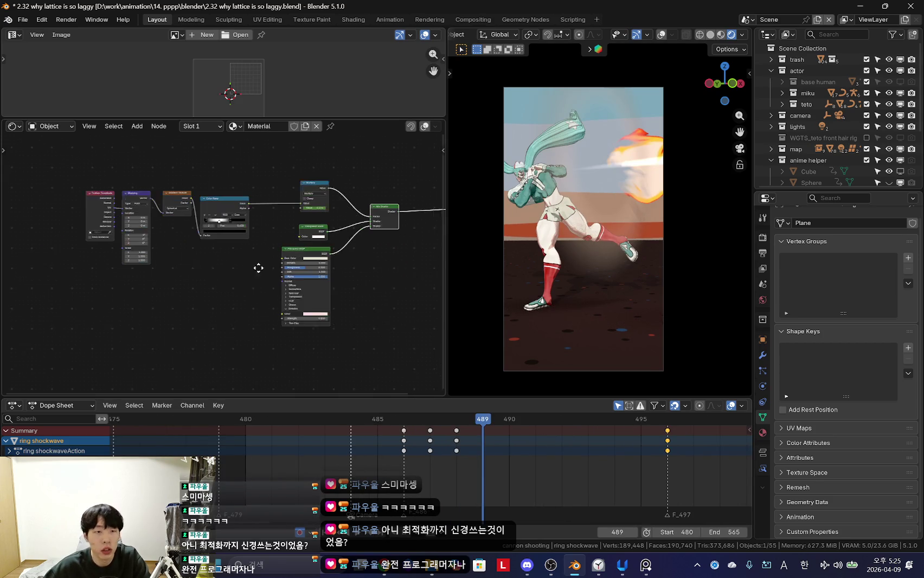
{"action": "left_click", "coordinate": [645, 136]}
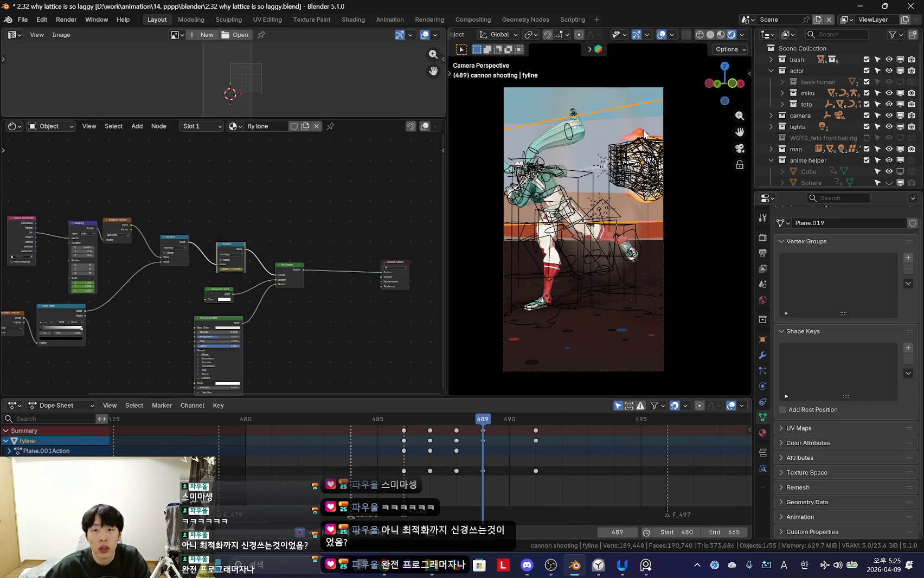
Step: Select the blast lattice, toggle overlays, and set the shape key maximum to 10
{"action": "left_click", "coordinate": [645, 136]}
{"action": "key", "text": "shift+alt+z"}
{"action": "key", "text": "shift+alt+z"}
{"action": "left_click", "coordinate": [597, 187]}
{"action": "key", "text": "shift+alt+z"}
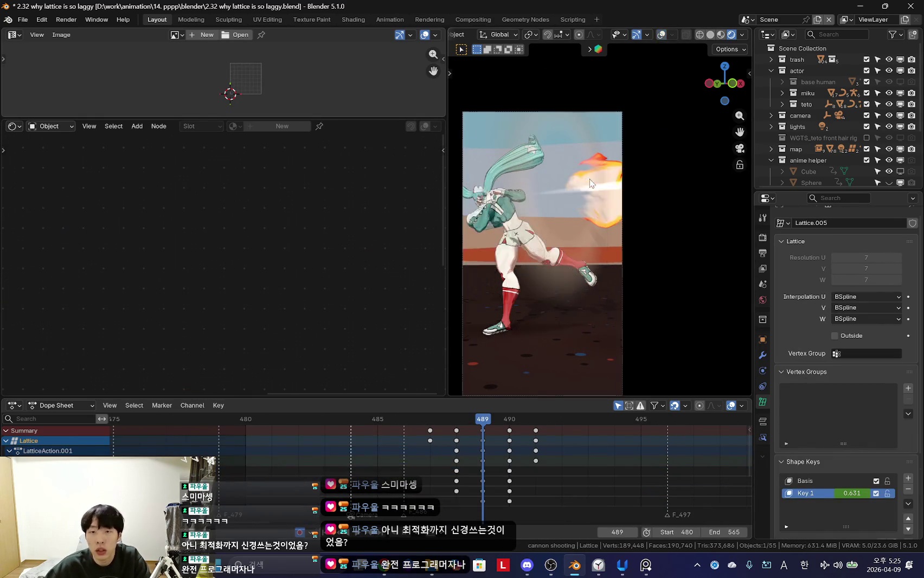
{"action": "scroll", "coordinate": [792, 404], "scroll_direction": "down", "scroll_amount": 5}
{"action": "scroll", "coordinate": [613, 332], "scroll_direction": "up", "scroll_amount": 3}
{"action": "key", "text": "s"}
{"action": "key", "text": "Escape"}
{"action": "key", "text": "shift+alt+z"}
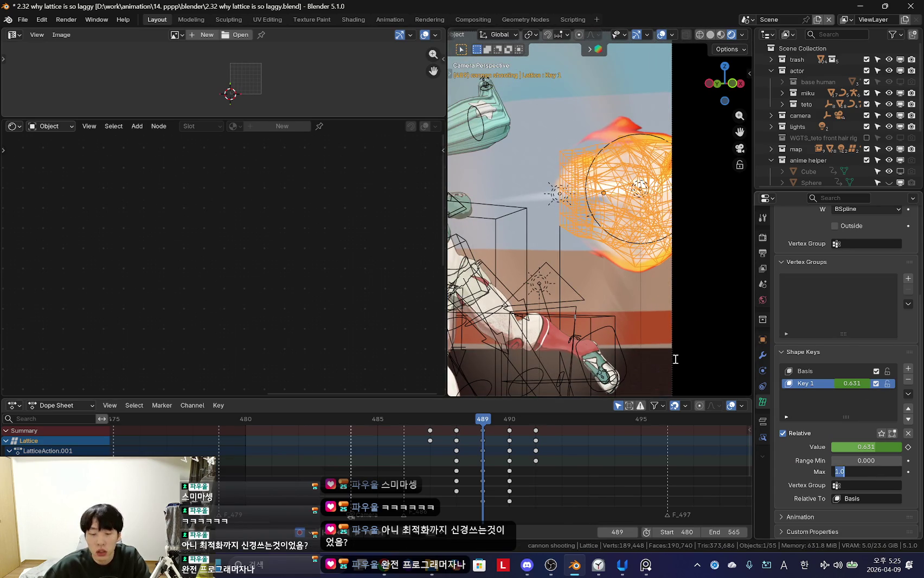
{"action": "key", "text": "Return"}
{"action": "scroll", "coordinate": [491, 466], "scroll_direction": "down", "scroll_amount": 3}
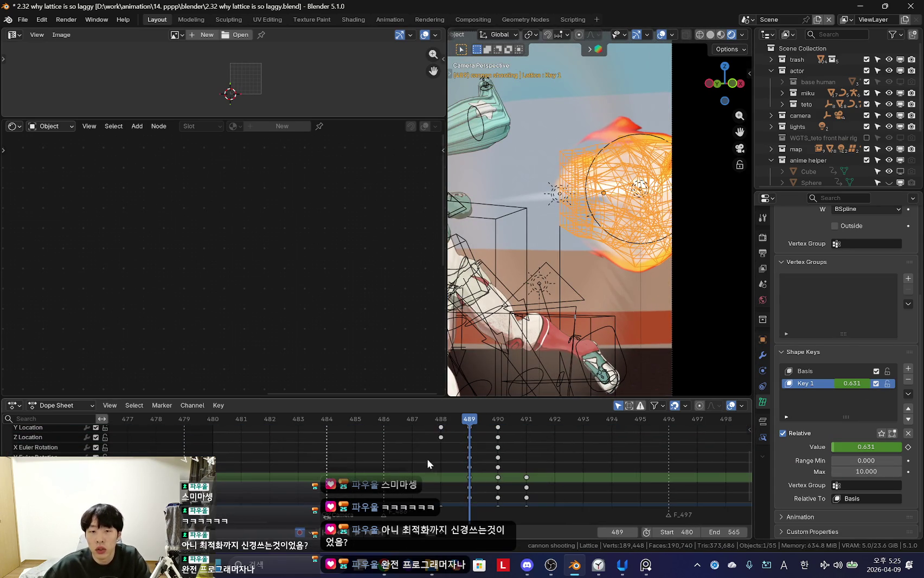
{"action": "key", "text": "shift+alt+z"}
Step: Try pushing Key 1 up to 4.900 around frame 490, then undo back to 1.000
{"action": "key", "text": "Right"}
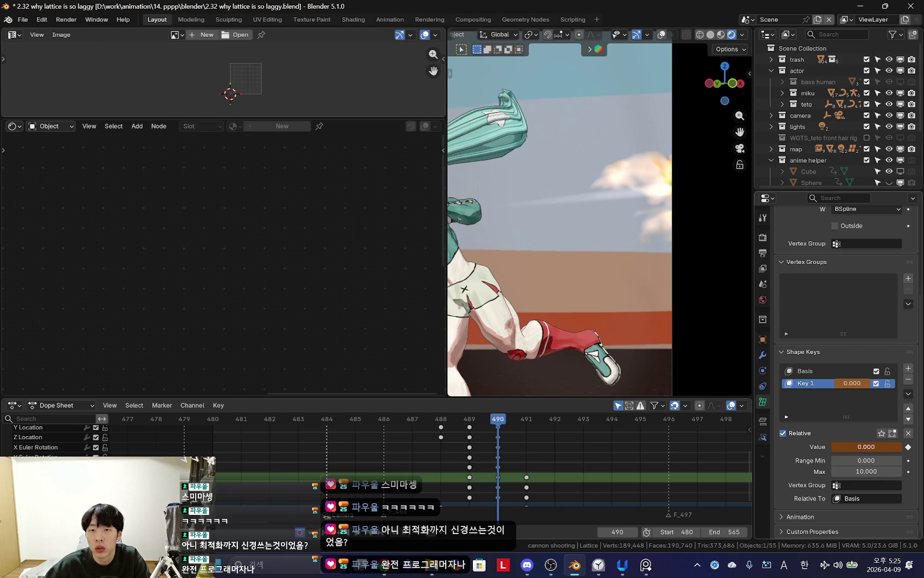
{"action": "middle_click_drag", "start_coordinate": [724, 399], "coordinate": [567, 319]}
{"action": "key", "text": "Right"}
{"action": "key", "text": "Right"}
{"action": "key", "text": "Left"}
{"action": "key", "text": "Left"}
{"action": "key", "text": "Right"}
{"action": "middle_click_drag", "start_coordinate": [675, 349], "coordinate": [748, 380]}
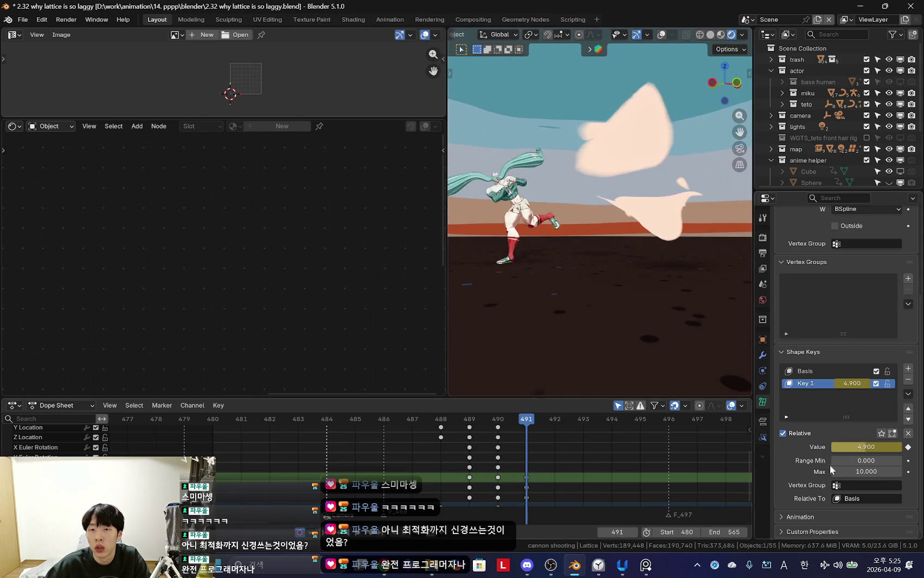
{"action": "key", "text": "ctrl+z"}
Step: Keyframe the lattice's Key 1 shape value at frame 491
{"action": "scroll", "coordinate": [519, 471], "scroll_direction": "down", "scroll_amount": 3}
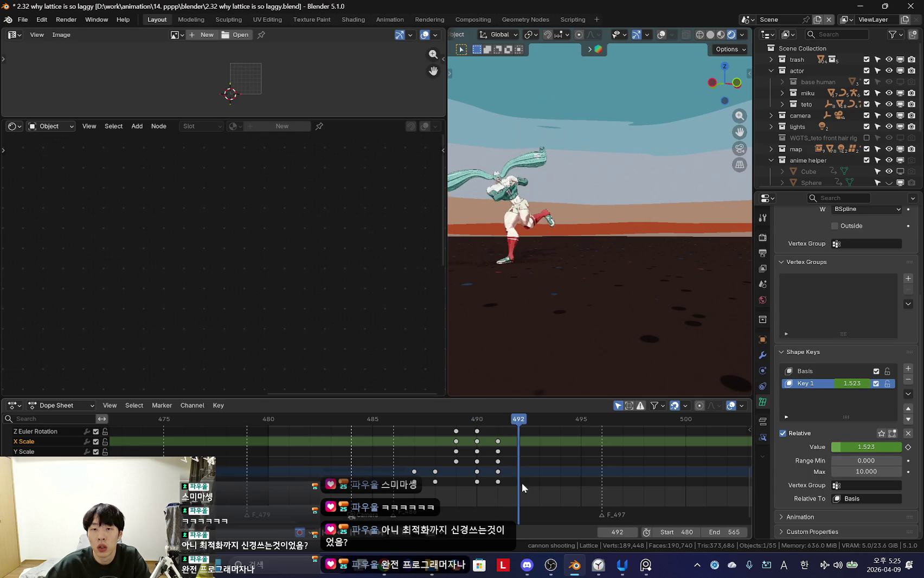
{"action": "middle_click_drag", "start_coordinate": [562, 338], "coordinate": [612, 350]}
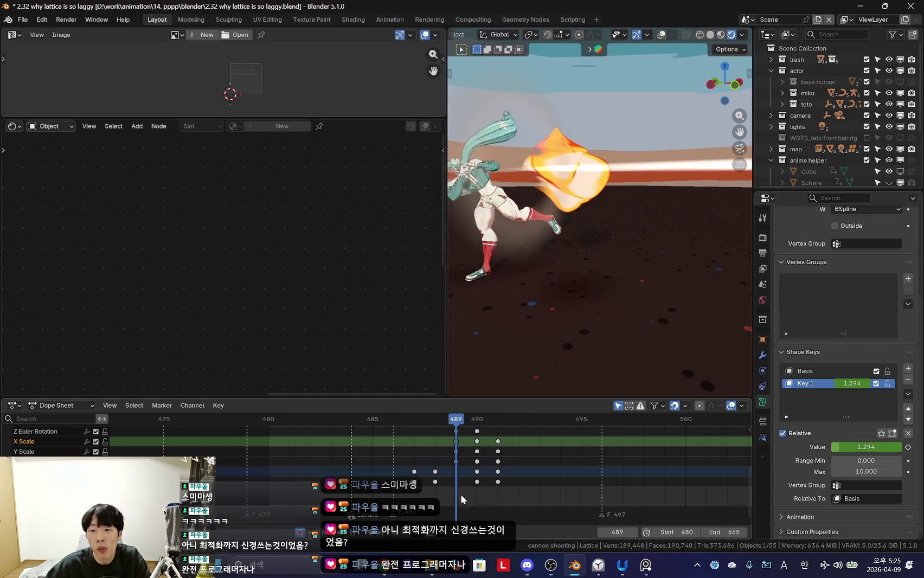
{"action": "key", "text": "Right"}
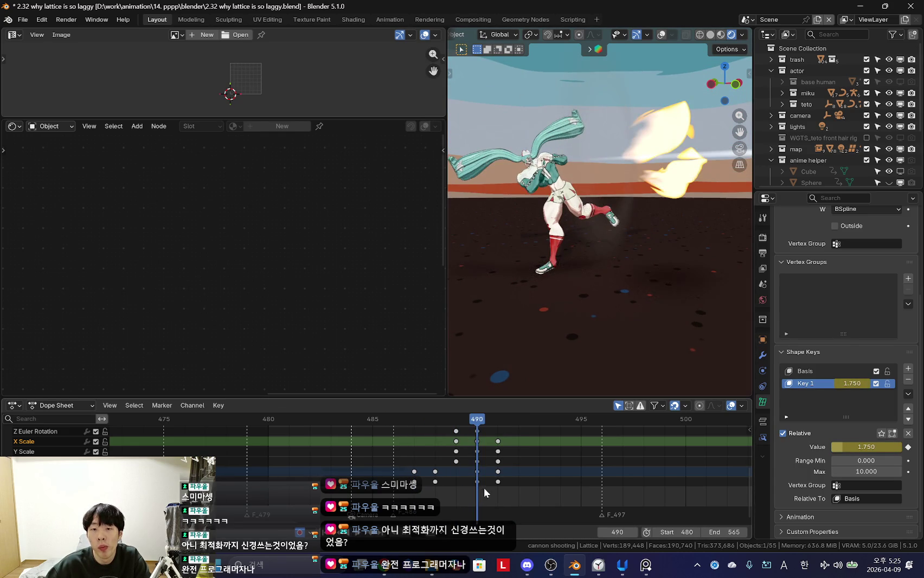
{"action": "key", "text": "Right"}
{"action": "key", "text": "i"}
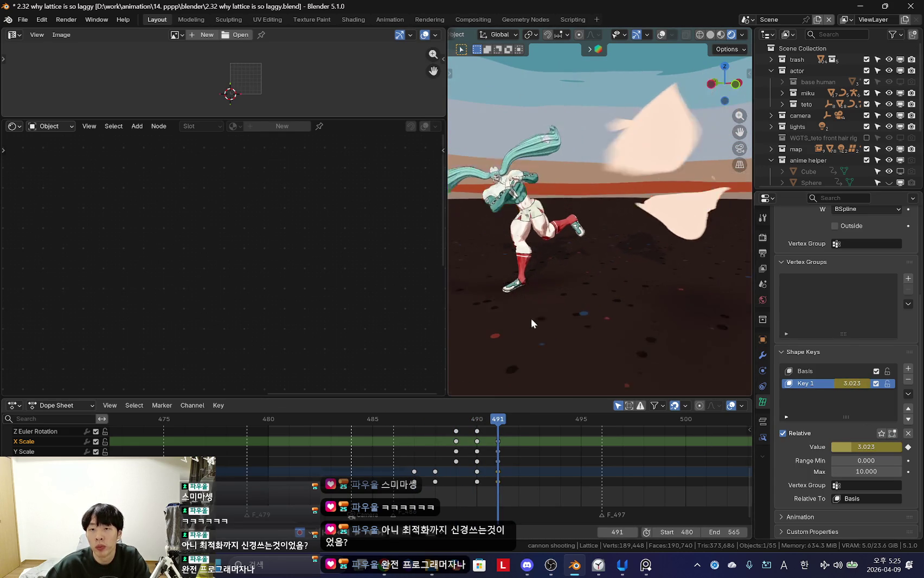
{"action": "key", "text": "Left"}
{"action": "key", "text": "Left"}
{"action": "key", "text": "Left"}
Step: Re-key Key 1 at the lowered value of 1.473 on frame 491 and reselect the lattice
{"action": "mouse_move", "coordinate": [518, 459]}
{"action": "left_mouse_down"}
{"action": "mouse_move", "coordinate": [393, 464]}
{"action": "mouse_move", "coordinate": [497, 481]}
{"action": "left_mouse_up"}
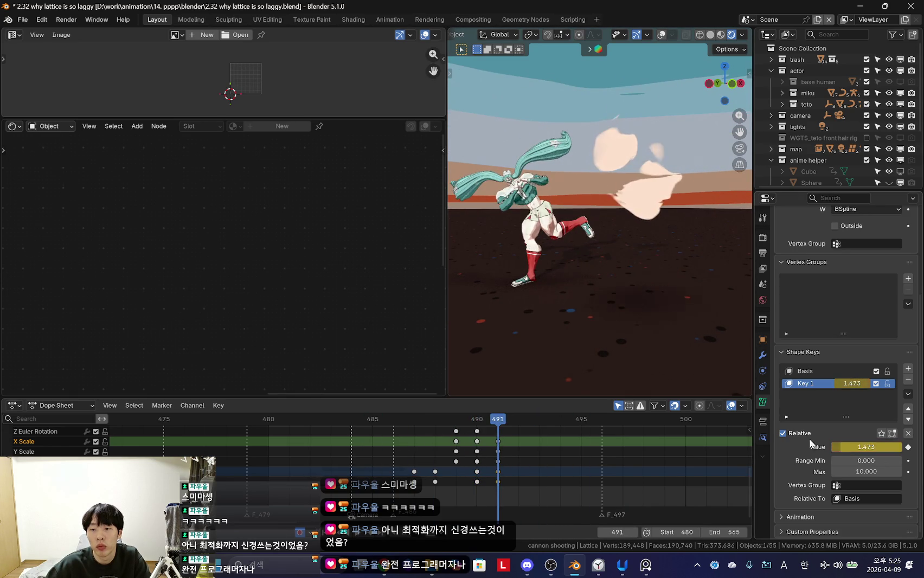
{"action": "key", "text": "i"}
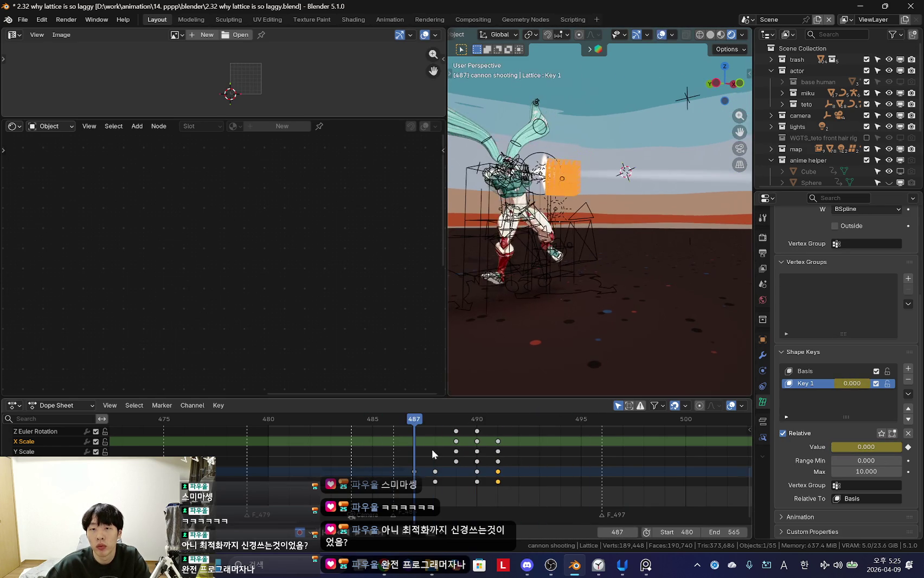
{"action": "left_click_drag", "start_coordinate": [483, 413], "coordinate": [480, 476]}
{"action": "left_click", "coordinate": [657, 137]}
{"action": "mouse_move", "coordinate": [540, 461]}
{"action": "left_mouse_down"}
{"action": "mouse_move", "coordinate": [439, 465]}
{"action": "mouse_move", "coordinate": [498, 462]}
{"action": "left_mouse_up"}
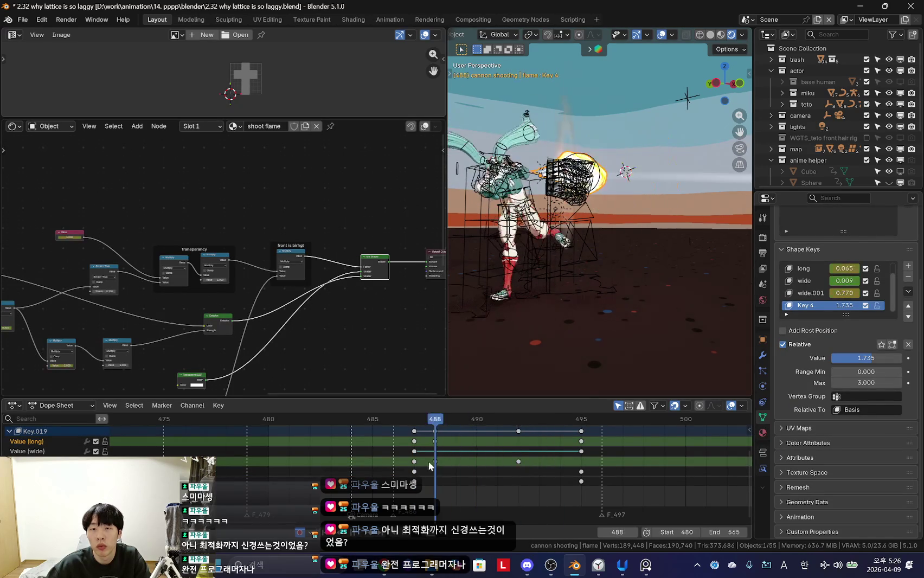
{"action": "middle_click_drag", "start_coordinate": [564, 306], "coordinate": [638, 237]}
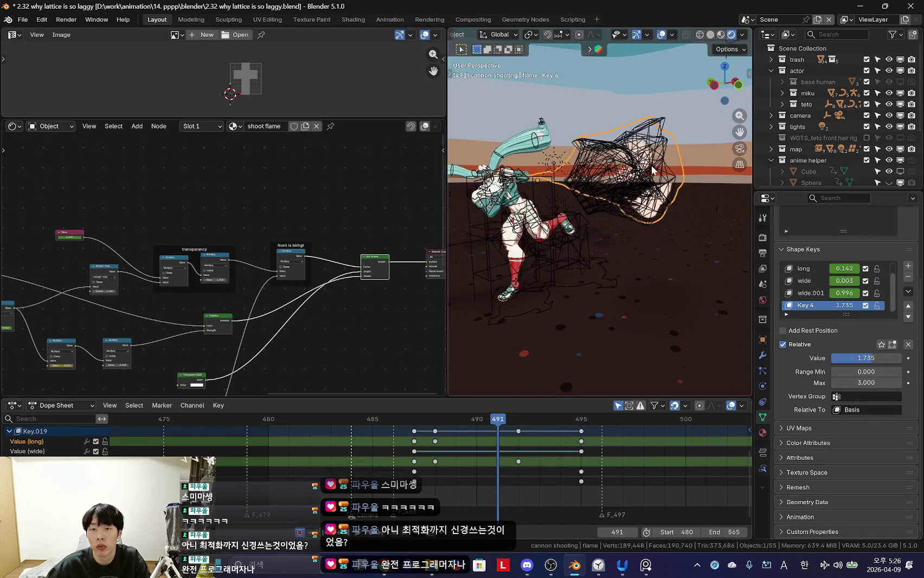
{"action": "left_click", "coordinate": [658, 144]}
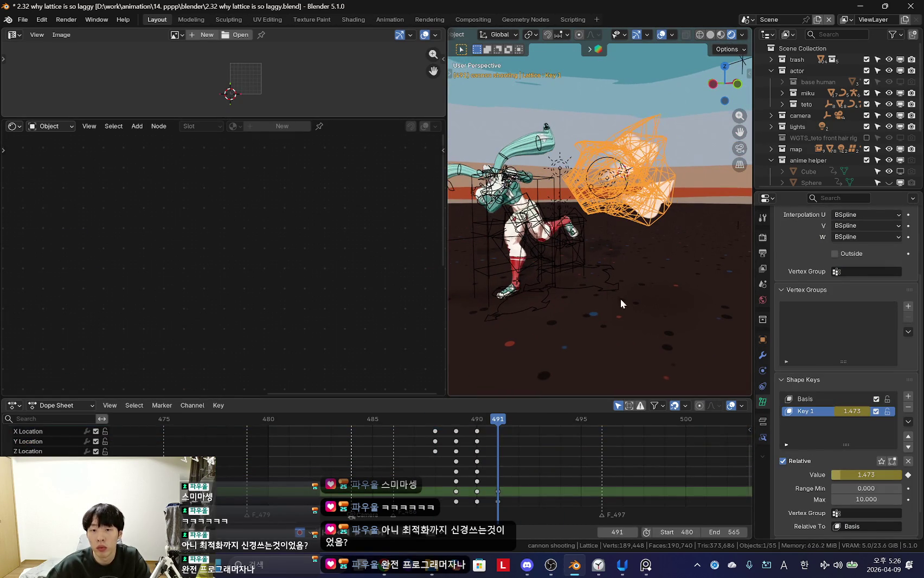
Step: Move the lattice to a new auto-keyed position at frame 491, then review the blast without overlays
{"action": "key", "text": "g"}
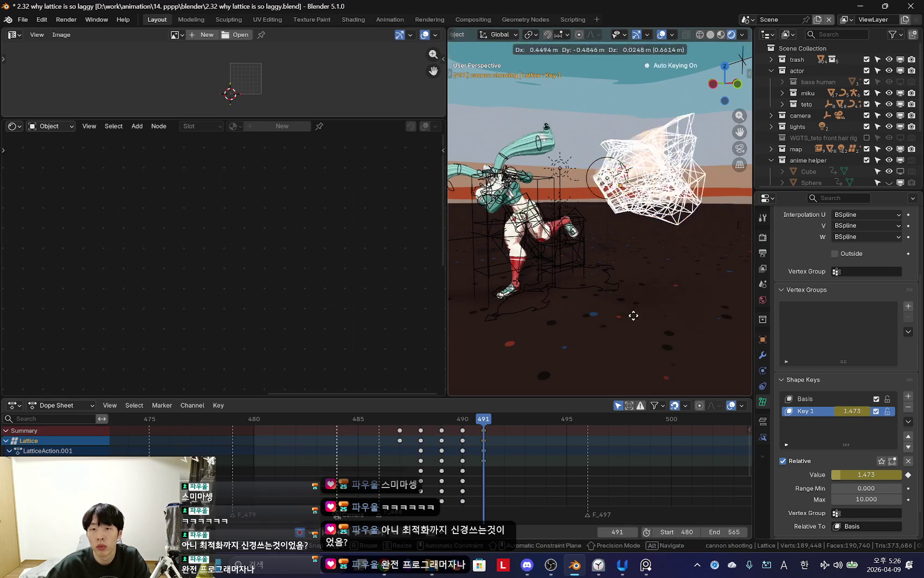
{"action": "left_click", "coordinate": [631, 315]}
{"action": "mouse_move", "coordinate": [620, 304]}
{"action": "middle_mouse_down"}
{"action": "mouse_move", "coordinate": [572, 315]}
{"action": "mouse_move", "coordinate": [599, 340]}
{"action": "mouse_move", "coordinate": [608, 312]}
{"action": "mouse_move", "coordinate": [651, 333]}
{"action": "mouse_move", "coordinate": [651, 276]}
{"action": "middle_mouse_up"}
{"action": "key", "text": "shift+alt+z"}
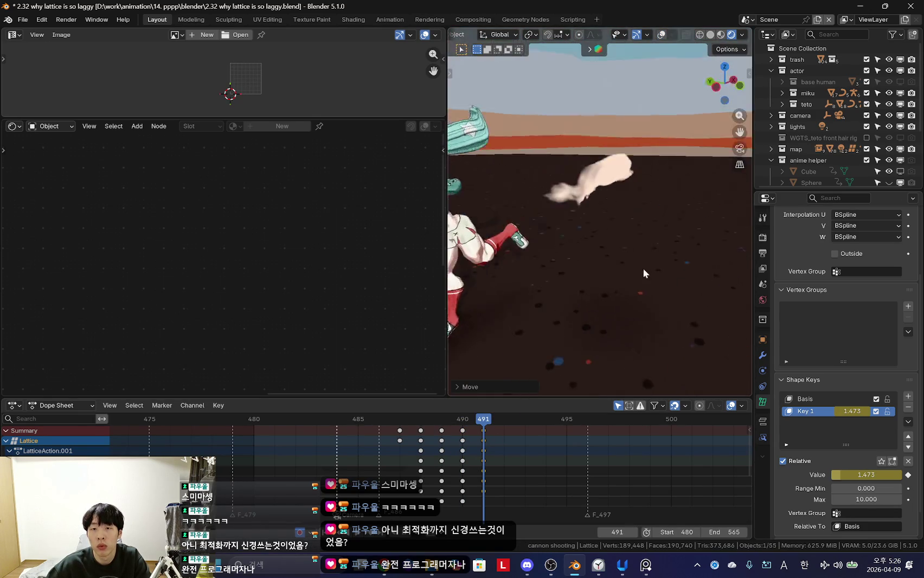
{"action": "mouse_move", "coordinate": [512, 456]}
{"action": "left_mouse_down"}
{"action": "mouse_move", "coordinate": [471, 468]}
{"action": "mouse_move", "coordinate": [512, 475]}
{"action": "mouse_move", "coordinate": [420, 472]}
{"action": "mouse_move", "coordinate": [364, 446]}
{"action": "left_mouse_up"}
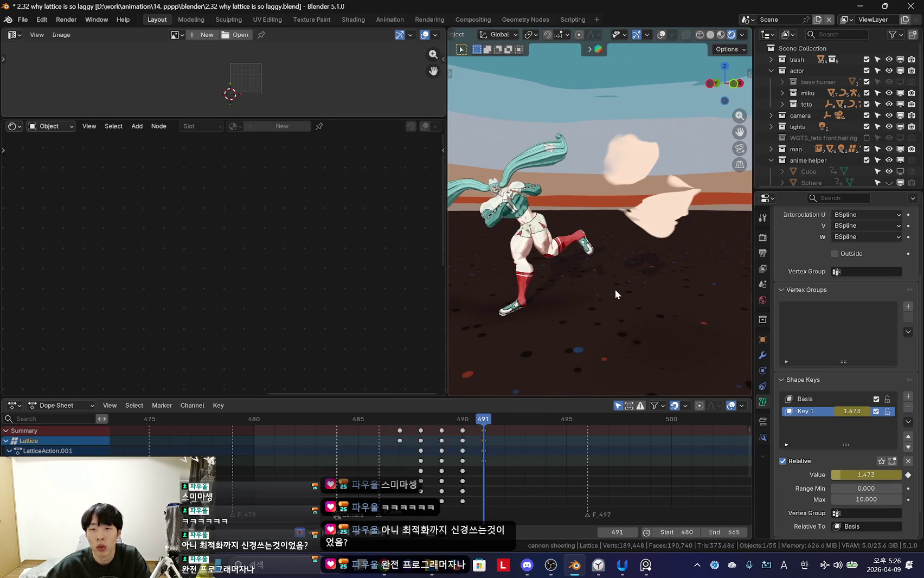
{"action": "left_click", "coordinate": [629, 320]}
Step: Step a frame, view through the camera, and bring the flame material's Multiply nodes into view
{"action": "key", "text": "Right"}
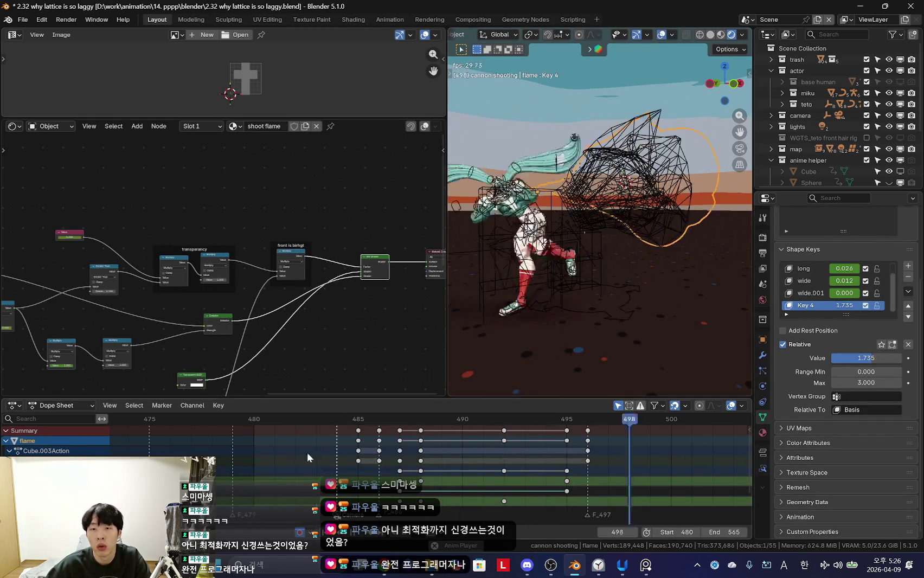
{"action": "key", "text": "KP_0"}
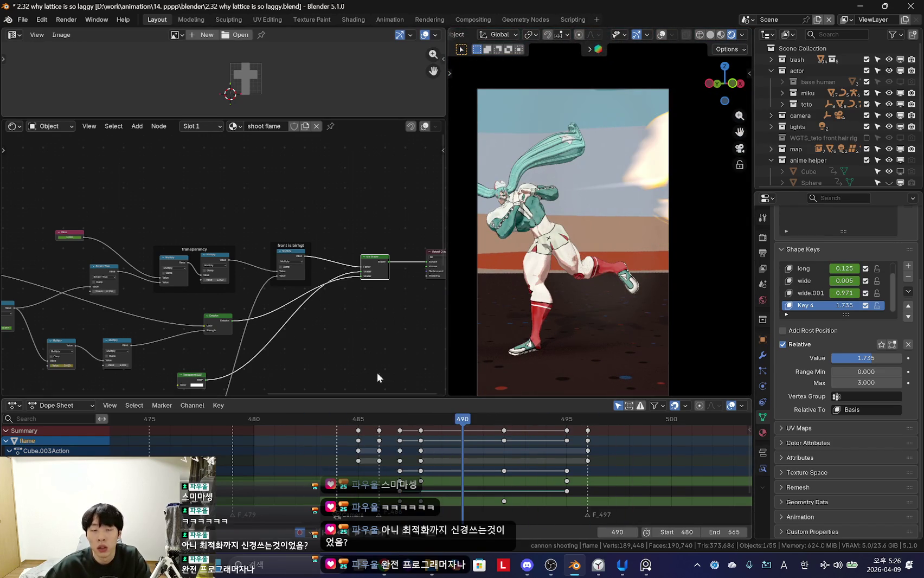
{"action": "scroll", "coordinate": [263, 262], "scroll_direction": "down", "scroll_amount": 3}
{"action": "mouse_move", "coordinate": [264, 261]}
{"action": "middle_mouse_down"}
{"action": "mouse_move", "coordinate": [218, 289]}
{"action": "mouse_move", "coordinate": [313, 347]}
{"action": "mouse_move", "coordinate": [239, 296]}
{"action": "middle_mouse_up"}
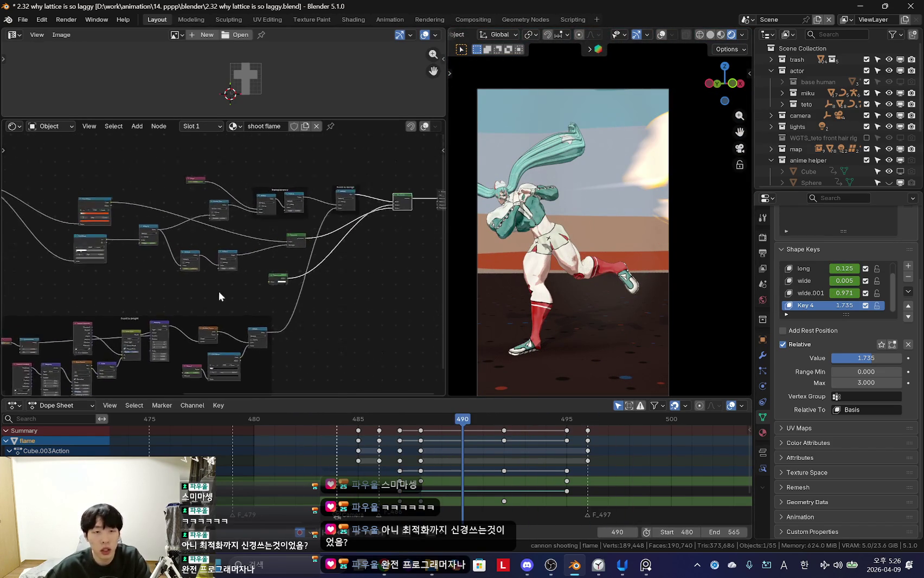
{"action": "scroll", "coordinate": [239, 296], "scroll_direction": "up", "scroll_amount": 4}
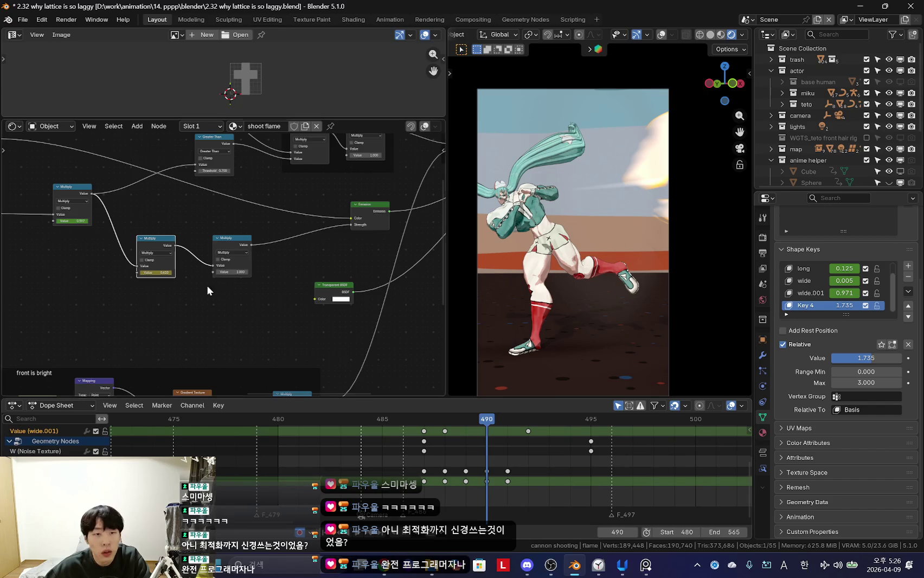
{"action": "scroll", "coordinate": [220, 296], "scroll_direction": "up", "scroll_amount": 3}
{"action": "left_click_drag", "start_coordinate": [217, 305], "coordinate": [206, 306]}
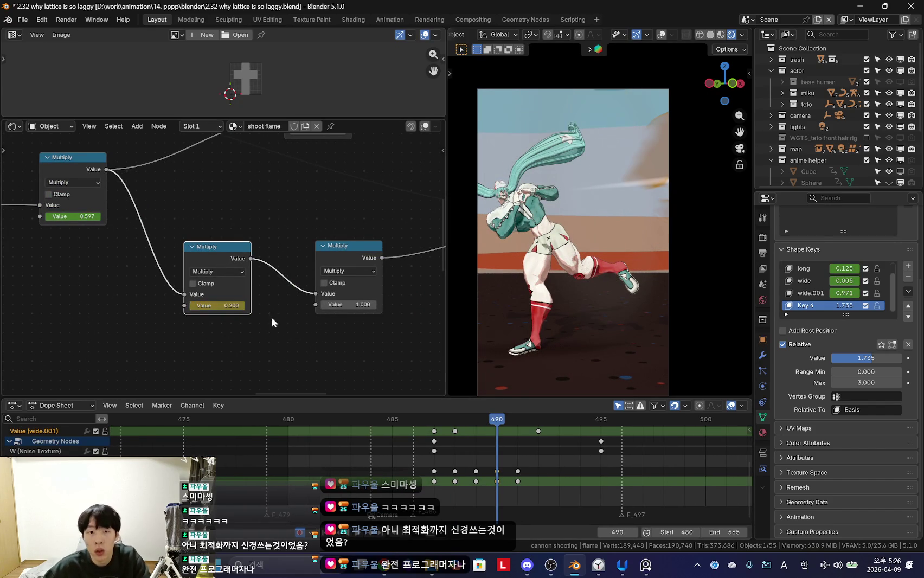
Step: Play the animation and stop at frame 488 on the fireball
{"action": "key", "text": "Right"}
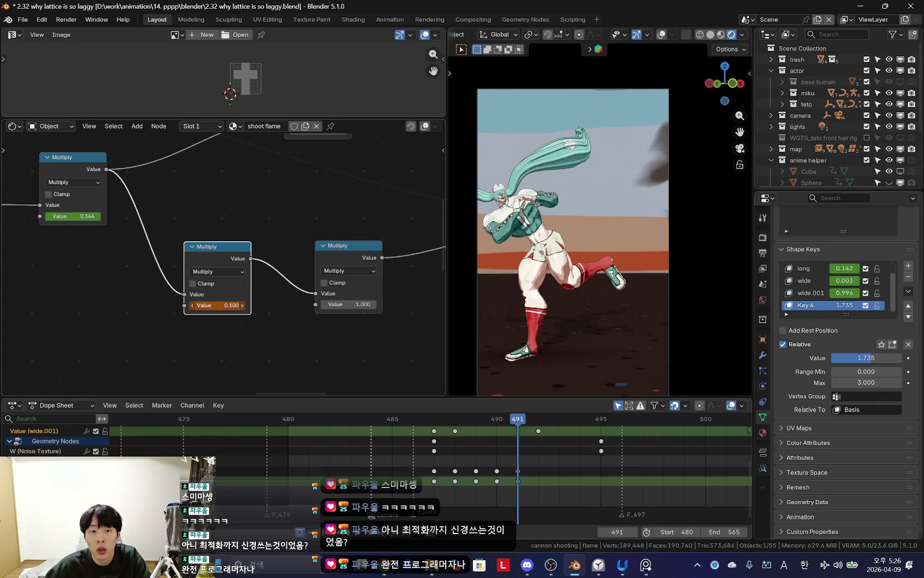
{"action": "key", "text": "space"}
{"action": "scroll", "coordinate": [412, 466], "scroll_direction": "down", "scroll_amount": 3}
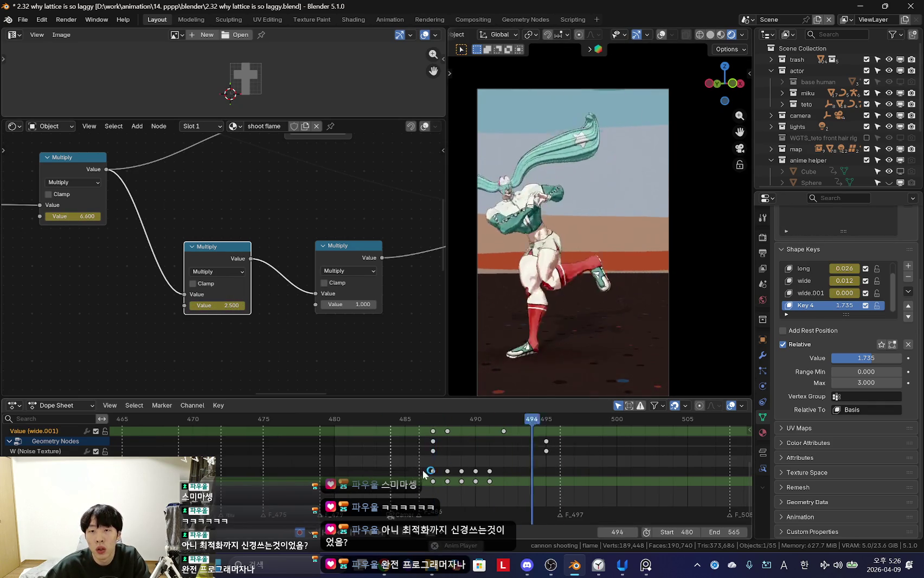
{"action": "scroll", "coordinate": [416, 458], "scroll_direction": "down", "scroll_amount": 3}
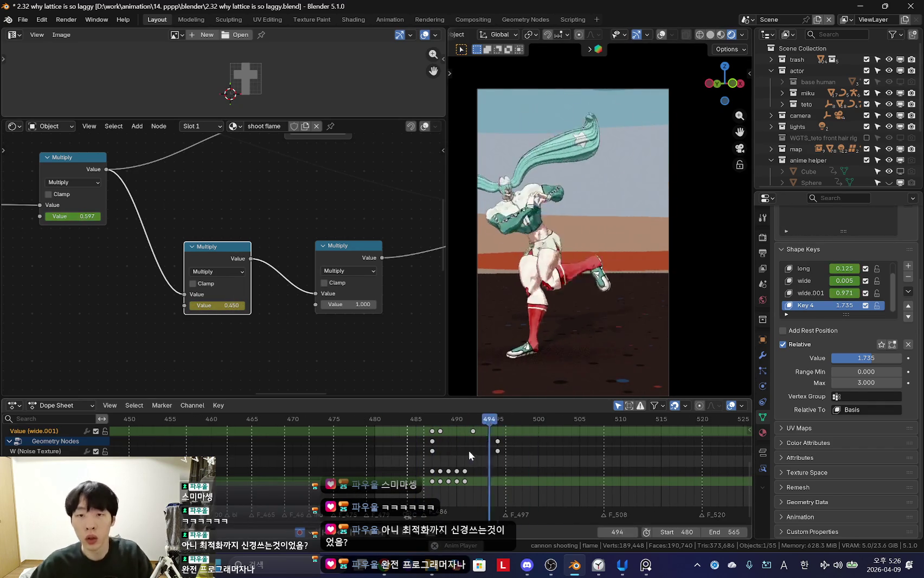
{"action": "scroll", "coordinate": [454, 453], "scroll_direction": "down", "scroll_amount": 2}
{"action": "left_click_drag", "start_coordinate": [437, 471], "coordinate": [437, 473]}
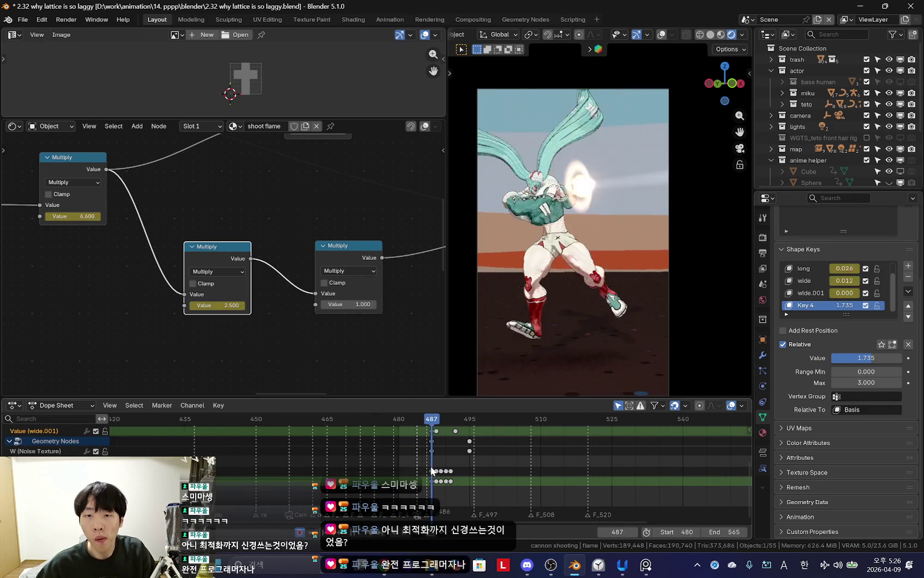
{"action": "scroll", "coordinate": [196, 290], "scroll_direction": "down", "scroll_amount": 8}
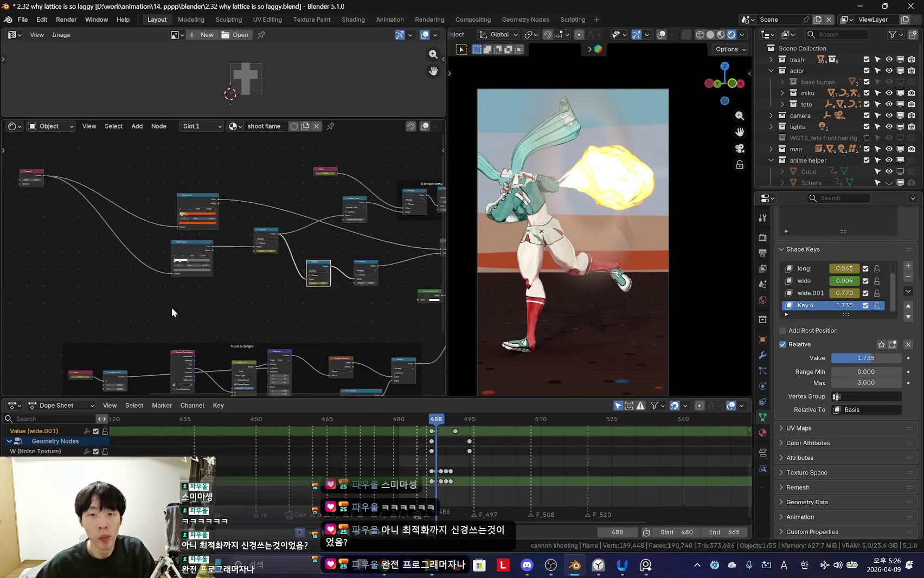
{"action": "scroll", "coordinate": [197, 290], "scroll_direction": "up", "scroll_amount": 3}
{"action": "scroll", "coordinate": [254, 297], "scroll_direction": "up", "scroll_amount": 3}
{"action": "scroll", "coordinate": [325, 305], "scroll_direction": "up", "scroll_amount": 2}
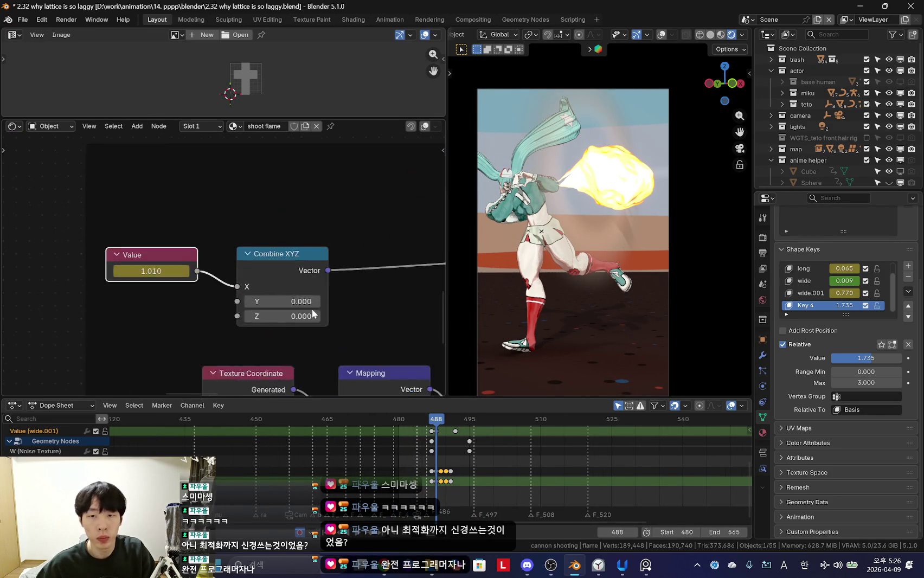
{"action": "scroll", "coordinate": [325, 305], "scroll_direction": "up", "scroll_amount": 2}
{"action": "scroll", "coordinate": [261, 323], "scroll_direction": "up", "scroll_amount": 1}
Step: Change and keyframe the Value node feeding Combine XYZ at frame 489, then restore overlays
{"action": "mouse_move", "coordinate": [162, 263]}
{"action": "left_mouse_down"}
{"action": "mouse_move", "coordinate": [178, 263]}
{"action": "mouse_move", "coordinate": [157, 263]}
{"action": "left_mouse_up"}
{"action": "scroll", "coordinate": [433, 476], "scroll_direction": "up", "scroll_amount": 2}
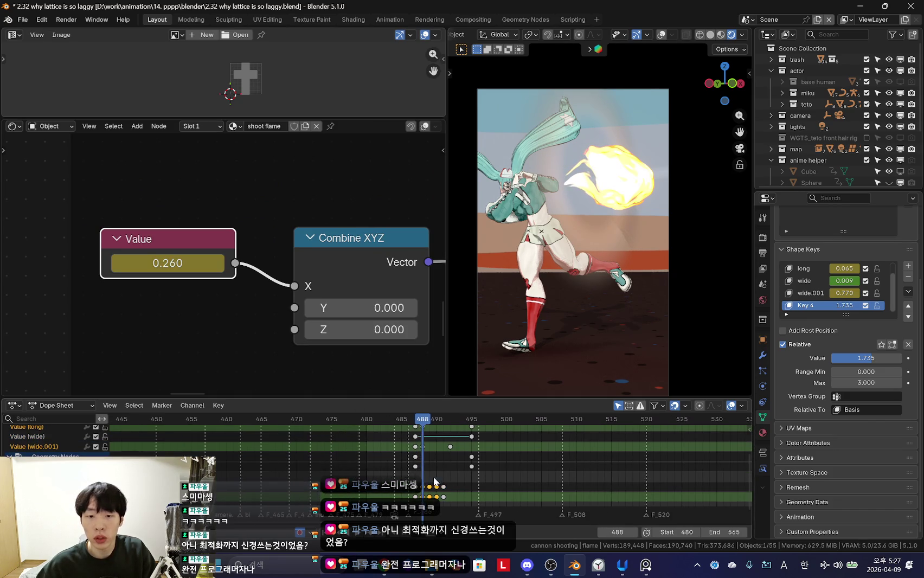
{"action": "key", "text": "Right"}
{"action": "scroll", "coordinate": [433, 476], "scroll_direction": "down", "scroll_amount": 2}
{"action": "key", "text": "Right"}
{"action": "key", "text": "Left"}
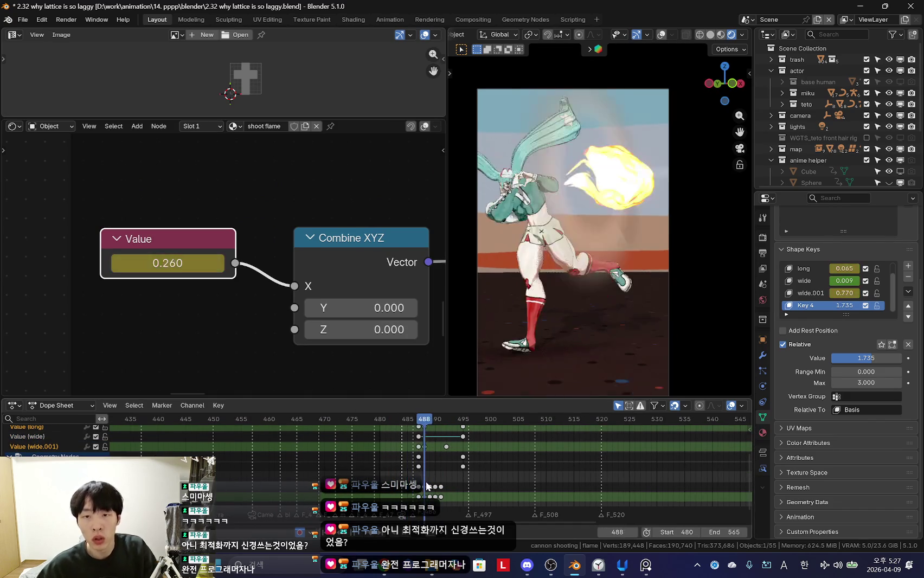
{"action": "scroll", "coordinate": [329, 279], "scroll_direction": "down", "scroll_amount": 1}
{"action": "key", "text": "shift+alt+z"}
{"action": "left_click", "coordinate": [593, 199]}
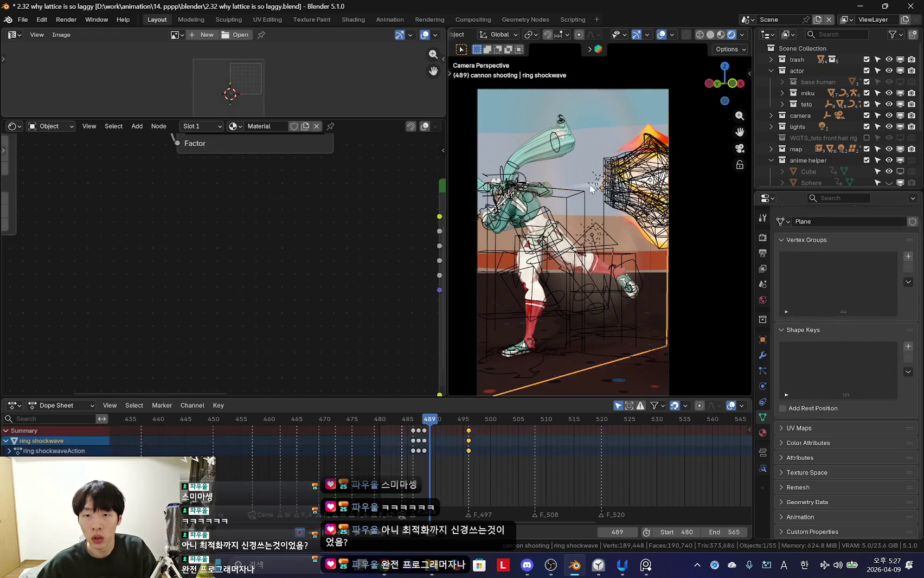
Step: Select the fyline beam and view the shot through the camera with overlays hidden
{"action": "middle_click_drag", "start_coordinate": [592, 199], "coordinate": [657, 236]}
{"action": "left_click", "coordinate": [657, 235]}
{"action": "key", "text": "shift+alt+z"}
{"action": "key", "text": "KP_0"}
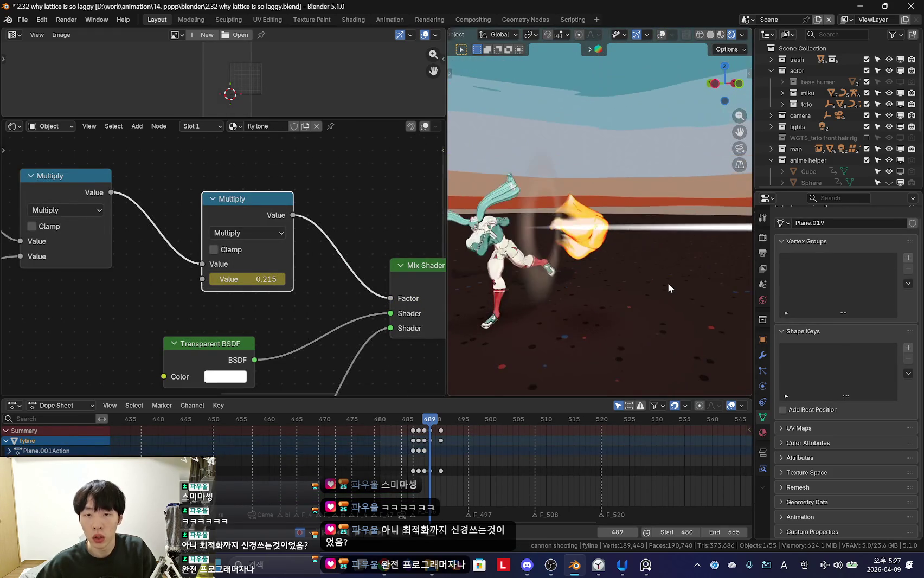
{"action": "key", "text": "Left"}
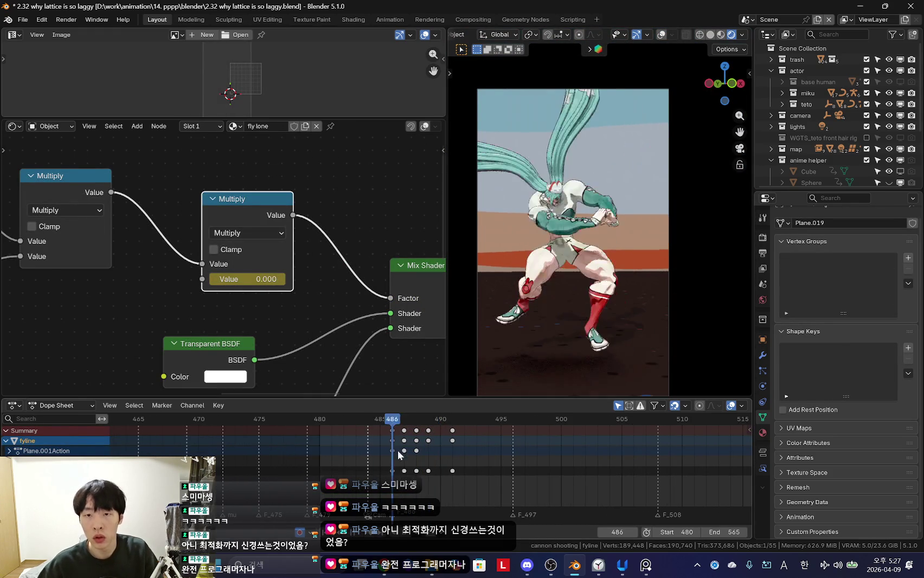
{"action": "middle_click_drag", "start_coordinate": [562, 319], "coordinate": [585, 328]}
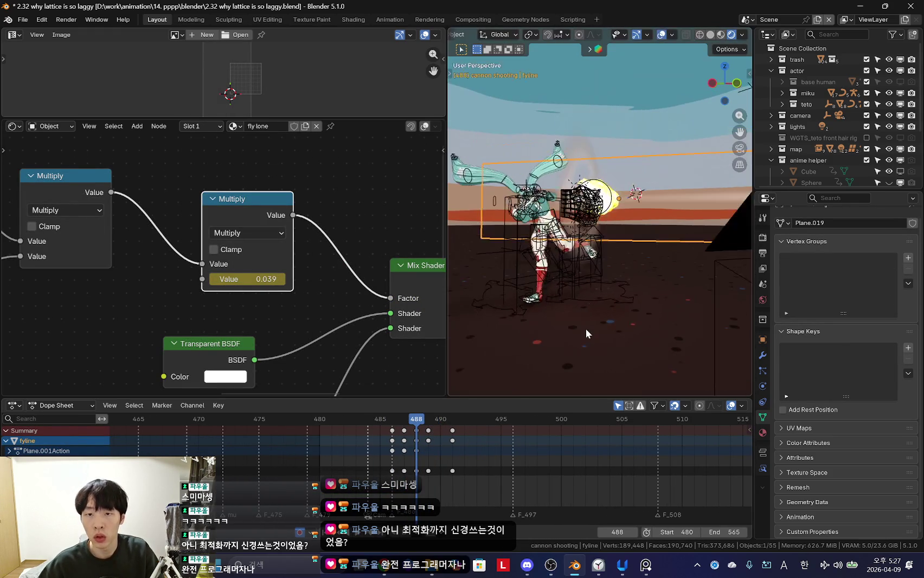
{"action": "scroll", "coordinate": [205, 309], "scroll_direction": "down", "scroll_amount": 4}
{"action": "scroll", "coordinate": [268, 312], "scroll_direction": "up", "scroll_amount": 3}
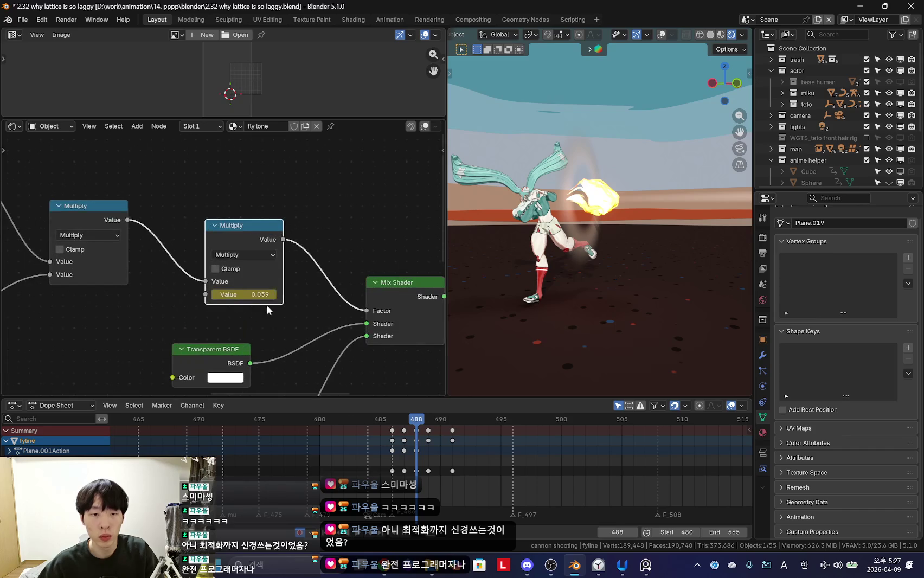
Step: Scrub the shot between frames 483 and 492, landing on frame 488
{"action": "mouse_move", "coordinate": [425, 476]}
{"action": "left_mouse_down"}
{"action": "mouse_move", "coordinate": [358, 470]}
{"action": "mouse_move", "coordinate": [403, 477]}
{"action": "left_mouse_up"}
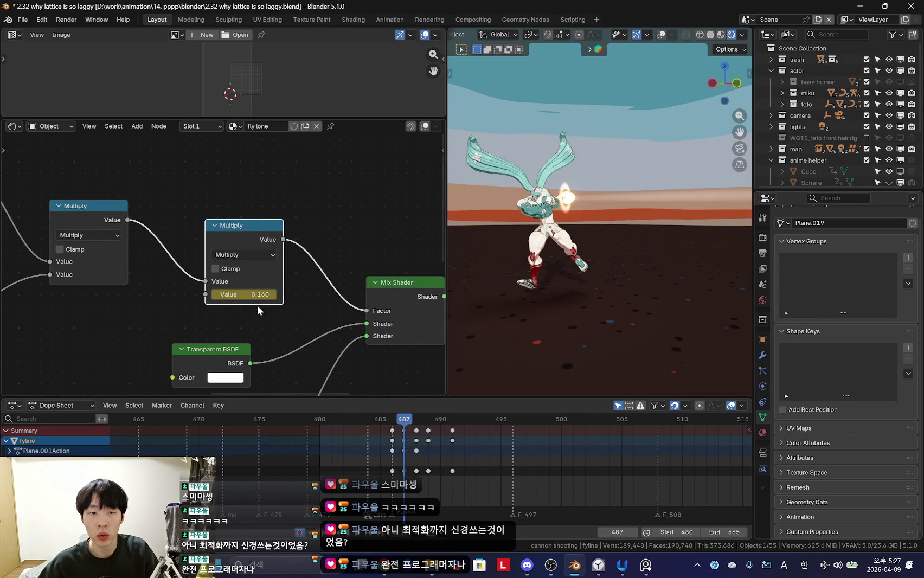
{"action": "key", "text": "KP_0"}
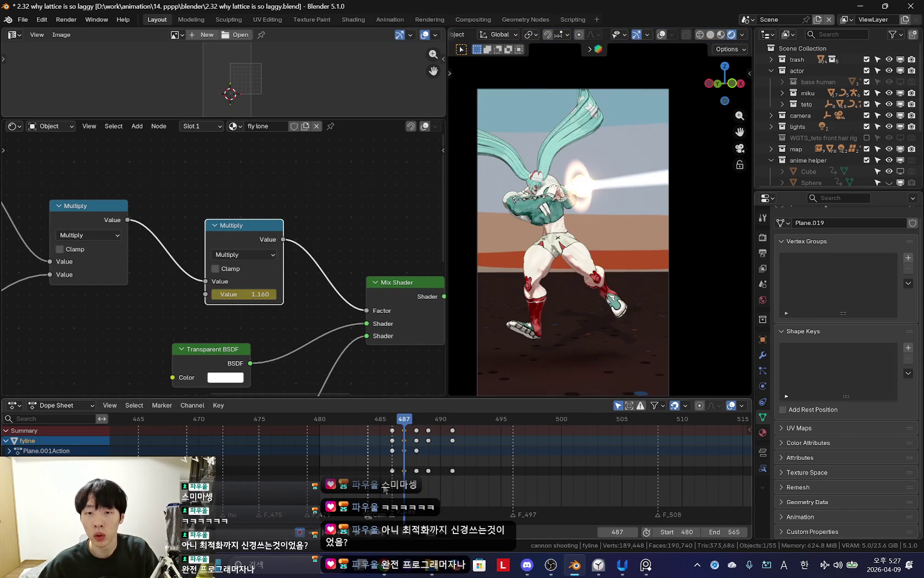
{"action": "left_click_drag", "start_coordinate": [404, 488], "coordinate": [465, 491]}
{"action": "left_click_drag", "start_coordinate": [423, 449], "coordinate": [418, 462]}
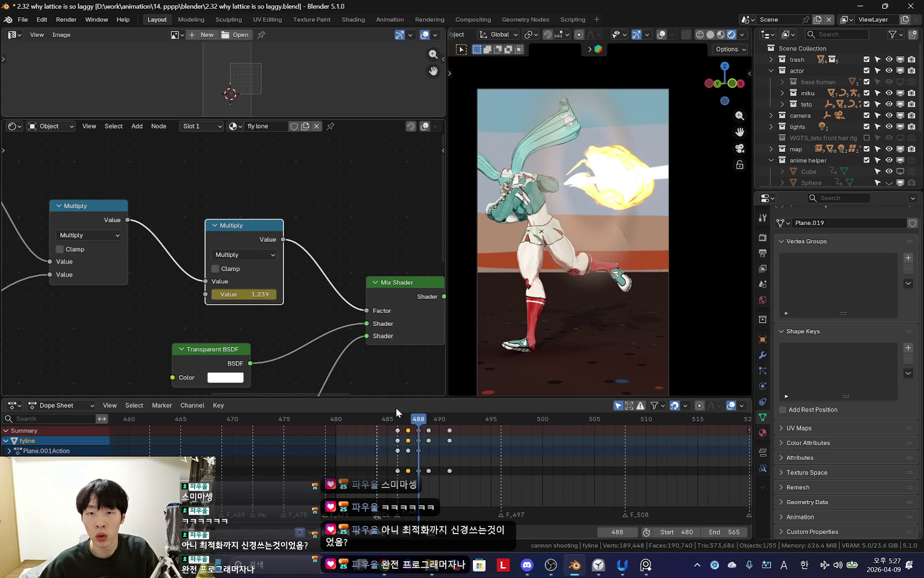
{"action": "left_click_drag", "start_coordinate": [395, 461], "coordinate": [388, 466]}
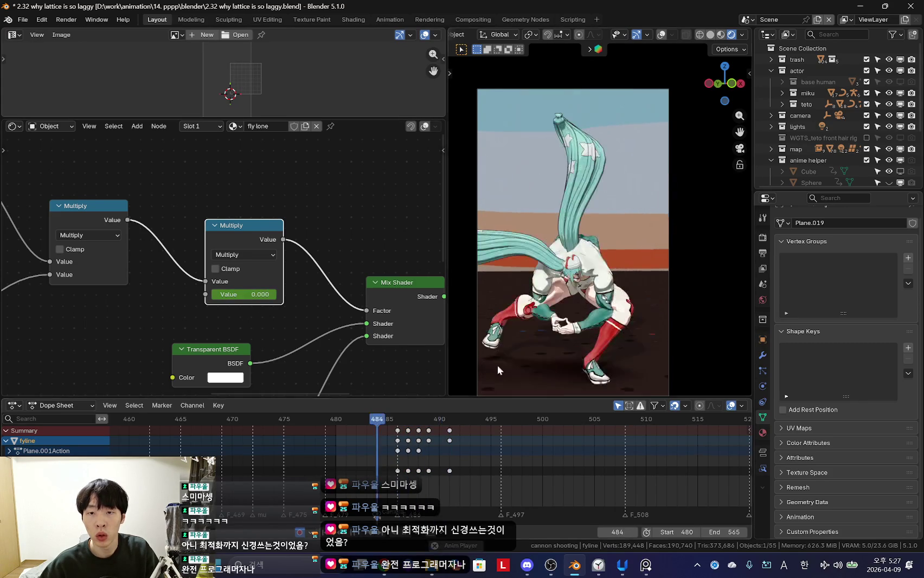
{"action": "left_click_drag", "start_coordinate": [388, 466], "coordinate": [421, 466]}
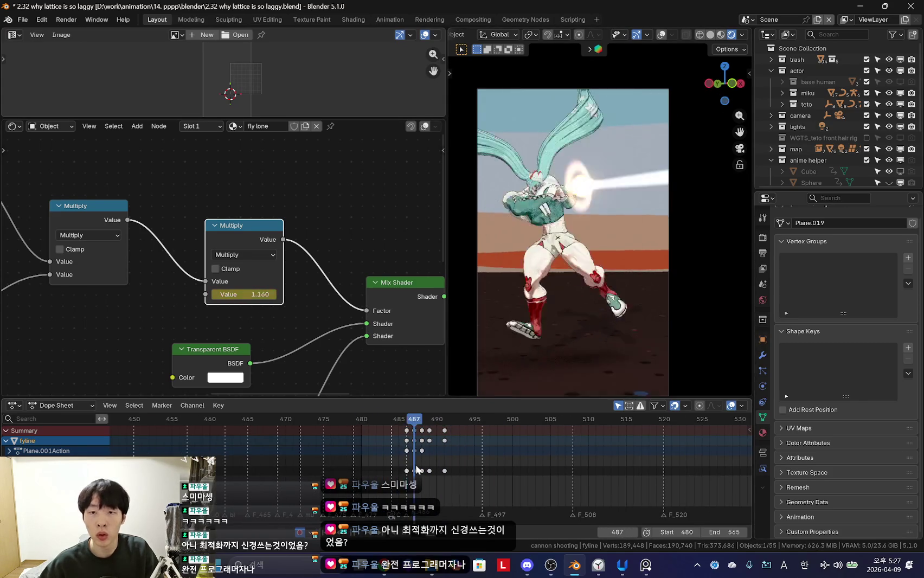
{"action": "left_click", "coordinate": [629, 254]}
Step: Play the shot with fyline hidden, then unhidden, and finish on frame 487
{"action": "key", "text": "h"}
{"action": "key", "text": "space"}
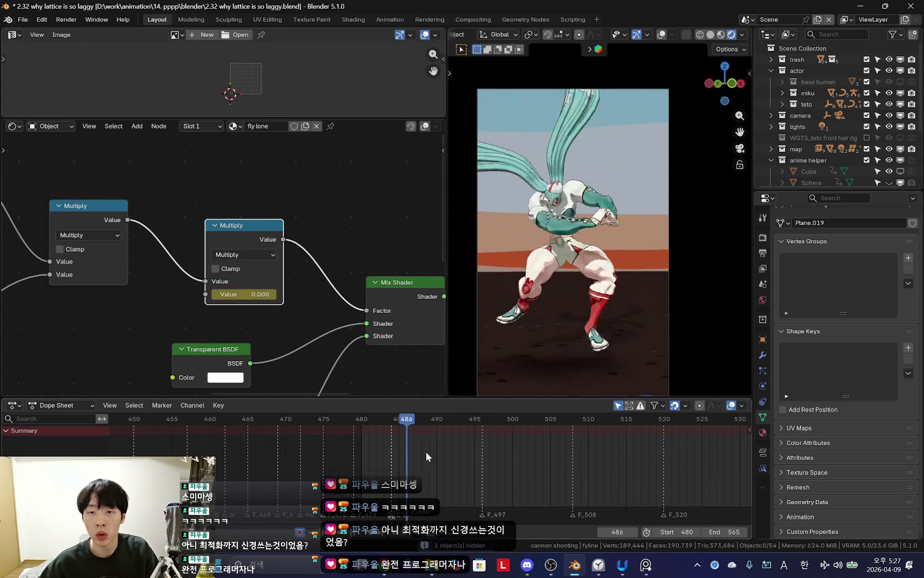
{"action": "key", "text": "Escape"}
{"action": "key", "text": "alt+h"}
{"action": "key", "text": "space"}
{"action": "key", "text": "Escape"}
{"action": "key", "text": "Left"}
{"action": "scroll", "coordinate": [223, 264], "scroll_direction": "up", "scroll_amount": 2}
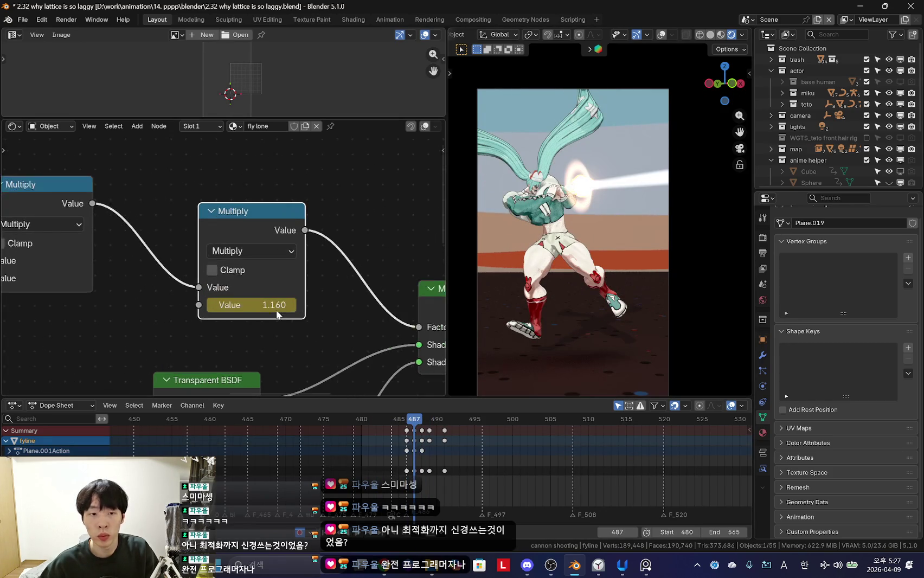
Step: Zoom and pan the node editor to the fly lone material's Mapping and Multiply nodes
{"action": "scroll", "coordinate": [263, 316], "scroll_direction": "down", "scroll_amount": 2}
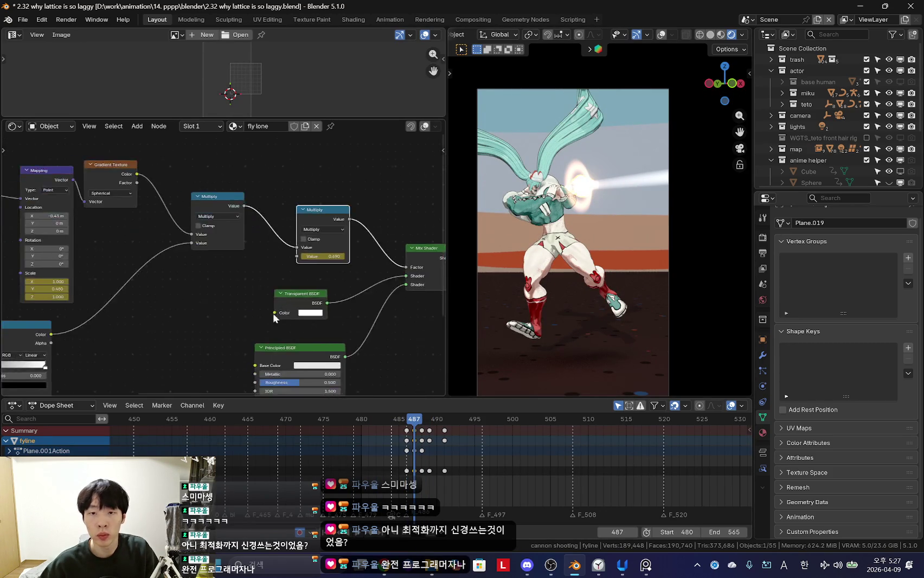
{"action": "scroll", "coordinate": [255, 316], "scroll_direction": "down", "scroll_amount": 1}
{"action": "scroll", "coordinate": [249, 316], "scroll_direction": "down", "scroll_amount": 1}
{"action": "scroll", "coordinate": [244, 316], "scroll_direction": "down", "scroll_amount": 1}
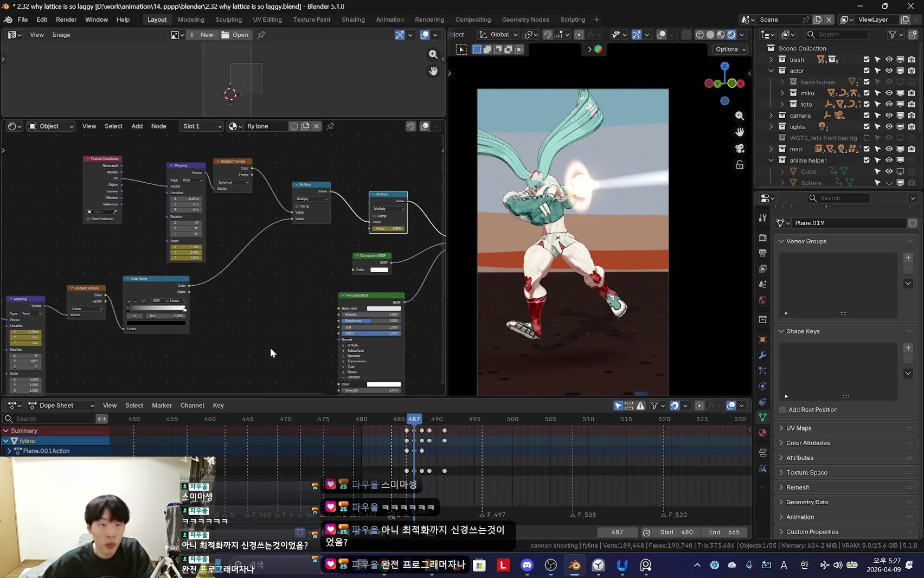
{"action": "scroll", "coordinate": [247, 303], "scroll_direction": "up", "scroll_amount": 3}
{"action": "middle_click_drag", "start_coordinate": [123, 289], "coordinate": [232, 270]}
{"action": "scroll", "coordinate": [231, 270], "scroll_direction": "down", "scroll_amount": 1}
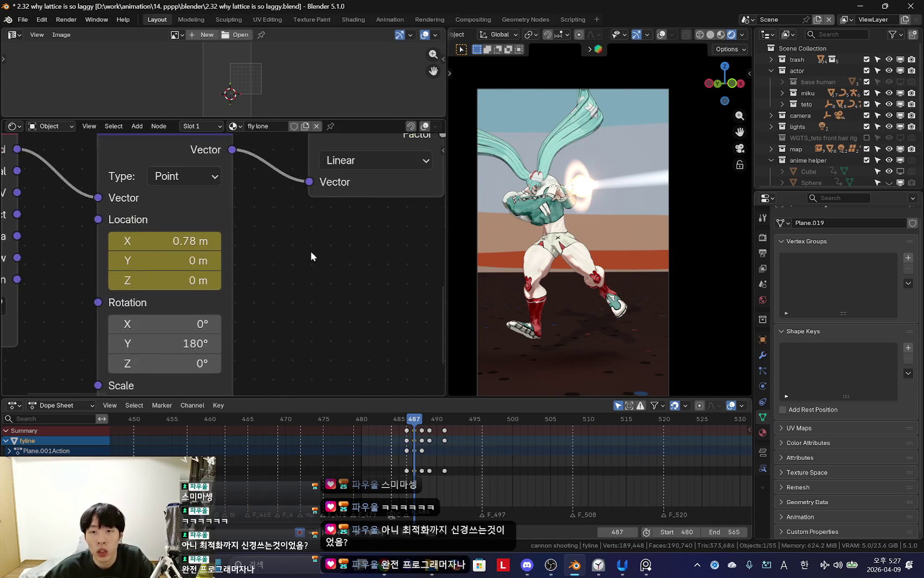
{"action": "scroll", "coordinate": [231, 273], "scroll_direction": "down", "scroll_amount": 2}
{"action": "scroll", "coordinate": [228, 282], "scroll_direction": "down", "scroll_amount": 2}
{"action": "scroll", "coordinate": [225, 291], "scroll_direction": "up", "scroll_amount": 3}
{"action": "scroll", "coordinate": [228, 268], "scroll_direction": "up", "scroll_amount": 2}
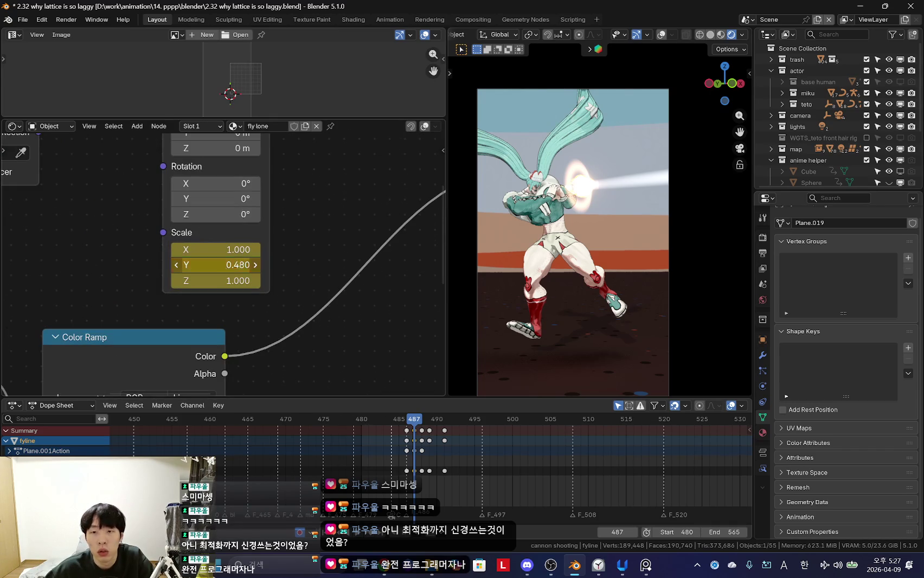
Step: At frame 488, lower the second Multiply Value from 1.239 to 0.209
{"action": "middle_click_drag", "start_coordinate": [460, 453], "coordinate": [469, 453]}
{"action": "mouse_move", "coordinate": [445, 419]}
{"action": "left_mouse_down"}
{"action": "mouse_move", "coordinate": [472, 418]}
{"action": "mouse_move", "coordinate": [422, 418]}
{"action": "mouse_move", "coordinate": [445, 418]}
{"action": "left_mouse_up"}
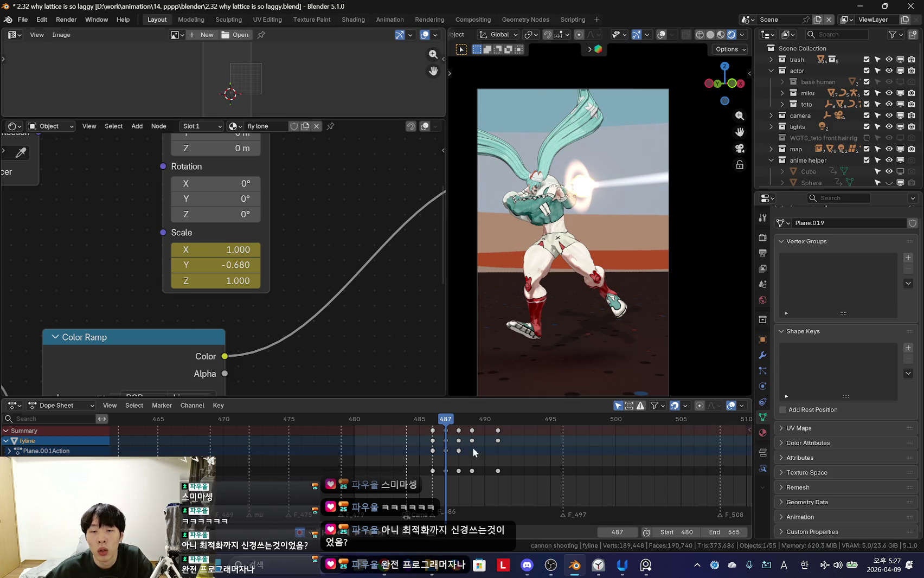
{"action": "left_click_drag", "start_coordinate": [483, 468], "coordinate": [455, 489]}
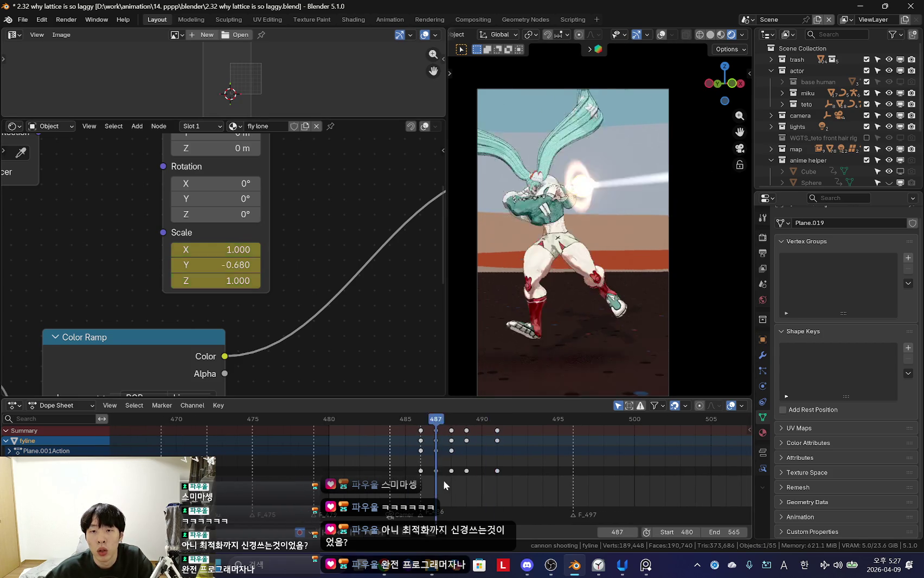
{"action": "scroll", "coordinate": [293, 308], "scroll_direction": "down", "scroll_amount": 4}
{"action": "scroll", "coordinate": [326, 263], "scroll_direction": "up", "scroll_amount": 2}
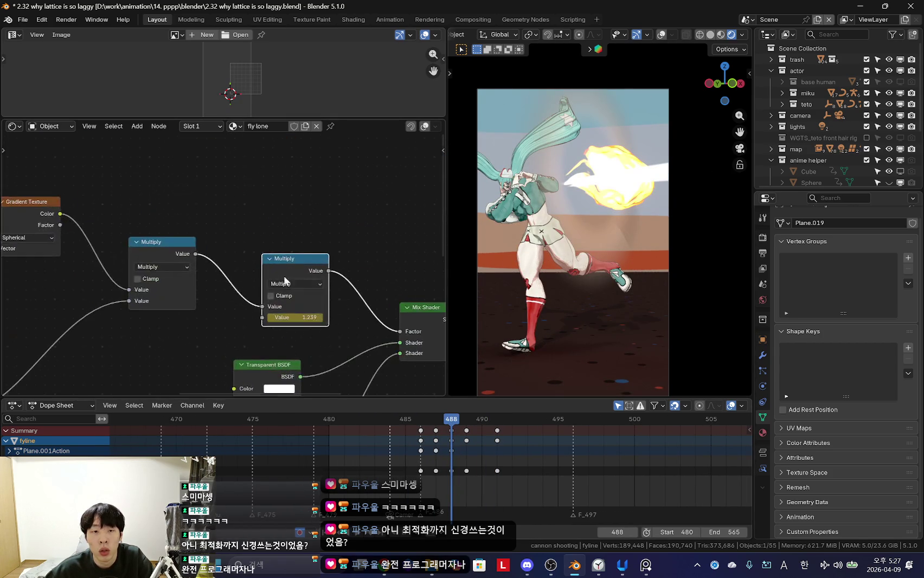
{"action": "middle_click_drag", "start_coordinate": [569, 244], "coordinate": [602, 228]}
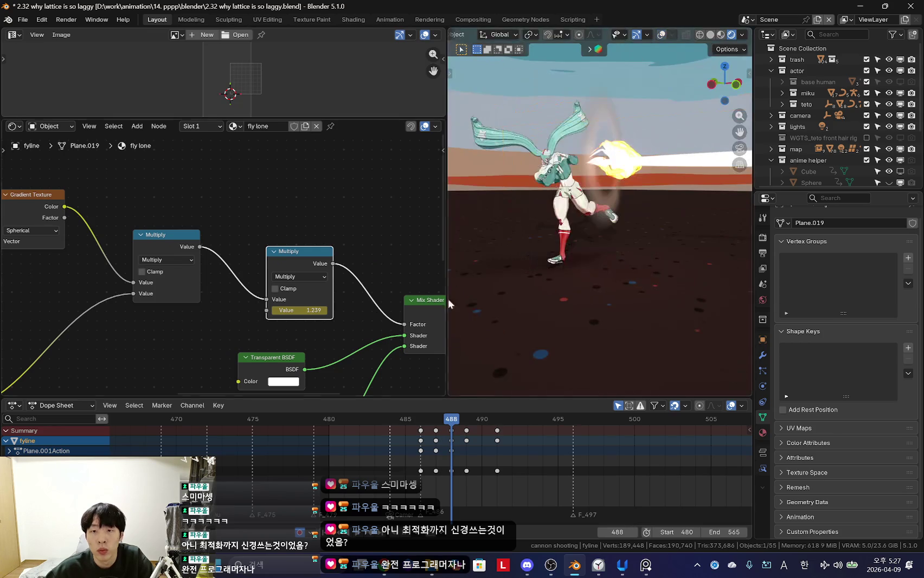
{"action": "middle_click_drag", "start_coordinate": [227, 393], "coordinate": [330, 350]}
{"action": "scroll", "coordinate": [286, 271], "scroll_direction": "up", "scroll_amount": 1}
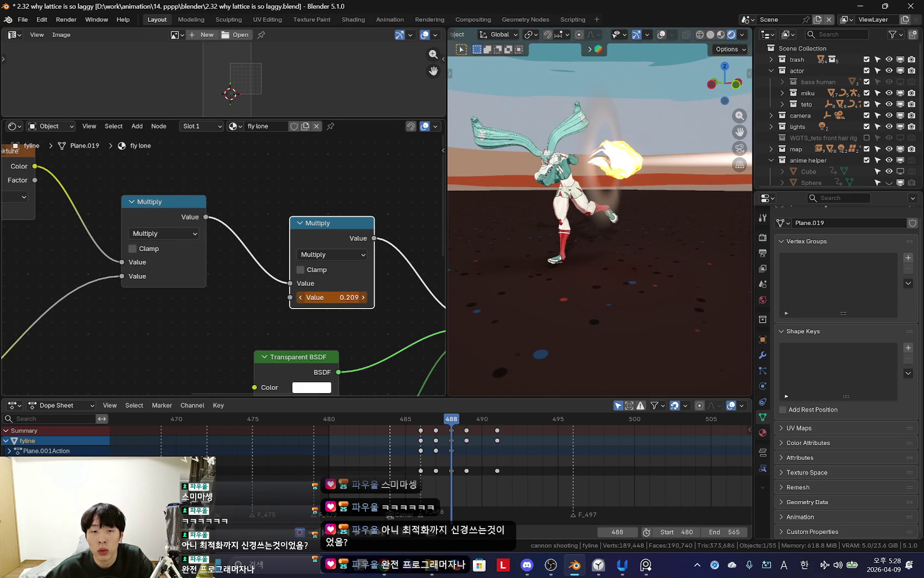
{"action": "scroll", "coordinate": [433, 464], "scroll_direction": "up", "scroll_amount": 2}
{"action": "mouse_move", "coordinate": [460, 467]}
{"action": "left_mouse_down"}
{"action": "mouse_move", "coordinate": [449, 474]}
{"action": "mouse_move", "coordinate": [483, 467]}
{"action": "left_mouse_up"}
{"action": "scroll", "coordinate": [439, 206], "scroll_direction": "down", "scroll_amount": 2}
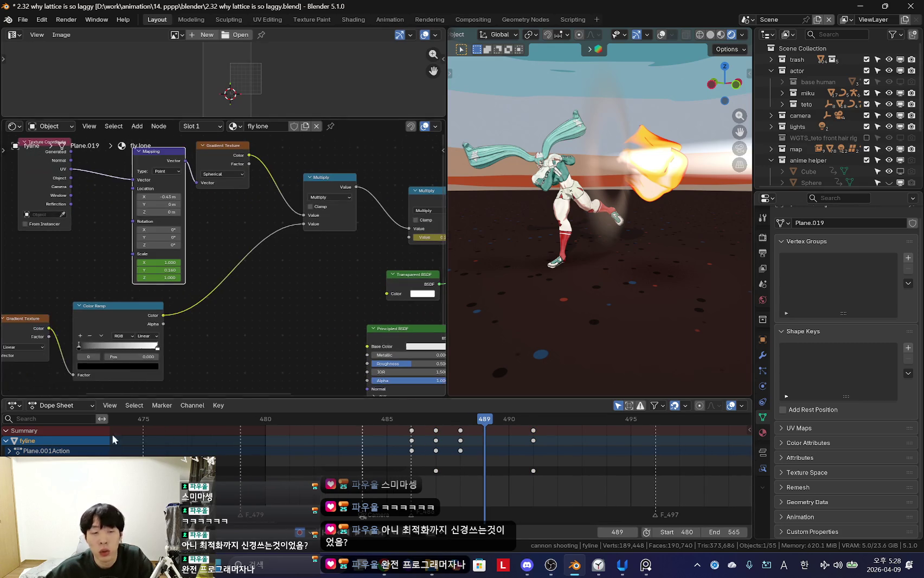
Step: Bring the Mix Shader into view and select the second Multiply node
{"action": "middle_click_drag", "start_coordinate": [347, 331], "coordinate": [290, 310]}
{"action": "scroll", "coordinate": [290, 310], "scroll_direction": "up", "scroll_amount": 1}
{"action": "left_click", "coordinate": [336, 216]}
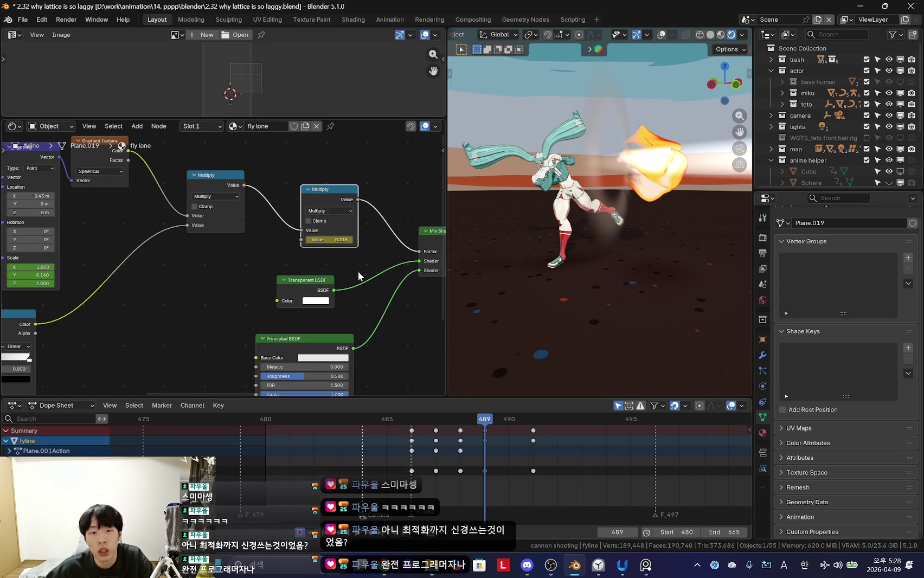
Step: Play the shot through the scene camera around frames 486–488
{"action": "left_click_drag", "start_coordinate": [486, 472], "coordinate": [489, 475]}
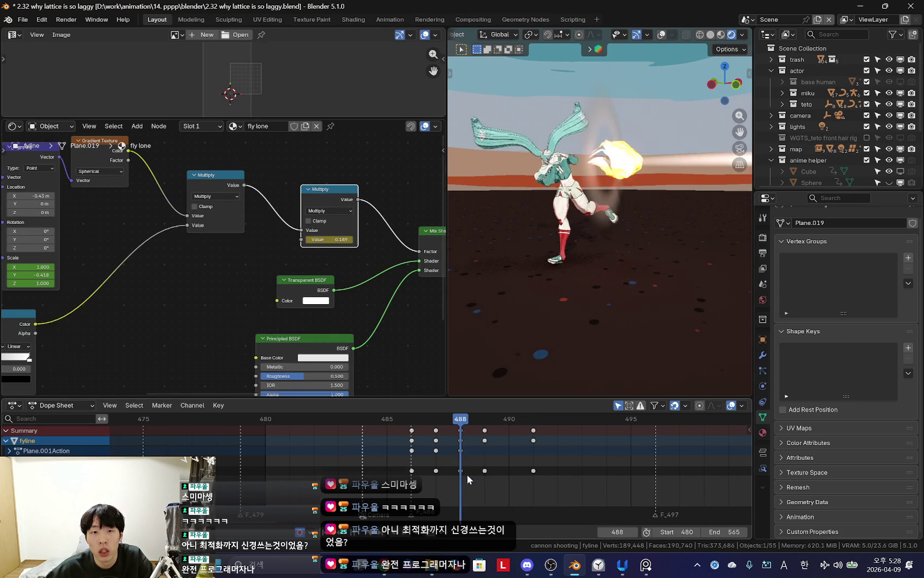
{"action": "key", "text": "Left"}
{"action": "key", "text": "Left"}
{"action": "key", "text": "Left"}
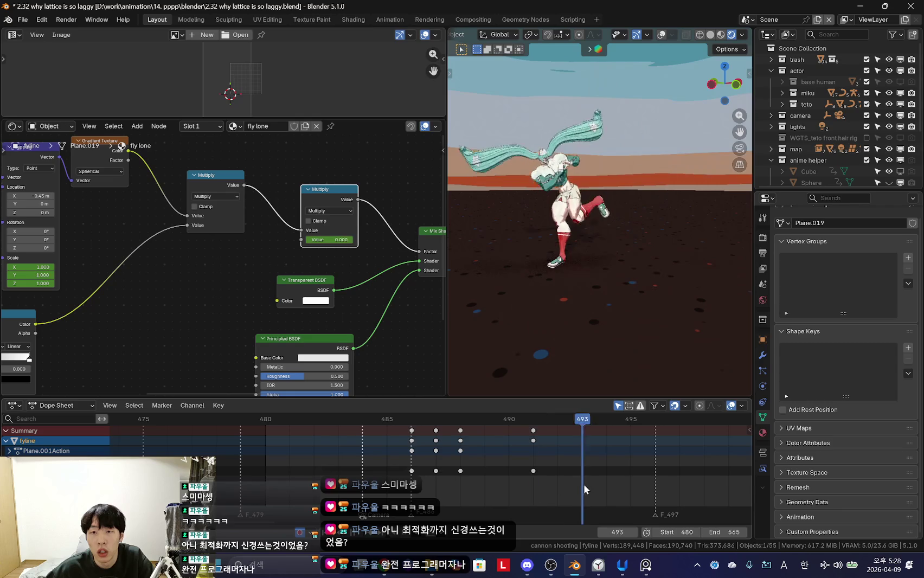
{"action": "left_click", "coordinate": [510, 473]}
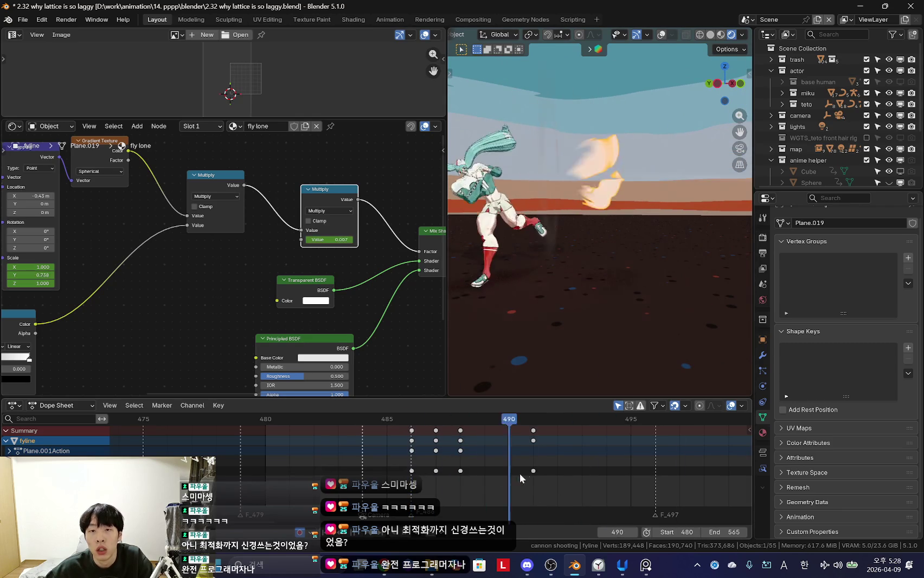
{"action": "key", "text": "Left"}
{"action": "key", "text": "Left"}
{"action": "key", "text": "Left"}
{"action": "key", "text": "KP_0"}
{"action": "key", "text": "space"}
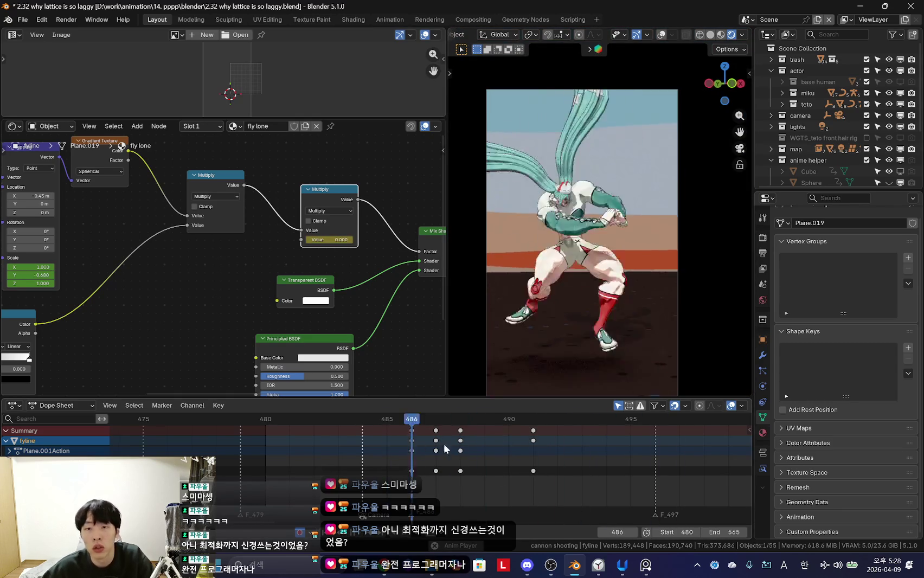
{"action": "key", "text": "Escape"}
{"action": "key", "text": "Right"}
{"action": "key", "text": "Right"}
{"action": "key", "text": "Left"}
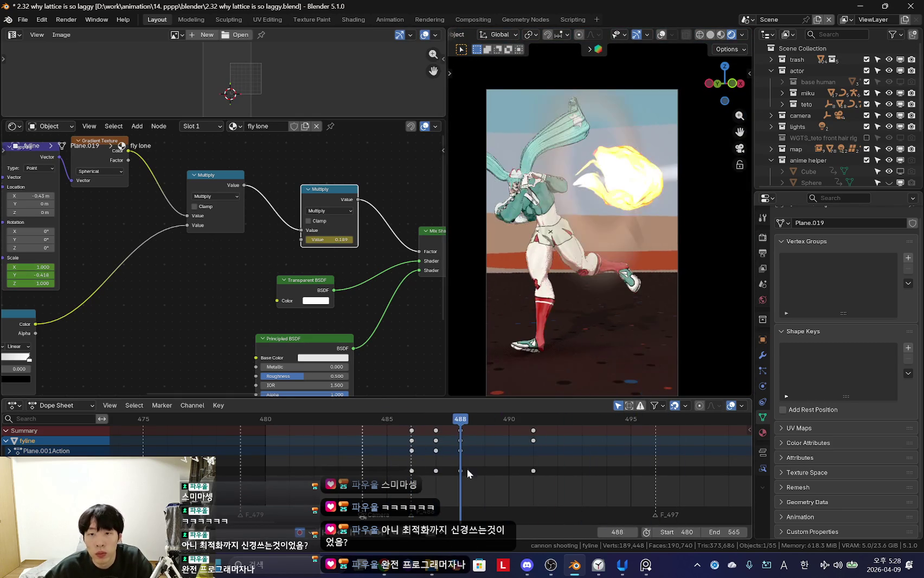
Step: Inspect the character and fireball up close between frames 485 and 489
{"action": "mouse_move", "coordinate": [542, 282]}
{"action": "middle_mouse_down"}
{"action": "mouse_move", "coordinate": [582, 297]}
{"action": "mouse_move", "coordinate": [538, 367]}
{"action": "middle_mouse_up"}
{"action": "key", "text": "Right"}
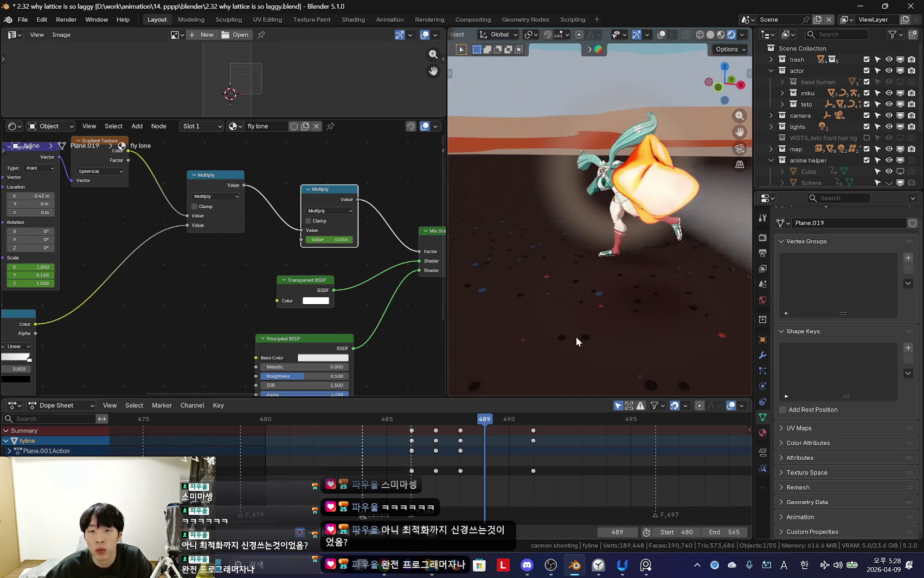
{"action": "key", "text": "KP_0"}
{"action": "mouse_move", "coordinate": [412, 488]}
{"action": "left_mouse_down"}
{"action": "mouse_move", "coordinate": [477, 503]}
{"action": "mouse_move", "coordinate": [440, 499]}
{"action": "mouse_move", "coordinate": [466, 496]}
{"action": "left_mouse_up"}
{"action": "middle_click_drag", "start_coordinate": [592, 314], "coordinate": [624, 314]}
{"action": "left_click", "coordinate": [436, 460]}
{"action": "mouse_move", "coordinate": [439, 460]}
{"action": "left_mouse_down"}
{"action": "mouse_move", "coordinate": [495, 463]}
{"action": "mouse_move", "coordinate": [387, 461]}
{"action": "left_mouse_up"}
Step: Reposition the selected object with overlays hidden and keyframe it at frame 488
{"action": "right_click", "coordinate": [66, 460]}
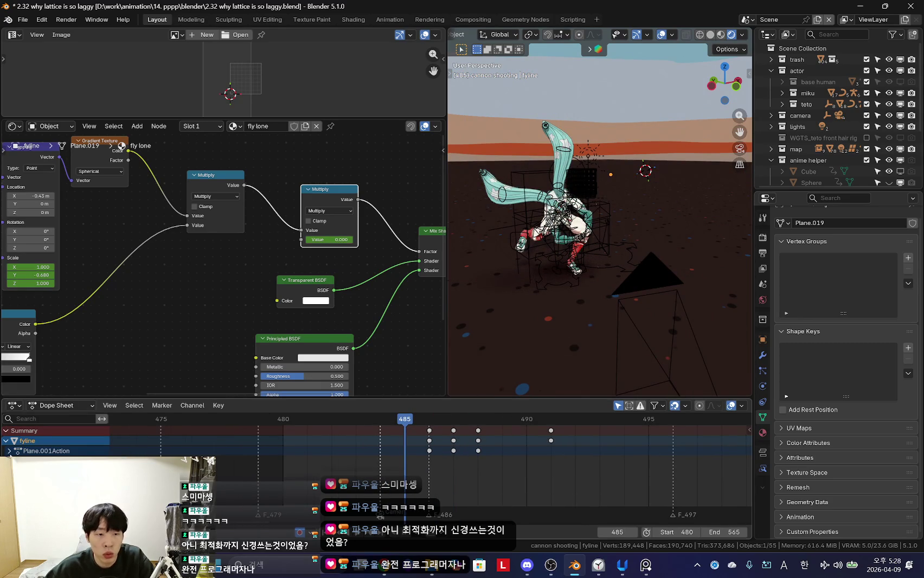
{"action": "scroll", "coordinate": [390, 488], "scroll_direction": "down", "scroll_amount": 1}
{"action": "left_click", "coordinate": [449, 471]}
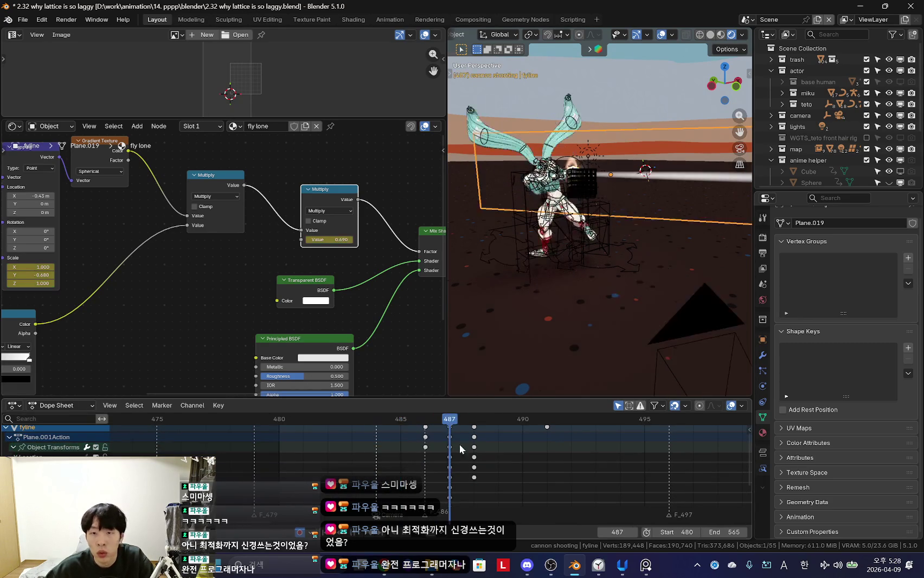
{"action": "left_click", "coordinate": [474, 475]}
{"action": "key", "text": "shift+alt+z"}
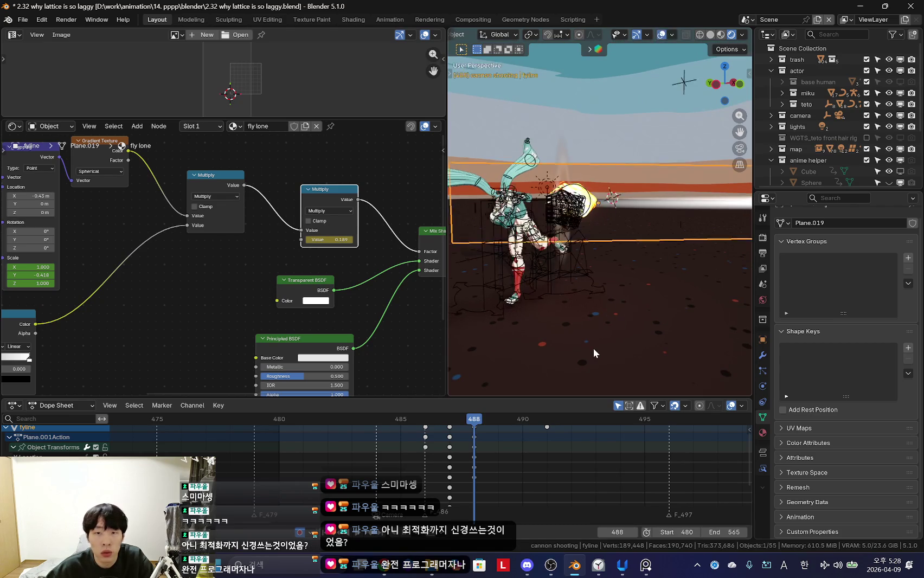
{"action": "key", "text": "g"}
{"action": "left_click", "coordinate": [612, 313]}
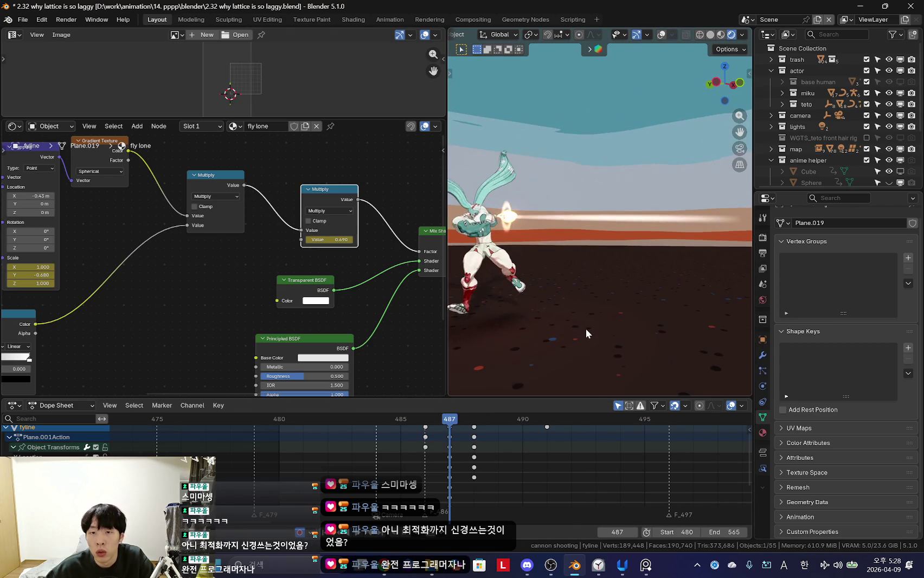
{"action": "key", "text": "i"}
Step: Compare frames 487 and 488 in the camera view
{"action": "key", "text": "Left"}
{"action": "key", "text": "Right"}
{"action": "key", "text": "Left"}
{"action": "key", "text": "Right"}
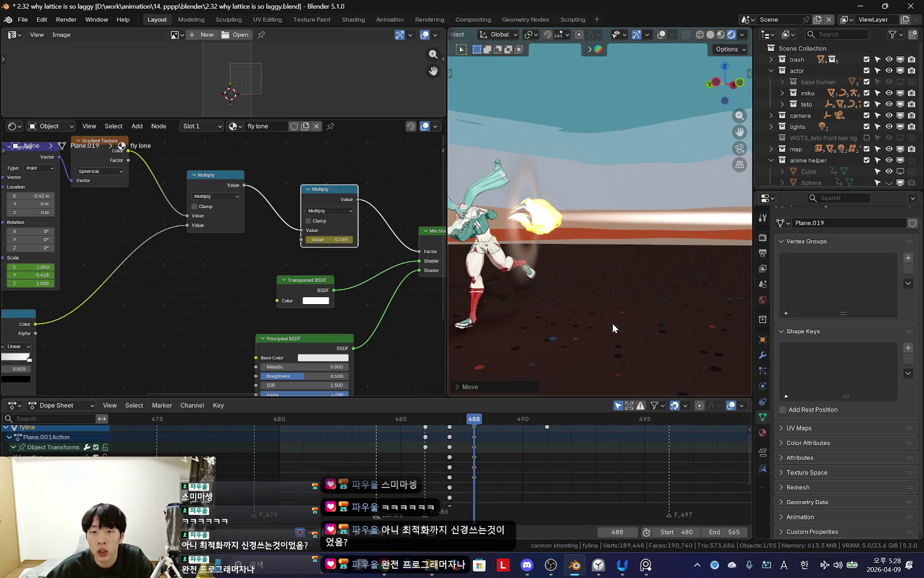
{"action": "key", "text": "Left"}
{"action": "key", "text": "Right"}
{"action": "key", "text": "KP_0"}
{"action": "key", "text": "Left"}
{"action": "key", "text": "Right"}
{"action": "key", "text": "Left"}
{"action": "key", "text": "Right"}
{"action": "key", "text": "Left"}
{"action": "key", "text": "Right"}
{"action": "key", "text": "Left"}
{"action": "key", "text": "Right"}
Step: Review frames 483–488 from an orbit and through the camera
{"action": "mouse_move", "coordinate": [412, 482]}
{"action": "left_mouse_down"}
{"action": "mouse_move", "coordinate": [504, 470]}
{"action": "mouse_move", "coordinate": [417, 466]}
{"action": "mouse_move", "coordinate": [497, 485]}
{"action": "mouse_move", "coordinate": [419, 482]}
{"action": "mouse_move", "coordinate": [476, 482]}
{"action": "left_mouse_up"}
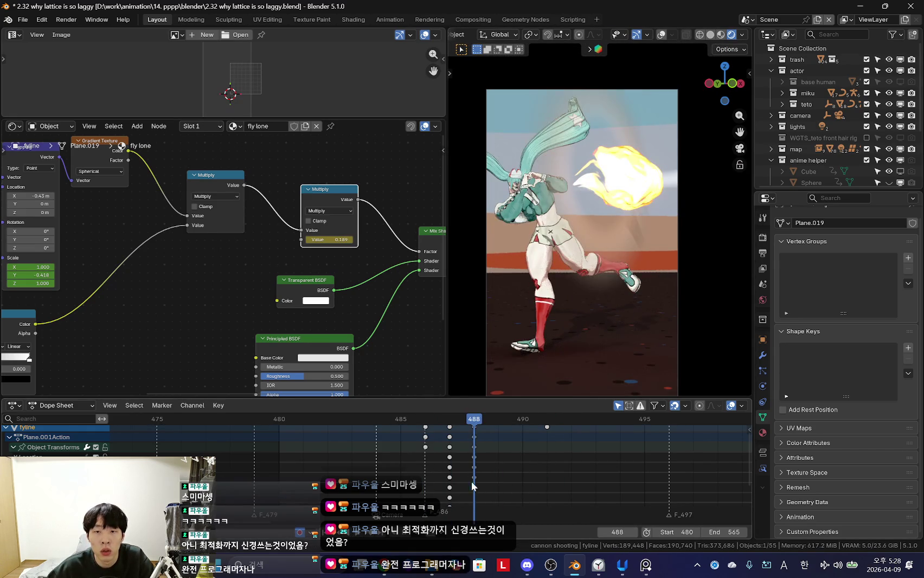
{"action": "mouse_move", "coordinate": [658, 304]}
{"action": "middle_mouse_down"}
{"action": "mouse_move", "coordinate": [667, 308]}
{"action": "mouse_move", "coordinate": [580, 296]}
{"action": "mouse_move", "coordinate": [530, 455]}
{"action": "middle_mouse_up"}
{"action": "scroll", "coordinate": [198, 254], "scroll_direction": "down", "scroll_amount": 3}
{"action": "scroll", "coordinate": [224, 325], "scroll_direction": "down", "scroll_amount": 2}
{"action": "middle_click_drag", "start_coordinate": [599, 255], "coordinate": [640, 241]}
{"action": "key", "text": "KP_0"}
{"action": "mouse_move", "coordinate": [450, 488]}
{"action": "left_mouse_down"}
{"action": "mouse_move", "coordinate": [351, 483]}
{"action": "mouse_move", "coordinate": [528, 479]}
{"action": "mouse_move", "coordinate": [427, 480]}
{"action": "mouse_move", "coordinate": [550, 469]}
{"action": "mouse_move", "coordinate": [449, 480]}
{"action": "left_mouse_up"}
Step: Fit the timeline to the keys, return to frame 488 and select the ring shockwave
{"action": "scroll", "coordinate": [815, 154], "scroll_direction": "down", "scroll_amount": 4}
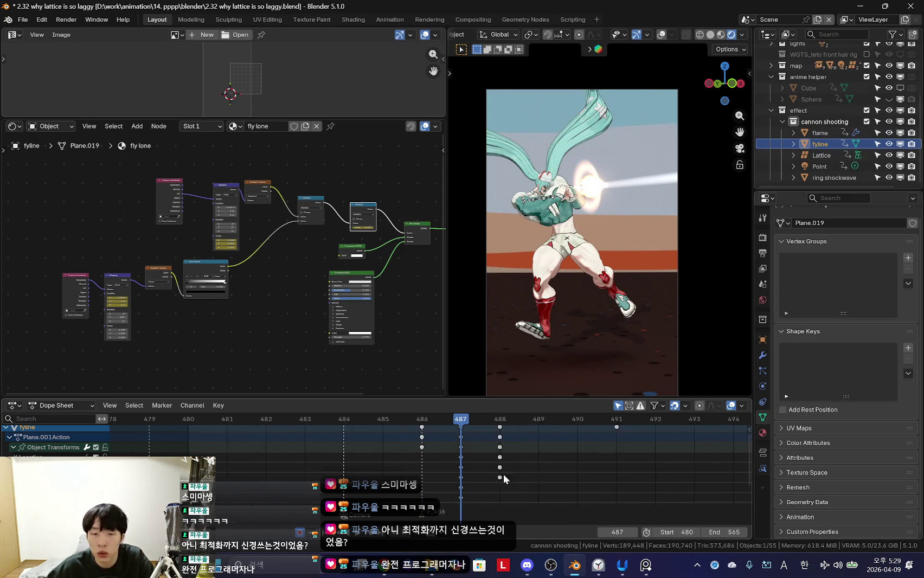
{"action": "key", "text": "Home"}
{"action": "left_click", "coordinate": [479, 453]}
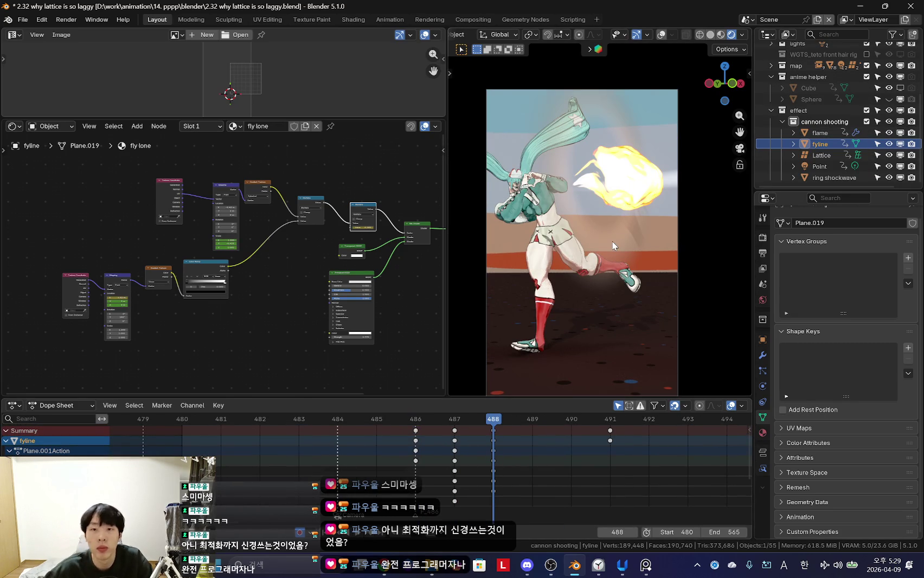
{"action": "key", "text": "shift+alt+z"}
{"action": "left_click", "coordinate": [611, 105]}
Step: At frame 488, raise the ring shockwave's Multiply node Value to 1.370
{"action": "key", "text": "shift+alt+z"}
{"action": "scroll", "coordinate": [279, 276], "scroll_direction": "down", "scroll_amount": 3}
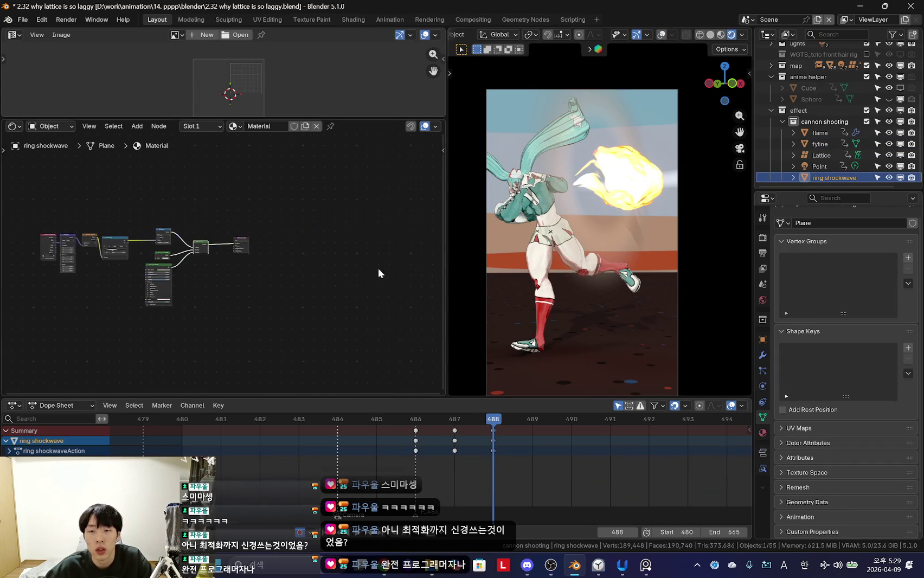
{"action": "scroll", "coordinate": [129, 285], "scroll_direction": "up", "scroll_amount": 3}
{"action": "scroll", "coordinate": [129, 286], "scroll_direction": "up", "scroll_amount": 3}
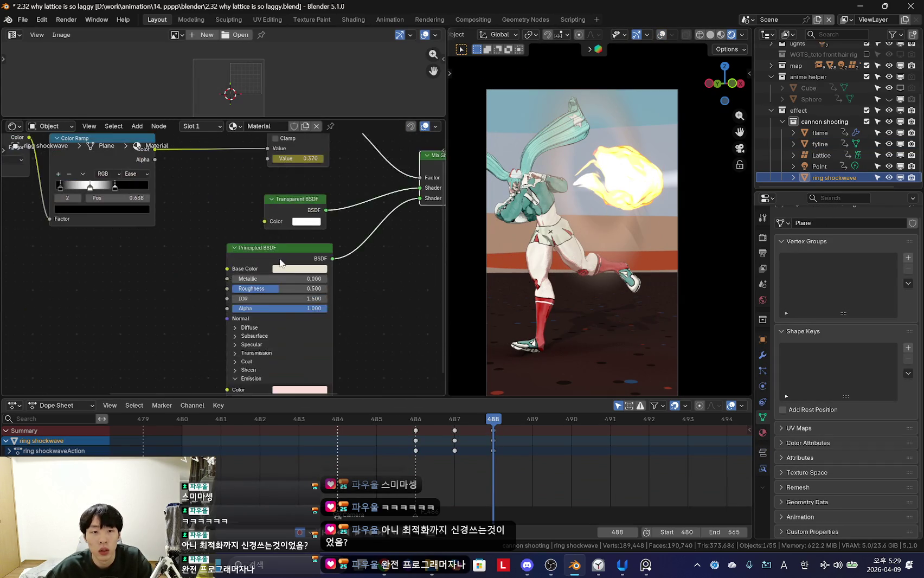
{"action": "scroll", "coordinate": [323, 175], "scroll_direction": "up", "scroll_amount": 1}
{"action": "middle_click_drag", "start_coordinate": [322, 175], "coordinate": [306, 290]}
{"action": "left_click", "coordinate": [270, 214]}
{"action": "left_click_drag", "start_coordinate": [401, 436], "coordinate": [455, 453]}
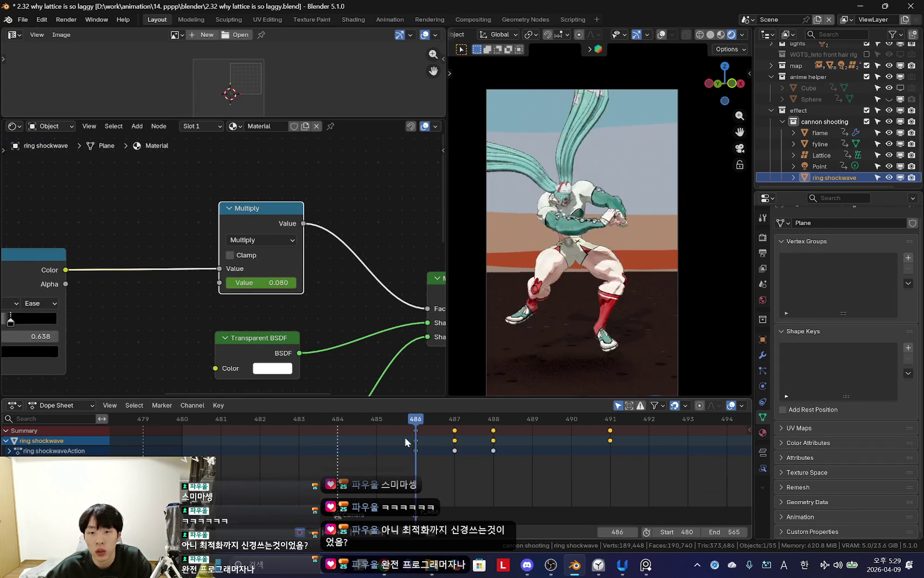
{"action": "key", "text": "Right"}
{"action": "left_click_drag", "start_coordinate": [271, 282], "coordinate": [304, 282]}
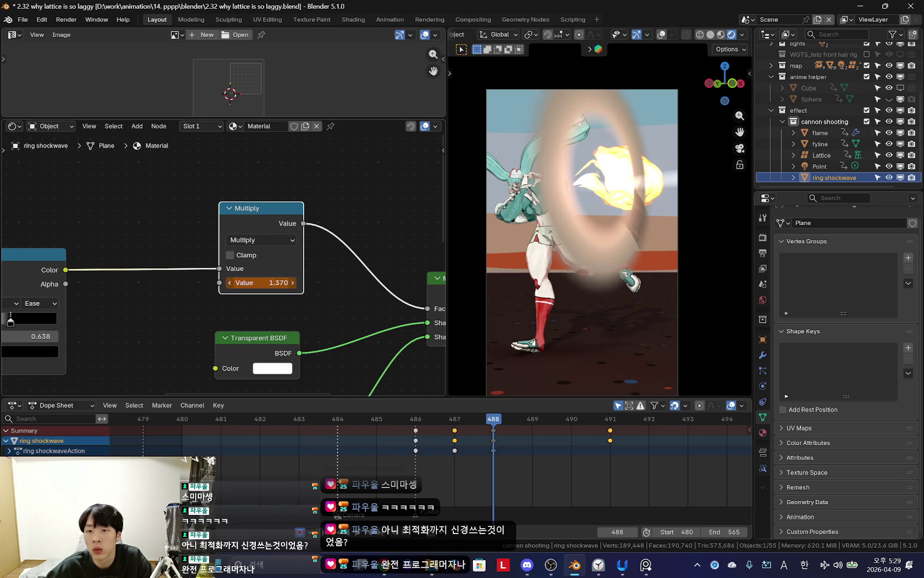
Step: Check the enlarged ring around the character from an orbit and the camera view
{"action": "mouse_move", "coordinate": [623, 260]}
{"action": "middle_mouse_down"}
{"action": "mouse_move", "coordinate": [539, 330]}
{"action": "mouse_move", "coordinate": [595, 316]}
{"action": "middle_mouse_up"}
{"action": "key", "text": "KP_0"}
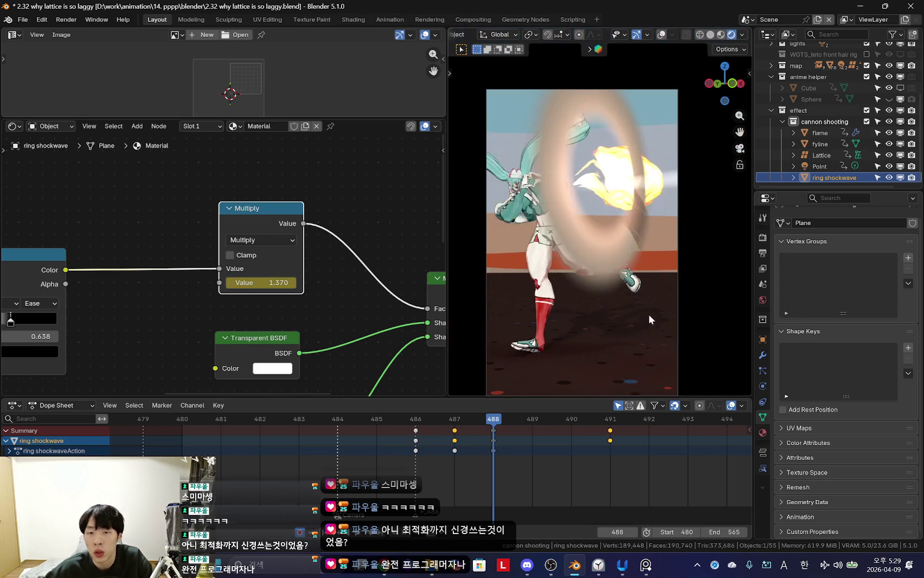
{"action": "left_click", "coordinate": [762, 434]}
Step: Select the flame object and hide the viewport overlays
{"action": "scroll", "coordinate": [859, 428], "scroll_direction": "down", "scroll_amount": 8}
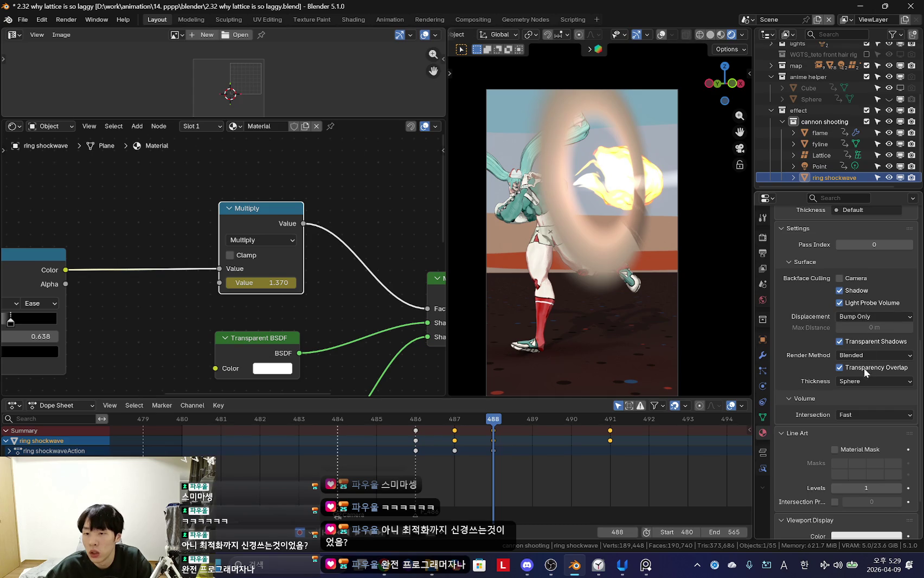
{"action": "scroll", "coordinate": [580, 206], "scroll_direction": "up", "scroll_amount": 3}
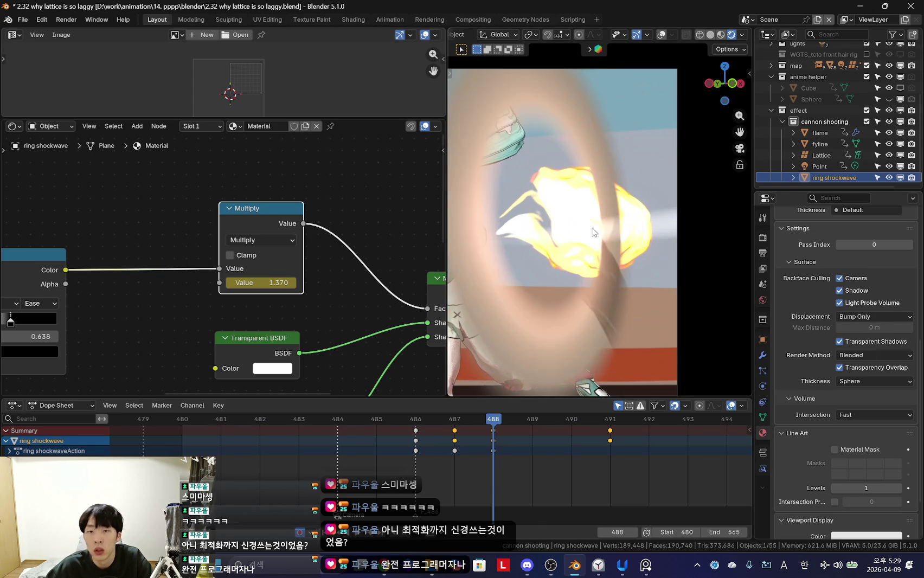
{"action": "left_click", "coordinate": [594, 250]}
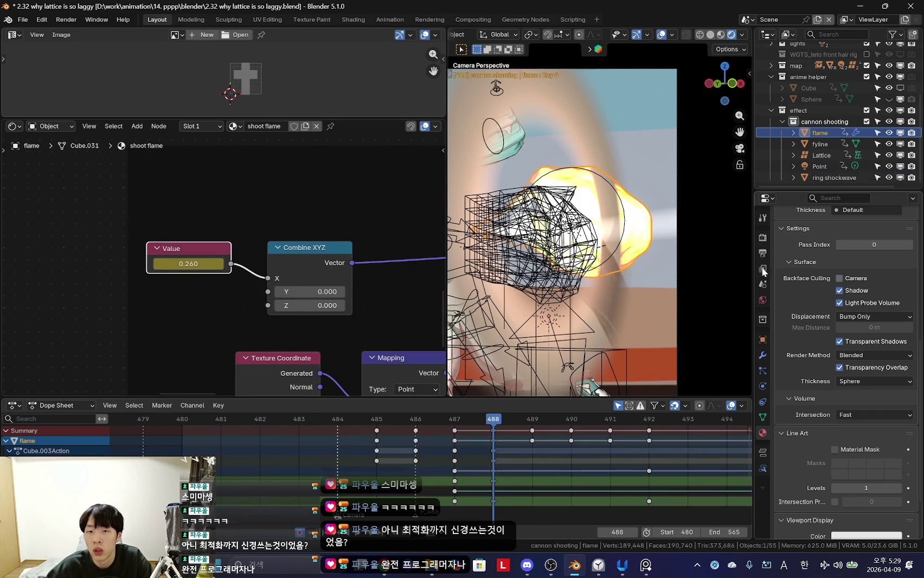
{"action": "key", "text": "shift+alt+z"}
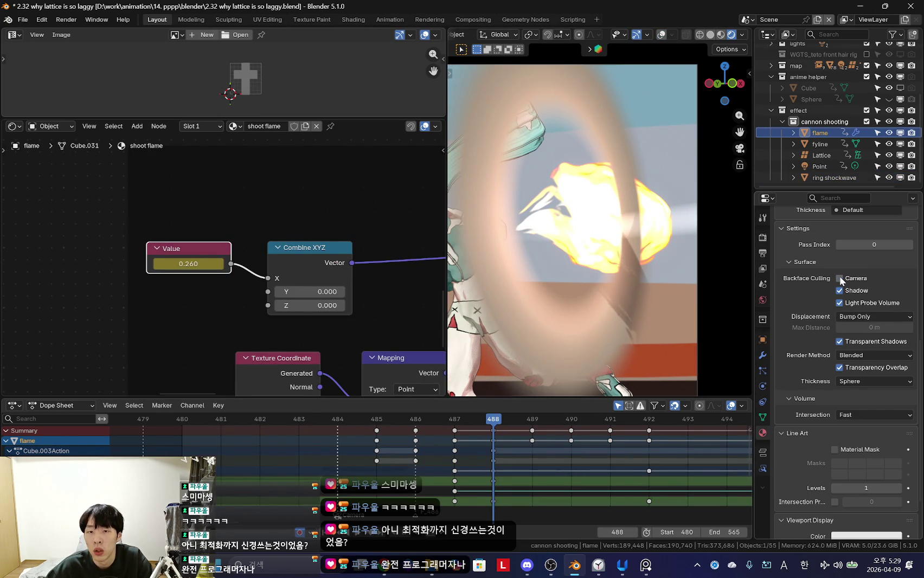
Step: Set the flame material's Render Method to Dithered at frame 488
{"action": "scroll", "coordinate": [606, 430], "scroll_direction": "down", "scroll_amount": 2}
{"action": "scroll", "coordinate": [433, 470], "scroll_direction": "down", "scroll_amount": 2}
{"action": "mouse_move", "coordinate": [444, 470]}
{"action": "left_mouse_down"}
{"action": "mouse_move", "coordinate": [505, 470]}
{"action": "mouse_move", "coordinate": [460, 470]}
{"action": "left_mouse_up"}
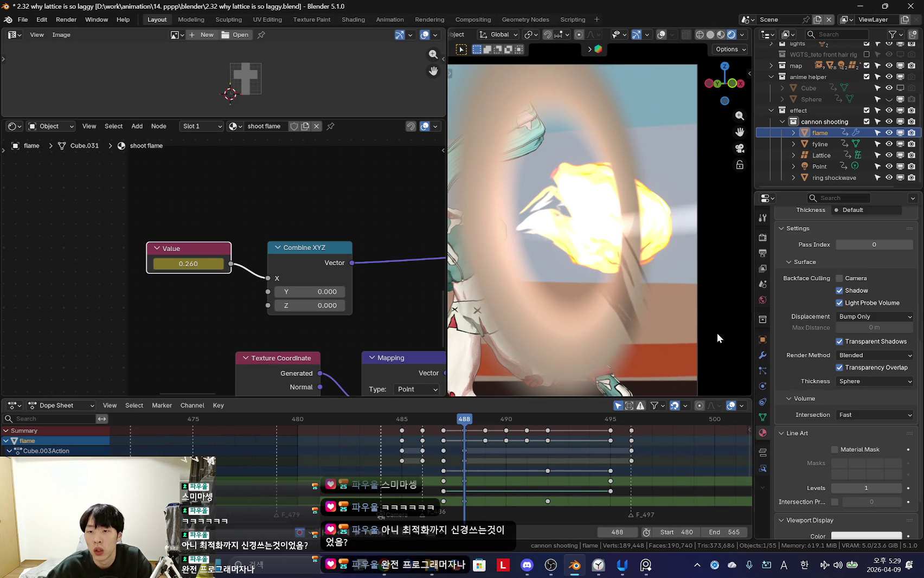
{"action": "right_click", "coordinate": [857, 287]}
{"action": "key", "text": "Escape"}
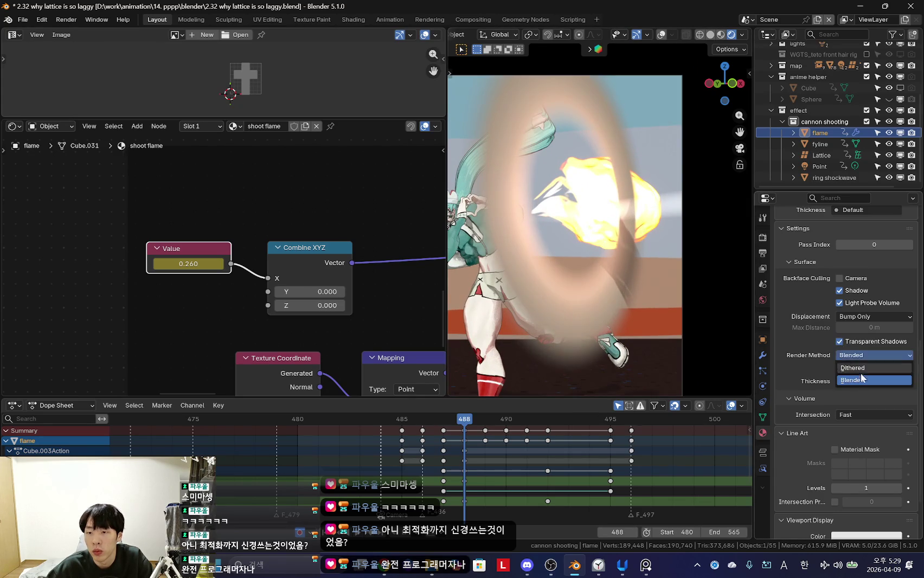
{"action": "left_click", "coordinate": [860, 368]}
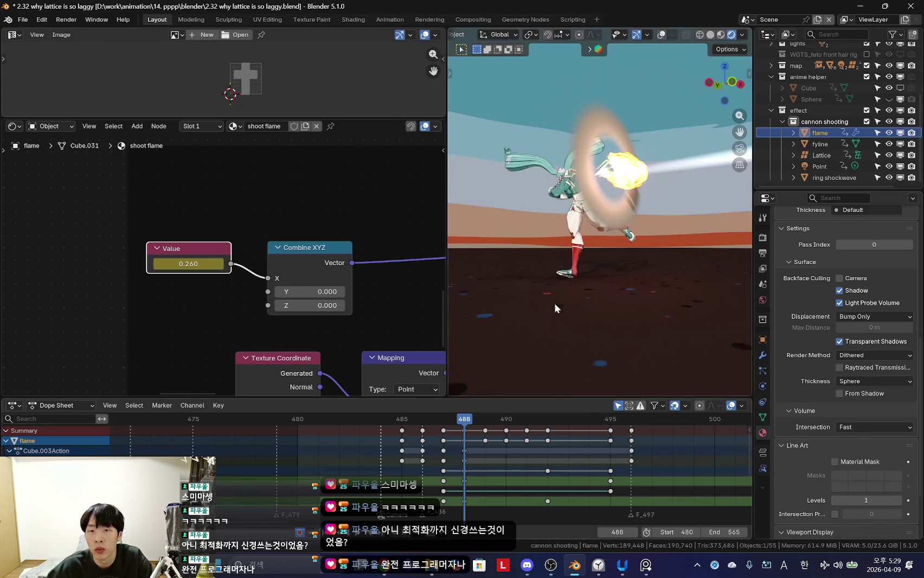
Step: Play the shot in camera view and return to frame 486
{"action": "key", "text": "KP_0"}
{"action": "key", "text": "space"}
{"action": "mouse_move", "coordinate": [484, 434]}
{"action": "left_mouse_down"}
{"action": "mouse_move", "coordinate": [420, 477]}
{"action": "mouse_move", "coordinate": [465, 477]}
{"action": "left_mouse_up"}
{"action": "key", "text": "shift+alt+z"}
Step: Select the ring shockwave and lower its Multiply value to fade the ring
{"action": "left_click", "coordinate": [573, 274]}
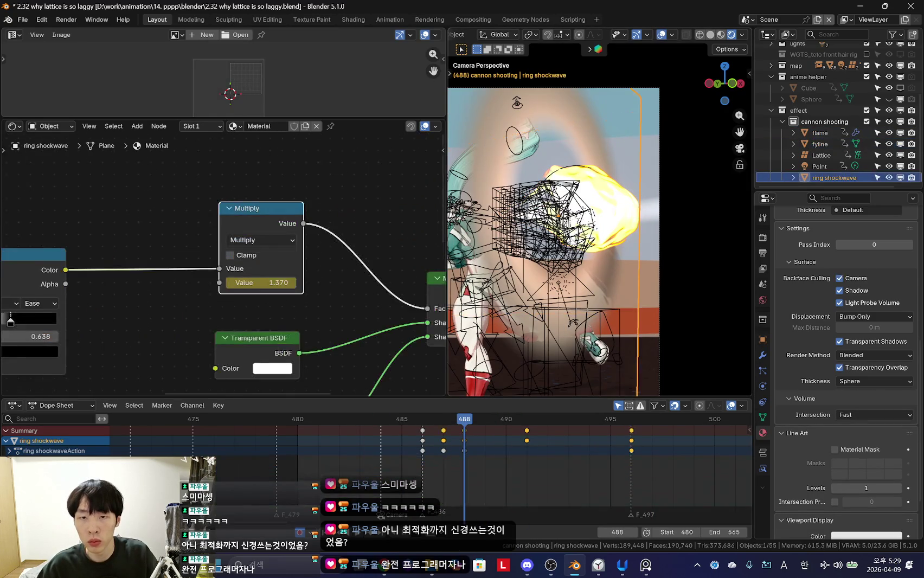
{"action": "key", "text": "shift+alt+z"}
{"action": "left_click", "coordinate": [488, 436]}
{"action": "key", "text": "shift+alt+z"}
{"action": "key", "text": "shift+alt+z"}
{"action": "scroll", "coordinate": [563, 280], "scroll_direction": "up", "scroll_amount": 3}
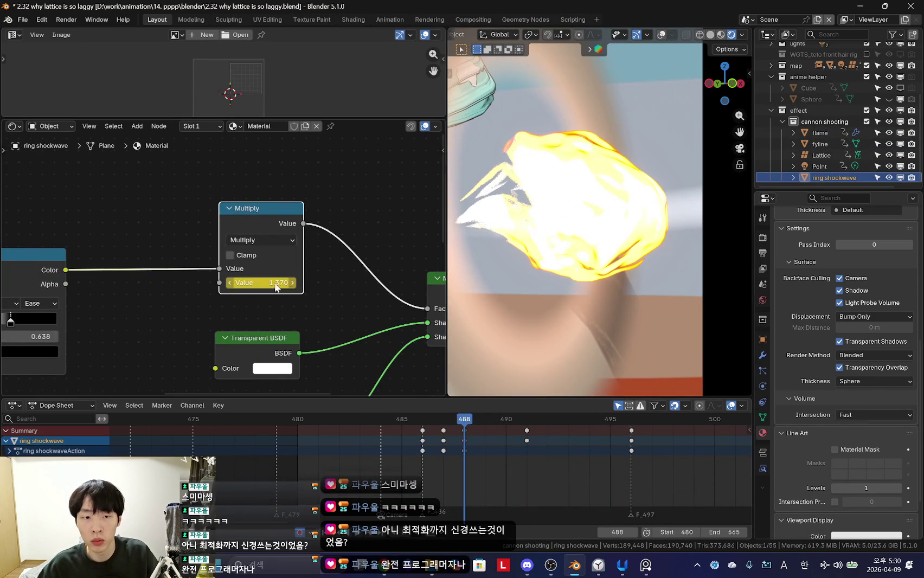
{"action": "mouse_move", "coordinate": [276, 288]}
{"action": "left_mouse_down"}
{"action": "mouse_move", "coordinate": [238, 282]}
{"action": "mouse_move", "coordinate": [264, 283]}
{"action": "left_mouse_up"}
Step: At frame 488, move the third Color Ramp stop to position 0.468
{"action": "key", "text": "Home"}
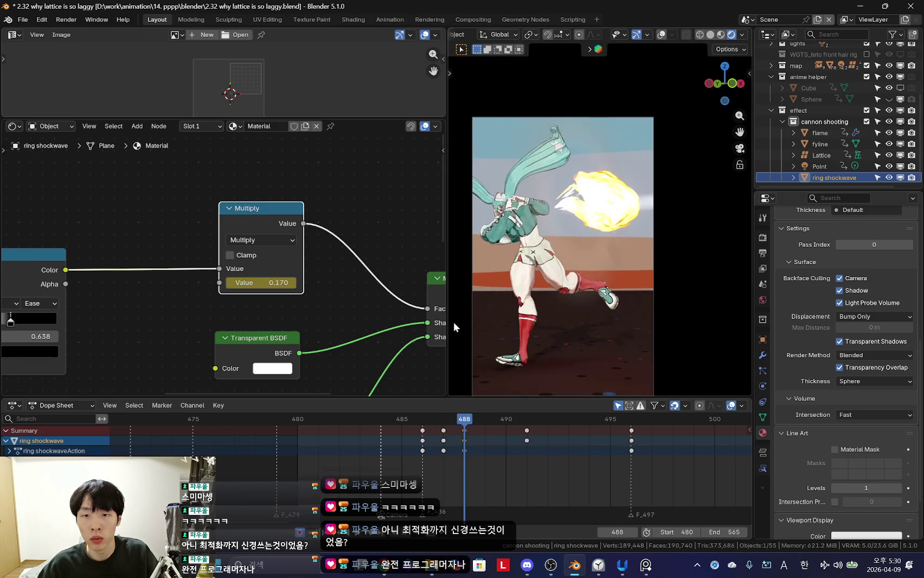
{"action": "key", "text": "space"}
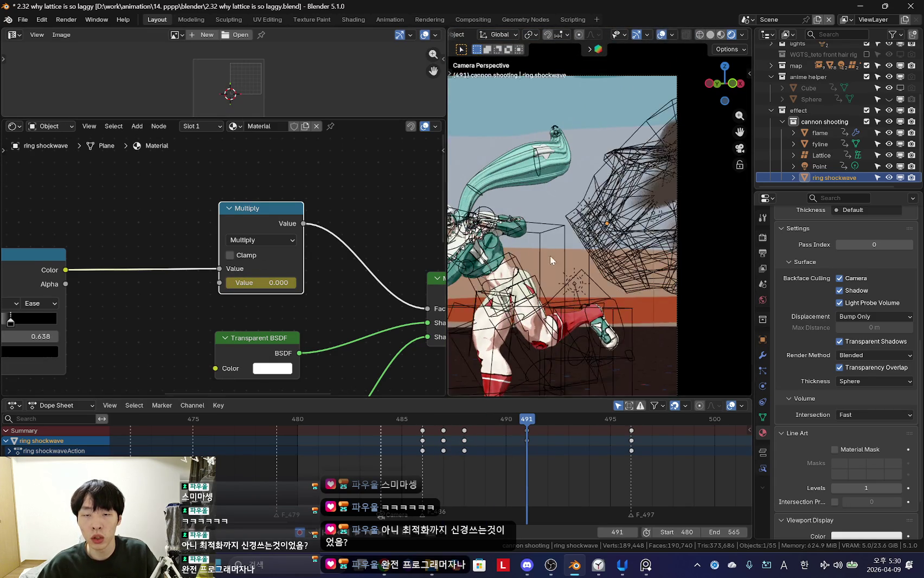
{"action": "left_click", "coordinate": [441, 473]}
{"action": "key", "text": "Right"}
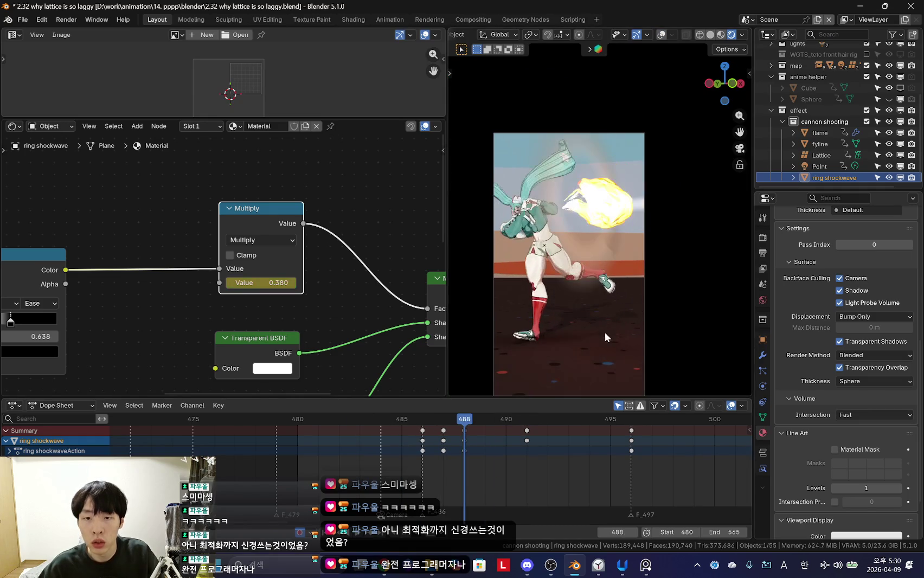
{"action": "scroll", "coordinate": [366, 308], "scroll_direction": "up", "scroll_amount": 2}
{"action": "scroll", "coordinate": [289, 329], "scroll_direction": "up", "scroll_amount": 3}
{"action": "scroll", "coordinate": [288, 330], "scroll_direction": "up", "scroll_amount": 1}
{"action": "mouse_move", "coordinate": [302, 309]}
{"action": "left_mouse_down"}
{"action": "mouse_move", "coordinate": [292, 308]}
{"action": "mouse_move", "coordinate": [337, 306]}
{"action": "mouse_move", "coordinate": [281, 309]}
{"action": "left_mouse_up"}
{"action": "mouse_move", "coordinate": [464, 451]}
{"action": "left_mouse_down"}
{"action": "mouse_move", "coordinate": [438, 451]}
{"action": "mouse_move", "coordinate": [528, 460]}
{"action": "mouse_move", "coordinate": [422, 463]}
{"action": "mouse_move", "coordinate": [525, 459]}
{"action": "mouse_move", "coordinate": [458, 463]}
{"action": "left_mouse_up"}
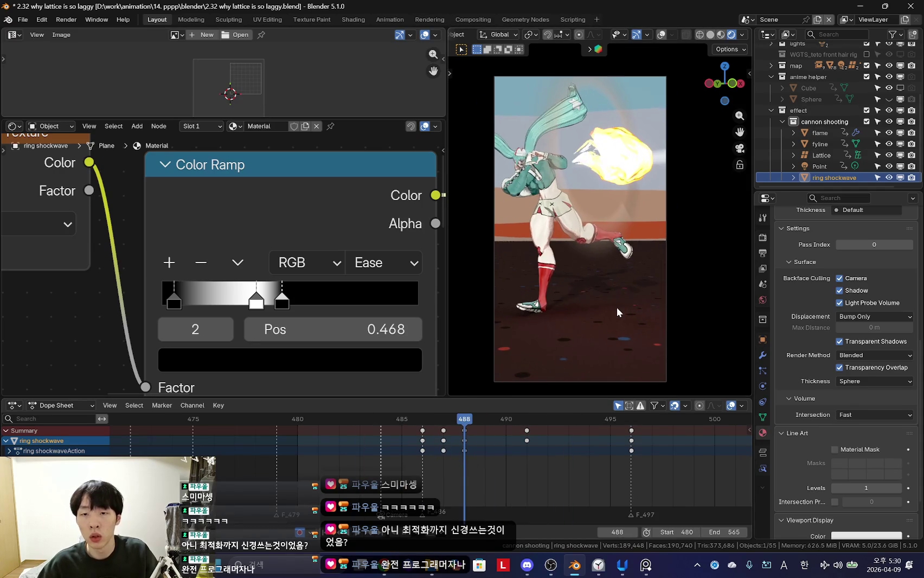
Step: Select the fyline streak and bring its node tree into view
{"action": "scroll", "coordinate": [616, 312], "scroll_direction": "up", "scroll_amount": 1}
{"action": "scroll", "coordinate": [460, 489], "scroll_direction": "up", "scroll_amount": 1}
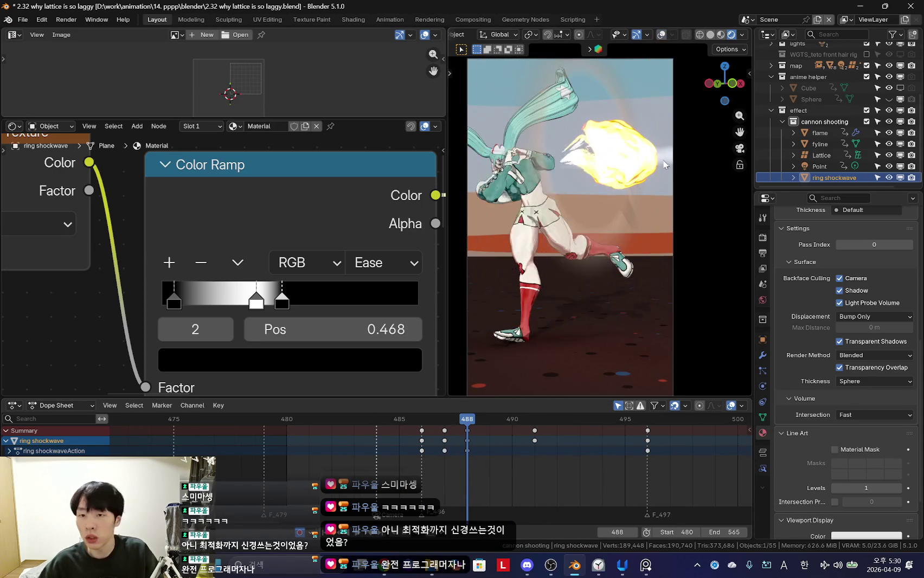
{"action": "left_click", "coordinate": [664, 157]}
{"action": "scroll", "coordinate": [176, 392], "scroll_direction": "down", "scroll_amount": 2}
{"action": "scroll", "coordinate": [176, 393], "scroll_direction": "down", "scroll_amount": 2}
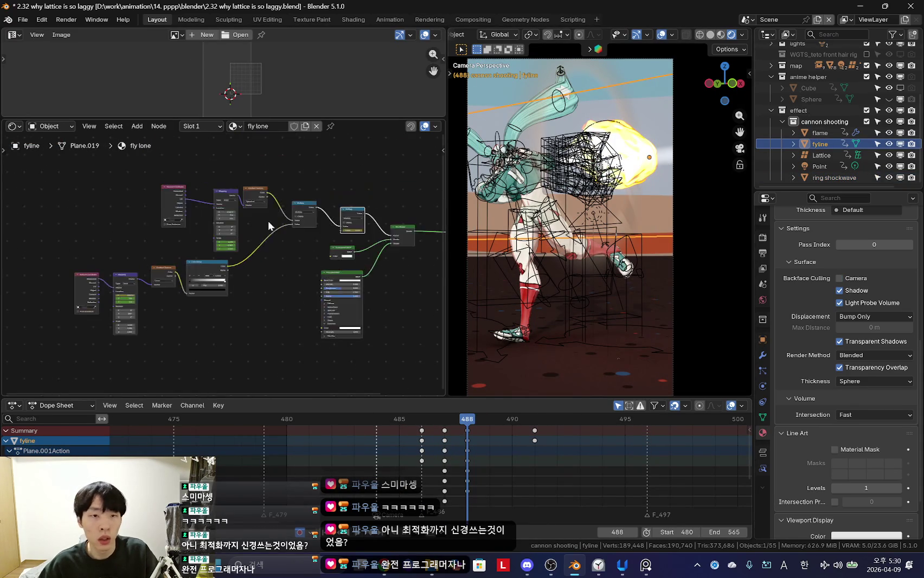
{"action": "mouse_move", "coordinate": [189, 271]}
{"action": "middle_mouse_down"}
{"action": "mouse_move", "coordinate": [322, 301]}
{"action": "mouse_move", "coordinate": [260, 268]}
{"action": "middle_mouse_up"}
Step: Set the fyline streak's Principled BSDF Base Color to orange
{"action": "scroll", "coordinate": [322, 301], "scroll_direction": "up", "scroll_amount": 3}
{"action": "scroll", "coordinate": [244, 304], "scroll_direction": "up", "scroll_amount": 2}
{"action": "left_click", "coordinate": [230, 319]}
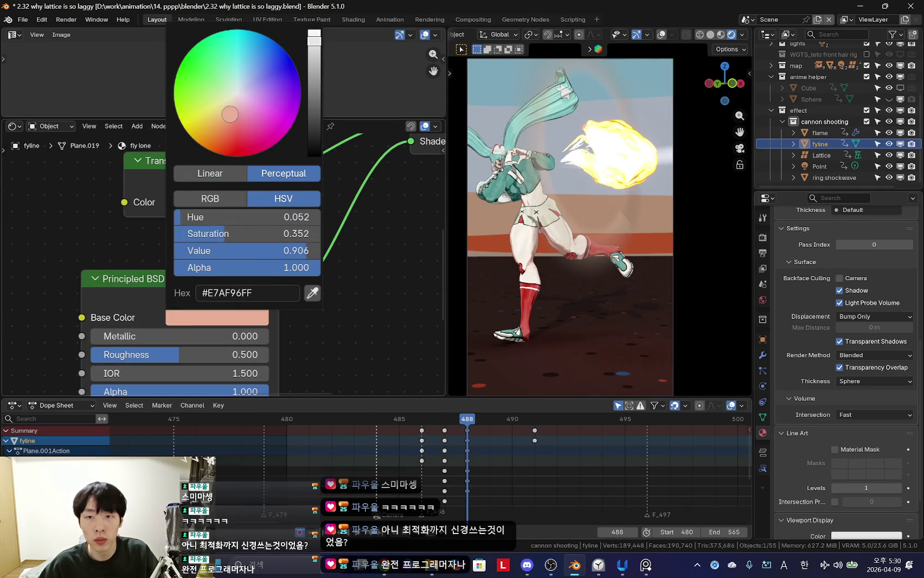
{"action": "scroll", "coordinate": [323, 336], "scroll_direction": "down", "scroll_amount": 1}
{"action": "middle_click_drag", "start_coordinate": [323, 336], "coordinate": [319, 247]}
Step: Set the Emission Color to warm cream #FFE7B2, checking frames 486–488
{"action": "left_click", "coordinate": [263, 318]}
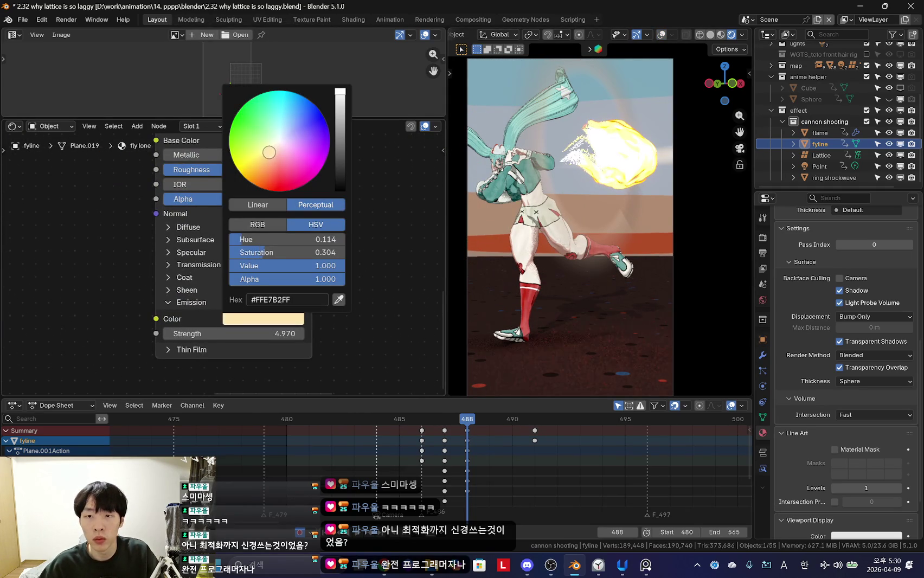
{"action": "mouse_move", "coordinate": [399, 461]}
{"action": "left_mouse_down"}
{"action": "mouse_move", "coordinate": [469, 457]}
{"action": "mouse_move", "coordinate": [468, 445]}
{"action": "mouse_move", "coordinate": [438, 456]}
{"action": "left_mouse_up"}
{"action": "scroll", "coordinate": [469, 455], "scroll_direction": "down", "scroll_amount": 3}
{"action": "scroll", "coordinate": [466, 448], "scroll_direction": "down", "scroll_amount": 1}
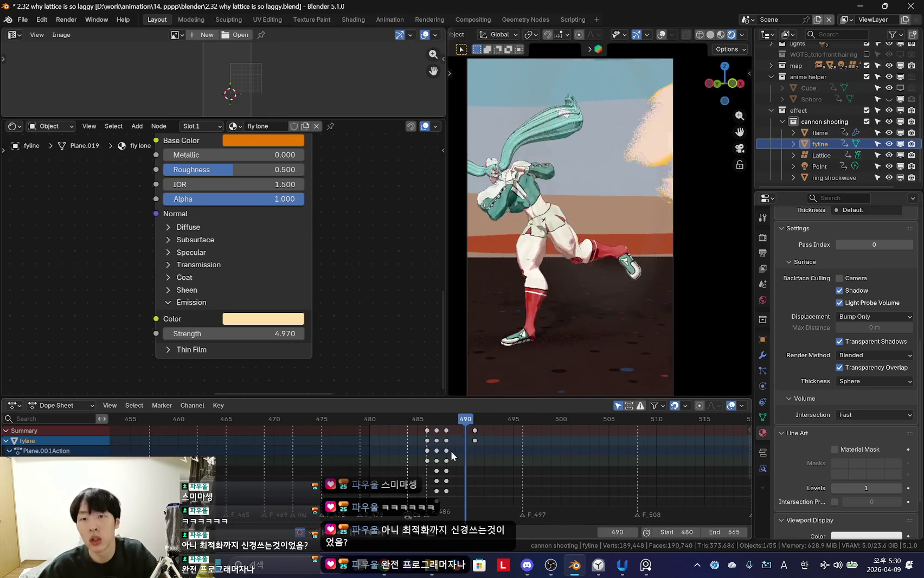
{"action": "scroll", "coordinate": [436, 466], "scroll_direction": "up", "scroll_amount": 2}
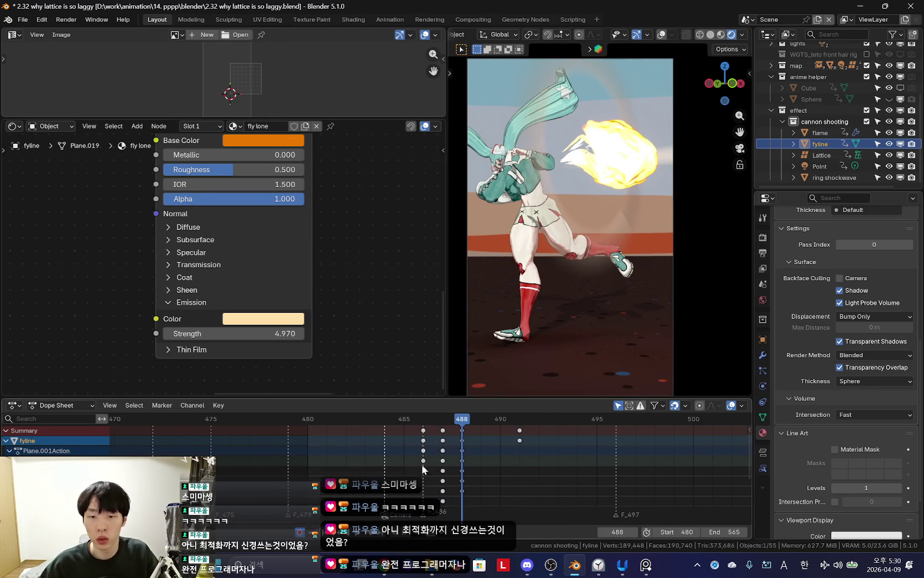
{"action": "key", "text": "Left"}
{"action": "left_click_drag", "start_coordinate": [436, 461], "coordinate": [459, 467]}
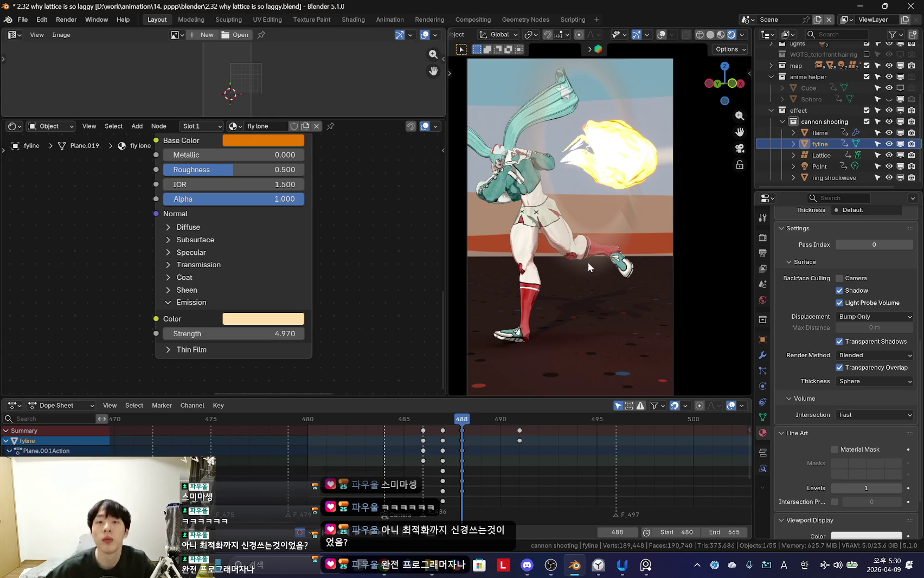
{"action": "scroll", "coordinate": [460, 485], "scroll_direction": "up", "scroll_amount": 2}
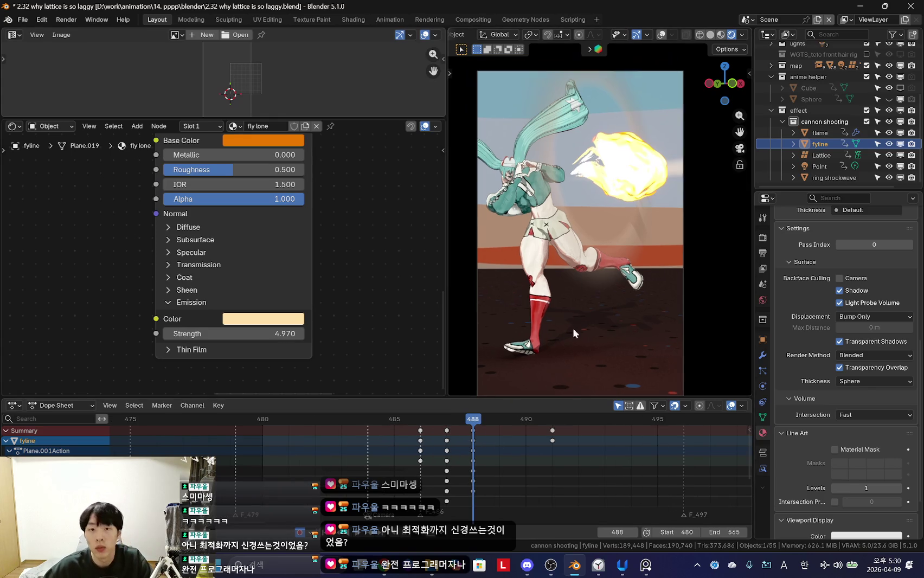
{"action": "left_click_drag", "start_coordinate": [472, 482], "coordinate": [446, 484]}
{"action": "scroll", "coordinate": [678, 235], "scroll_direction": "up", "scroll_amount": 5}
Step: Select the miku body and zoom the Shader Editor out over its material nodes
{"action": "left_click", "coordinate": [678, 173]}
{"action": "scroll", "coordinate": [531, 240], "scroll_direction": "down", "scroll_amount": 3}
{"action": "scroll", "coordinate": [531, 240], "scroll_direction": "down", "scroll_amount": 2}
{"action": "scroll", "coordinate": [173, 238], "scroll_direction": "down", "scroll_amount": 3}
{"action": "scroll", "coordinate": [197, 259], "scroll_direction": "down", "scroll_amount": 3}
{"action": "scroll", "coordinate": [239, 307], "scroll_direction": "up", "scroll_amount": 2}
{"action": "scroll", "coordinate": [316, 299], "scroll_direction": "up", "scroll_amount": 2}
{"action": "scroll", "coordinate": [310, 242], "scroll_direction": "up", "scroll_amount": 2}
{"action": "scroll", "coordinate": [310, 242], "scroll_direction": "down", "scroll_amount": 4}
{"action": "scroll", "coordinate": [291, 266], "scroll_direction": "up", "scroll_amount": 2}
{"action": "scroll", "coordinate": [255, 309], "scroll_direction": "up", "scroll_amount": 3}
{"action": "scroll", "coordinate": [254, 309], "scroll_direction": "down", "scroll_amount": 3}
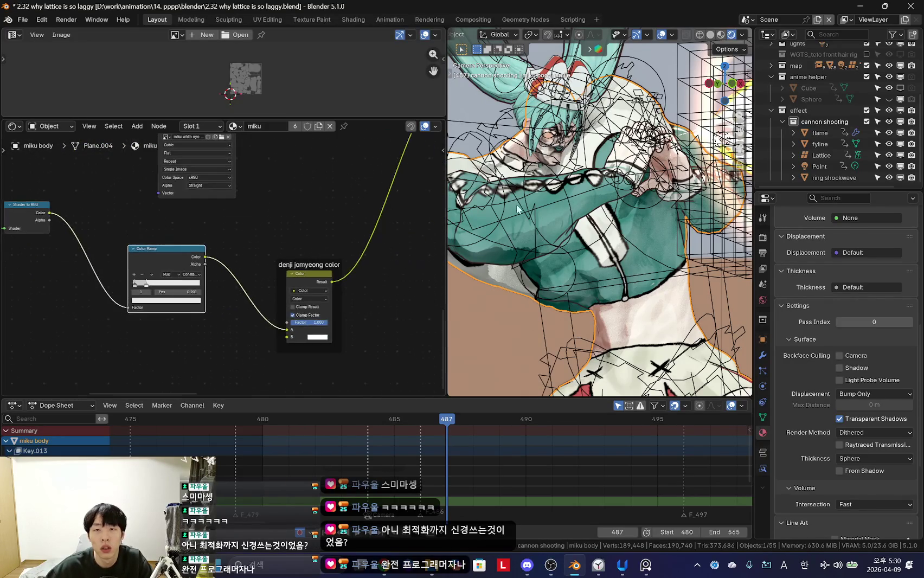
Step: Toggle viewport overlays, enlarge the Outliner, and begin renaming the cannon shooting Point light
{"action": "key", "text": "shift+alt+z"}
{"action": "scroll", "coordinate": [253, 256], "scroll_direction": "down", "scroll_amount": 2}
{"action": "scroll", "coordinate": [345, 254], "scroll_direction": "down", "scroll_amount": 1}
{"action": "scroll", "coordinate": [650, 248], "scroll_direction": "up", "scroll_amount": 3}
{"action": "scroll", "coordinate": [651, 248], "scroll_direction": "down", "scroll_amount": 5}
{"action": "scroll", "coordinate": [594, 293], "scroll_direction": "up", "scroll_amount": 2}
{"action": "scroll", "coordinate": [562, 257], "scroll_direction": "up", "scroll_amount": 2}
{"action": "scroll", "coordinate": [710, 231], "scroll_direction": "up", "scroll_amount": 2}
{"action": "scroll", "coordinate": [711, 230], "scroll_direction": "down", "scroll_amount": 1}
{"action": "scroll", "coordinate": [710, 230], "scroll_direction": "down", "scroll_amount": 2}
{"action": "key", "text": "shift+alt+z"}
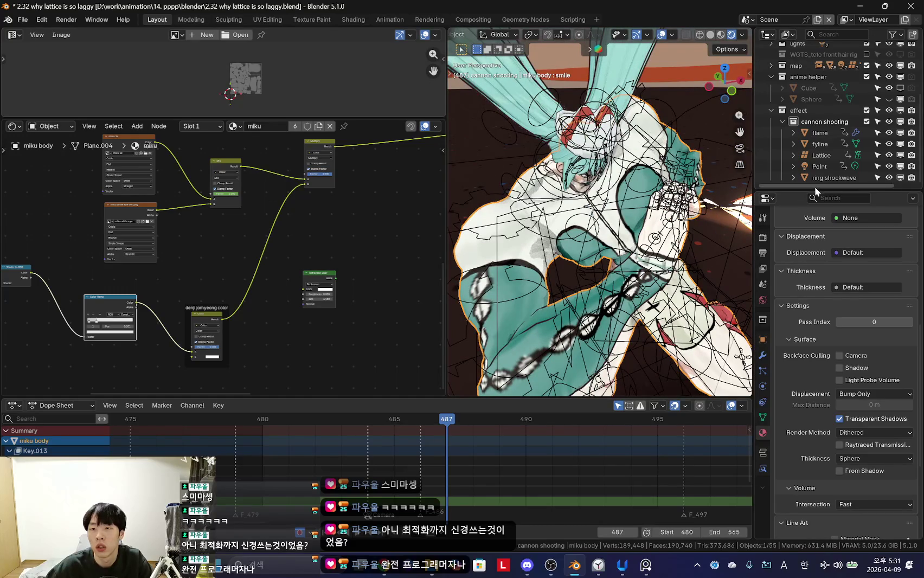
{"action": "left_click_drag", "start_coordinate": [813, 186], "coordinate": [814, 232]}
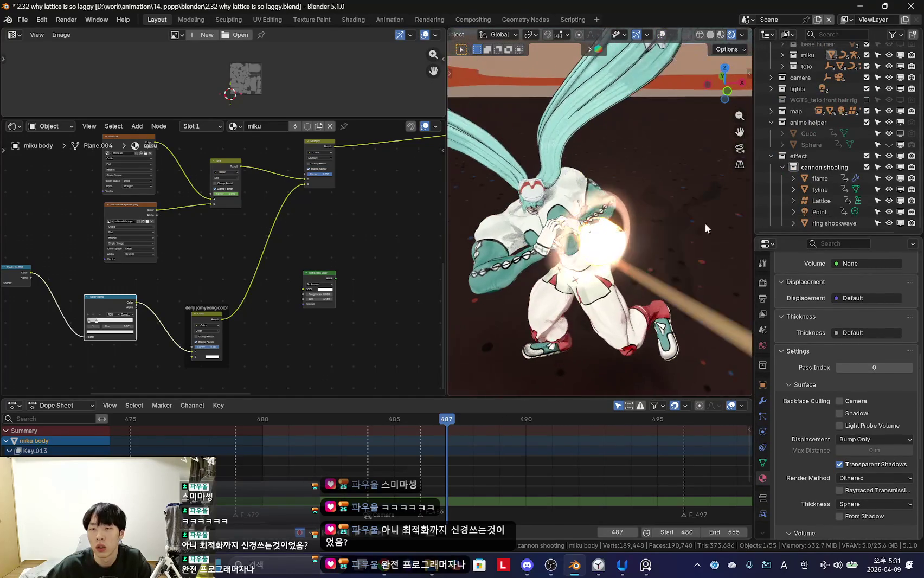
{"action": "double_click", "coordinate": [821, 210]}
Step: Rename the Point light to 'effect light'
{"action": "key", "text": "BackSpace"}
{"action": "type", "text": "effect"}
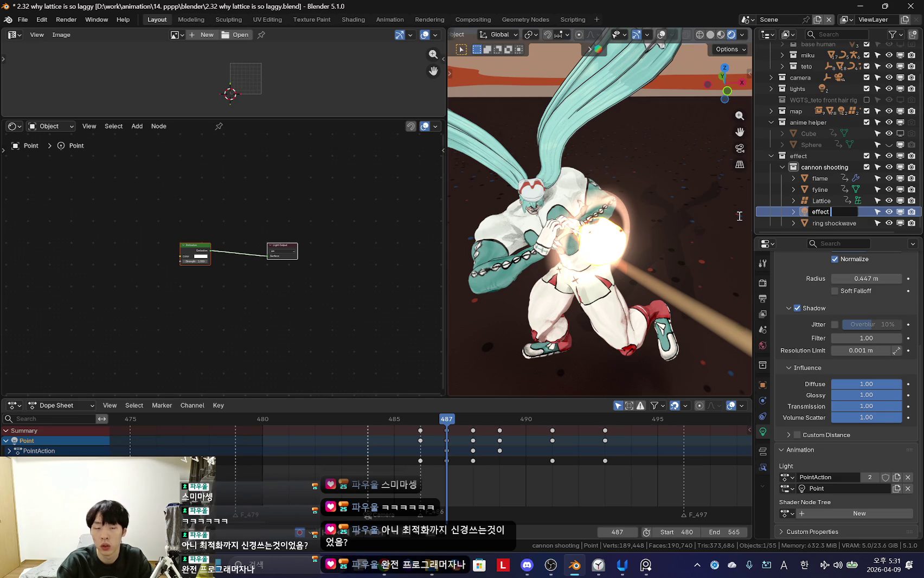
{"action": "type", "text": "light"}
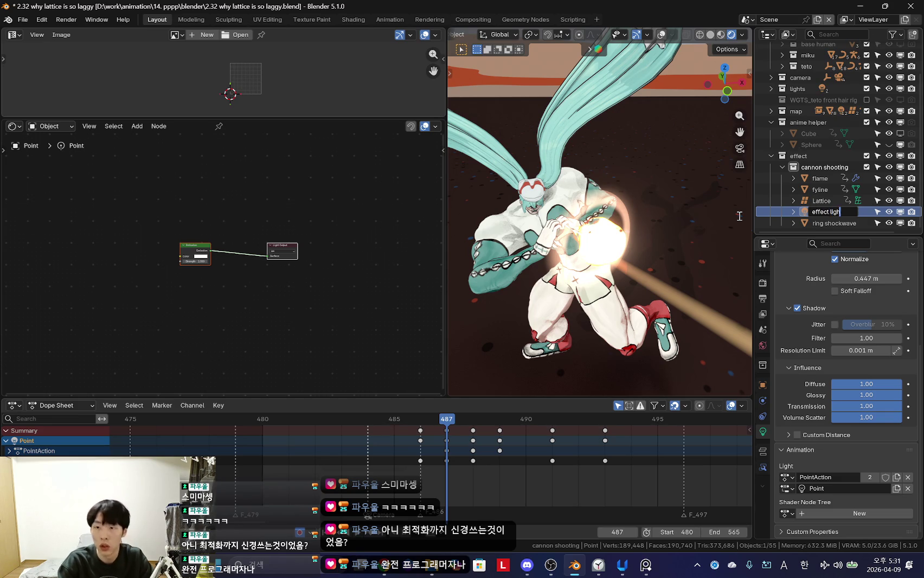
{"action": "key", "text": "Return"}
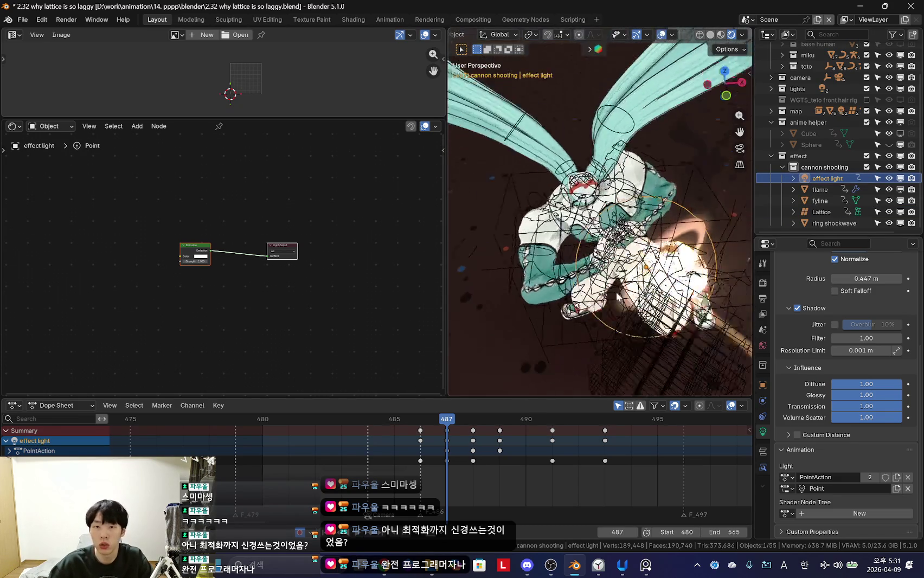
Step: Add a new point light to the scene via Shift+A
{"action": "key", "text": "shift+a"}
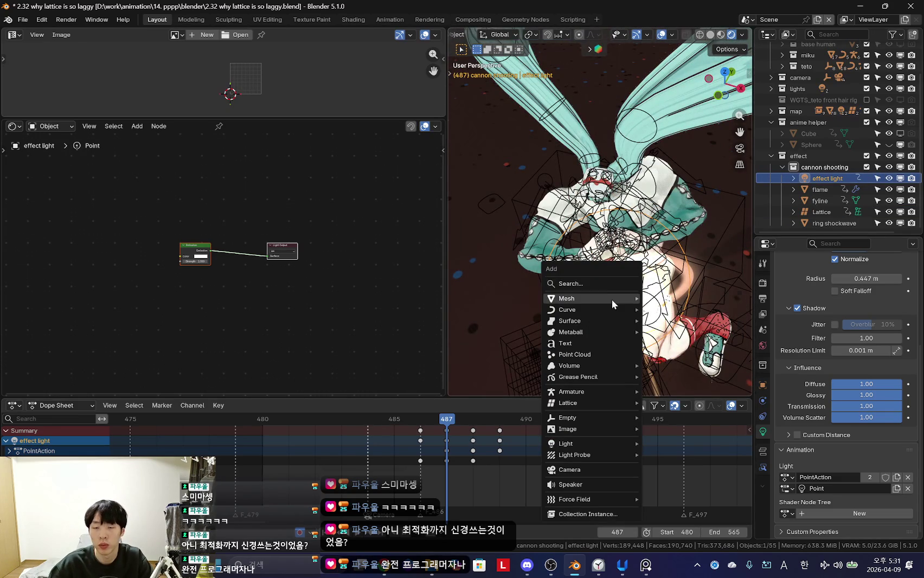
{"action": "key", "text": "Escape"}
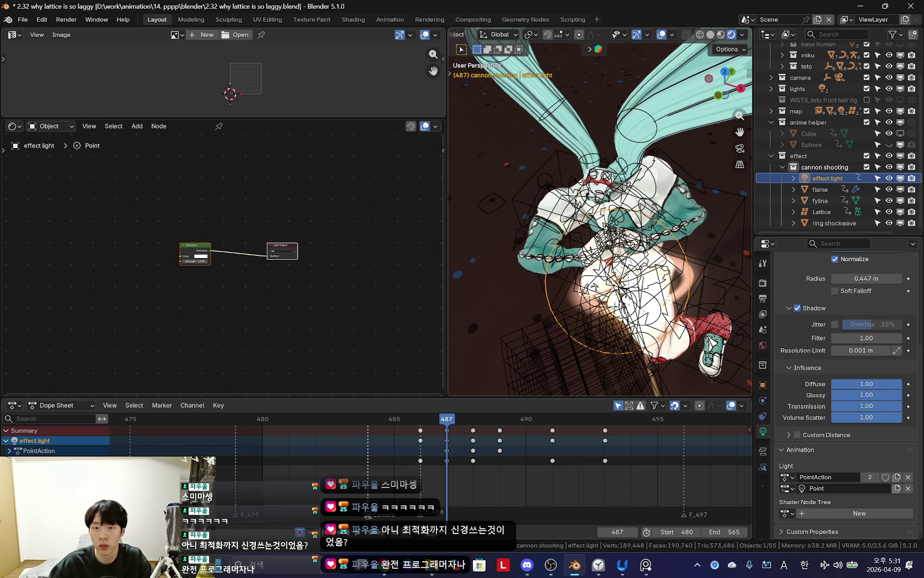
{"action": "key", "text": "shift+a"}
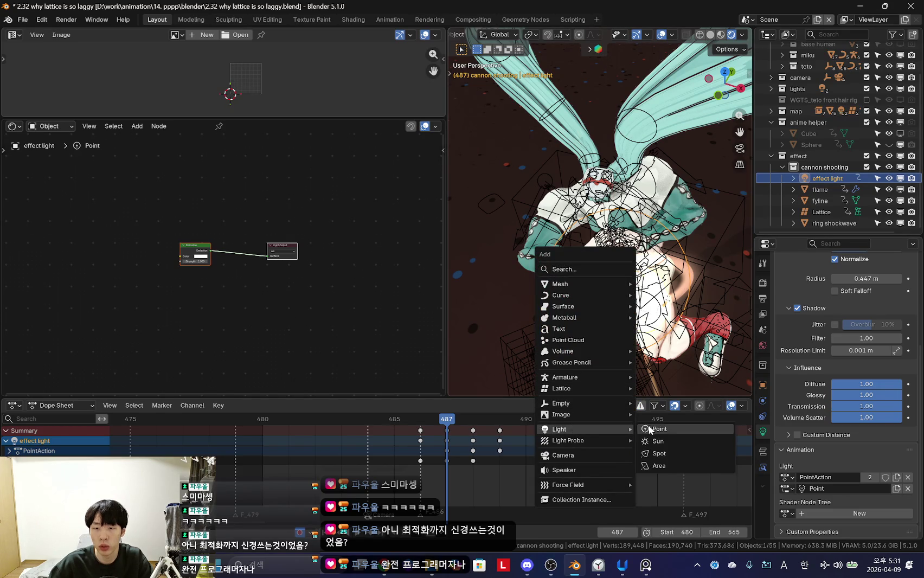
{"action": "left_click", "coordinate": [649, 429]}
Step: Rename the new point light to 'miku light' in the Outliner
{"action": "middle_click_drag", "start_coordinate": [650, 325], "coordinate": [740, 323]}
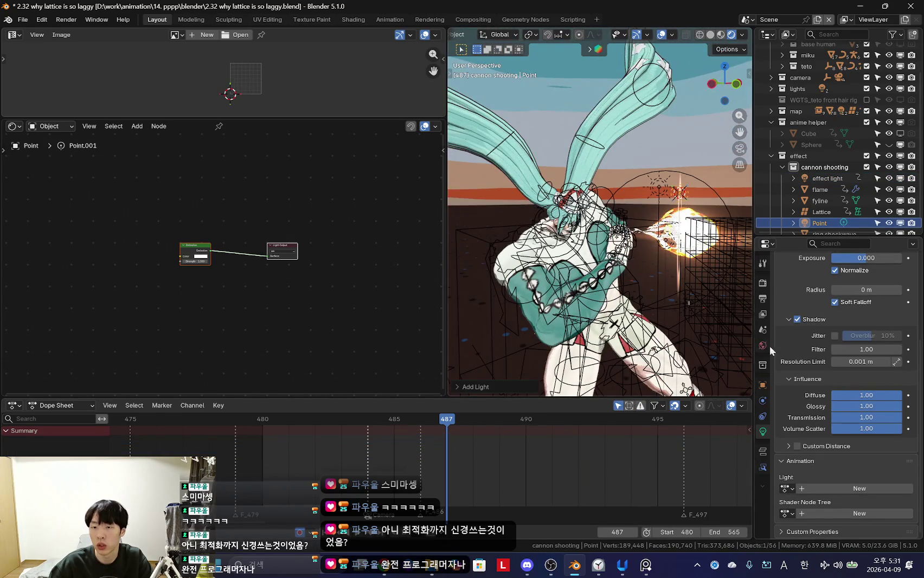
{"action": "scroll", "coordinate": [813, 434], "scroll_direction": "up", "scroll_amount": 6}
{"action": "mouse_move", "coordinate": [547, 304]}
{"action": "middle_mouse_down"}
{"action": "mouse_move", "coordinate": [519, 305]}
{"action": "mouse_move", "coordinate": [548, 304]}
{"action": "middle_mouse_up"}
{"action": "key", "text": "shift+alt+z"}
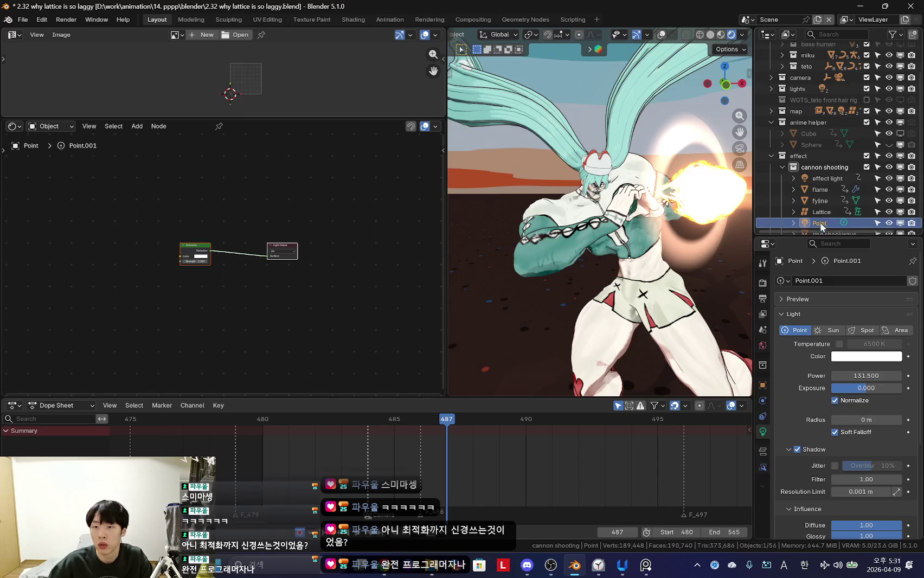
{"action": "double_click", "coordinate": [819, 219]}
{"action": "type", "text": "miku light"}
{"action": "key", "text": "Return"}
Step: Select the miku body mesh and view its modifier and object properties
{"action": "middle_click_drag", "start_coordinate": [564, 238], "coordinate": [599, 237]}
{"action": "key", "text": "shift+alt+z"}
{"action": "left_click", "coordinate": [598, 237]}
{"action": "scroll", "coordinate": [599, 236], "scroll_direction": "up", "scroll_amount": 2}
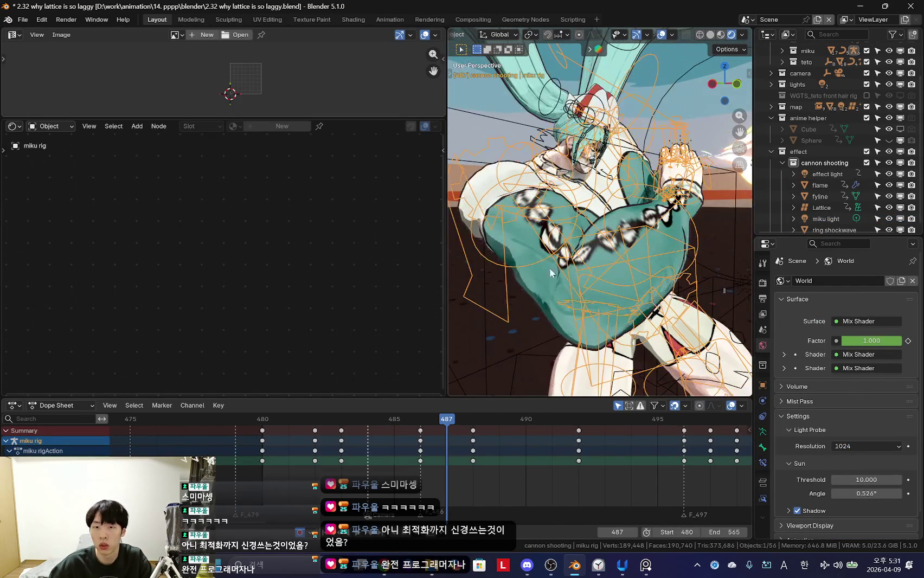
{"action": "left_click", "coordinate": [560, 312]}
{"action": "scroll", "coordinate": [815, 227], "scroll_direction": "down", "scroll_amount": 1}
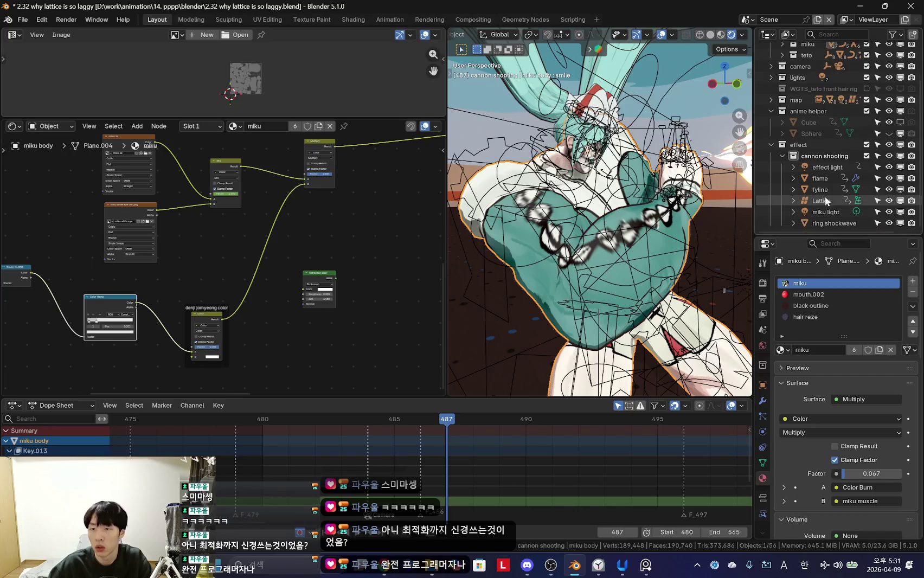
{"action": "left_click", "coordinate": [762, 401]}
{"action": "left_click", "coordinate": [762, 384]}
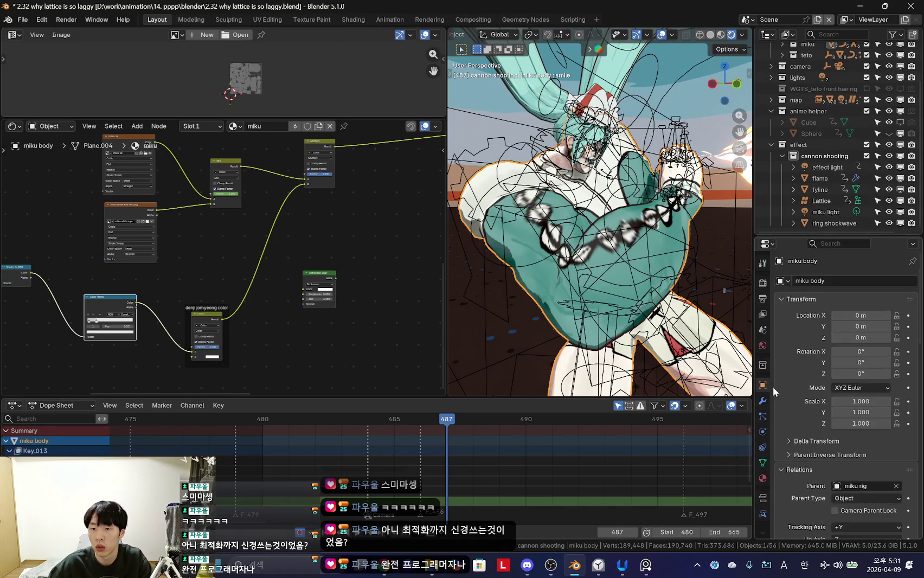
Step: Check the cannon shooting collection's settings in the Collection properties
{"action": "scroll", "coordinate": [803, 409], "scroll_direction": "down", "scroll_amount": 5}
{"action": "scroll", "coordinate": [808, 413], "scroll_direction": "down", "scroll_amount": 3}
{"action": "scroll", "coordinate": [816, 399], "scroll_direction": "down", "scroll_amount": 7}
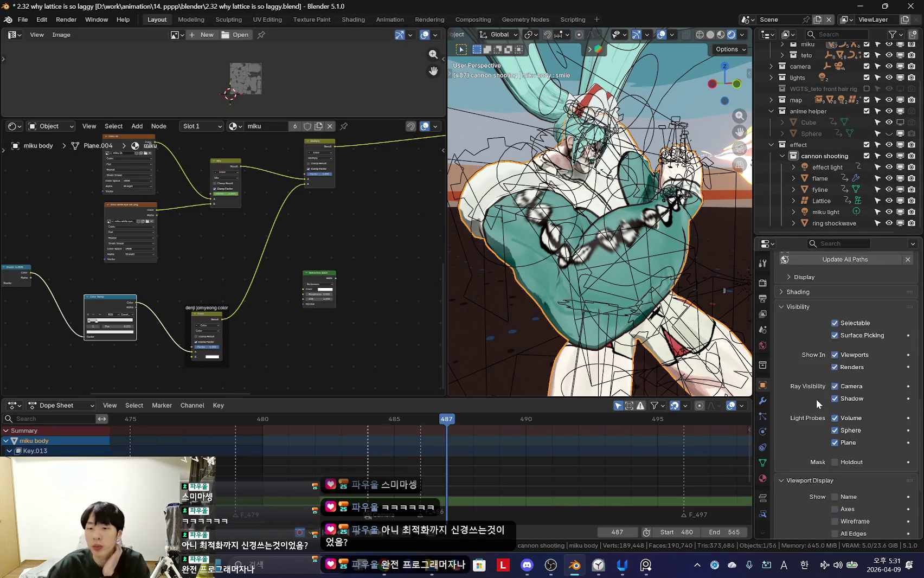
{"action": "scroll", "coordinate": [815, 384], "scroll_direction": "down", "scroll_amount": 1}
{"action": "scroll", "coordinate": [823, 391], "scroll_direction": "up", "scroll_amount": 6}
{"action": "scroll", "coordinate": [822, 468], "scroll_direction": "up", "scroll_amount": 8}
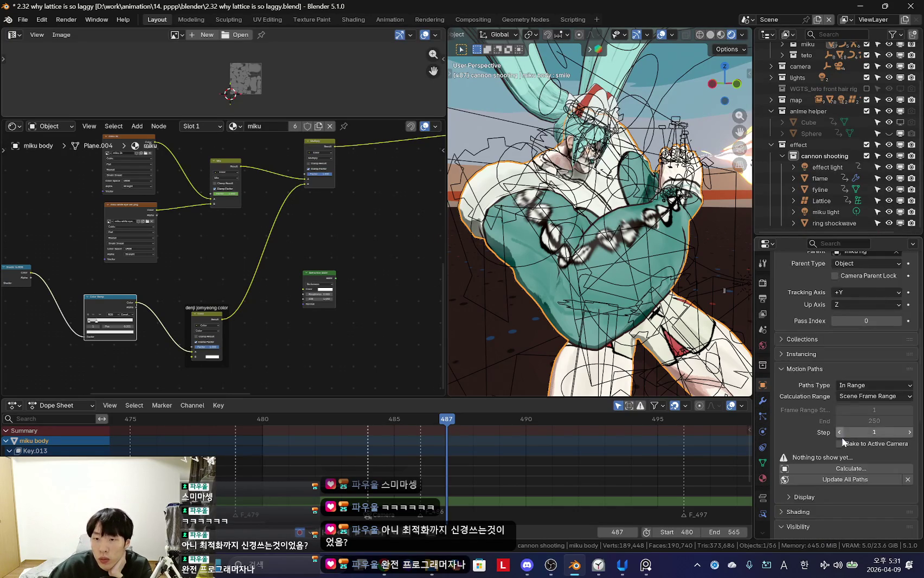
{"action": "scroll", "coordinate": [828, 425], "scroll_direction": "up", "scroll_amount": 3}
{"action": "scroll", "coordinate": [843, 427], "scroll_direction": "up", "scroll_amount": 3}
{"action": "scroll", "coordinate": [841, 424], "scroll_direction": "up", "scroll_amount": 5}
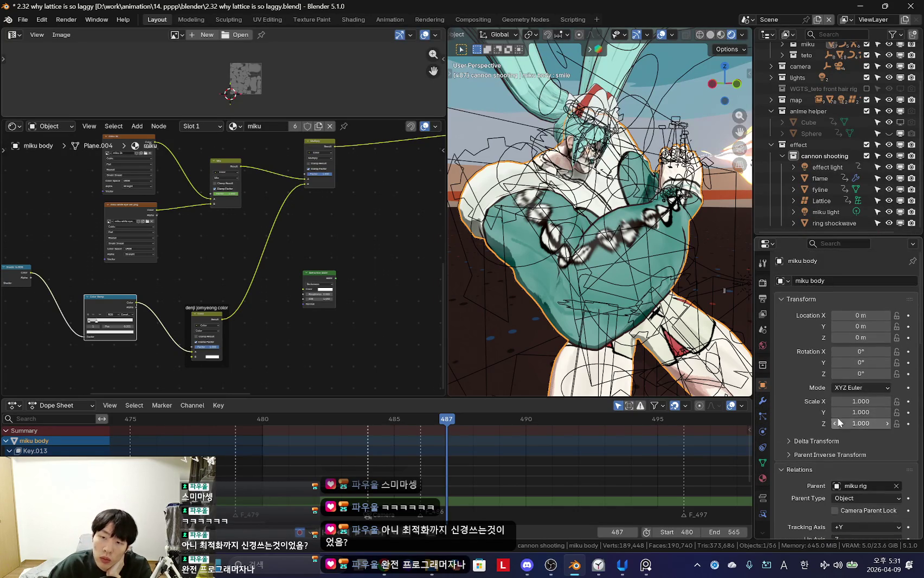
{"action": "left_click", "coordinate": [762, 365]}
{"action": "scroll", "coordinate": [822, 406], "scroll_direction": "down", "scroll_amount": 2}
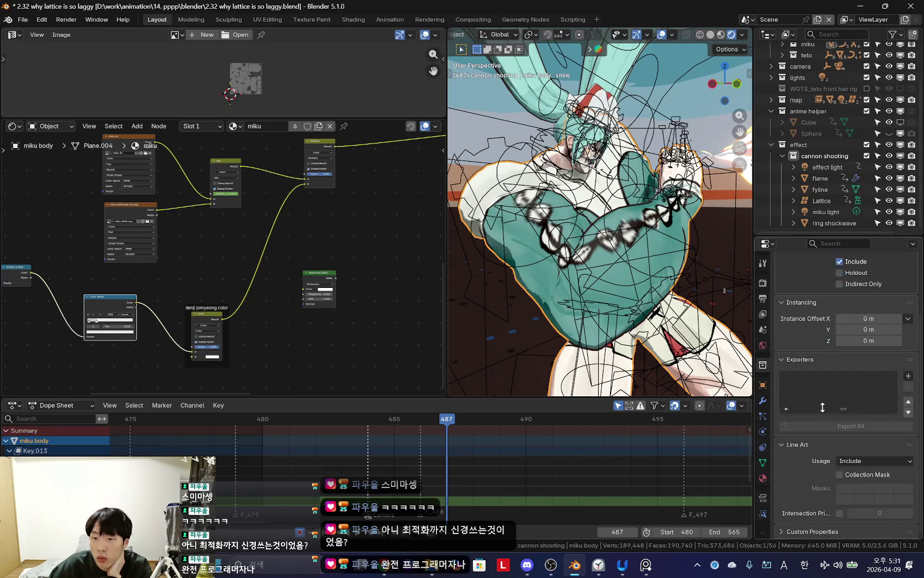
{"action": "scroll", "coordinate": [809, 423], "scroll_direction": "up", "scroll_amount": 3}
{"action": "scroll", "coordinate": [805, 433], "scroll_direction": "up", "scroll_amount": 1}
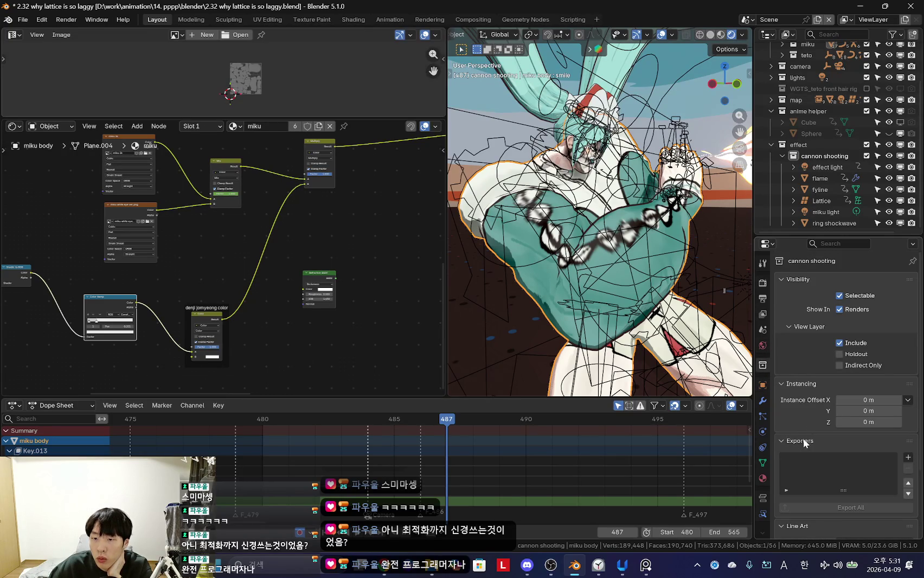
{"action": "left_click", "coordinate": [802, 438]}
{"action": "left_click", "coordinate": [804, 429]}
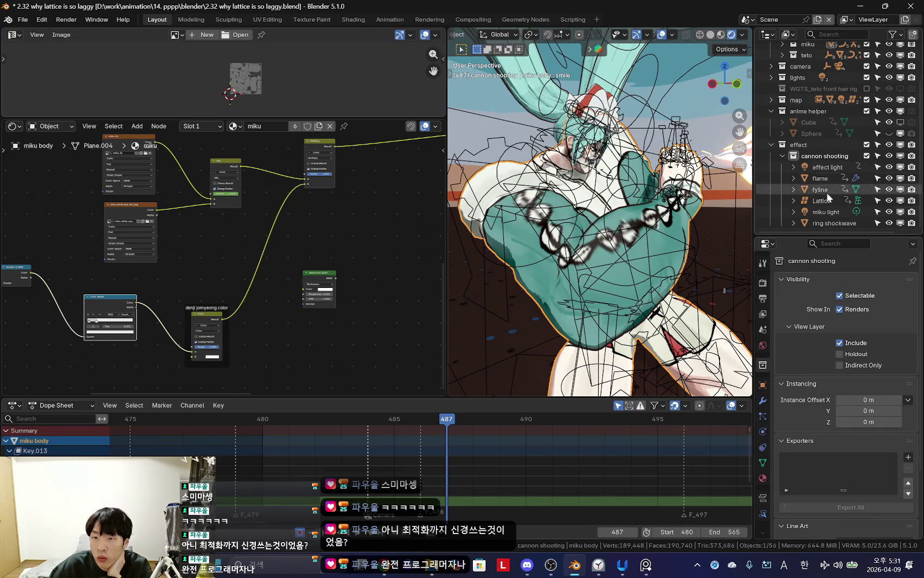
Step: Select miku light, browse its Object properties, then switch to the World settings
{"action": "left_click", "coordinate": [813, 212]}
{"action": "scroll", "coordinate": [810, 395], "scroll_direction": "down", "scroll_amount": 5}
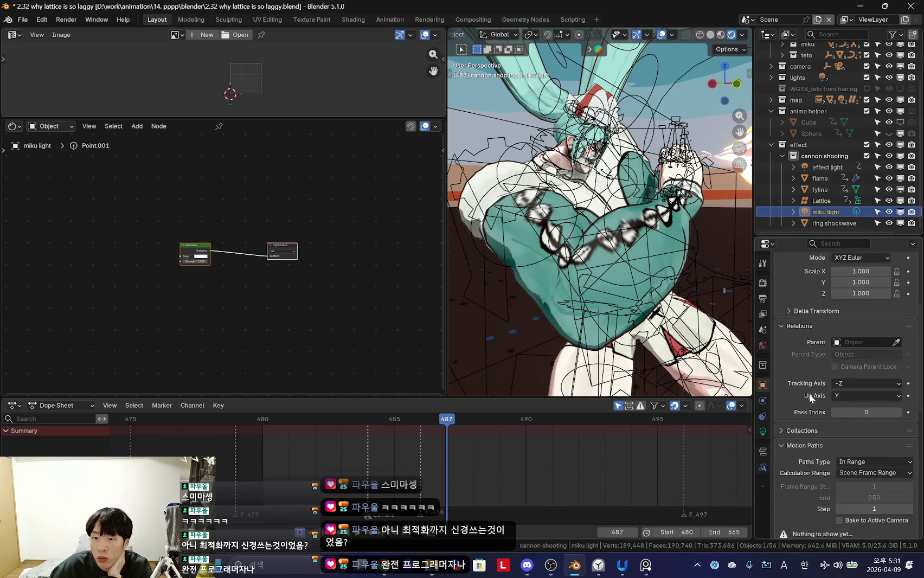
{"action": "scroll", "coordinate": [810, 397], "scroll_direction": "down", "scroll_amount": 3}
{"action": "scroll", "coordinate": [808, 389], "scroll_direction": "down", "scroll_amount": 3}
{"action": "scroll", "coordinate": [816, 392], "scroll_direction": "down", "scroll_amount": 3}
{"action": "scroll", "coordinate": [815, 401], "scroll_direction": "down", "scroll_amount": 3}
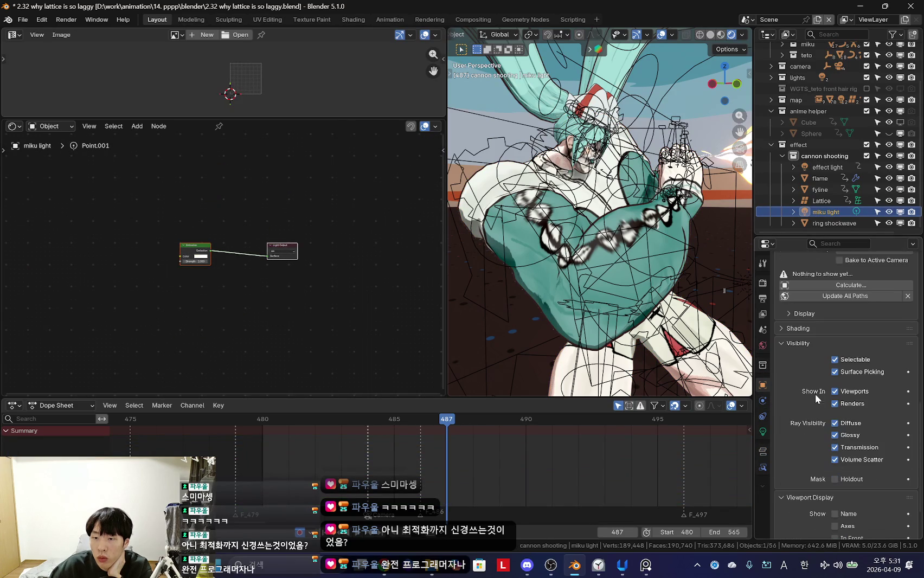
{"action": "scroll", "coordinate": [802, 417], "scroll_direction": "up", "scroll_amount": 2}
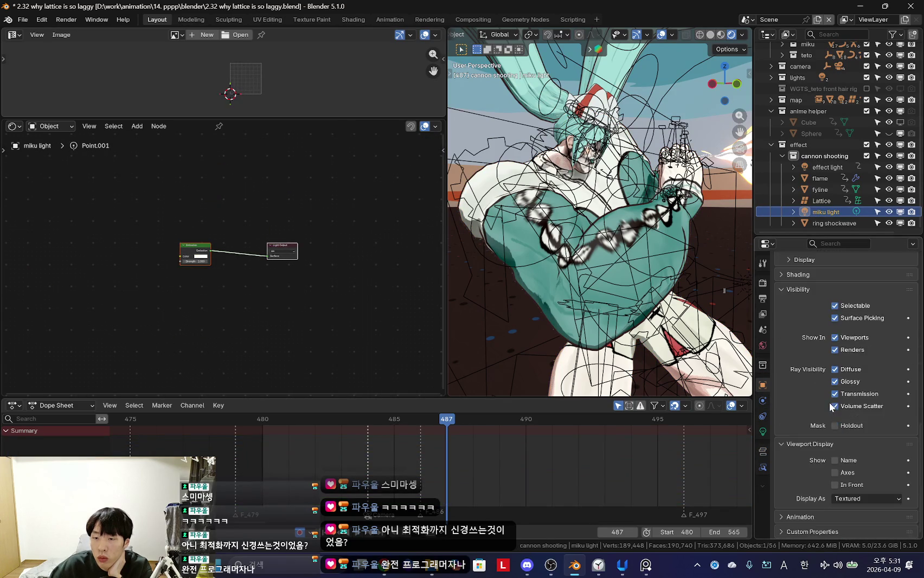
{"action": "scroll", "coordinate": [829, 402], "scroll_direction": "up", "scroll_amount": 5}
{"action": "scroll", "coordinate": [832, 408], "scroll_direction": "up", "scroll_amount": 5}
{"action": "left_click", "coordinate": [763, 400]}
{"action": "left_click", "coordinate": [763, 386]}
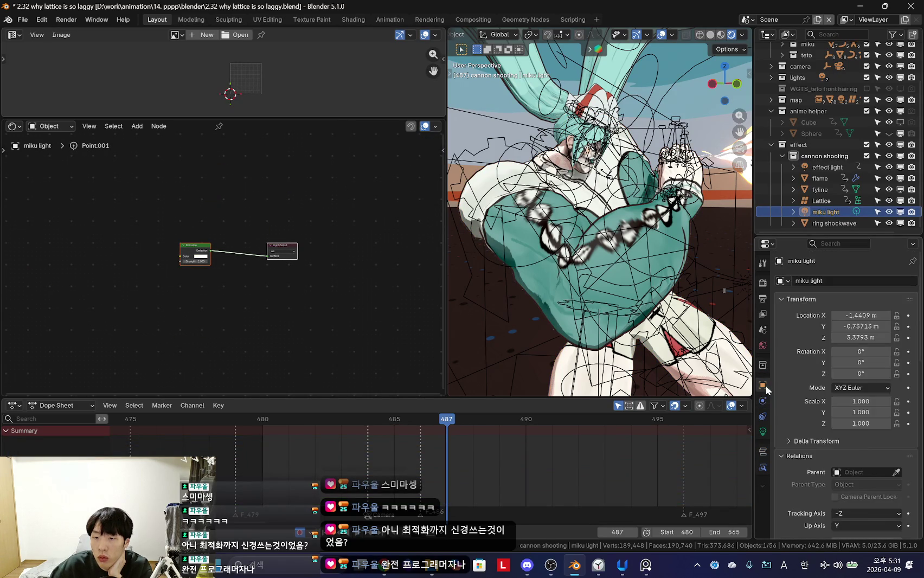
{"action": "left_click", "coordinate": [762, 345]}
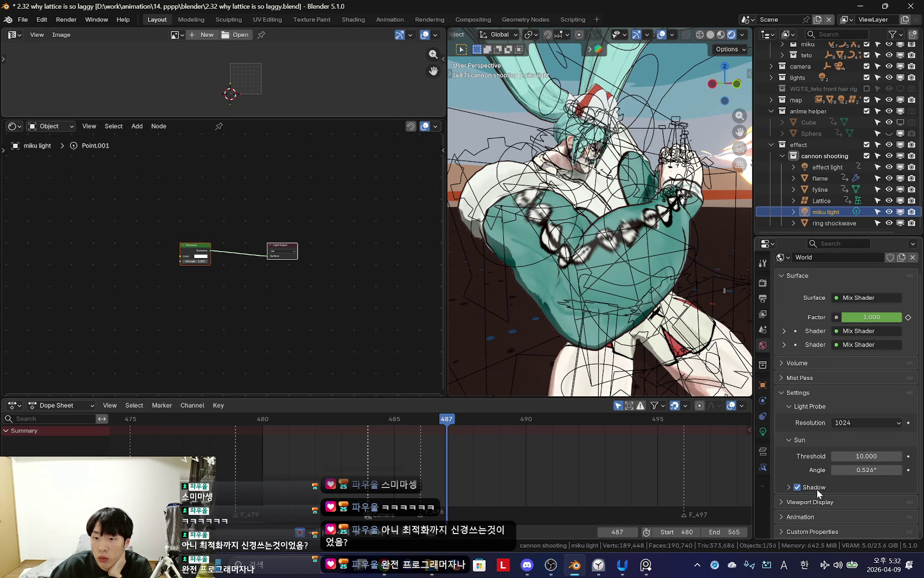
Step: Expand the World's Volume and Mist Pass settings
{"action": "left_click", "coordinate": [802, 378]}
{"action": "left_click", "coordinate": [810, 363]}
{"action": "scroll", "coordinate": [823, 386], "scroll_direction": "down", "scroll_amount": 3}
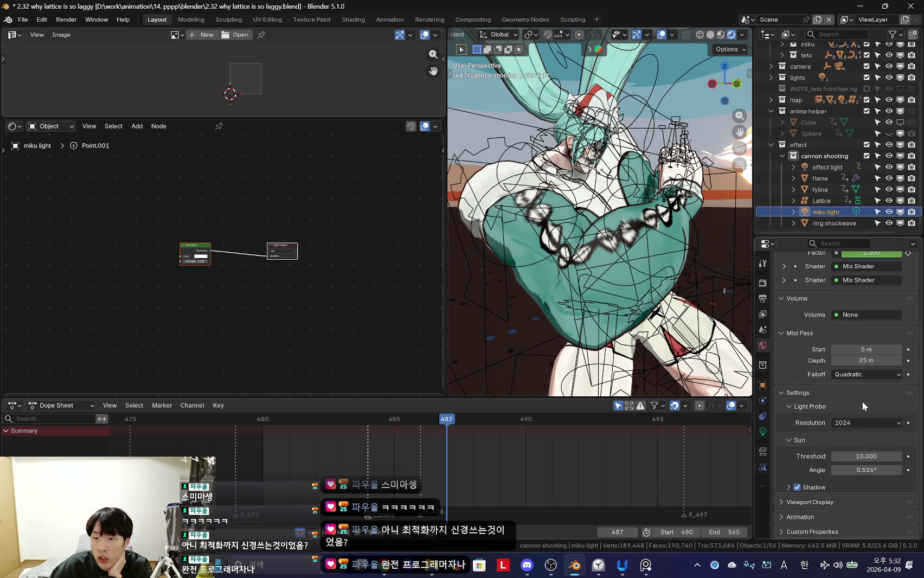
{"action": "scroll", "coordinate": [861, 401], "scroll_direction": "up", "scroll_amount": 2}
{"action": "scroll", "coordinate": [804, 428], "scroll_direction": "down", "scroll_amount": 2}
{"action": "scroll", "coordinate": [805, 428], "scroll_direction": "up", "scroll_amount": 2}
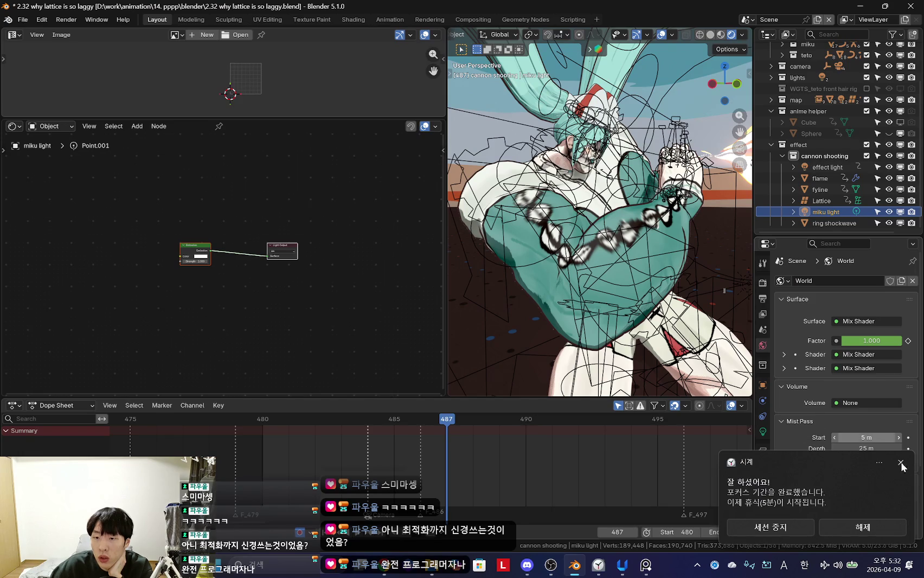
{"action": "scroll", "coordinate": [850, 411], "scroll_direction": "down", "scroll_amount": 2}
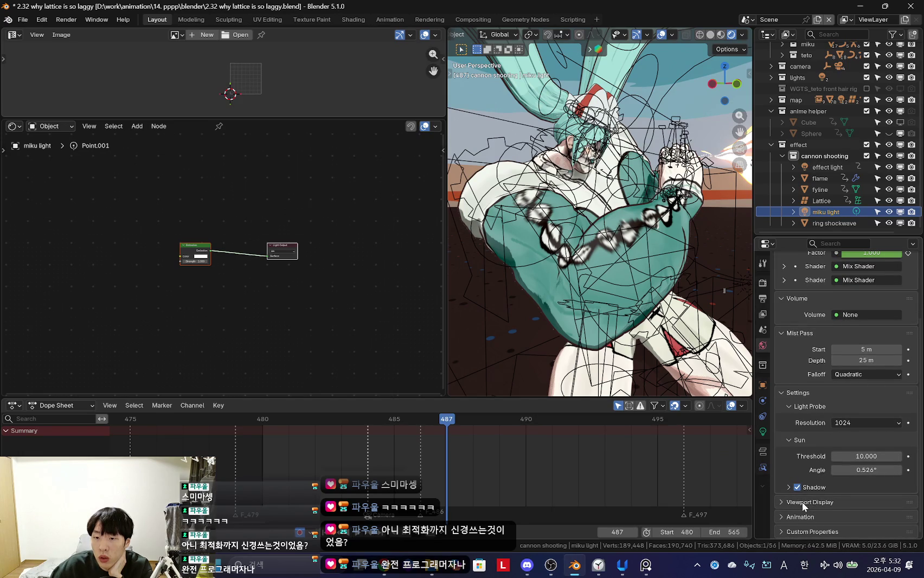
Step: Browse through the miku light's Object properties
{"action": "left_click", "coordinate": [762, 384]}
{"action": "scroll", "coordinate": [827, 400], "scroll_direction": "down", "scroll_amount": 5}
{"action": "scroll", "coordinate": [824, 411], "scroll_direction": "down", "scroll_amount": 3}
{"action": "scroll", "coordinate": [797, 416], "scroll_direction": "down", "scroll_amount": 2}
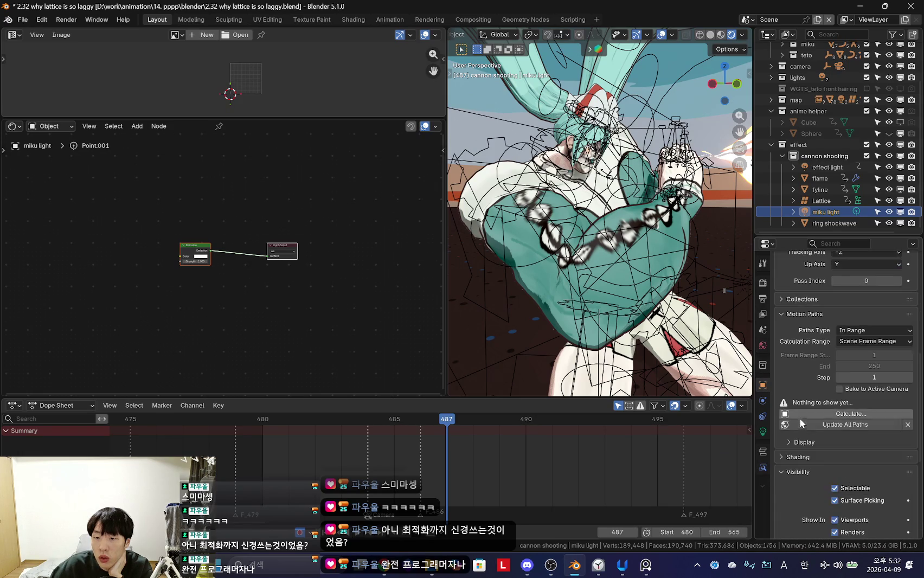
{"action": "scroll", "coordinate": [822, 382], "scroll_direction": "down", "scroll_amount": 3}
{"action": "scroll", "coordinate": [820, 389], "scroll_direction": "down", "scroll_amount": 3}
{"action": "scroll", "coordinate": [818, 401], "scroll_direction": "down", "scroll_amount": 2}
{"action": "scroll", "coordinate": [821, 398], "scroll_direction": "up", "scroll_amount": 5}
{"action": "scroll", "coordinate": [824, 401], "scroll_direction": "up", "scroll_amount": 5}
{"action": "scroll", "coordinate": [830, 409], "scroll_direction": "up", "scroll_amount": 3}
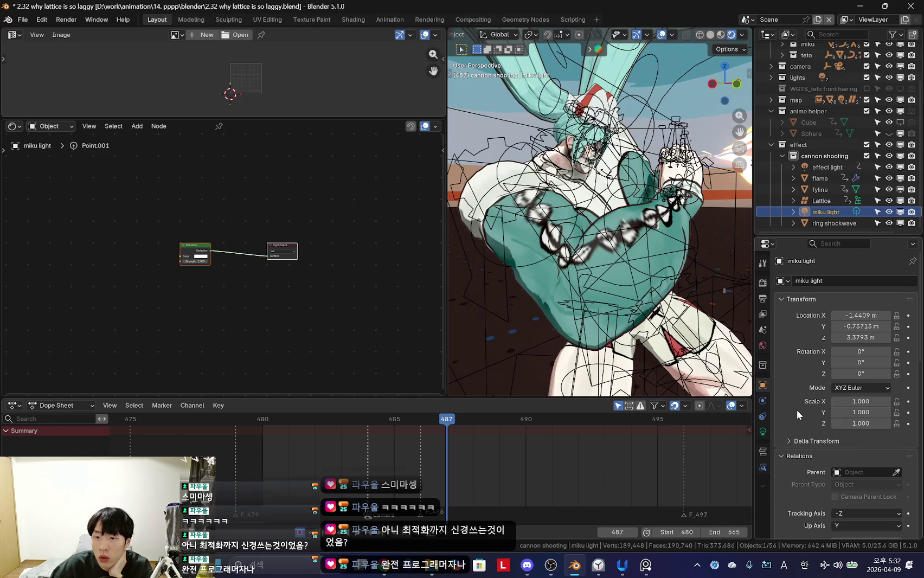
Step: Show the Scene and View Layer passes, then switch to the browser's new tab
{"action": "left_click_drag", "start_coordinate": [776, 237], "coordinate": [777, 187]}
{"action": "left_click", "coordinate": [761, 294]}
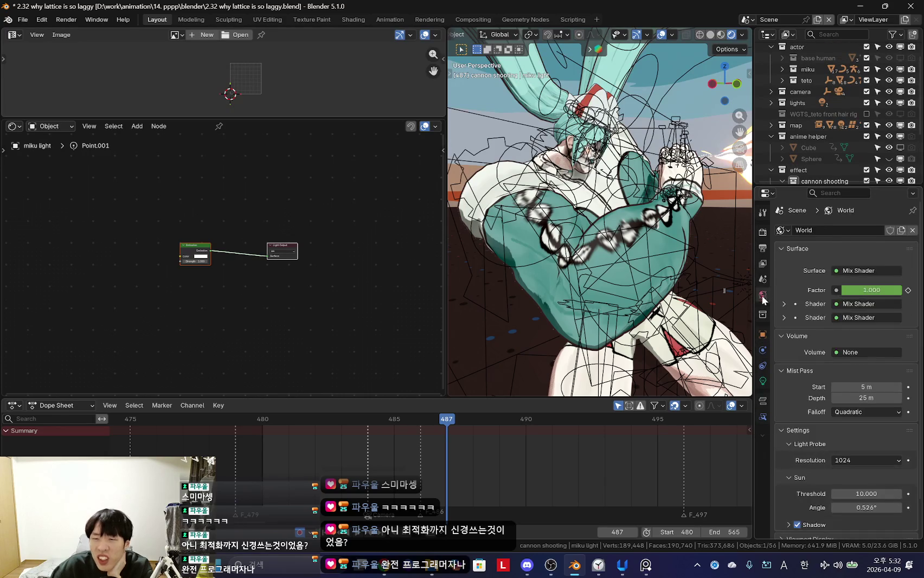
{"action": "left_click", "coordinate": [760, 283]}
{"action": "scroll", "coordinate": [793, 341], "scroll_direction": "down", "scroll_amount": 3}
{"action": "scroll", "coordinate": [780, 303], "scroll_direction": "up", "scroll_amount": 3}
{"action": "left_click", "coordinate": [760, 263]}
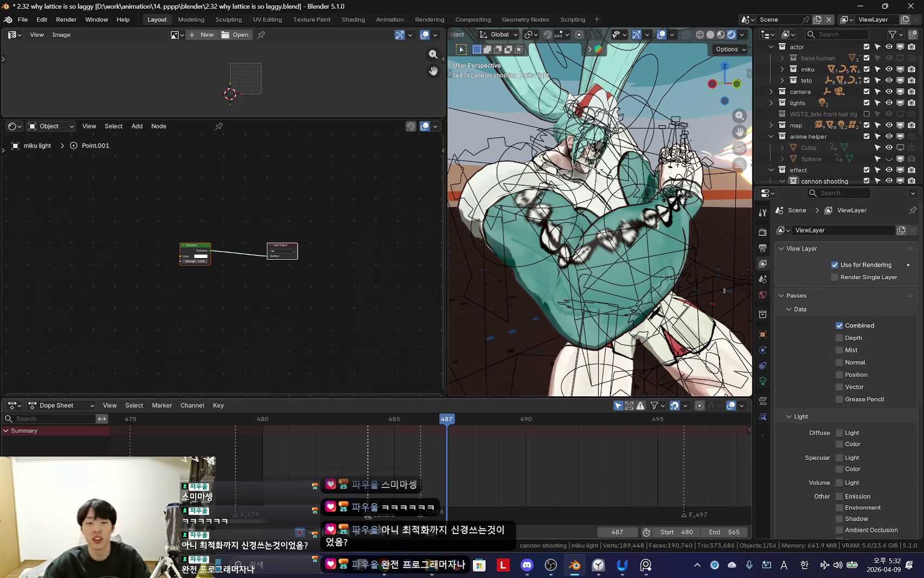
{"action": "left_click", "coordinate": [384, 574]}
{"action": "key", "text": "ctrl+t"}
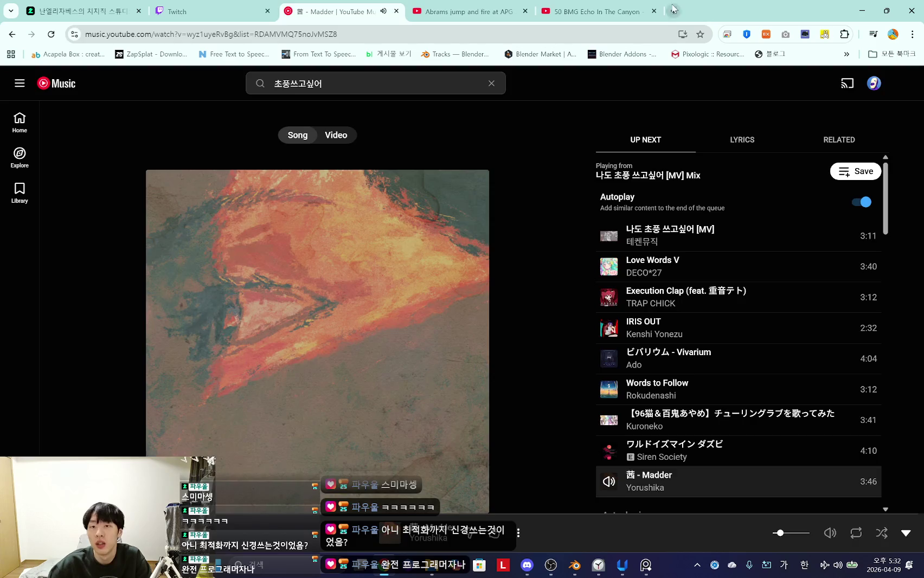
Step: Google 'blender light linking' and open the Blender Manual's Light Linking page
{"action": "type", "text": "blender light link"}
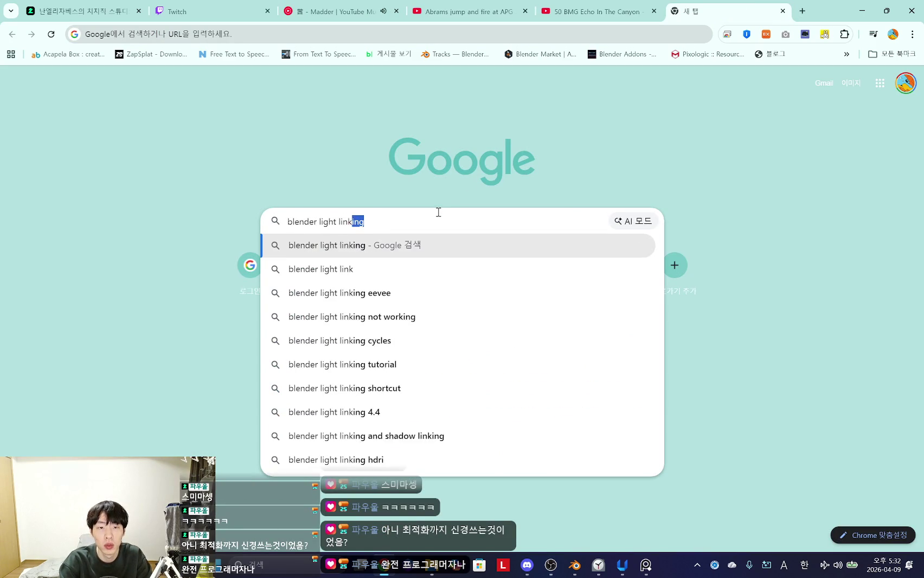
{"action": "key", "text": "Return"}
{"action": "left_click", "coordinate": [195, 175]}
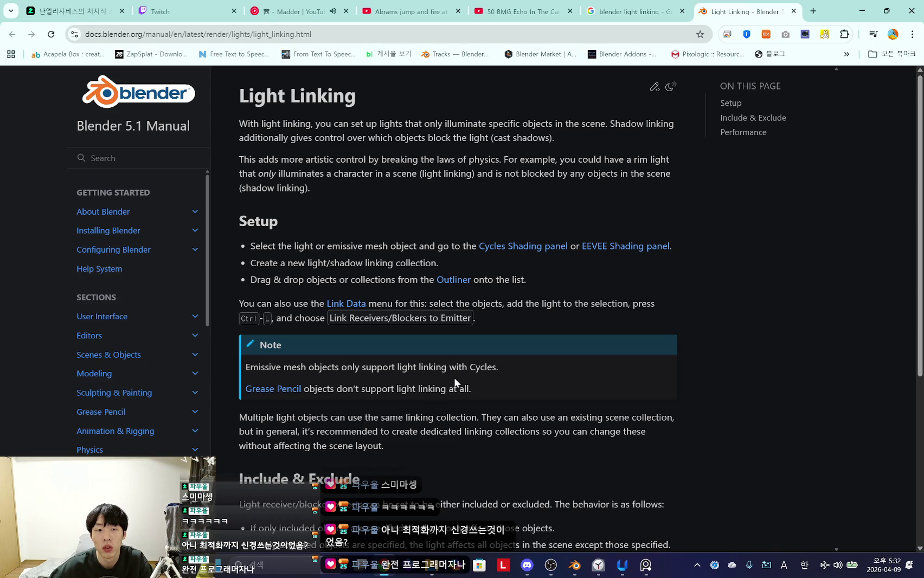
Step: Read the Light Linking setup, highlighting the linking-collection and drag-and-drop steps
{"action": "scroll", "coordinate": [455, 379], "scroll_direction": "down", "scroll_amount": 2}
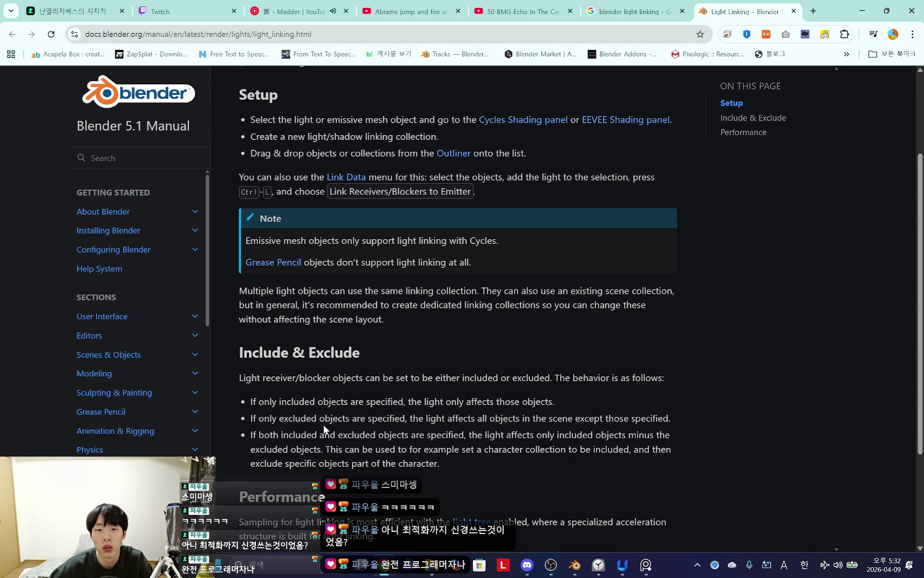
{"action": "scroll", "coordinate": [323, 423], "scroll_direction": "down", "scroll_amount": 2}
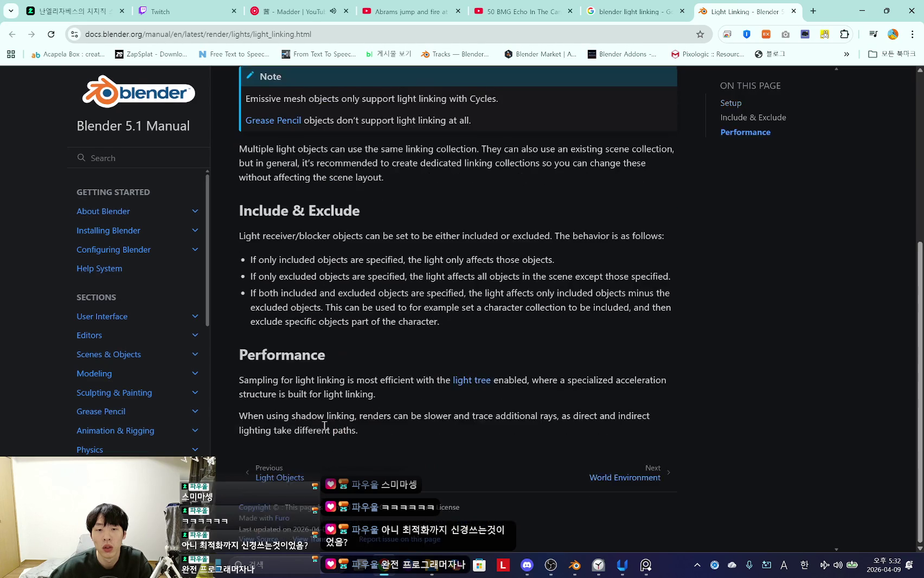
{"action": "scroll", "coordinate": [323, 423], "scroll_direction": "up", "scroll_amount": 4}
{"action": "mouse_move", "coordinate": [250, 247]}
{"action": "left_mouse_down"}
{"action": "mouse_move", "coordinate": [416, 247]}
{"action": "mouse_move", "coordinate": [426, 229]}
{"action": "mouse_move", "coordinate": [326, 231]}
{"action": "left_mouse_up"}
{"action": "left_click_drag", "start_coordinate": [252, 248], "coordinate": [385, 245]}
{"action": "left_click", "coordinate": [412, 244]}
{"action": "left_click_drag", "start_coordinate": [250, 264], "coordinate": [412, 264]}
{"action": "left_click", "coordinate": [427, 263]}
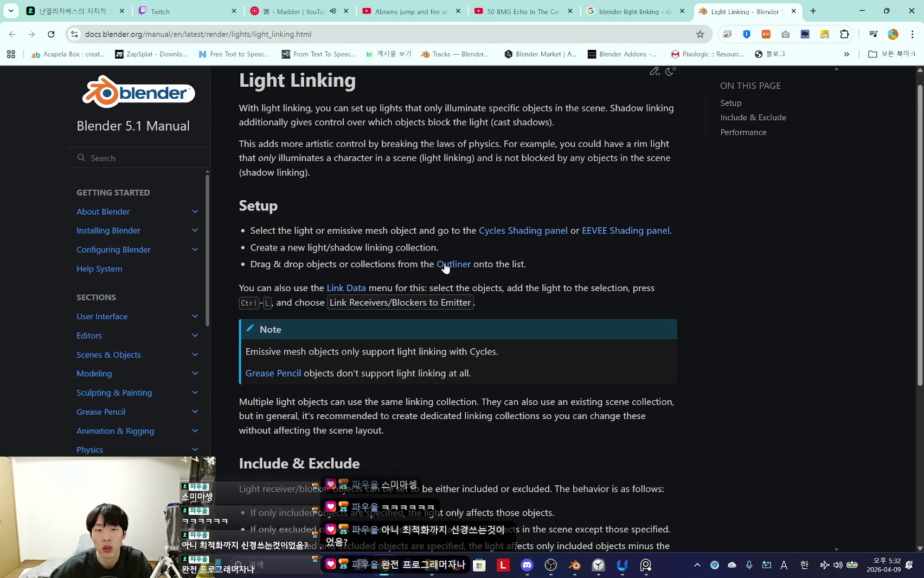
Step: Highlight the object-dropping text and 'Link Receivers/Blockers to Emitter', then return to Blender
{"action": "left_click_drag", "start_coordinate": [521, 261], "coordinate": [287, 264]}
{"action": "left_click", "coordinate": [295, 264]}
{"action": "left_click_drag", "start_coordinate": [303, 265], "coordinate": [354, 265]}
{"action": "left_click", "coordinate": [368, 265]}
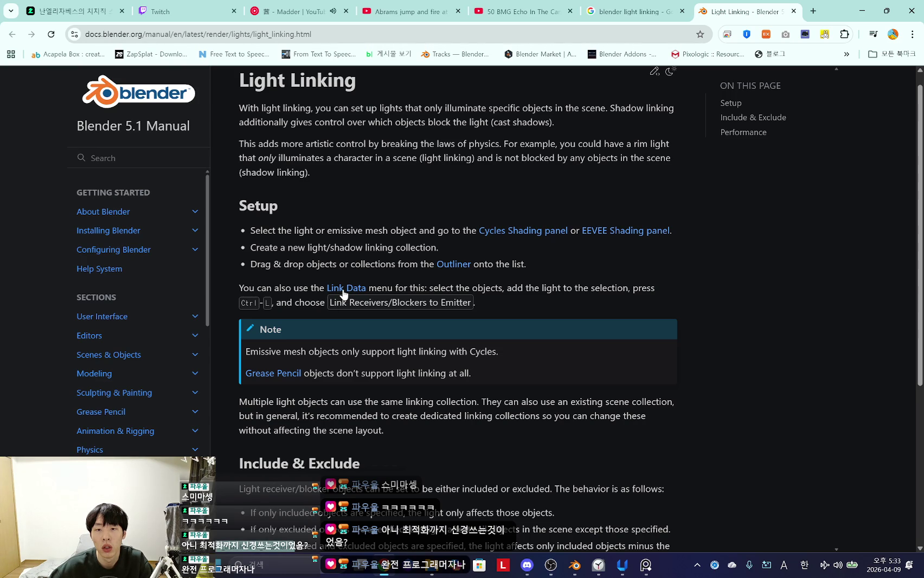
{"action": "left_click_drag", "start_coordinate": [336, 304], "coordinate": [381, 305]}
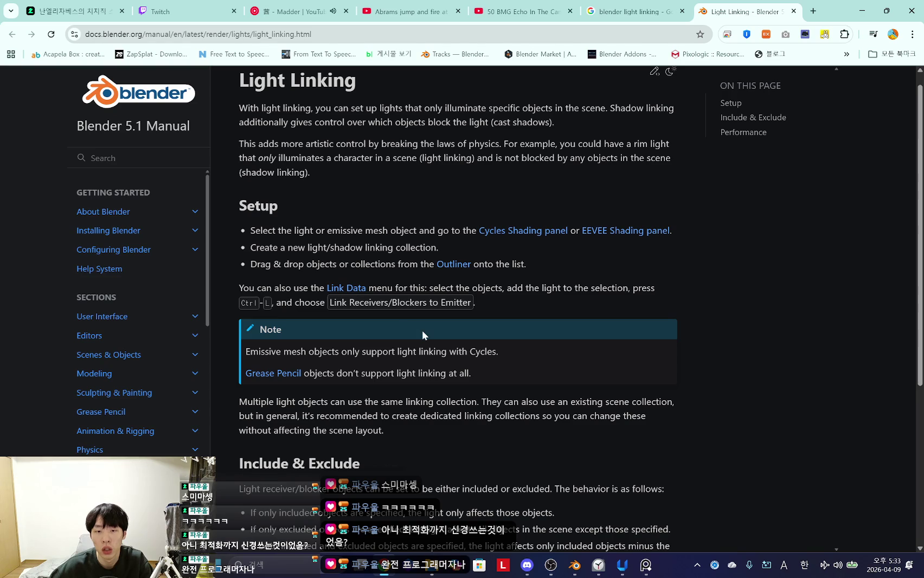
{"action": "key", "text": "alt+Tab"}
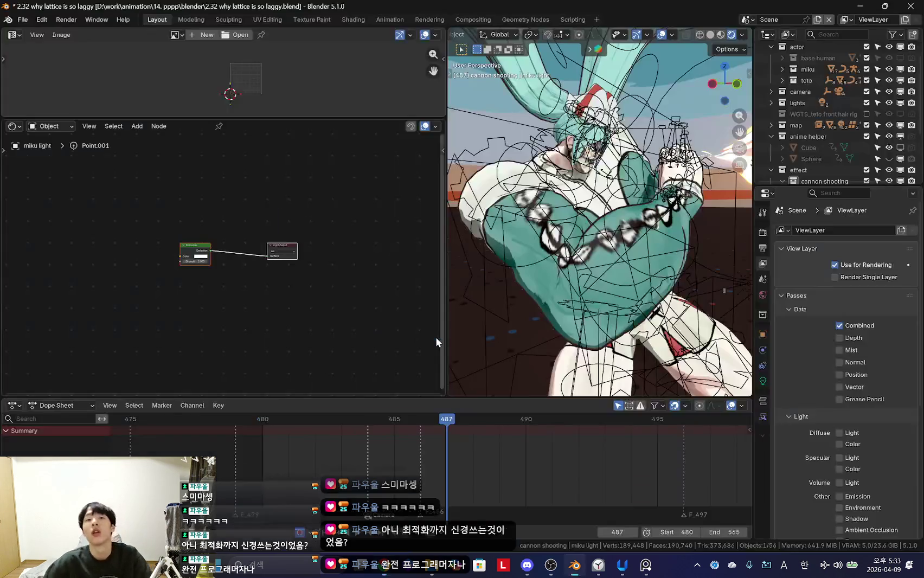
Step: Save the scene as '2.33 how to light link miku.blend', then select miku light
{"action": "middle_click_drag", "start_coordinate": [616, 304], "coordinate": [490, 282]}
{"action": "left_click_drag", "start_coordinate": [448, 270], "coordinate": [307, 273]}
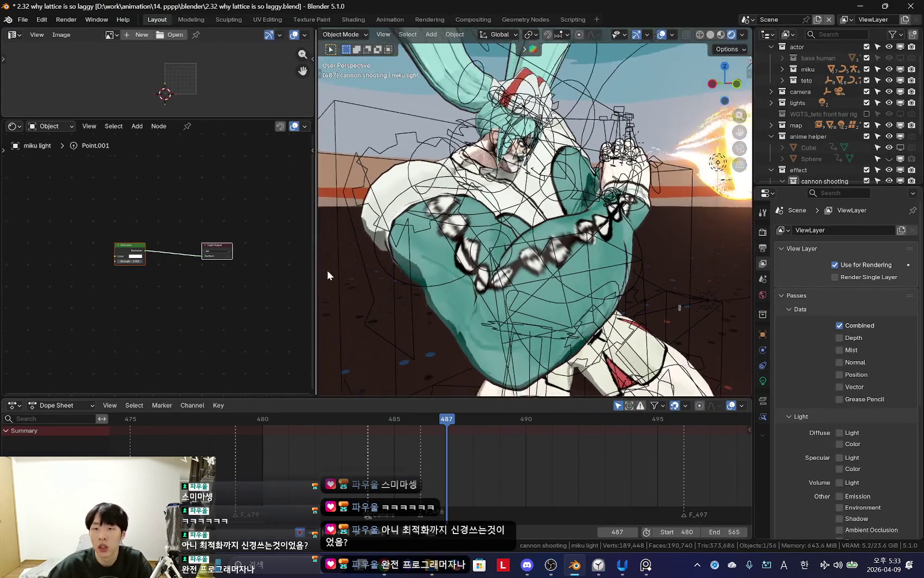
{"action": "left_click", "coordinate": [22, 19]}
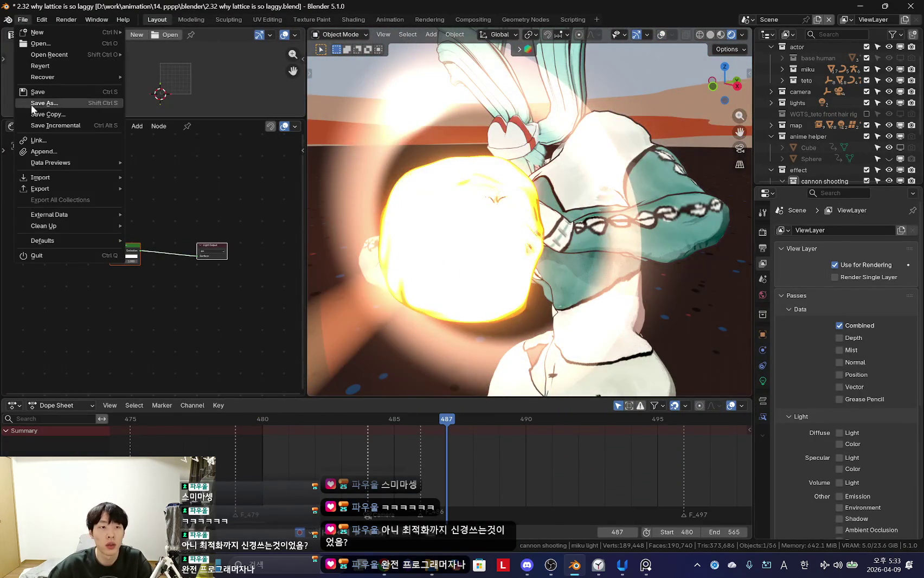
{"action": "left_click", "coordinate": [30, 103]}
{"action": "left_click", "coordinate": [312, 425]}
{"action": "type", "text": "2.33 how to light"}
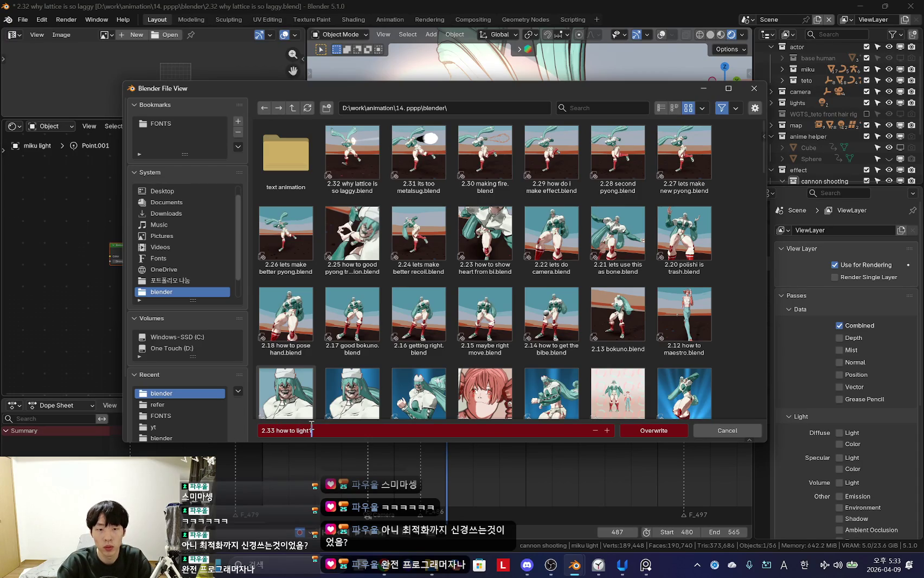
{"action": "type", "text": "u"}
{"action": "key", "text": "Return"}
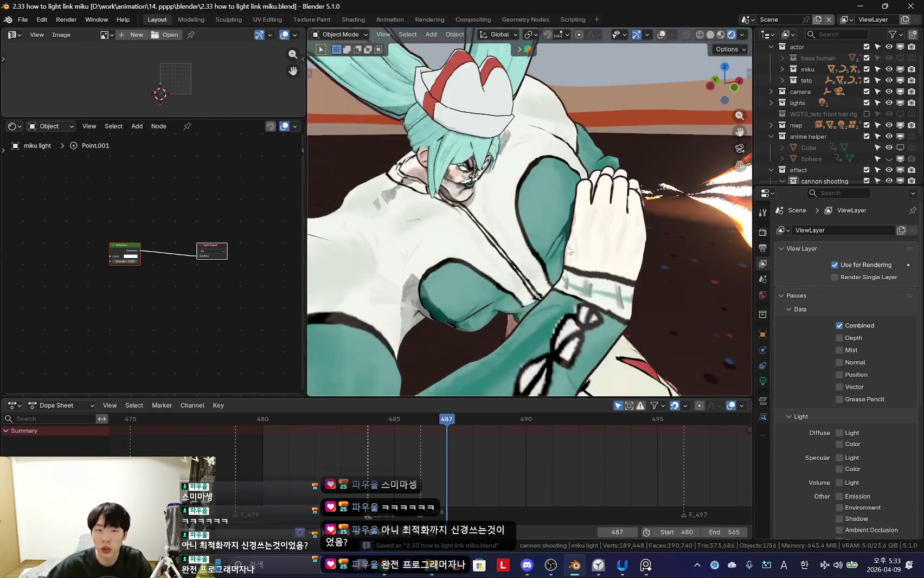
{"action": "mouse_move", "coordinate": [834, 186]}
{"action": "left_mouse_down"}
{"action": "mouse_move", "coordinate": [830, 293]}
{"action": "mouse_move", "coordinate": [829, 166]}
{"action": "left_mouse_up"}
{"action": "left_click", "coordinate": [825, 261]}
Step: Turn the viewport overlays back on
{"action": "scroll", "coordinate": [872, 342], "scroll_direction": "down", "scroll_amount": 3}
{"action": "scroll", "coordinate": [838, 363], "scroll_direction": "down", "scroll_amount": 3}
{"action": "scroll", "coordinate": [814, 345], "scroll_direction": "down", "scroll_amount": 2}
{"action": "scroll", "coordinate": [814, 345], "scroll_direction": "up", "scroll_amount": 3}
{"action": "scroll", "coordinate": [812, 344], "scroll_direction": "up", "scroll_amount": 4}
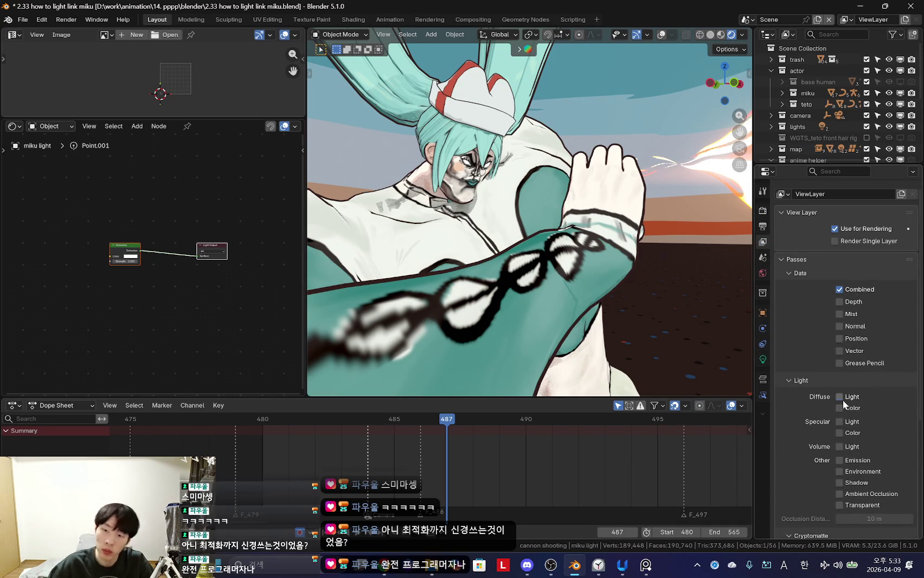
{"action": "key", "text": "shift+alt+z"}
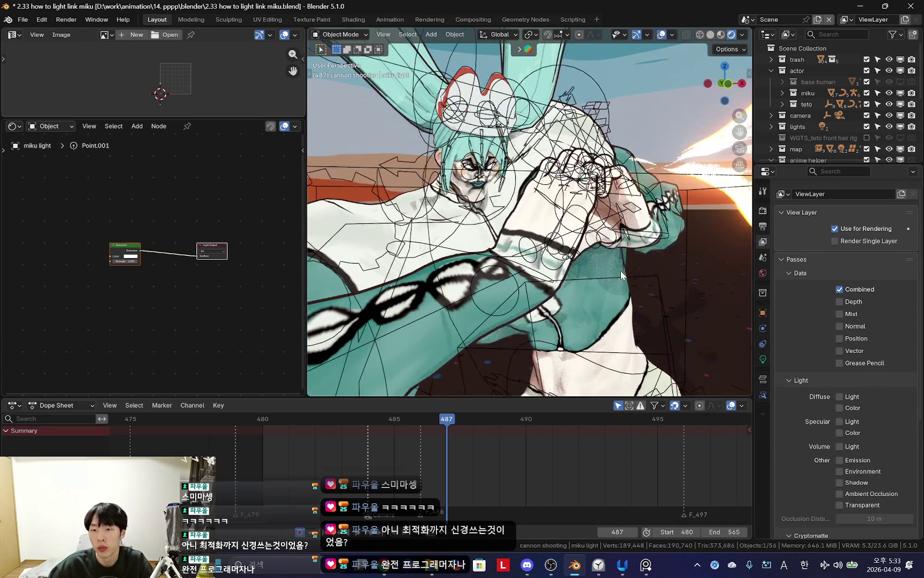
Step: Browse the Output, World and Collection properties tabs
{"action": "left_click", "coordinate": [763, 226]}
{"action": "scroll", "coordinate": [809, 358], "scroll_direction": "down", "scroll_amount": 3}
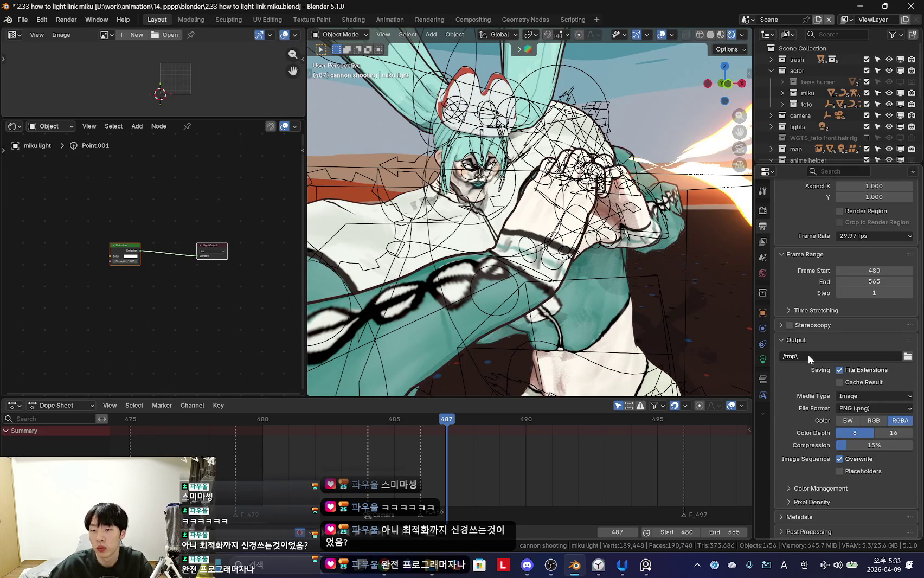
{"action": "scroll", "coordinate": [802, 325], "scroll_direction": "up", "scroll_amount": 2}
{"action": "left_click", "coordinate": [762, 272]}
{"action": "scroll", "coordinate": [786, 314], "scroll_direction": "down", "scroll_amount": 1}
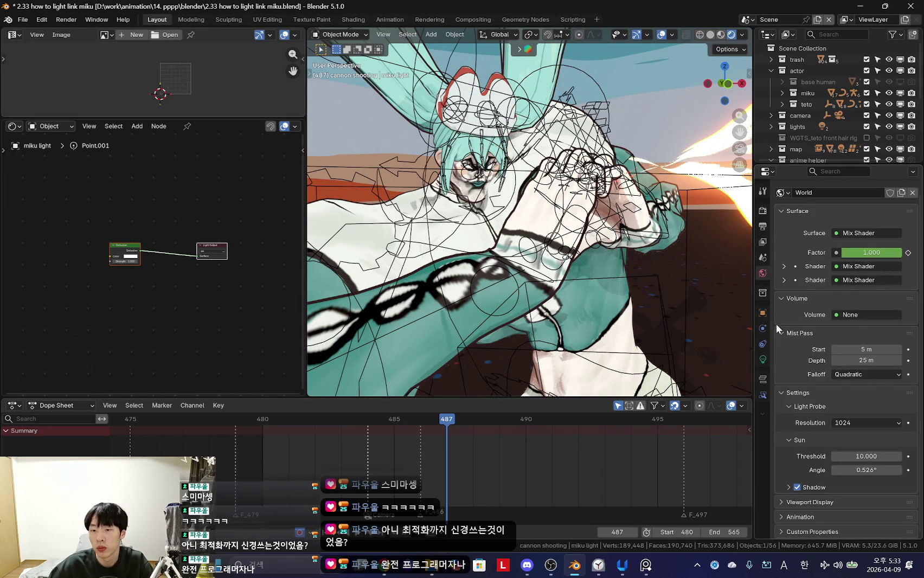
{"action": "left_click", "coordinate": [763, 293]}
{"action": "scroll", "coordinate": [813, 326], "scroll_direction": "up", "scroll_amount": 1}
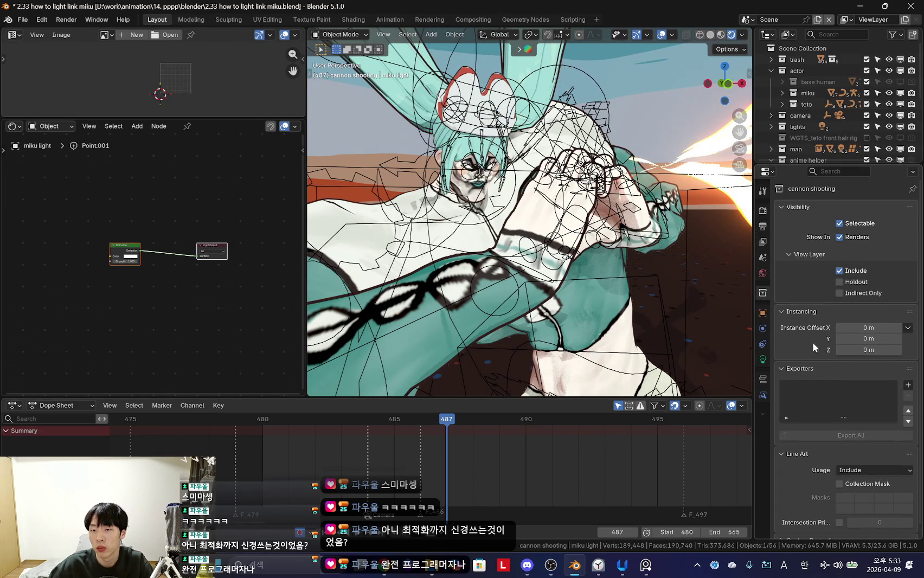
{"action": "scroll", "coordinate": [794, 336], "scroll_direction": "down", "scroll_amount": 1}
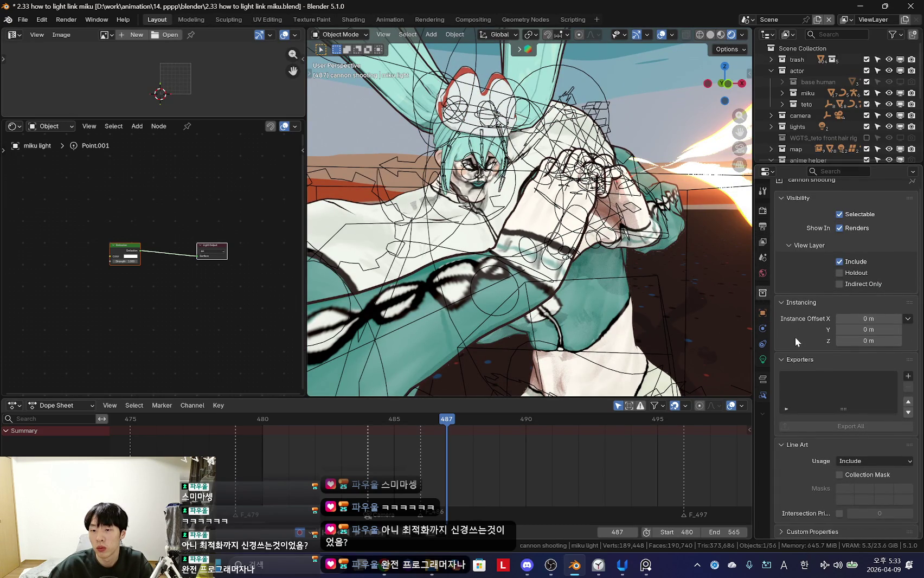
Step: Show the miku light's Object properties and expand its Shading section
{"action": "left_click", "coordinate": [763, 312]}
{"action": "scroll", "coordinate": [788, 324], "scroll_direction": "down", "scroll_amount": 2}
{"action": "scroll", "coordinate": [788, 325], "scroll_direction": "down", "scroll_amount": 2}
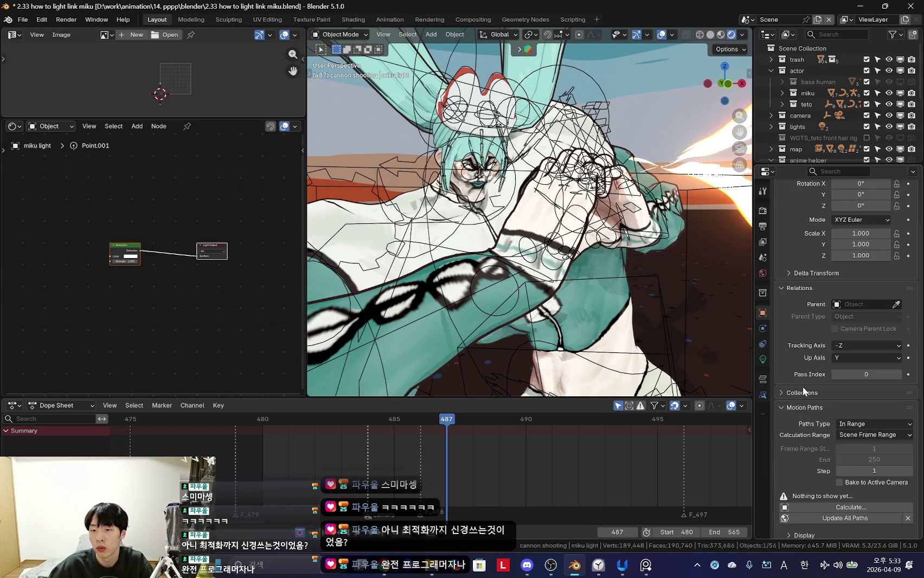
{"action": "scroll", "coordinate": [802, 369], "scroll_direction": "down", "scroll_amount": 2}
{"action": "scroll", "coordinate": [807, 390], "scroll_direction": "down", "scroll_amount": 1}
{"action": "scroll", "coordinate": [807, 405], "scroll_direction": "down", "scroll_amount": 4}
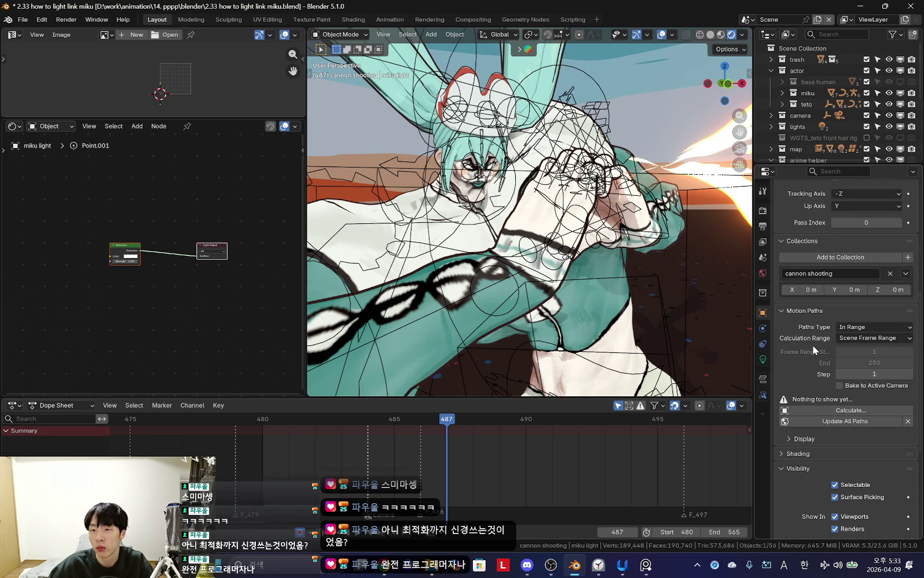
{"action": "mouse_move", "coordinate": [596, 282]}
{"action": "middle_mouse_down"}
{"action": "mouse_move", "coordinate": [619, 307]}
{"action": "mouse_move", "coordinate": [633, 285]}
{"action": "mouse_move", "coordinate": [656, 303]}
{"action": "middle_mouse_up"}
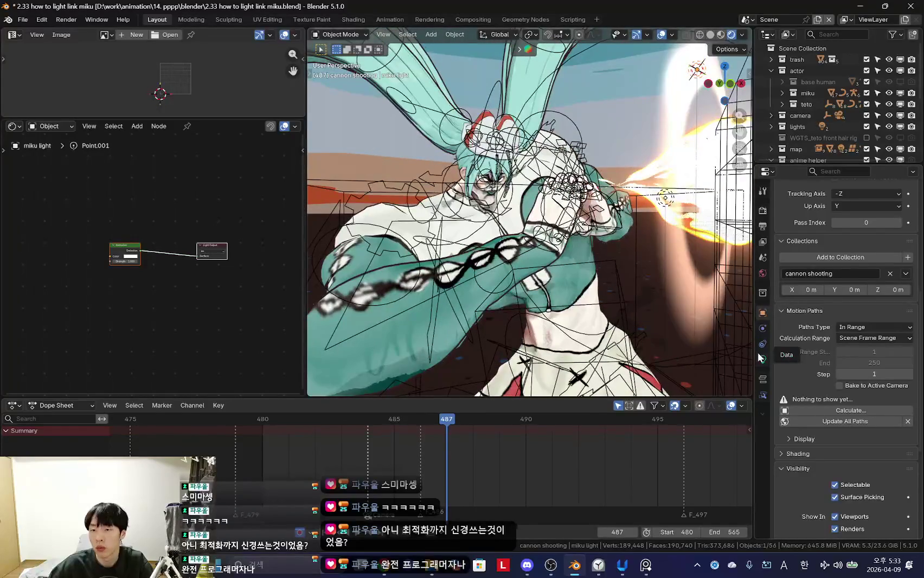
{"action": "scroll", "coordinate": [816, 379], "scroll_direction": "down", "scroll_amount": 4}
{"action": "left_click", "coordinate": [806, 366]}
Step: Expand Light Linking and add a new 'Light Linking for miku light' collection
{"action": "left_click", "coordinate": [819, 379]}
{"action": "scroll", "coordinate": [819, 375], "scroll_direction": "down", "scroll_amount": 3}
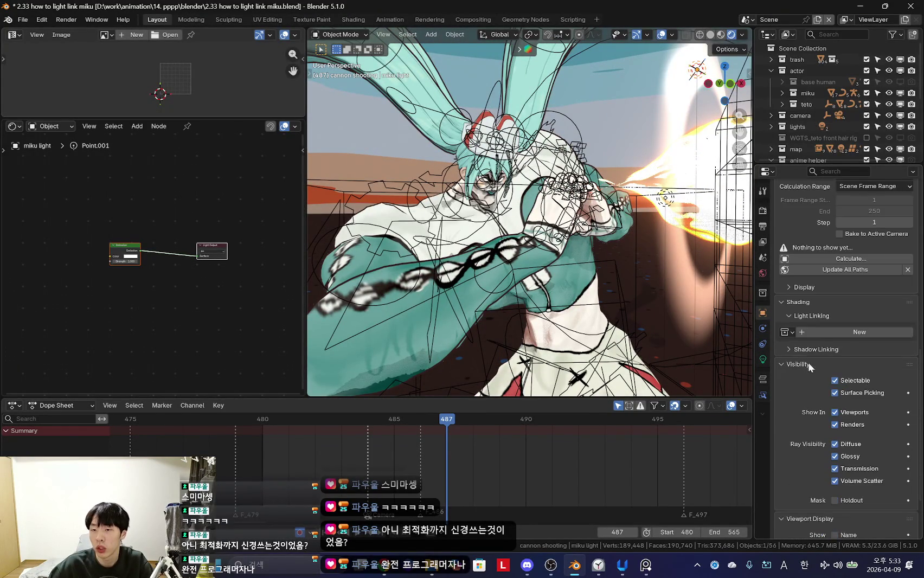
{"action": "left_click", "coordinate": [851, 332]}
{"action": "mouse_move", "coordinate": [624, 282]}
{"action": "middle_mouse_down"}
{"action": "mouse_move", "coordinate": [542, 295]}
{"action": "mouse_move", "coordinate": [563, 271]}
{"action": "middle_mouse_up"}
{"action": "scroll", "coordinate": [835, 108], "scroll_direction": "down", "scroll_amount": 2}
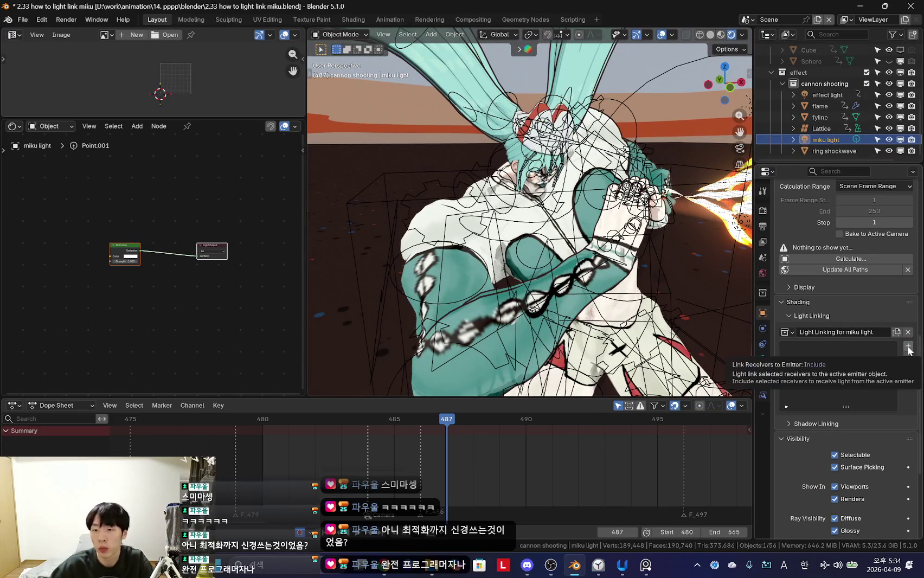
{"action": "right_click", "coordinate": [882, 357]}
{"action": "mouse_move", "coordinate": [815, 372]}
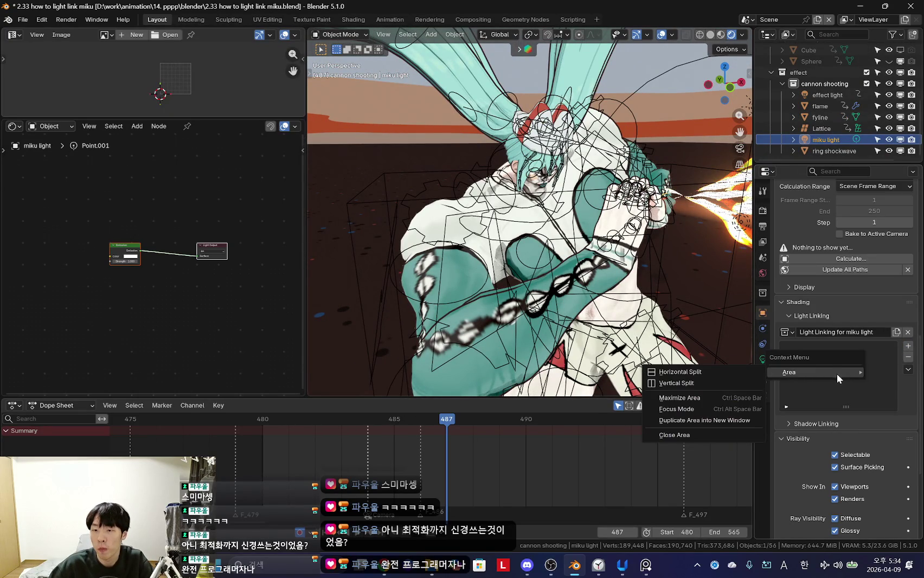
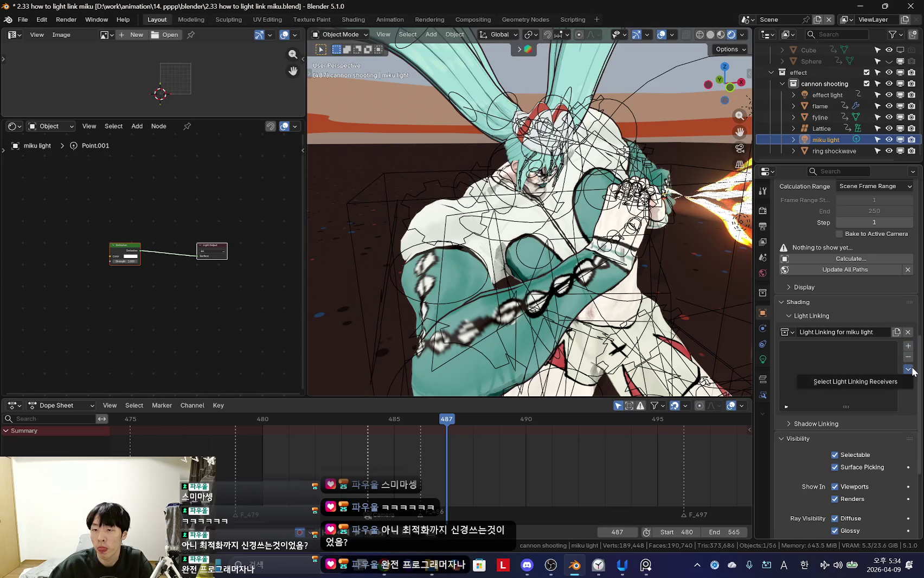
Step: Assign the existing 'Light Linking for miku light' collection to miku body's light linking
{"action": "left_click", "coordinate": [887, 382]}
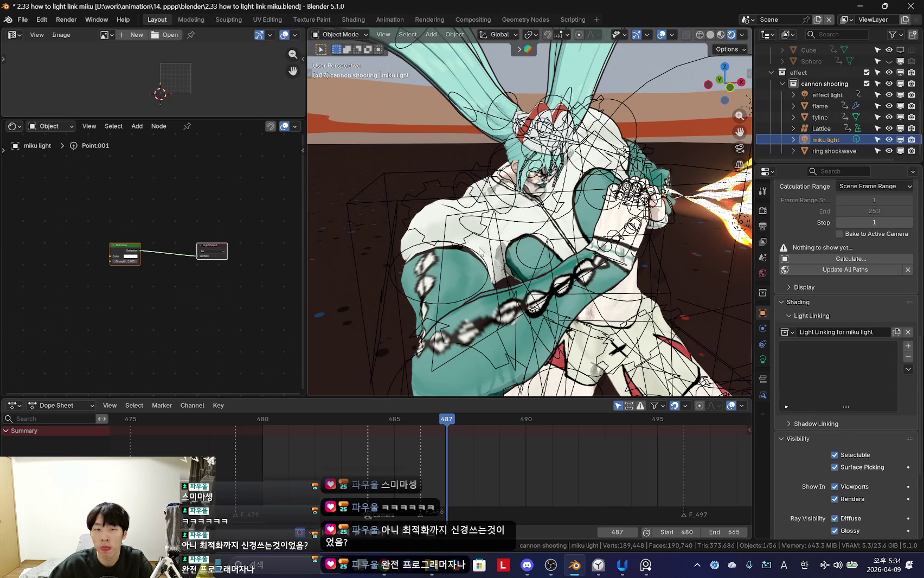
{"action": "left_click", "coordinate": [437, 229]}
{"action": "scroll", "coordinate": [827, 345], "scroll_direction": "down", "scroll_amount": 2}
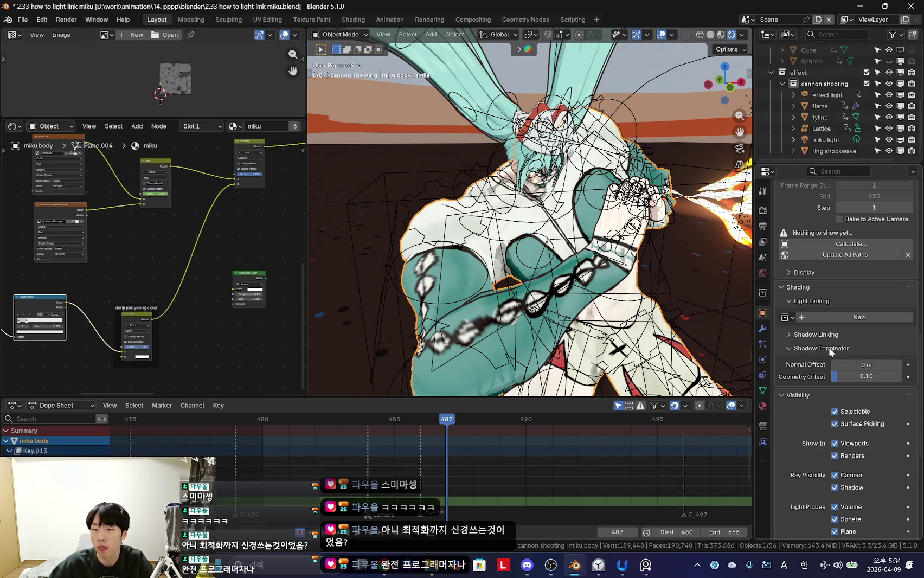
{"action": "left_click", "coordinate": [786, 317]}
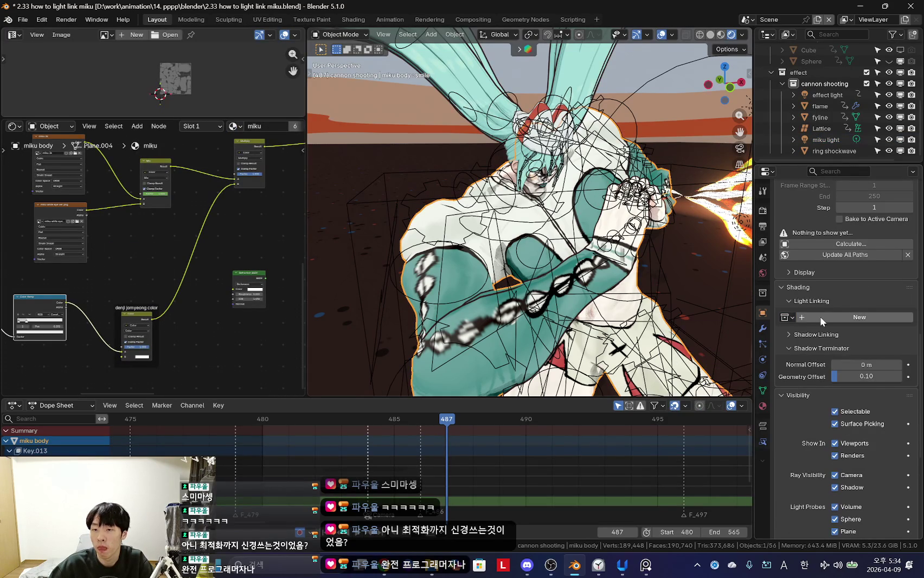
{"action": "left_click", "coordinate": [787, 317]}
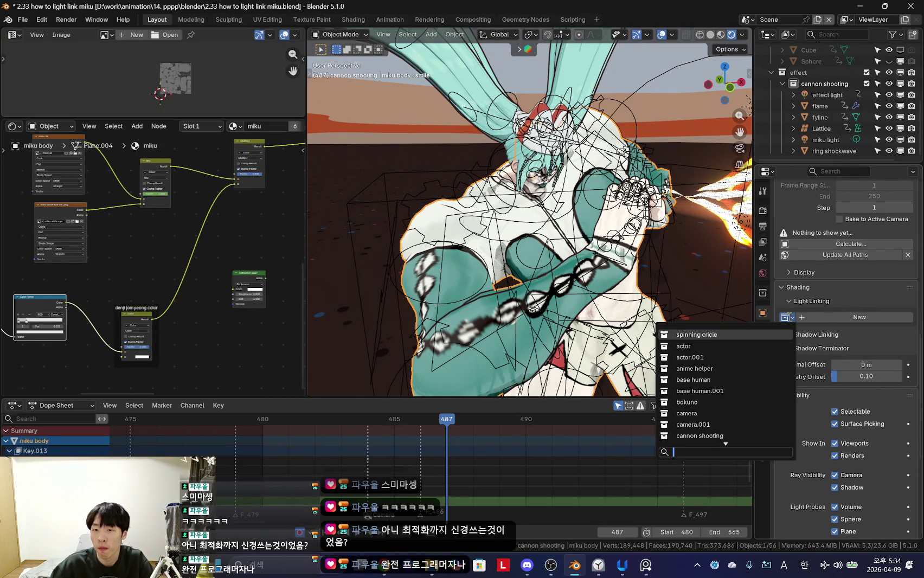
{"action": "type", "text": "loight"}
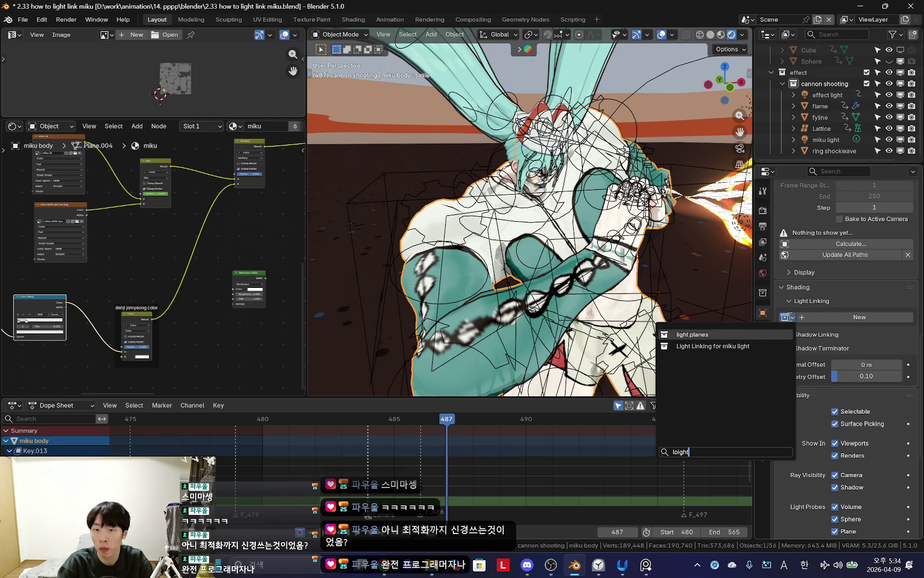
{"action": "left_click", "coordinate": [727, 346]}
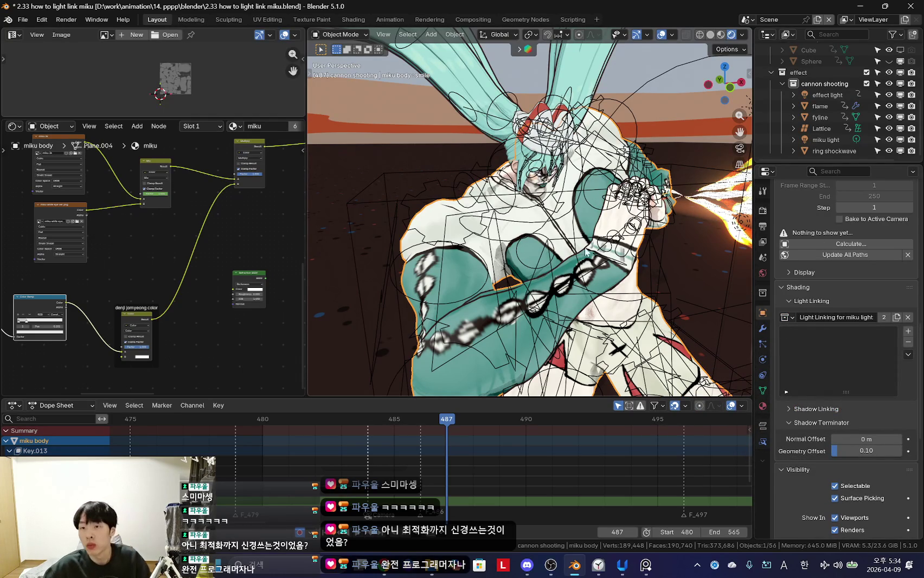
{"action": "left_click", "coordinate": [825, 139]}
Step: Move miku light to a new position around the character
{"action": "scroll", "coordinate": [823, 114], "scroll_direction": "up", "scroll_amount": 5}
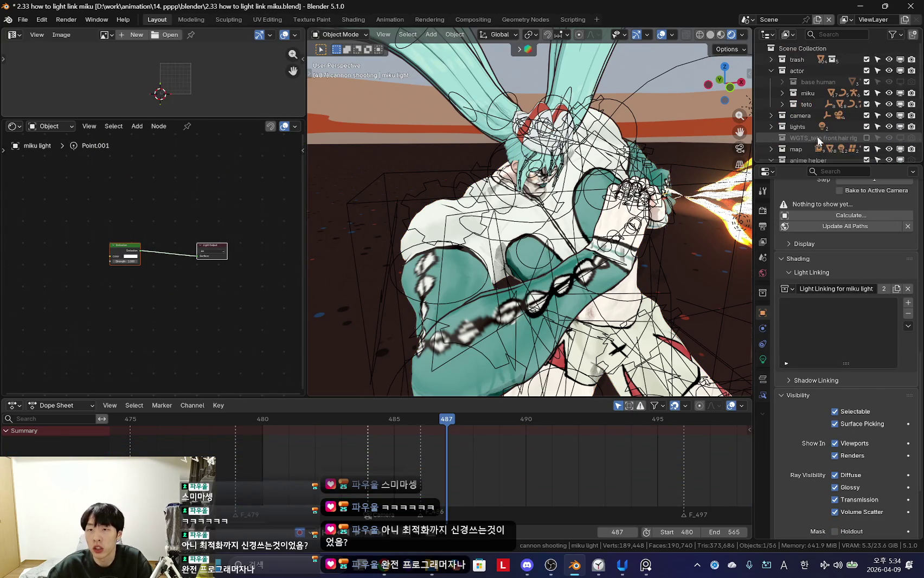
{"action": "scroll", "coordinate": [651, 272], "scroll_direction": "down", "scroll_amount": 5}
{"action": "middle_click_drag", "start_coordinate": [651, 271], "coordinate": [596, 249]}
{"action": "scroll", "coordinate": [612, 264], "scroll_direction": "up", "scroll_amount": 3}
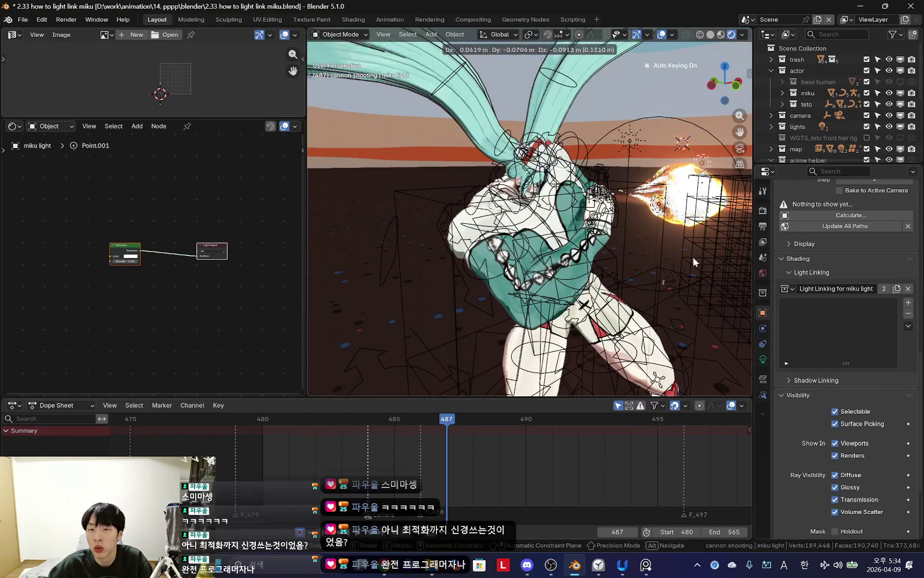
{"action": "key", "text": "g"}
{"action": "left_click", "coordinate": [611, 264]}
Step: Add miku body to miku light's light-linking receivers list
{"action": "key", "text": "shift+alt+z"}
{"action": "scroll", "coordinate": [596, 271], "scroll_direction": "down", "scroll_amount": 2}
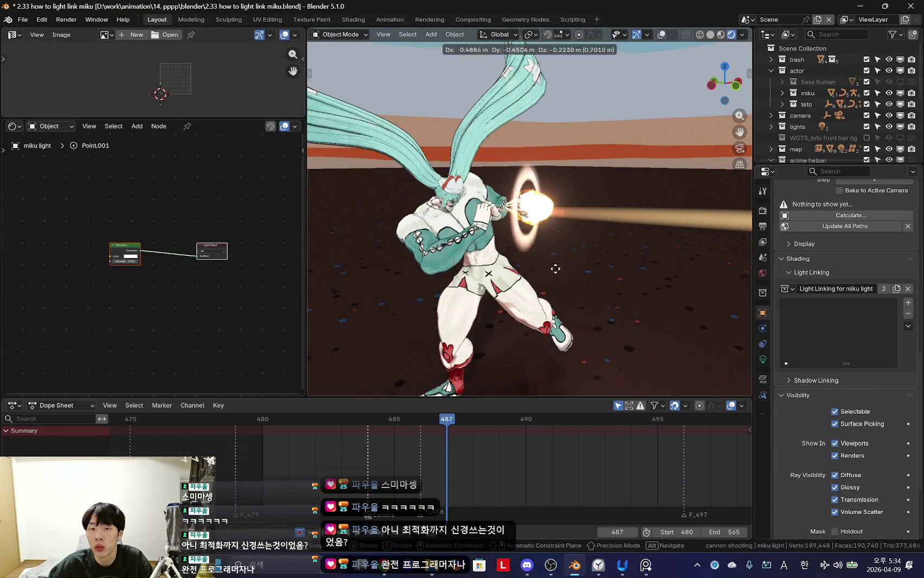
{"action": "scroll", "coordinate": [837, 108], "scroll_direction": "down", "scroll_amount": 5}
{"action": "scroll", "coordinate": [540, 237], "scroll_direction": "up", "scroll_amount": 2}
{"action": "mouse_move", "coordinate": [540, 237]}
{"action": "middle_mouse_down"}
{"action": "mouse_move", "coordinate": [651, 265]}
{"action": "mouse_move", "coordinate": [604, 269]}
{"action": "middle_mouse_up"}
{"action": "scroll", "coordinate": [604, 269], "scroll_direction": "up", "scroll_amount": 1}
{"action": "scroll", "coordinate": [845, 117], "scroll_direction": "up", "scroll_amount": 2}
{"action": "scroll", "coordinate": [819, 109], "scroll_direction": "up", "scroll_amount": 3}
{"action": "scroll", "coordinate": [794, 100], "scroll_direction": "up", "scroll_amount": 2}
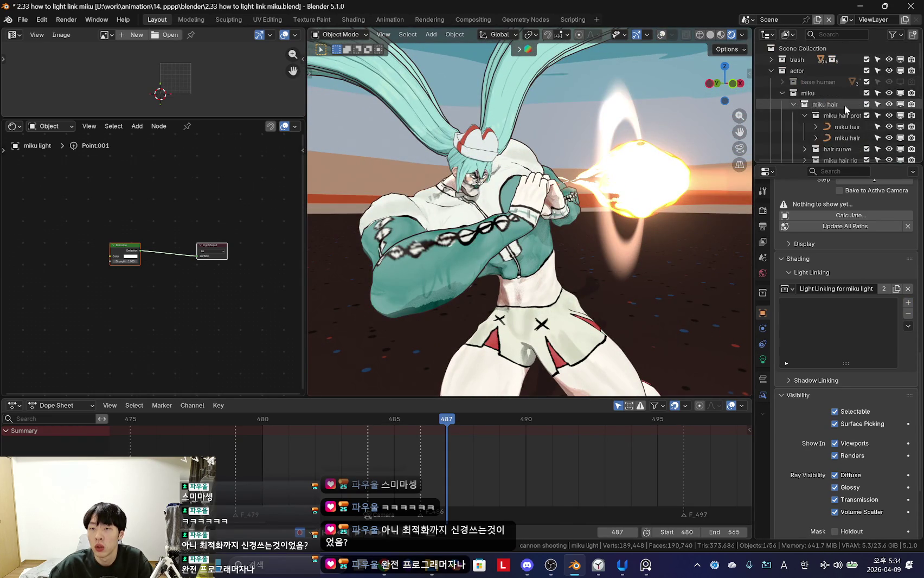
{"action": "scroll", "coordinate": [837, 109], "scroll_direction": "down", "scroll_amount": 3}
{"action": "scroll", "coordinate": [841, 119], "scroll_direction": "down", "scroll_amount": 3}
{"action": "scroll", "coordinate": [842, 124], "scroll_direction": "down", "scroll_amount": 3}
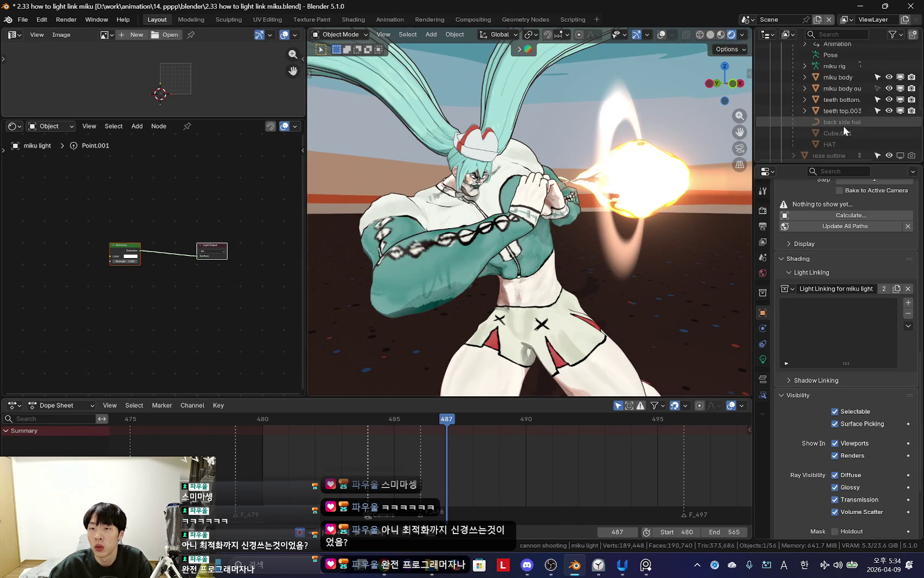
{"action": "scroll", "coordinate": [843, 130], "scroll_direction": "up", "scroll_amount": 2}
{"action": "scroll", "coordinate": [839, 131], "scroll_direction": "up", "scroll_amount": 1}
{"action": "scroll", "coordinate": [846, 133], "scroll_direction": "up", "scroll_amount": 1}
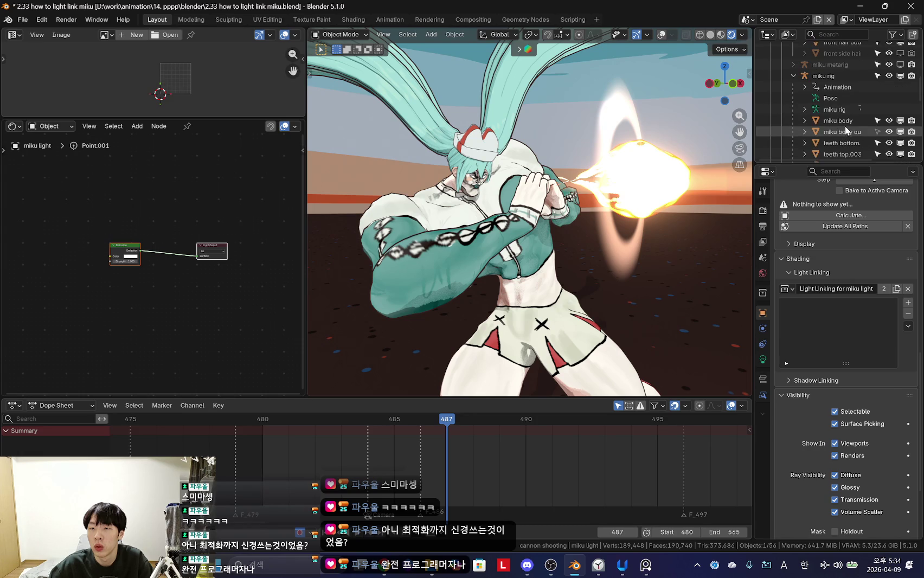
{"action": "left_click_drag", "start_coordinate": [838, 120], "coordinate": [827, 325]}
{"action": "mouse_move", "coordinate": [705, 287]}
{"action": "middle_mouse_down"}
{"action": "mouse_move", "coordinate": [666, 260]}
{"action": "mouse_move", "coordinate": [555, 250]}
{"action": "mouse_move", "coordinate": [573, 159]}
{"action": "middle_mouse_up"}
Step: Reposition the effect light in front of the character
{"action": "left_click", "coordinate": [574, 146]}
{"action": "key", "text": "g"}
{"action": "right_click", "coordinate": [574, 142]}
{"action": "left_click", "coordinate": [569, 143]}
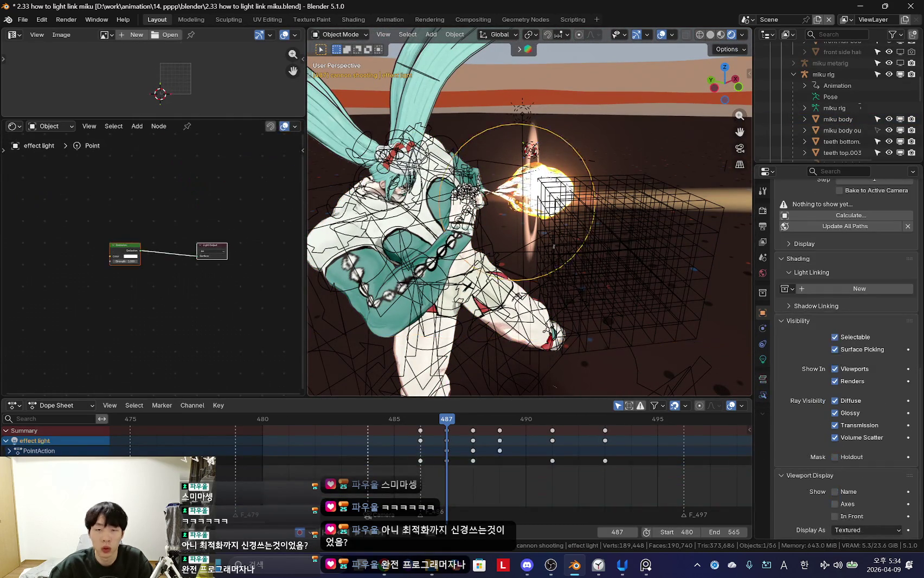
{"action": "key", "text": "shift+alt+z"}
{"action": "middle_click_drag", "start_coordinate": [637, 235], "coordinate": [573, 241]}
{"action": "key", "text": "g"}
{"action": "left_click", "coordinate": [455, 324]}
Step: Adjust miku light's position again while previewing the lighting
{"action": "key", "text": "shift+alt+z"}
{"action": "middle_click_drag", "start_coordinate": [456, 324], "coordinate": [747, 264]}
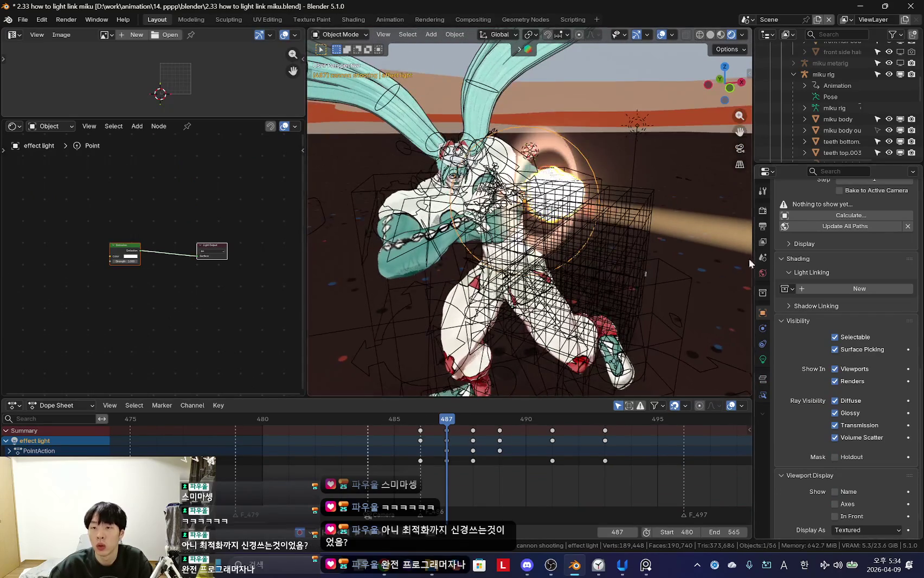
{"action": "scroll", "coordinate": [836, 319], "scroll_direction": "up", "scroll_amount": 2}
{"action": "scroll", "coordinate": [836, 319], "scroll_direction": "up", "scroll_amount": 2}
{"action": "scroll", "coordinate": [836, 319], "scroll_direction": "up", "scroll_amount": 2}
{"action": "scroll", "coordinate": [836, 318], "scroll_direction": "up", "scroll_amount": 2}
{"action": "scroll", "coordinate": [836, 319], "scroll_direction": "down", "scroll_amount": 5}
{"action": "middle_click_drag", "start_coordinate": [678, 260], "coordinate": [622, 225]}
{"action": "scroll", "coordinate": [840, 124], "scroll_direction": "down", "scroll_amount": 5}
{"action": "scroll", "coordinate": [840, 124], "scroll_direction": "down", "scroll_amount": 1}
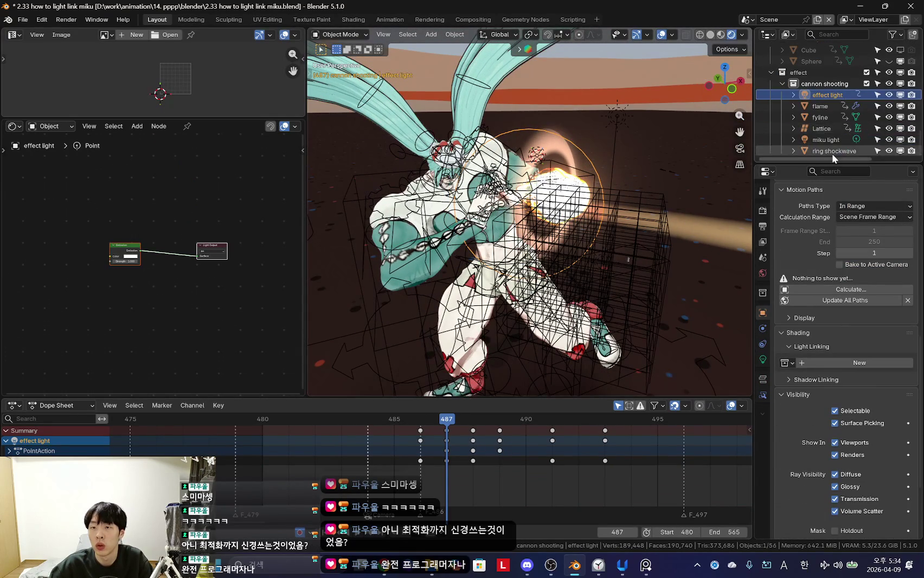
{"action": "left_click", "coordinate": [825, 140]}
{"action": "key", "text": "shift+alt+z"}
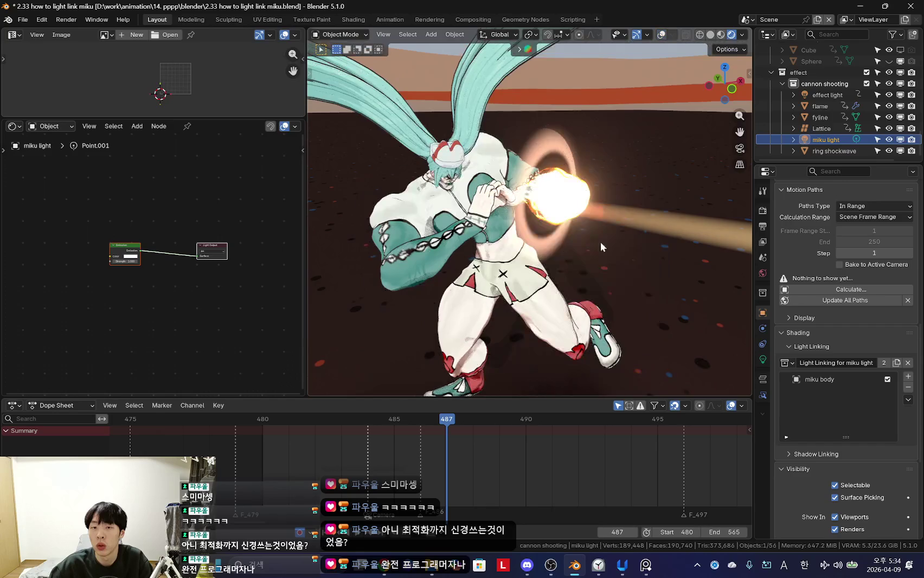
{"action": "key", "text": "shift+alt+z"}
{"action": "middle_click_drag", "start_coordinate": [593, 261], "coordinate": [550, 270]}
{"action": "key", "text": "g"}
{"action": "left_click", "coordinate": [542, 328]}
Step: Compare miku body's light link on and off, then view miku light's Point light settings
{"action": "key", "text": "shift+alt+z"}
{"action": "mouse_move", "coordinate": [542, 328]}
{"action": "middle_mouse_down"}
{"action": "mouse_move", "coordinate": [643, 245]}
{"action": "mouse_move", "coordinate": [620, 241]}
{"action": "middle_mouse_up"}
{"action": "mouse_move", "coordinate": [616, 287]}
{"action": "middle_mouse_down"}
{"action": "mouse_move", "coordinate": [622, 270]}
{"action": "mouse_move", "coordinate": [650, 282]}
{"action": "middle_mouse_up"}
{"action": "left_click", "coordinate": [887, 379]}
{"action": "left_click", "coordinate": [888, 380]}
{"action": "left_click", "coordinate": [887, 379]}
{"action": "left_click", "coordinate": [888, 379]}
{"action": "middle_click_drag", "start_coordinate": [596, 227], "coordinate": [624, 222]}
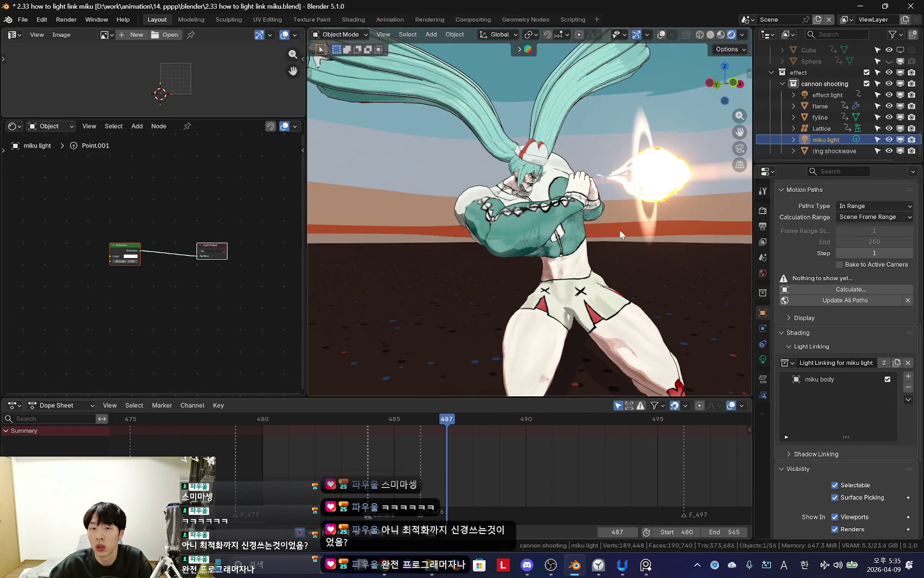
{"action": "left_click", "coordinate": [762, 359]}
{"action": "middle_click_drag", "start_coordinate": [705, 325], "coordinate": [677, 303]}
{"action": "key", "text": "shift+alt+z"}
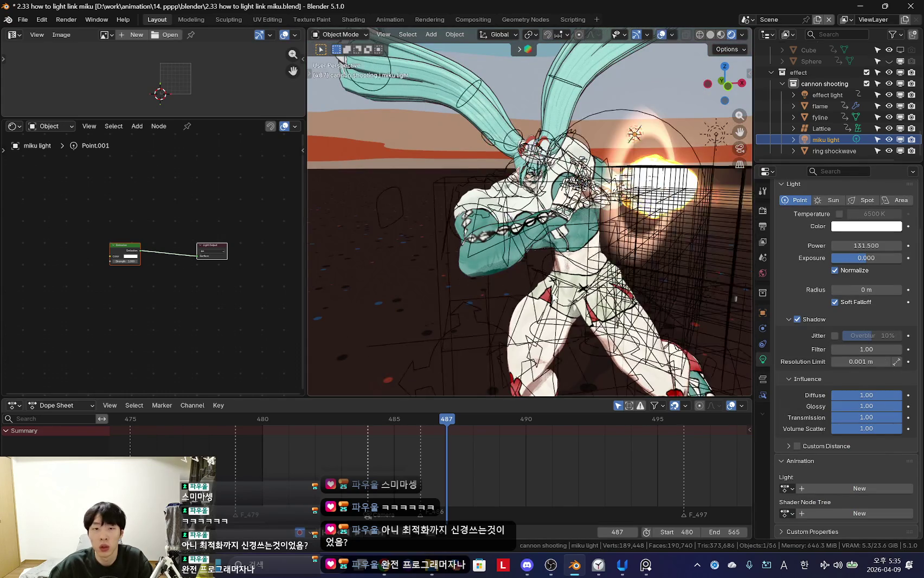
Step: Select miku body and bring its image texture and Multiply nodes into view
{"action": "middle_click_drag", "start_coordinate": [542, 216], "coordinate": [574, 217]}
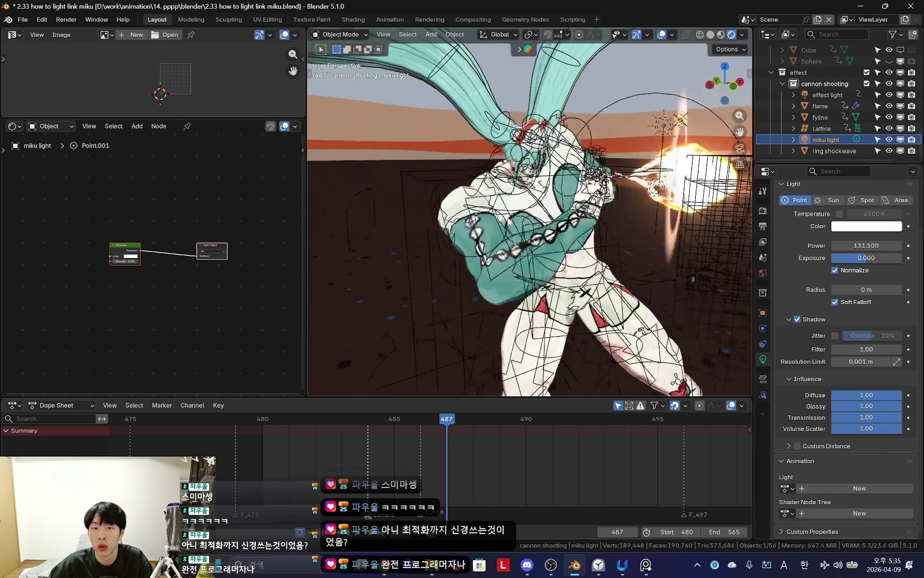
{"action": "left_click", "coordinate": [542, 261]}
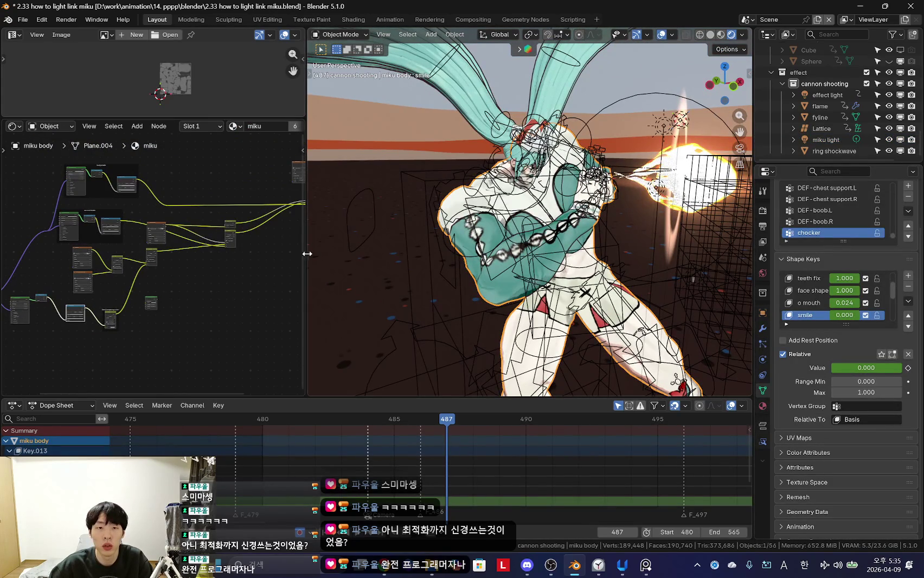
{"action": "left_click_drag", "start_coordinate": [309, 252], "coordinate": [386, 254]}
{"action": "scroll", "coordinate": [246, 254], "scroll_direction": "up", "scroll_amount": 5}
{"action": "middle_click_drag", "start_coordinate": [125, 245], "coordinate": [108, 239]}
{"action": "scroll", "coordinate": [103, 293], "scroll_direction": "down", "scroll_amount": 3}
{"action": "mouse_move", "coordinate": [87, 284]}
{"action": "middle_mouse_down"}
{"action": "mouse_move", "coordinate": [110, 268]}
{"action": "mouse_move", "coordinate": [87, 227]}
{"action": "middle_mouse_up"}
{"action": "scroll", "coordinate": [83, 221], "scroll_direction": "up", "scroll_amount": 3}
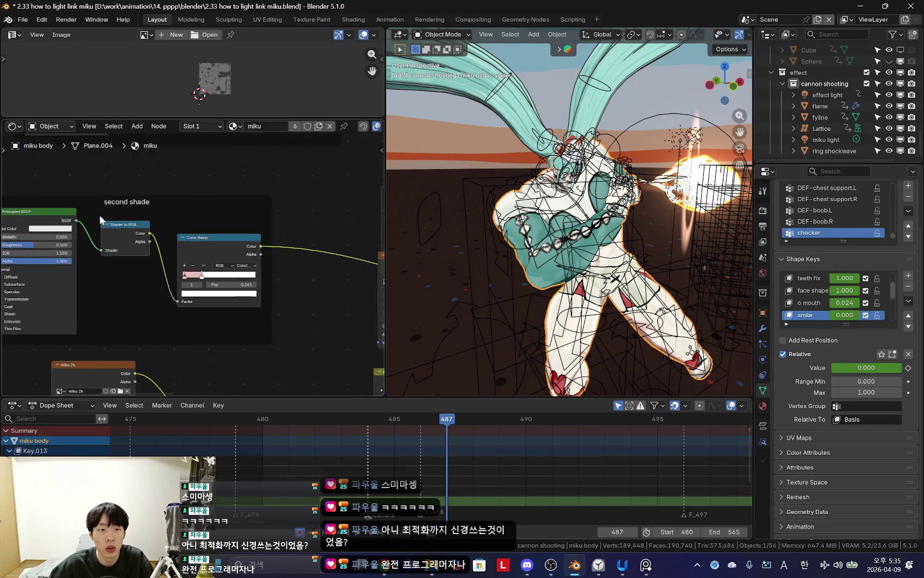
{"action": "scroll", "coordinate": [83, 219], "scroll_direction": "down", "scroll_amount": 3}
{"action": "mouse_move", "coordinate": [283, 271]}
{"action": "middle_mouse_down"}
{"action": "mouse_move", "coordinate": [119, 247]}
{"action": "mouse_move", "coordinate": [271, 310]}
{"action": "mouse_move", "coordinate": [176, 237]}
{"action": "mouse_move", "coordinate": [80, 223]}
{"action": "middle_mouse_up"}
{"action": "scroll", "coordinate": [271, 309], "scroll_direction": "up", "scroll_amount": 3}
{"action": "scroll", "coordinate": [271, 309], "scroll_direction": "up", "scroll_amount": 2}
{"action": "scroll", "coordinate": [80, 223], "scroll_direction": "down", "scroll_amount": 3}
{"action": "mouse_move", "coordinate": [234, 247]}
{"action": "middle_mouse_down"}
{"action": "mouse_move", "coordinate": [287, 254]}
{"action": "mouse_move", "coordinate": [262, 264]}
{"action": "mouse_move", "coordinate": [209, 251]}
{"action": "middle_mouse_up"}
{"action": "scroll", "coordinate": [181, 275], "scroll_direction": "up", "scroll_amount": 2}
{"action": "scroll", "coordinate": [121, 273], "scroll_direction": "down", "scroll_amount": 1}
{"action": "middle_click_drag", "start_coordinate": [121, 273], "coordinate": [264, 267]}
{"action": "scroll", "coordinate": [264, 267], "scroll_direction": "up", "scroll_amount": 2}
{"action": "scroll", "coordinate": [263, 267], "scroll_direction": "down", "scroll_amount": 3}
{"action": "middle_click_drag", "start_coordinate": [174, 285], "coordinate": [215, 285]}
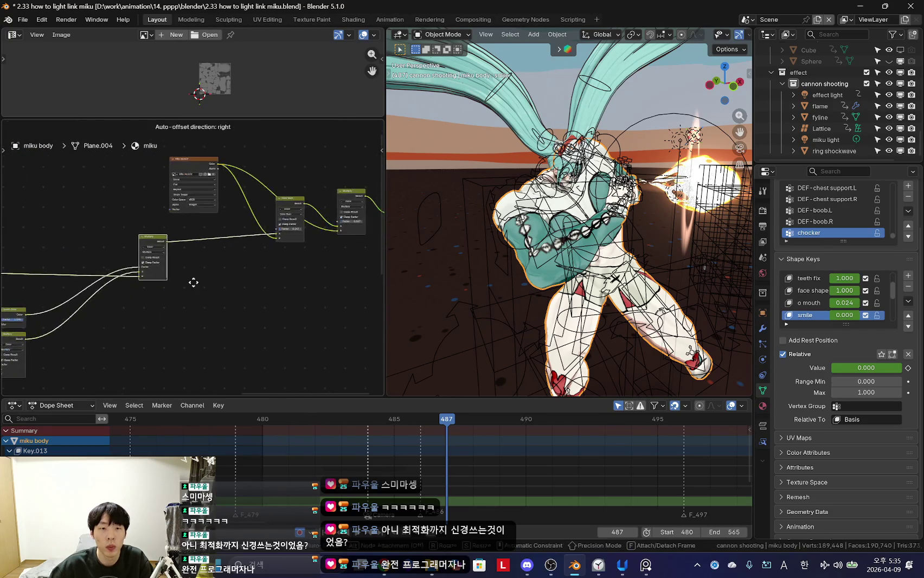
Step: Add a Mix node after the existing one and set its blend mode to Multiply
{"action": "key", "text": "shift+a"}
{"action": "key", "text": "Escape"}
{"action": "scroll", "coordinate": [292, 327], "scroll_direction": "up", "scroll_amount": 3}
{"action": "mouse_move", "coordinate": [301, 329]}
{"action": "middle_mouse_down"}
{"action": "mouse_move", "coordinate": [177, 282]}
{"action": "mouse_move", "coordinate": [160, 347]}
{"action": "middle_mouse_up"}
{"action": "scroll", "coordinate": [159, 344], "scroll_direction": "down", "scroll_amount": 3}
{"action": "mouse_move", "coordinate": [369, 282]}
{"action": "middle_mouse_down"}
{"action": "mouse_move", "coordinate": [207, 236]}
{"action": "mouse_move", "coordinate": [229, 269]}
{"action": "middle_mouse_up"}
{"action": "key", "text": "shift+a"}
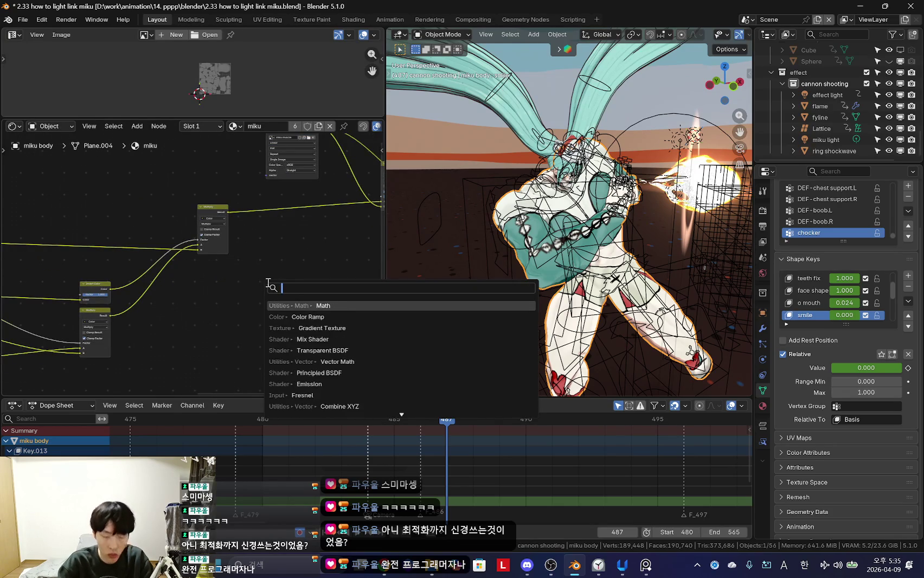
{"action": "key", "text": "Return"}
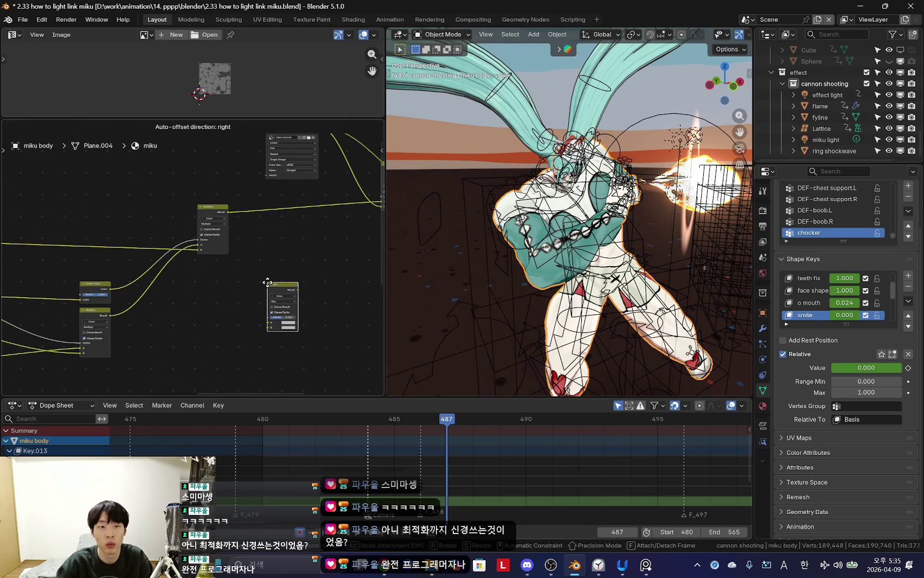
{"action": "scroll", "coordinate": [316, 285], "scroll_direction": "up", "scroll_amount": 2}
{"action": "left_click", "coordinate": [282, 271]}
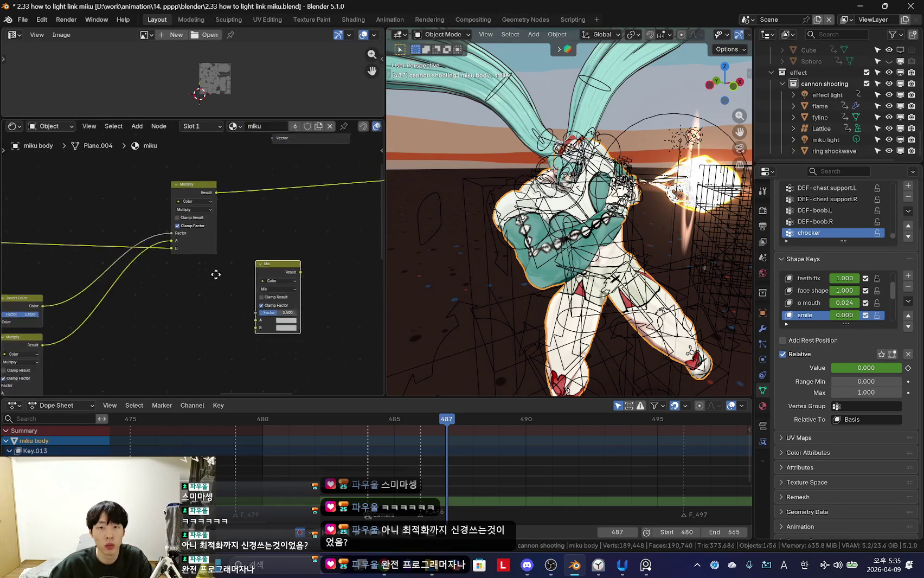
{"action": "scroll", "coordinate": [244, 270], "scroll_direction": "up", "scroll_amount": 2}
{"action": "scroll", "coordinate": [283, 258], "scroll_direction": "up", "scroll_amount": 1}
{"action": "left_click", "coordinate": [279, 274]}
{"action": "left_click", "coordinate": [277, 336]}
Step: Add a new Principled BSDF node to the material
{"action": "scroll", "coordinate": [280, 270], "scroll_direction": "down", "scroll_amount": 2}
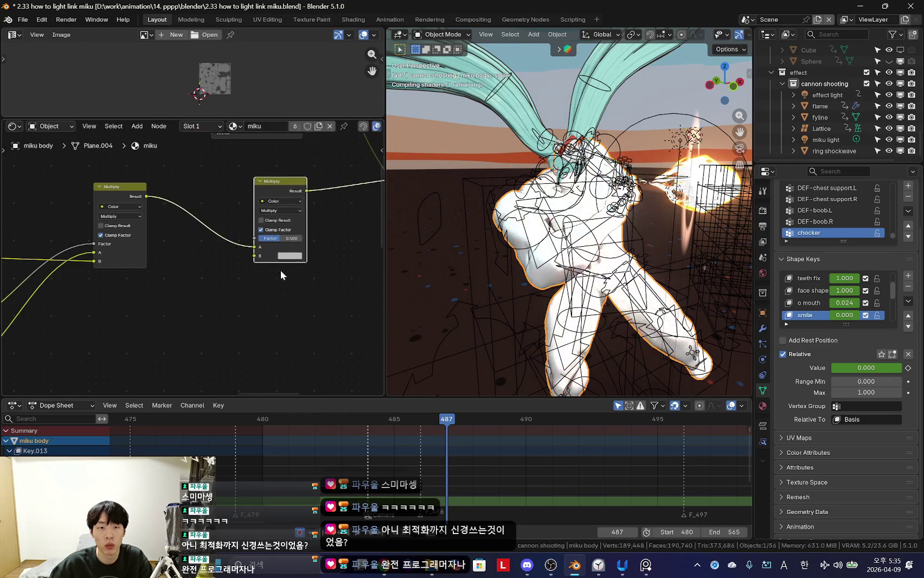
{"action": "scroll", "coordinate": [223, 323], "scroll_direction": "down", "scroll_amount": 1}
{"action": "key", "text": "shift+a"}
{"action": "type", "text": "principled"}
{"action": "key", "text": "Return"}
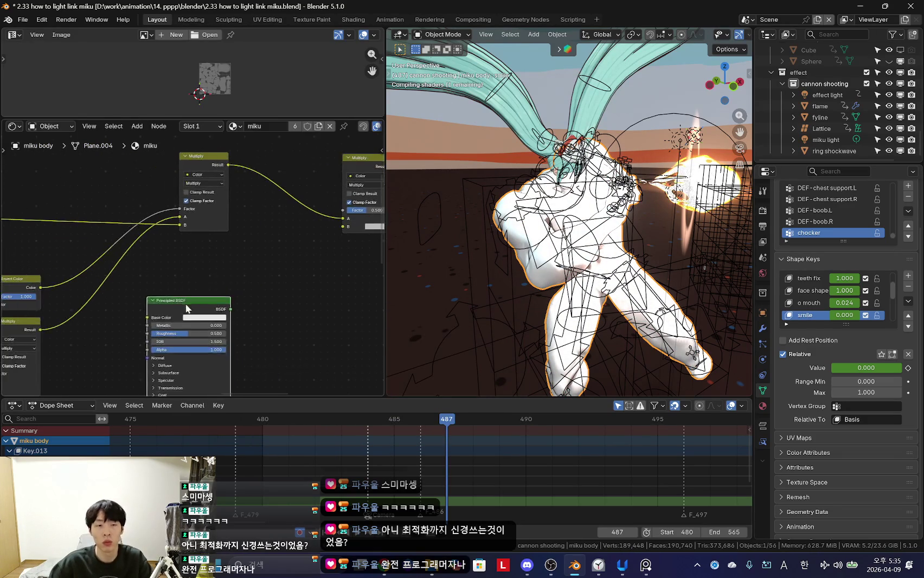
Step: Place the Principled BSDF and connect its BSDF output to a new Shader to RGB node
{"action": "left_click", "coordinate": [181, 302]}
{"action": "middle_click_drag", "start_coordinate": [182, 302], "coordinate": [129, 263]}
{"action": "left_click", "coordinate": [244, 279]}
{"action": "key", "text": "shift+a"}
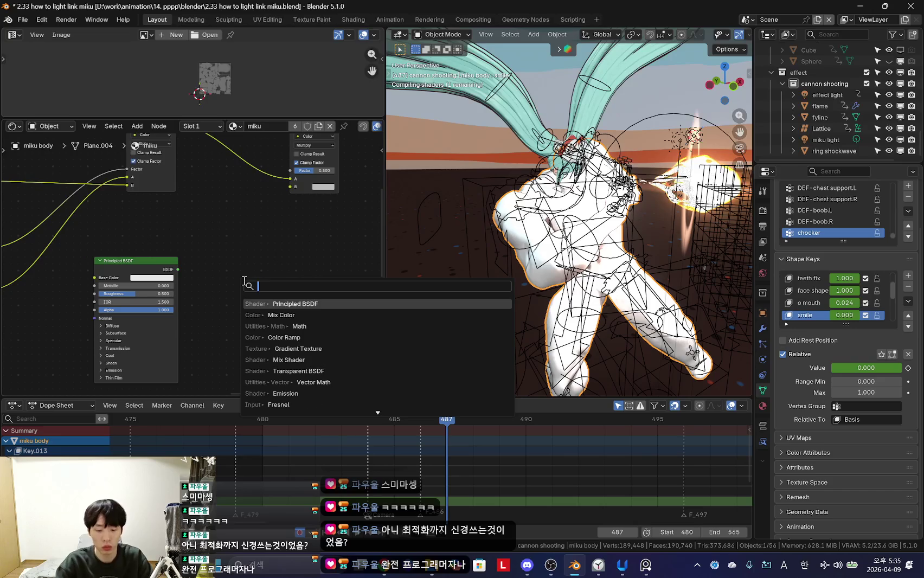
{"action": "type", "text": "col"}
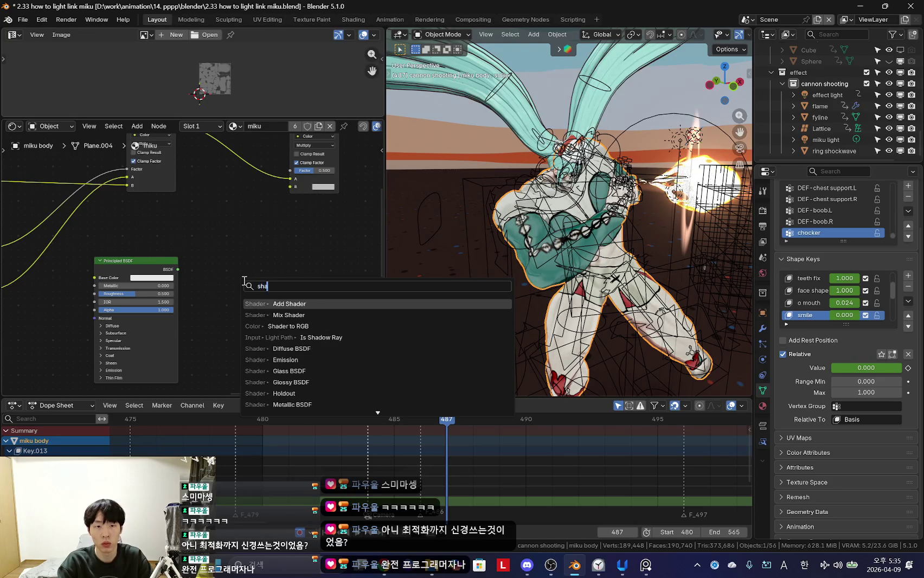
{"action": "key", "text": "Return"}
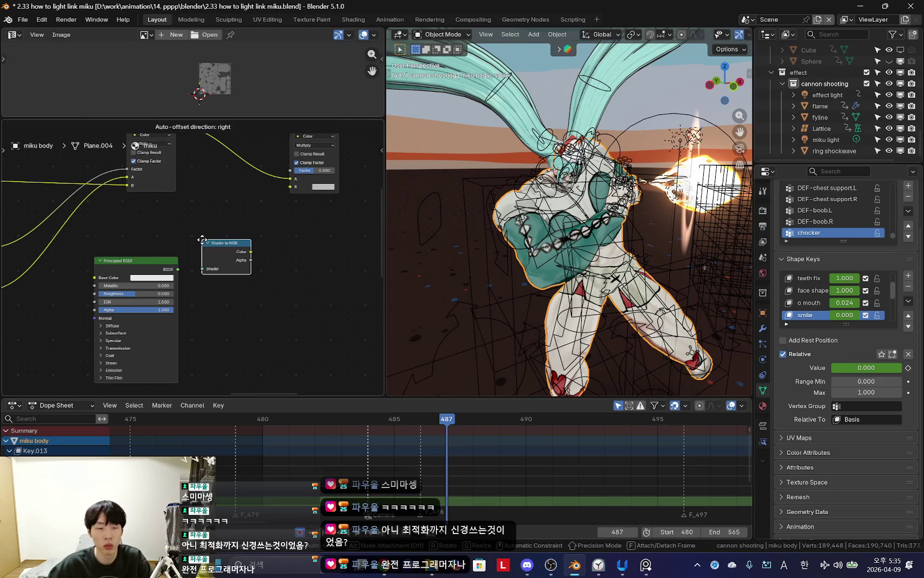
{"action": "left_click", "coordinate": [214, 252]}
{"action": "scroll", "coordinate": [192, 265], "scroll_direction": "up", "scroll_amount": 2}
{"action": "left_click_drag", "start_coordinate": [170, 271], "coordinate": [206, 271]}
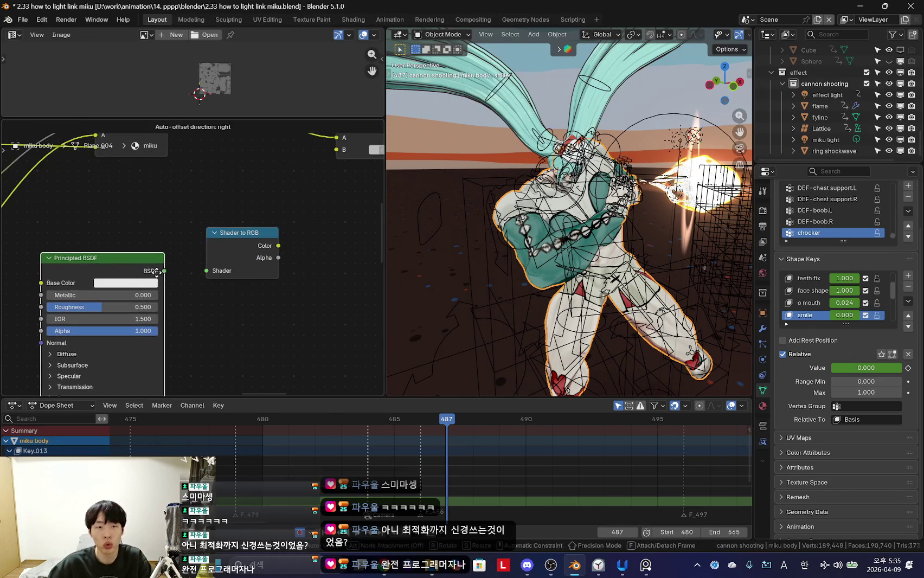
{"action": "middle_click_drag", "start_coordinate": [278, 249], "coordinate": [213, 298]}
Step: Check the Multiply nodes and the whitened body, then select miku light
{"action": "mouse_move", "coordinate": [275, 202]}
{"action": "middle_mouse_down"}
{"action": "mouse_move", "coordinate": [232, 286]}
{"action": "mouse_move", "coordinate": [283, 286]}
{"action": "middle_mouse_up"}
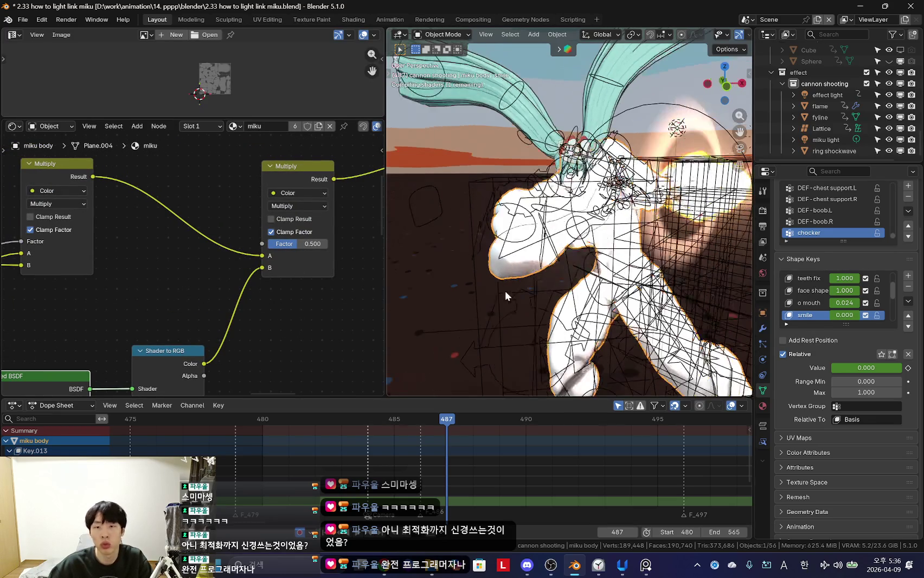
{"action": "middle_click_drag", "start_coordinate": [504, 291], "coordinate": [488, 260]}
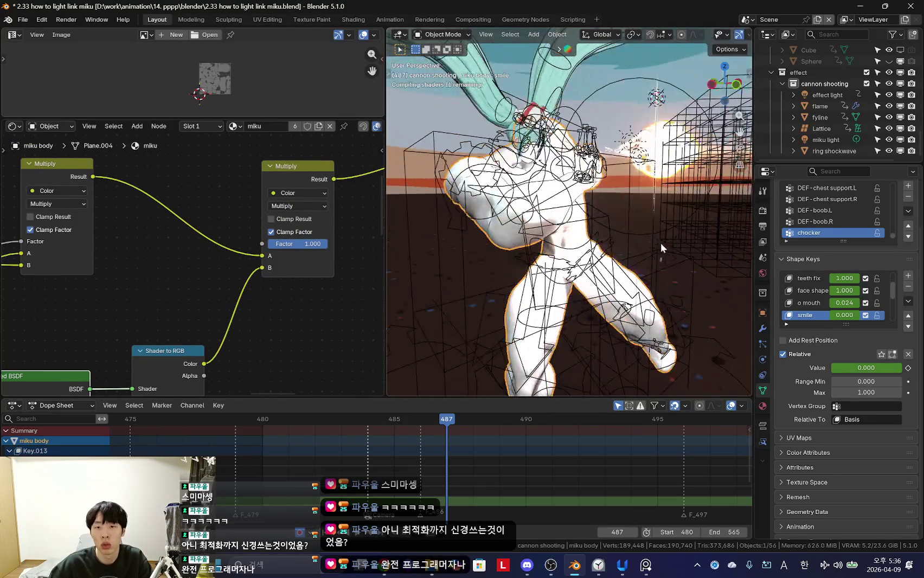
{"action": "left_click", "coordinate": [829, 139]}
{"action": "scroll", "coordinate": [592, 215], "scroll_direction": "down", "scroll_amount": 3}
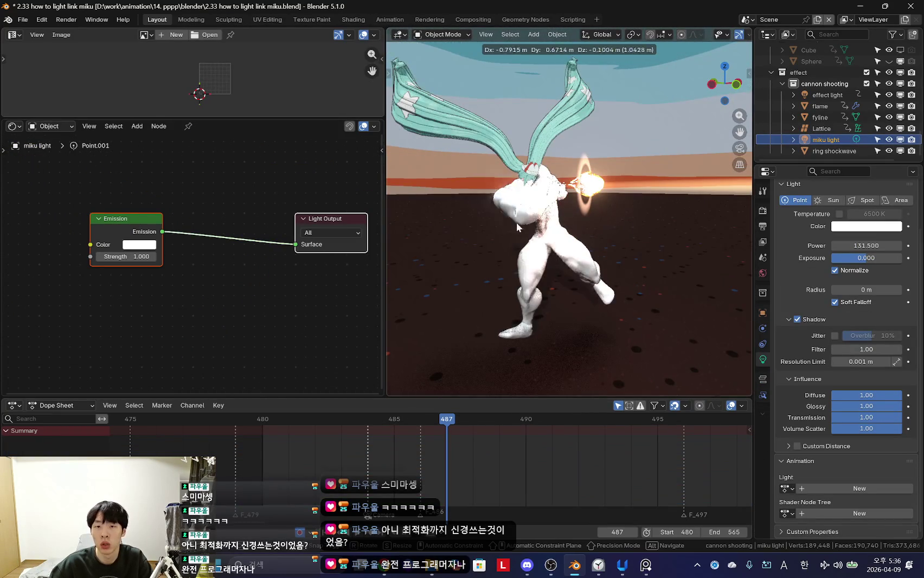
Step: Move miku light to a new spot near the character, auto-keyed at frame 487
{"action": "scroll", "coordinate": [592, 216], "scroll_direction": "up", "scroll_amount": 5}
{"action": "key", "text": "g"}
{"action": "scroll", "coordinate": [509, 287], "scroll_direction": "down", "scroll_amount": 3}
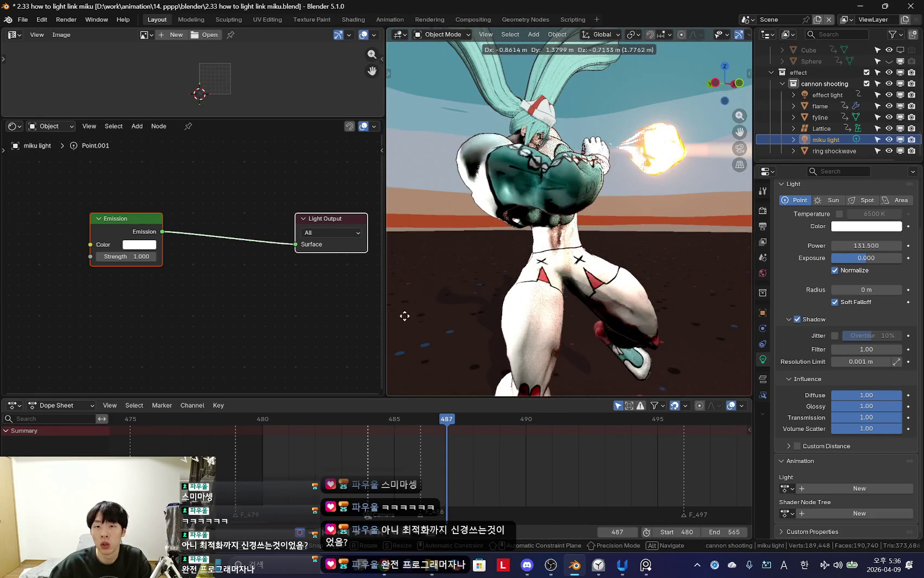
{"action": "left_click", "coordinate": [470, 301]}
{"action": "mouse_move", "coordinate": [470, 301]}
{"action": "middle_mouse_down"}
{"action": "mouse_move", "coordinate": [538, 318]}
{"action": "mouse_move", "coordinate": [675, 270]}
{"action": "mouse_move", "coordinate": [640, 250]}
{"action": "middle_mouse_up"}
{"action": "scroll", "coordinate": [539, 318], "scroll_direction": "down", "scroll_amount": 4}
Step: Refine miku light's position, then select miku body to show its Multiply node
{"action": "key", "text": "g"}
{"action": "scroll", "coordinate": [617, 233], "scroll_direction": "up", "scroll_amount": 4}
{"action": "left_click", "coordinate": [616, 233]}
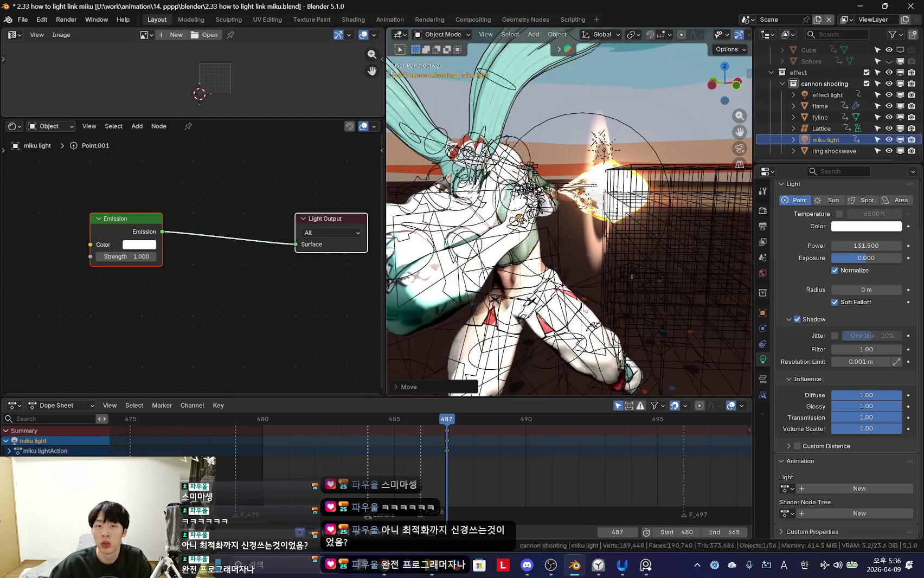
{"action": "scroll", "coordinate": [596, 244], "scroll_direction": "up", "scroll_amount": 2}
{"action": "scroll", "coordinate": [577, 255], "scroll_direction": "up", "scroll_amount": 2}
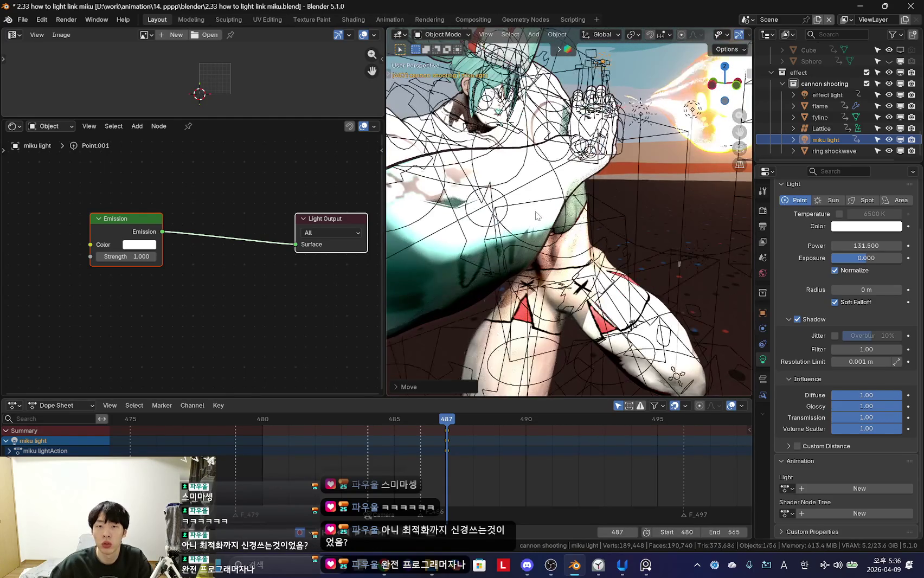
{"action": "left_click", "coordinate": [577, 255]}
{"action": "scroll", "coordinate": [297, 259], "scroll_direction": "down", "scroll_amount": 1}
{"action": "middle_click_drag", "start_coordinate": [319, 250], "coordinate": [226, 292]}
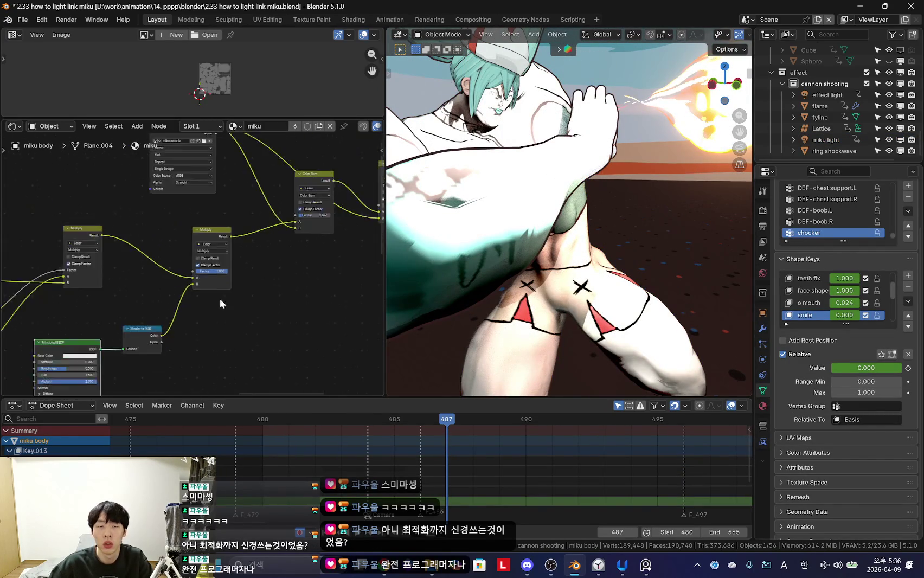
Step: Add a Vector Math node and insert it on the link after Shader to RGB
{"action": "scroll", "coordinate": [261, 293], "scroll_direction": "up", "scroll_amount": 2}
{"action": "scroll", "coordinate": [220, 340], "scroll_direction": "down", "scroll_amount": 1}
{"action": "middle_click_drag", "start_coordinate": [220, 340], "coordinate": [235, 297]}
{"action": "left_click_drag", "start_coordinate": [235, 292], "coordinate": [217, 296]}
{"action": "key", "text": "shift+a"}
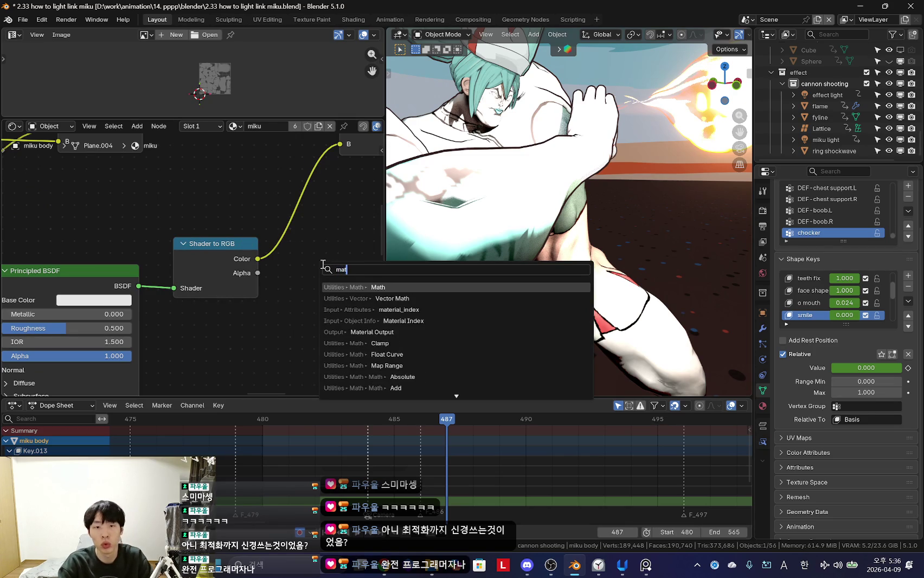
{"action": "key", "text": "BackSpace"}
{"action": "type", "text": "vector"}
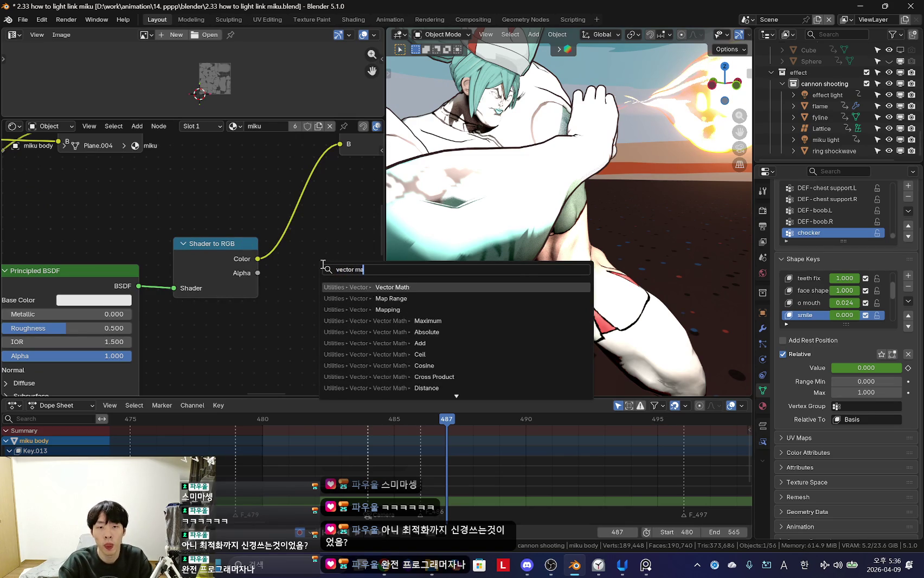
{"action": "key", "text": "Return"}
{"action": "left_click", "coordinate": [325, 233]}
{"action": "middle_click_drag", "start_coordinate": [343, 222], "coordinate": [231, 215]}
Step: Set the Vector Math node's operation to Scale (1.000)
{"action": "left_click", "coordinate": [219, 221]}
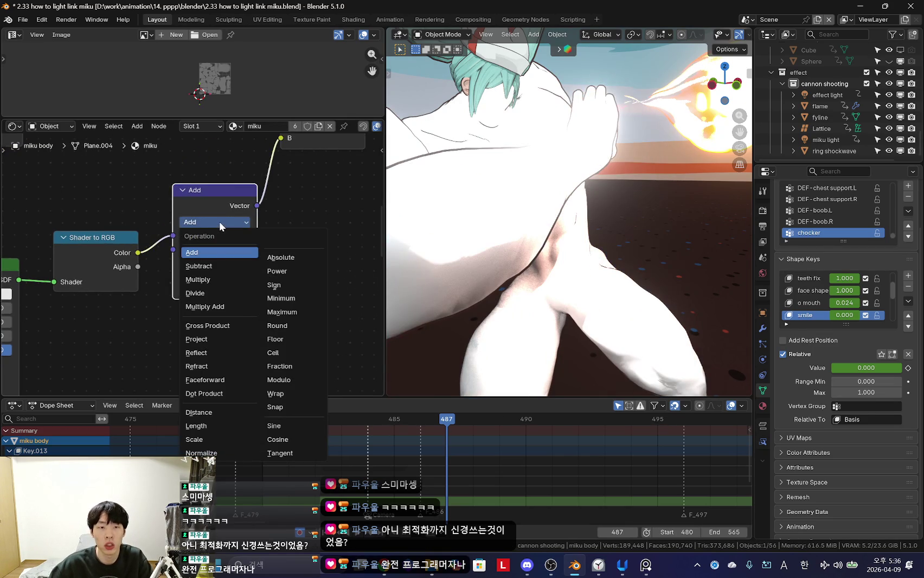
{"action": "left_click", "coordinate": [231, 439]}
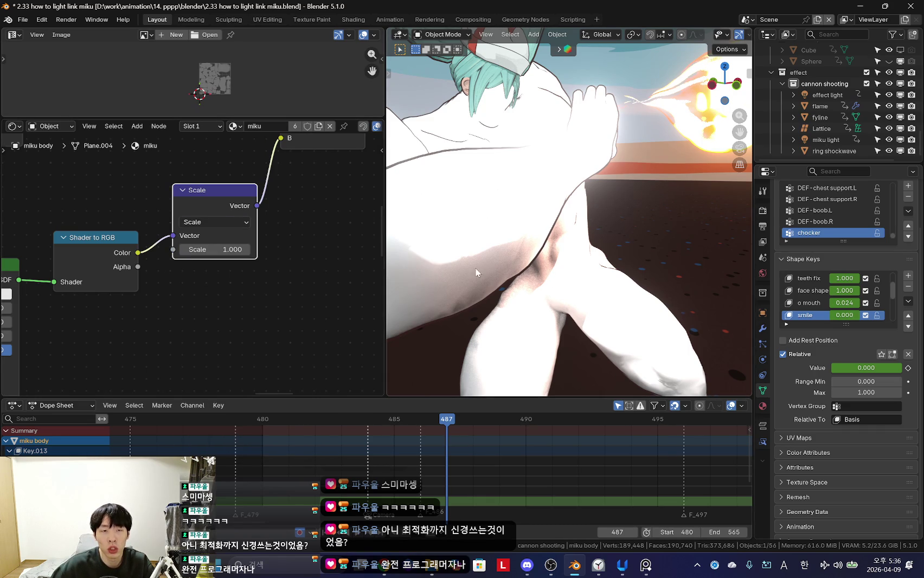
{"action": "middle_click_drag", "start_coordinate": [487, 267], "coordinate": [557, 300]}
{"action": "scroll", "coordinate": [557, 300], "scroll_direction": "down", "scroll_amount": 3}
{"action": "middle_click_drag", "start_coordinate": [138, 331], "coordinate": [333, 284]}
{"action": "scroll", "coordinate": [194, 318], "scroll_direction": "down", "scroll_amount": 2}
Step: Insert a Color Ramp node between Shader to RGB and the Scale node
{"action": "middle_click_drag", "start_coordinate": [552, 292], "coordinate": [532, 306]}
{"action": "left_click_drag", "start_coordinate": [301, 246], "coordinate": [237, 292]}
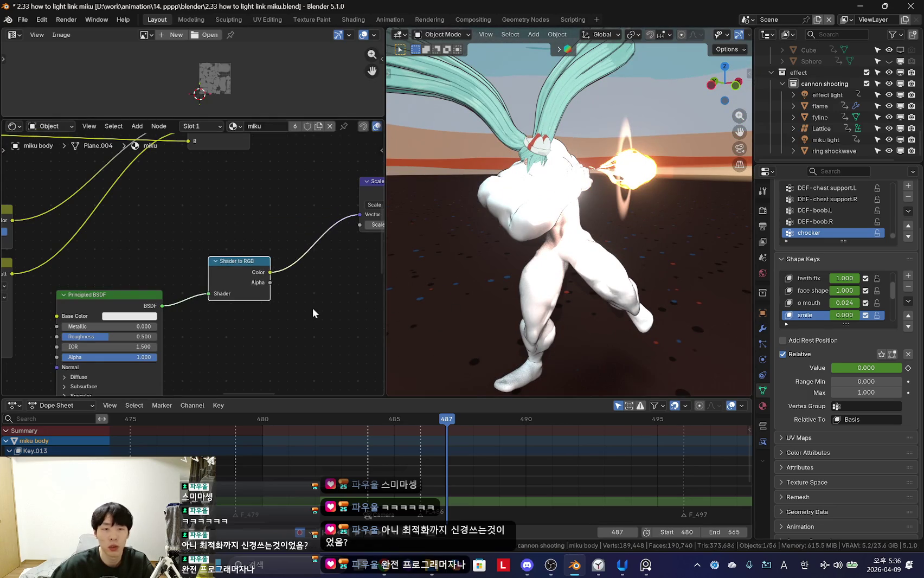
{"action": "middle_click_drag", "start_coordinate": [245, 327], "coordinate": [287, 265]}
{"action": "left_click_drag", "start_coordinate": [287, 265], "coordinate": [287, 306]}
{"action": "key", "text": "Escape"}
{"action": "key", "text": "shift+a"}
{"action": "type", "text": "colorram"}
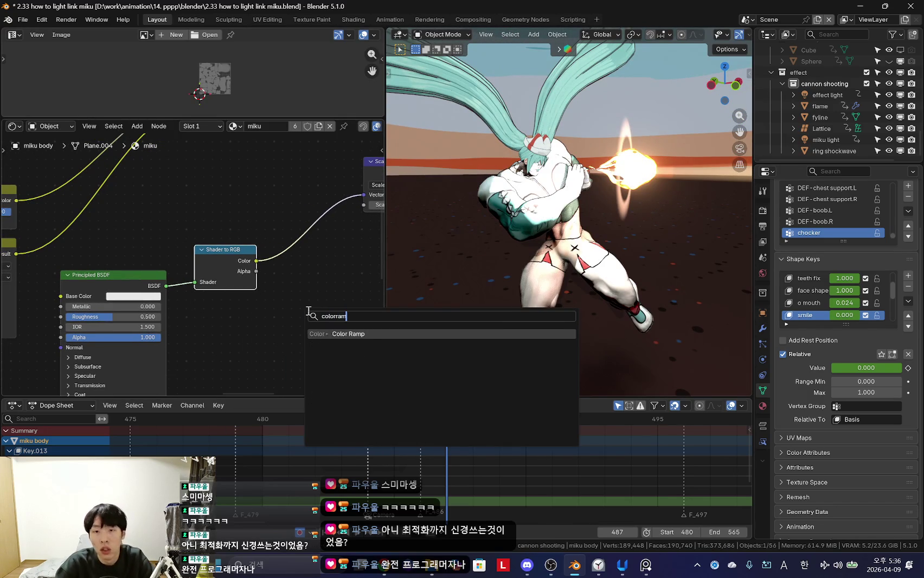
{"action": "key", "text": "Return"}
{"action": "left_click", "coordinate": [229, 267]}
{"action": "scroll", "coordinate": [230, 268], "scroll_direction": "up", "scroll_amount": 3}
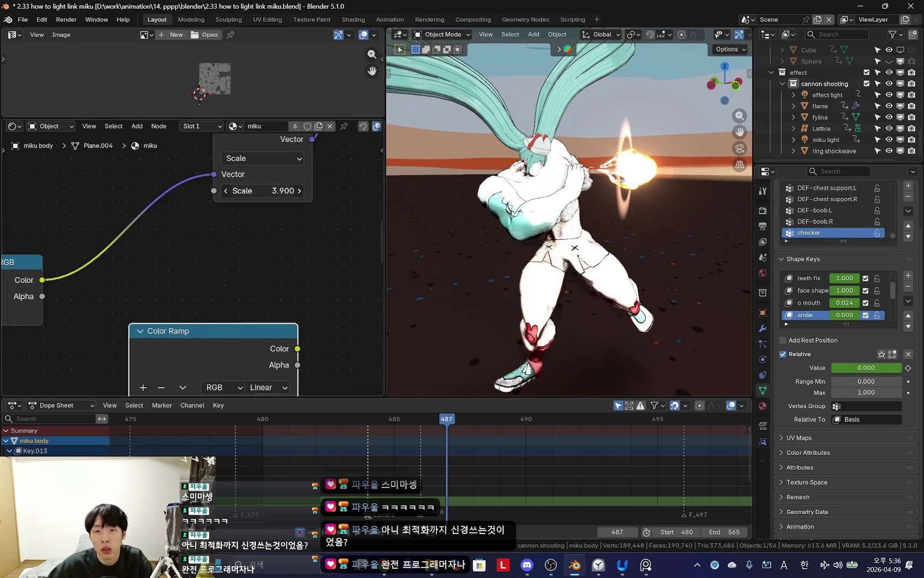
{"action": "left_click", "coordinate": [247, 279]}
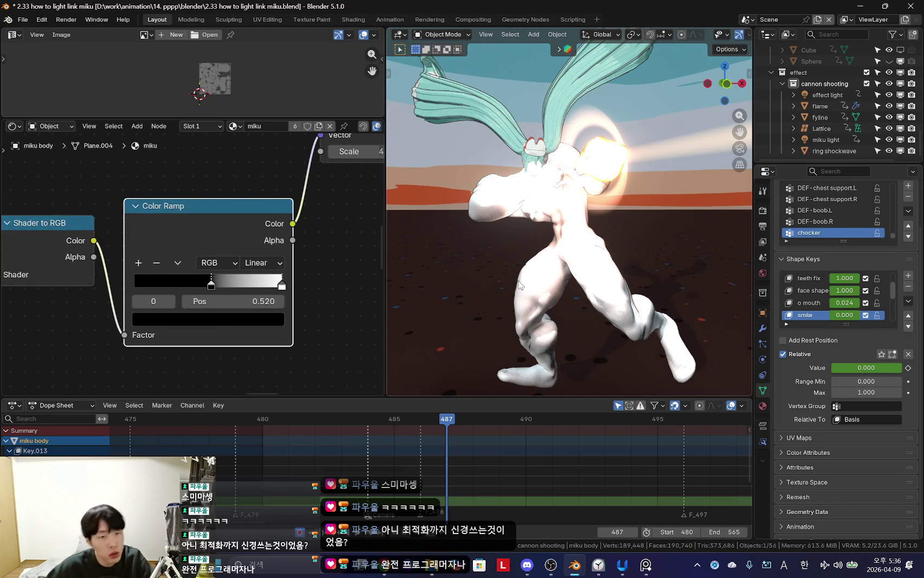
Step: Move the Color Ramp's second stop to position 0.696
{"action": "scroll", "coordinate": [223, 266], "scroll_direction": "down", "scroll_amount": 3}
{"action": "scroll", "coordinate": [223, 266], "scroll_direction": "down", "scroll_amount": 2}
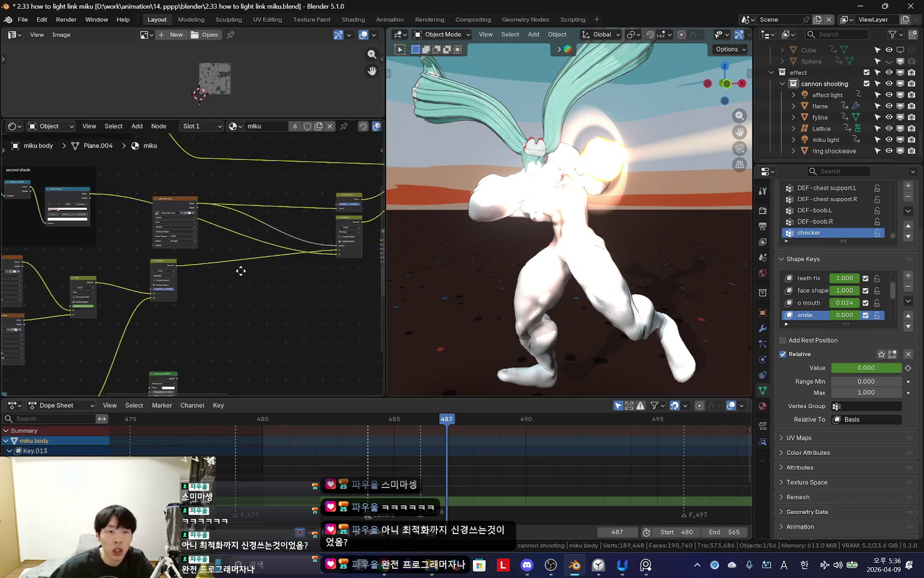
{"action": "mouse_move", "coordinate": [205, 270]}
{"action": "middle_mouse_down"}
{"action": "mouse_move", "coordinate": [287, 274]}
{"action": "mouse_move", "coordinate": [261, 286]}
{"action": "middle_mouse_up"}
{"action": "scroll", "coordinate": [288, 276], "scroll_direction": "up", "scroll_amount": 4}
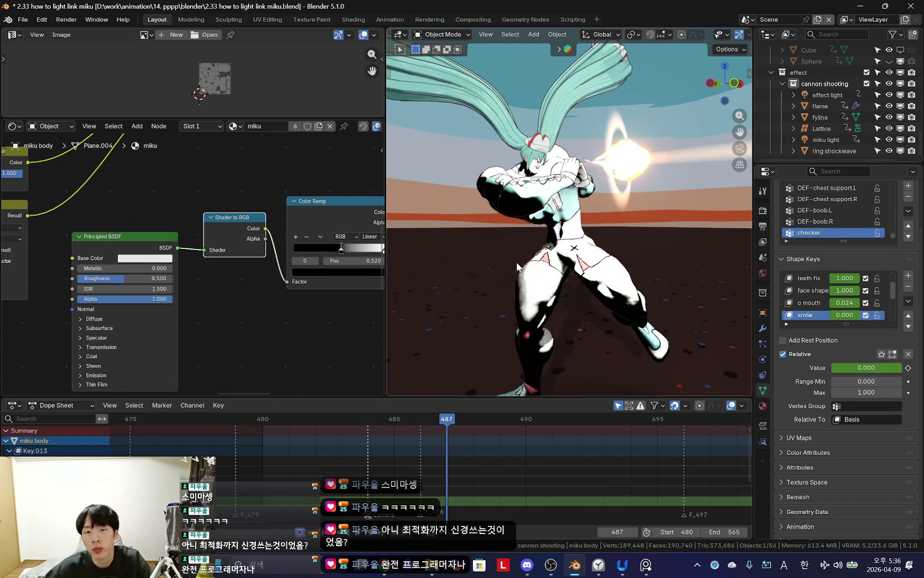
{"action": "key", "text": "KP_0"}
{"action": "middle_click_drag", "start_coordinate": [294, 270], "coordinate": [283, 274]}
{"action": "scroll", "coordinate": [282, 274], "scroll_direction": "up", "scroll_amount": 1}
{"action": "middle_click_drag", "start_coordinate": [275, 227], "coordinate": [262, 223]}
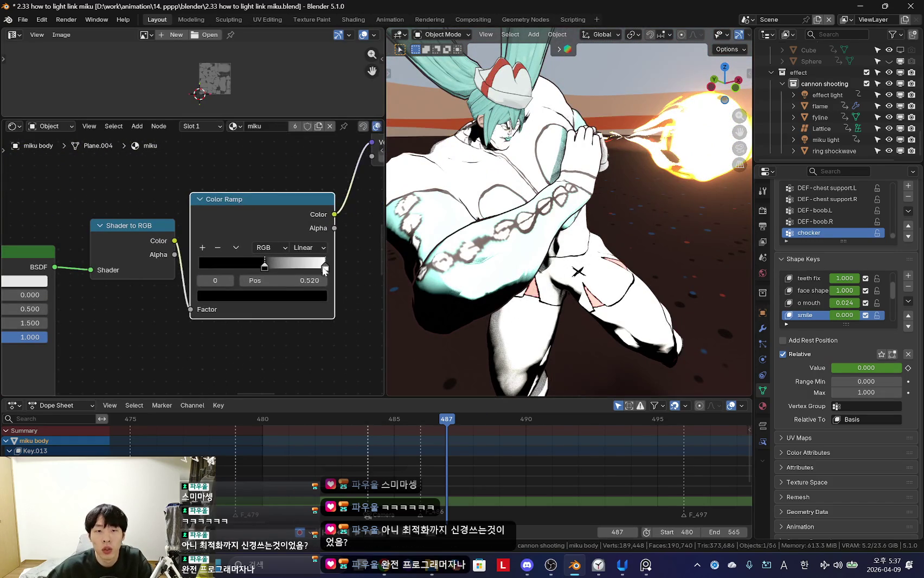
{"action": "left_click_drag", "start_coordinate": [324, 265], "coordinate": [286, 265]}
Step: Set the Scale node's value to 16.700
{"action": "mouse_move", "coordinate": [325, 264]}
{"action": "middle_mouse_down"}
{"action": "mouse_move", "coordinate": [266, 276]}
{"action": "mouse_move", "coordinate": [258, 224]}
{"action": "middle_mouse_up"}
{"action": "mouse_move", "coordinate": [258, 224]}
{"action": "left_mouse_down"}
{"action": "mouse_move", "coordinate": [233, 224]}
{"action": "mouse_move", "coordinate": [293, 223]}
{"action": "left_mouse_up"}
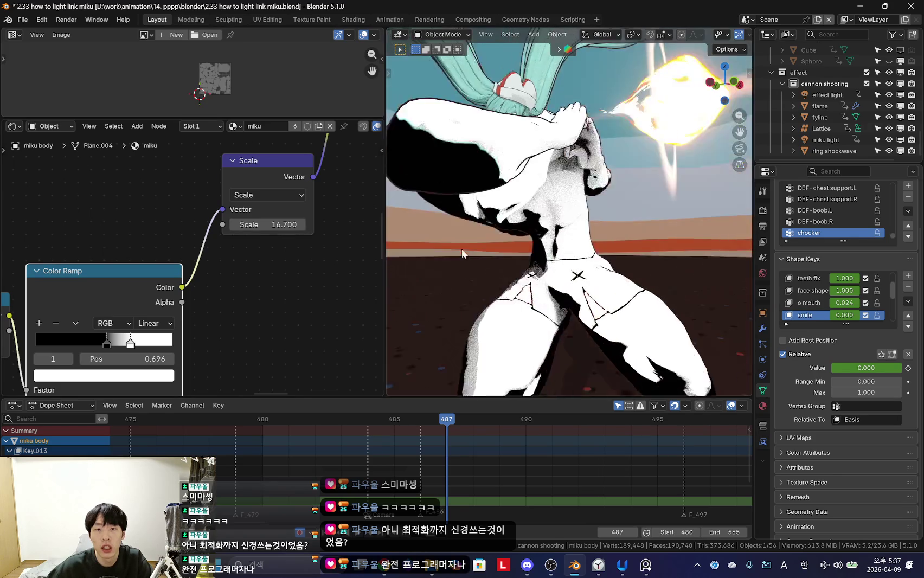
{"action": "middle_click_drag", "start_coordinate": [461, 246], "coordinate": [451, 270]}
{"action": "key", "text": "KP_0"}
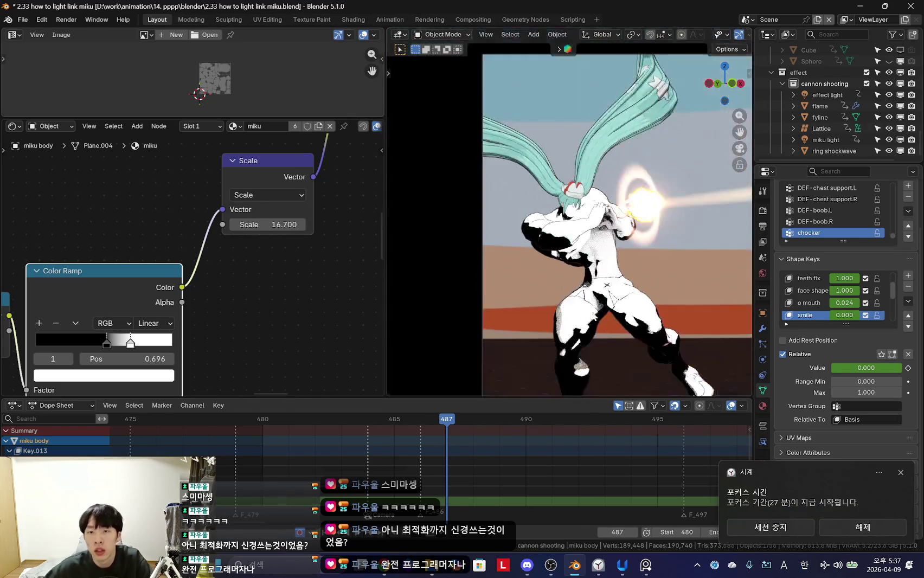
{"action": "scroll", "coordinate": [554, 300], "scroll_direction": "up", "scroll_amount": 2}
Step: Lower the Multiply node's Factor to about 0.279 for stark shading
{"action": "middle_click_drag", "start_coordinate": [292, 270], "coordinate": [194, 288]}
{"action": "scroll", "coordinate": [283, 288], "scroll_direction": "up", "scroll_amount": 2}
{"action": "scroll", "coordinate": [184, 302], "scroll_direction": "down", "scroll_amount": 5}
{"action": "scroll", "coordinate": [183, 302], "scroll_direction": "up", "scroll_amount": 1}
{"action": "scroll", "coordinate": [141, 312], "scroll_direction": "down", "scroll_amount": 1}
{"action": "scroll", "coordinate": [322, 192], "scroll_direction": "up", "scroll_amount": 2}
{"action": "middle_click_drag", "start_coordinate": [322, 192], "coordinate": [258, 285]}
{"action": "mouse_move", "coordinate": [259, 285]}
{"action": "left_mouse_down"}
{"action": "mouse_move", "coordinate": [222, 284]}
{"action": "mouse_move", "coordinate": [282, 287]}
{"action": "mouse_move", "coordinate": [260, 288]}
{"action": "left_mouse_up"}
{"action": "middle_click_drag", "start_coordinate": [303, 255], "coordinate": [244, 276]}
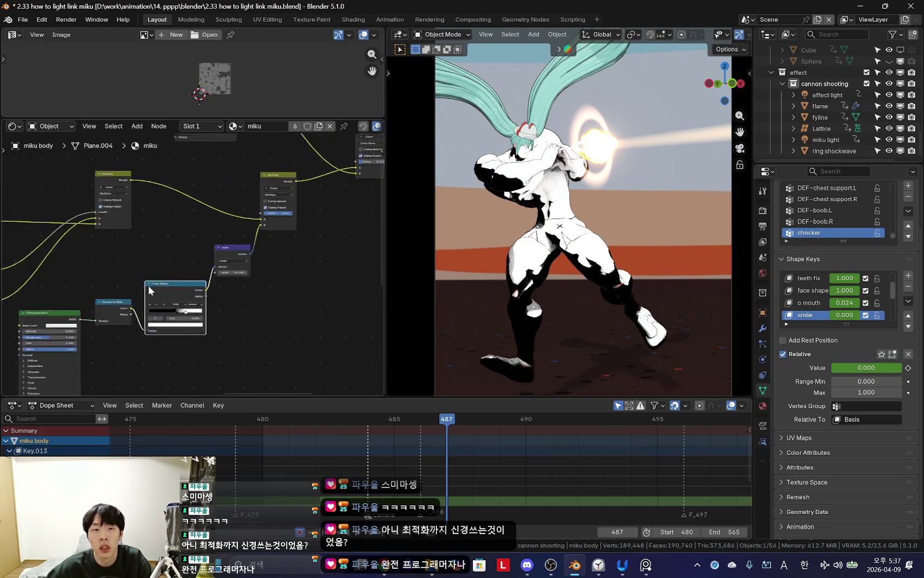
Step: Set the first ramp stop's colour to dark grey with value 0.254
{"action": "left_click", "coordinate": [290, 256]}
{"action": "left_click", "coordinate": [286, 281]}
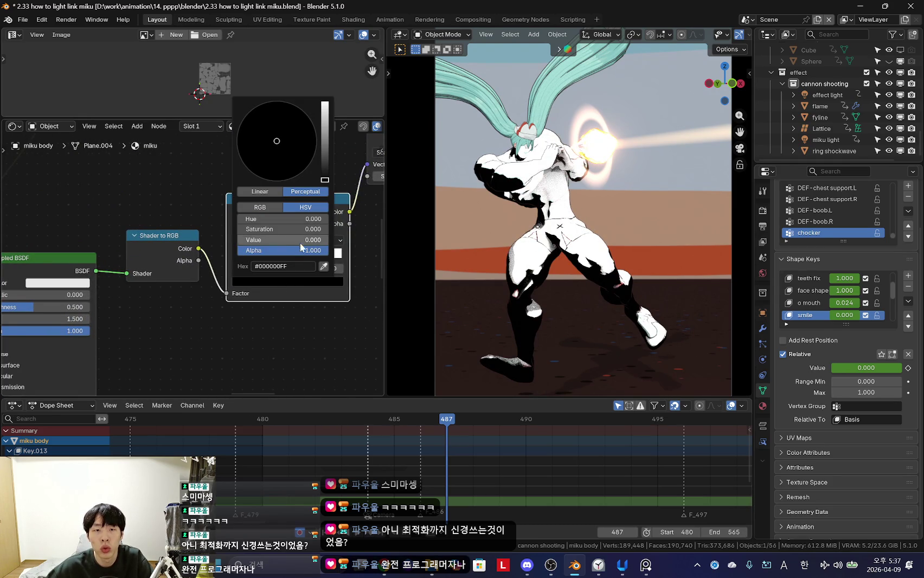
{"action": "left_click_drag", "start_coordinate": [325, 178], "coordinate": [325, 103]}
{"action": "scroll", "coordinate": [294, 301], "scroll_direction": "up", "scroll_amount": 2}
{"action": "left_click", "coordinate": [322, 295]}
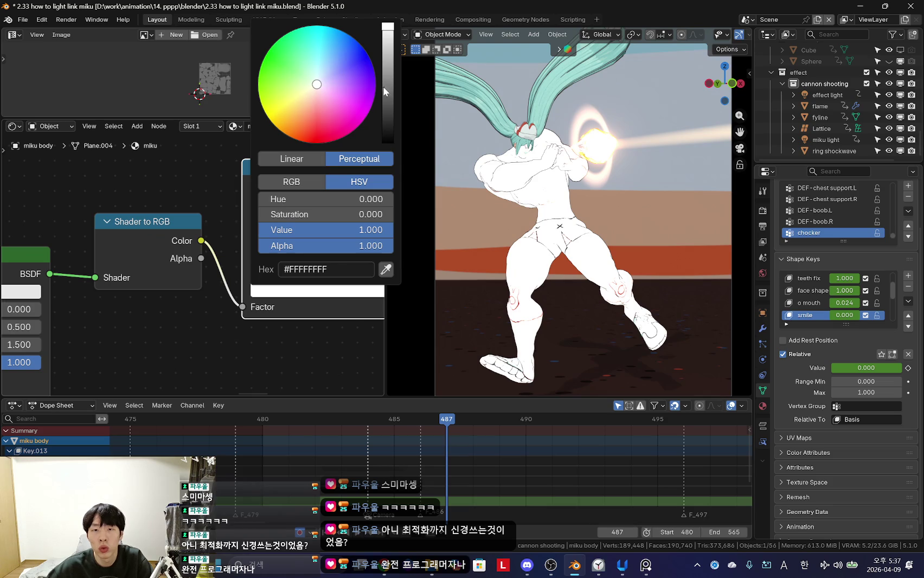
{"action": "left_click_drag", "start_coordinate": [384, 89], "coordinate": [388, 120]}
{"action": "left_click_drag", "start_coordinate": [387, 108], "coordinate": [387, 112]}
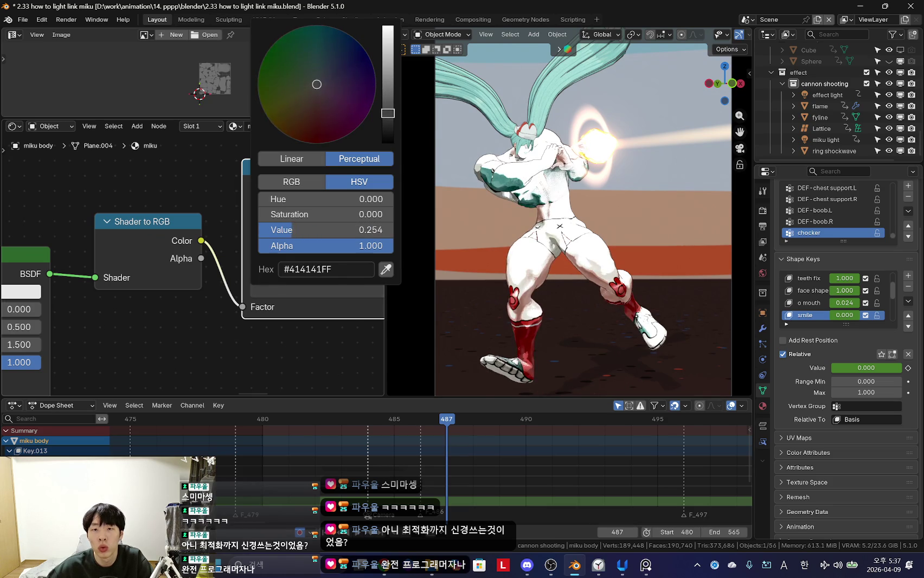
{"action": "scroll", "coordinate": [173, 320], "scroll_direction": "up", "scroll_amount": 3}
Step: Give the second ramp stop a pale peach colour
{"action": "key", "text": "shift+alt+z"}
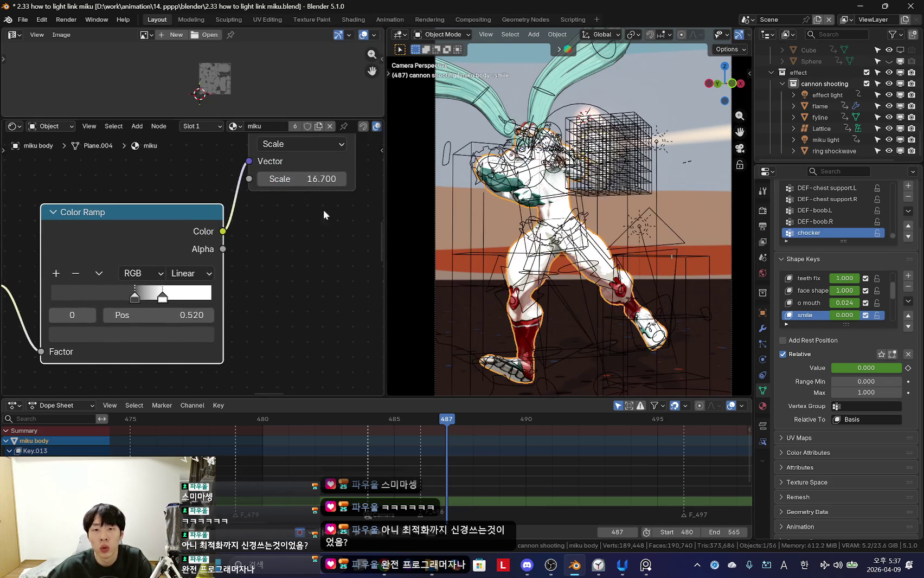
{"action": "left_click", "coordinate": [144, 322]}
{"action": "key", "text": "shift+alt+z"}
{"action": "scroll", "coordinate": [299, 257], "scroll_direction": "down", "scroll_amount": 2}
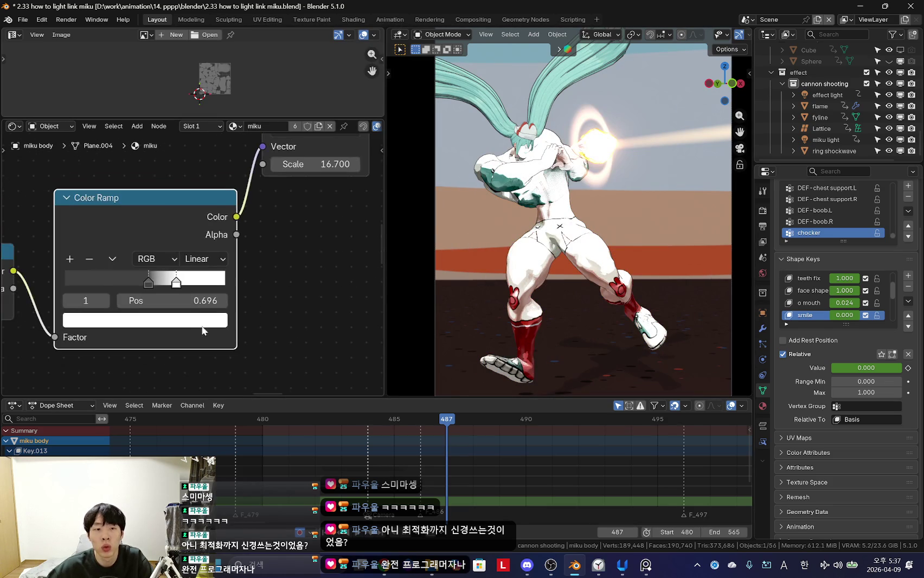
{"action": "left_click", "coordinate": [189, 321]}
{"action": "left_click_drag", "start_coordinate": [125, 124], "coordinate": [118, 128]}
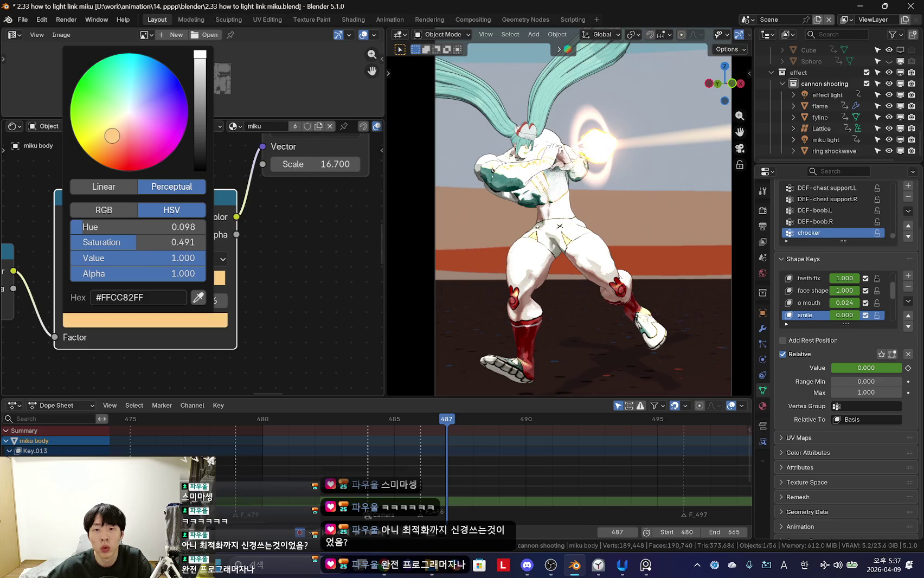
{"action": "scroll", "coordinate": [542, 217], "scroll_direction": "up", "scroll_amount": 2}
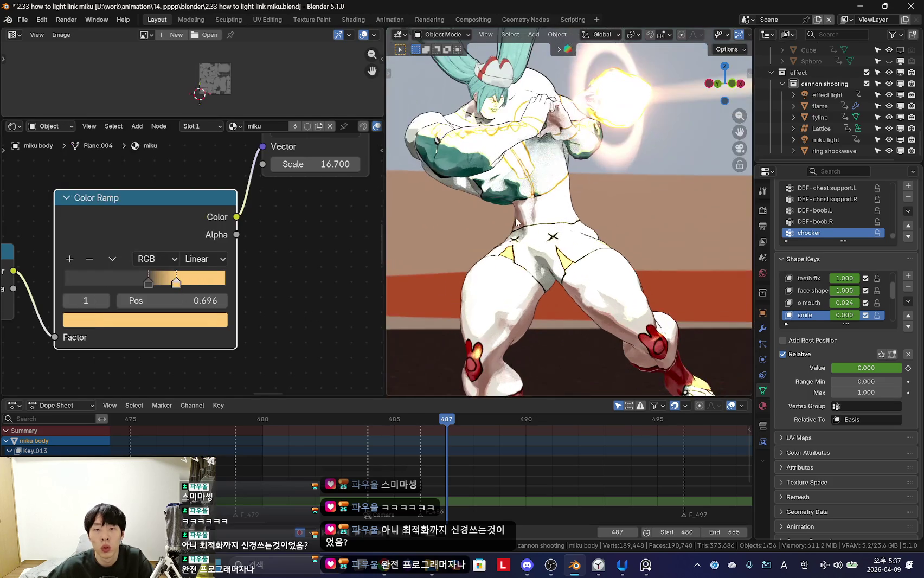
{"action": "scroll", "coordinate": [542, 217], "scroll_direction": "up", "scroll_amount": 2}
Step: Lower the Scale value to 7.500 and slide the ramp stop right to 0.723
{"action": "middle_click_drag", "start_coordinate": [255, 265], "coordinate": [221, 306]}
{"action": "scroll", "coordinate": [222, 304], "scroll_direction": "down", "scroll_amount": 1}
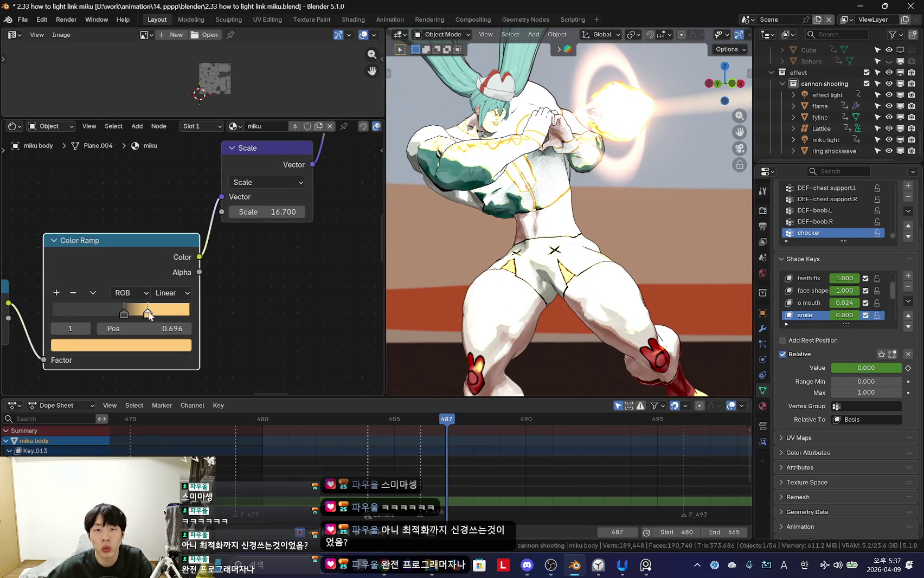
{"action": "left_click_drag", "start_coordinate": [136, 321], "coordinate": [134, 321]}
{"action": "scroll", "coordinate": [135, 321], "scroll_direction": "up", "scroll_amount": 1}
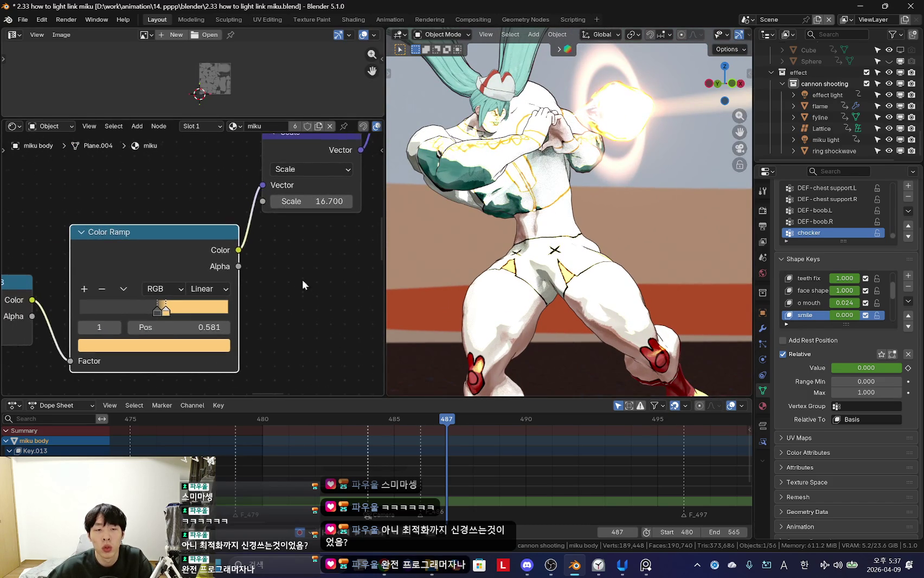
{"action": "mouse_move", "coordinate": [323, 201]}
{"action": "left_mouse_down"}
{"action": "mouse_move", "coordinate": [292, 201]}
{"action": "mouse_move", "coordinate": [325, 201]}
{"action": "left_mouse_up"}
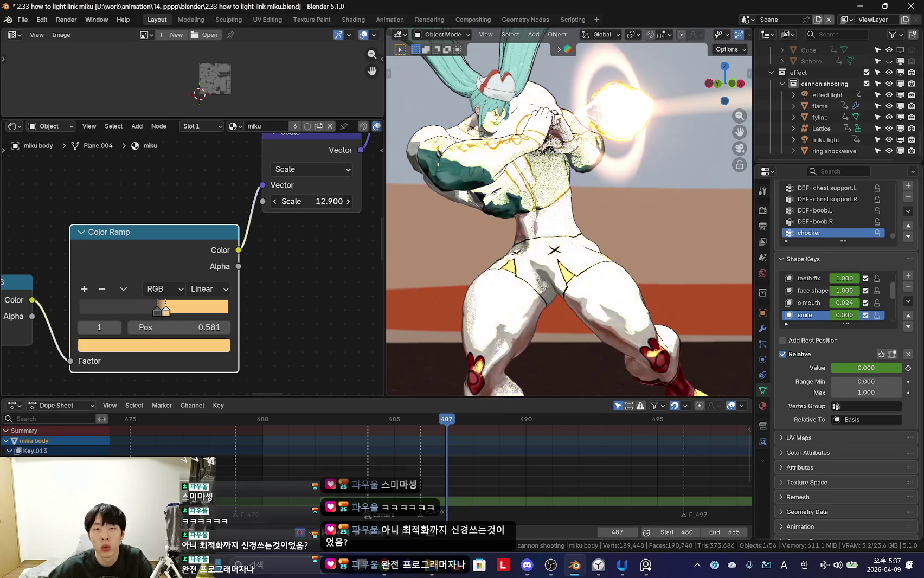
{"action": "middle_click_drag", "start_coordinate": [295, 293], "coordinate": [360, 285]}
{"action": "mouse_move", "coordinate": [233, 304]}
{"action": "left_mouse_down"}
{"action": "mouse_move", "coordinate": [286, 308]}
{"action": "mouse_move", "coordinate": [271, 303]}
{"action": "left_mouse_up"}
Step: Lighten the dark ramp stop to grey #515151 and scrub the timeline to frame 487
{"action": "key", "text": "KP_0"}
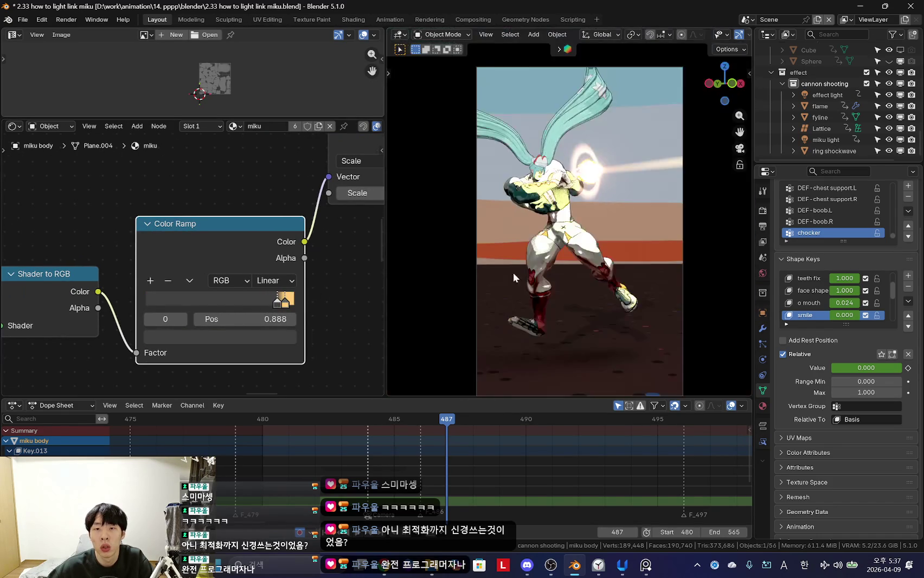
{"action": "scroll", "coordinate": [308, 353], "scroll_direction": "up", "scroll_amount": 2}
{"action": "left_click", "coordinate": [308, 357]}
{"action": "scroll", "coordinate": [310, 167], "scroll_direction": "up", "scroll_amount": 1}
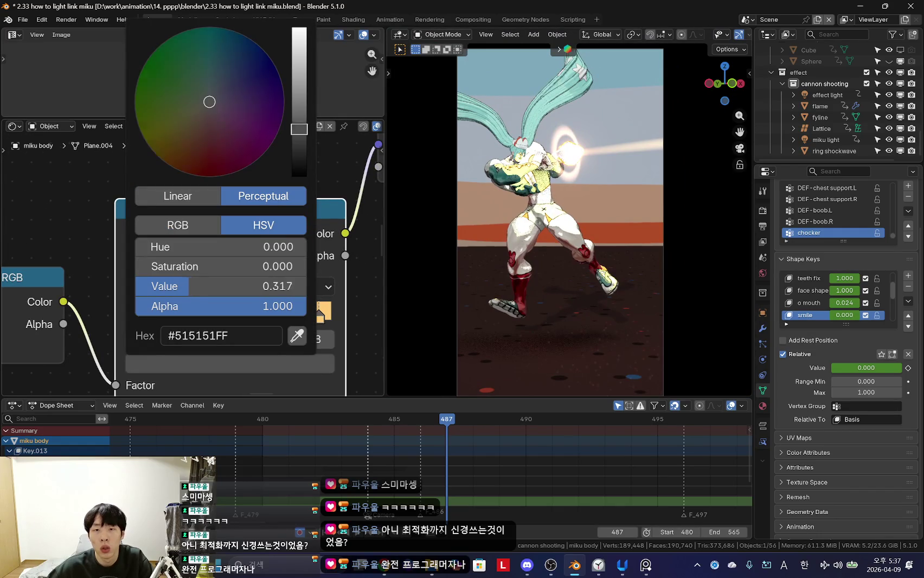
{"action": "scroll", "coordinate": [309, 167], "scroll_direction": "up", "scroll_amount": 1}
{"action": "scroll", "coordinate": [310, 167], "scroll_direction": "up", "scroll_amount": 1}
{"action": "scroll", "coordinate": [271, 260], "scroll_direction": "down", "scroll_amount": 2}
{"action": "scroll", "coordinate": [251, 236], "scroll_direction": "down", "scroll_amount": 2}
{"action": "scroll", "coordinate": [210, 189], "scroll_direction": "up", "scroll_amount": 1}
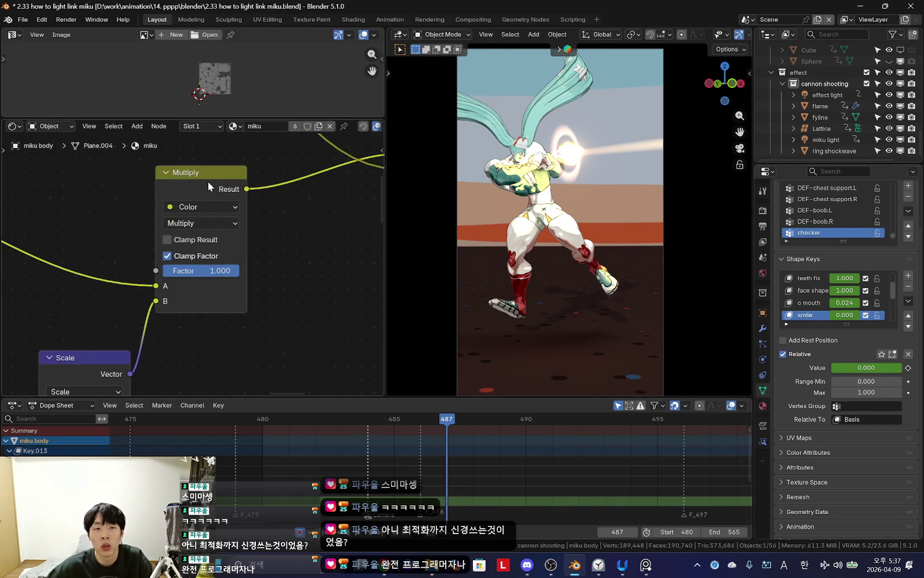
{"action": "scroll", "coordinate": [239, 313], "scroll_direction": "up", "scroll_amount": 1}
{"action": "scroll", "coordinate": [462, 469], "scroll_direction": "up", "scroll_amount": 2}
{"action": "left_click_drag", "start_coordinate": [462, 469], "coordinate": [464, 468]}
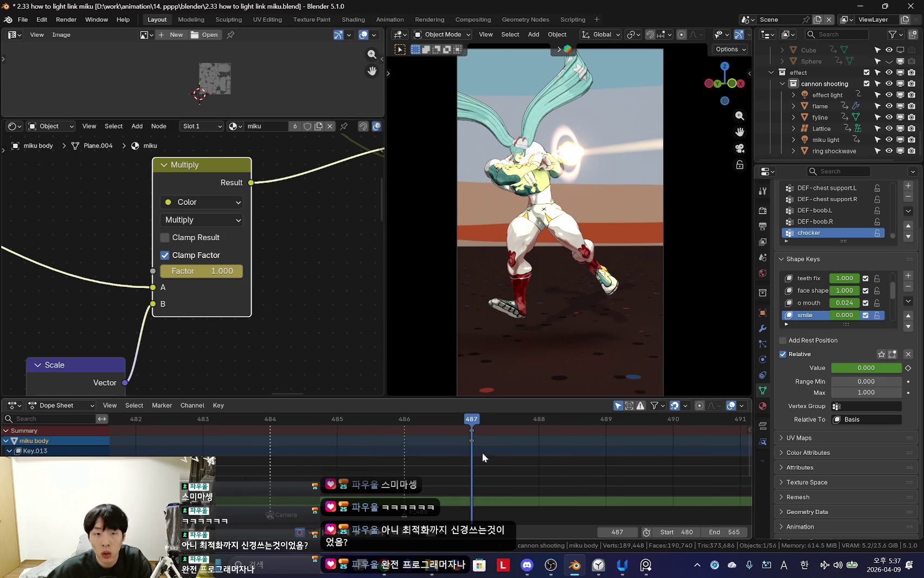
Step: Keyframe the Multiply Factor at 0 on frame 486
{"action": "key", "text": "Left"}
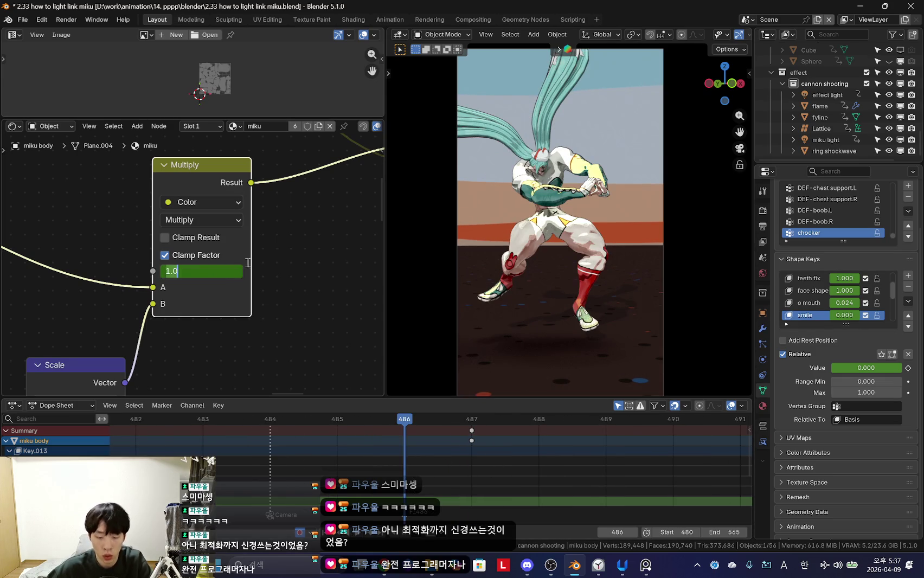
{"action": "key", "text": "BackSpace"}
{"action": "key", "text": "BackSpace"}
{"action": "key", "text": "BackSpace"}
{"action": "type", "text": "0"}
{"action": "key", "text": "Return"}
{"action": "key", "text": "space"}
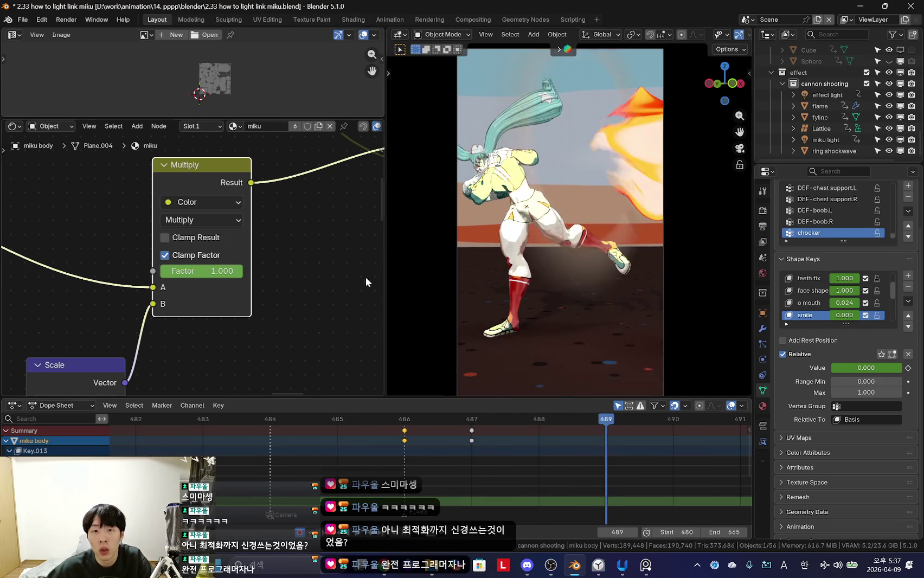
Step: Step through frames 487–491 to check the Factor animation
{"action": "key", "text": "Right"}
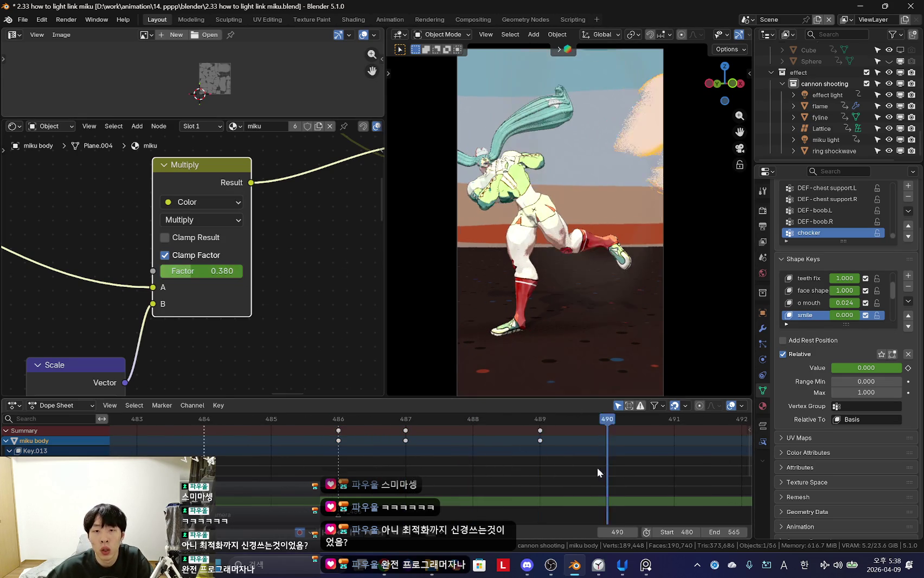
{"action": "key", "text": "Right"}
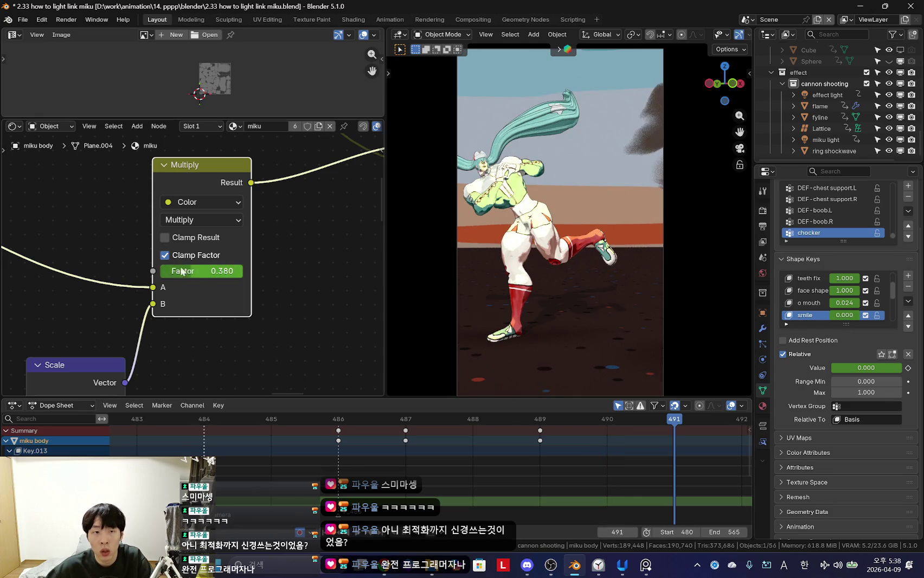
{"action": "scroll", "coordinate": [434, 447], "scroll_direction": "down", "scroll_amount": 2}
{"action": "key", "text": "Left"}
{"action": "key", "text": "Left"}
{"action": "key", "text": "Left"}
{"action": "key", "text": "Right"}
{"action": "key", "text": "Right"}
{"action": "key", "text": "Right"}
{"action": "key", "text": "Right"}
{"action": "key", "text": "Left"}
{"action": "key", "text": "Left"}
{"action": "key", "text": "Left"}
{"action": "key", "text": "Right"}
{"action": "key", "text": "Right"}
{"action": "key", "text": "Right"}
{"action": "key", "text": "Left"}
{"action": "key", "text": "Left"}
{"action": "key", "text": "Left"}
Step: Set the Scale node feeding the Multiply to 9.800
{"action": "mouse_move", "coordinate": [174, 261]}
{"action": "middle_mouse_down"}
{"action": "mouse_move", "coordinate": [233, 271]}
{"action": "mouse_move", "coordinate": [325, 217]}
{"action": "middle_mouse_up"}
{"action": "scroll", "coordinate": [234, 275], "scroll_direction": "down", "scroll_amount": 2}
{"action": "key", "text": "Left"}
{"action": "scroll", "coordinate": [255, 282], "scroll_direction": "up", "scroll_amount": 2}
{"action": "mouse_move", "coordinate": [255, 282]}
{"action": "left_mouse_down"}
{"action": "mouse_move", "coordinate": [303, 282]}
{"action": "mouse_move", "coordinate": [238, 282]}
{"action": "left_mouse_up"}
{"action": "scroll", "coordinate": [254, 295], "scroll_direction": "down", "scroll_amount": 2}
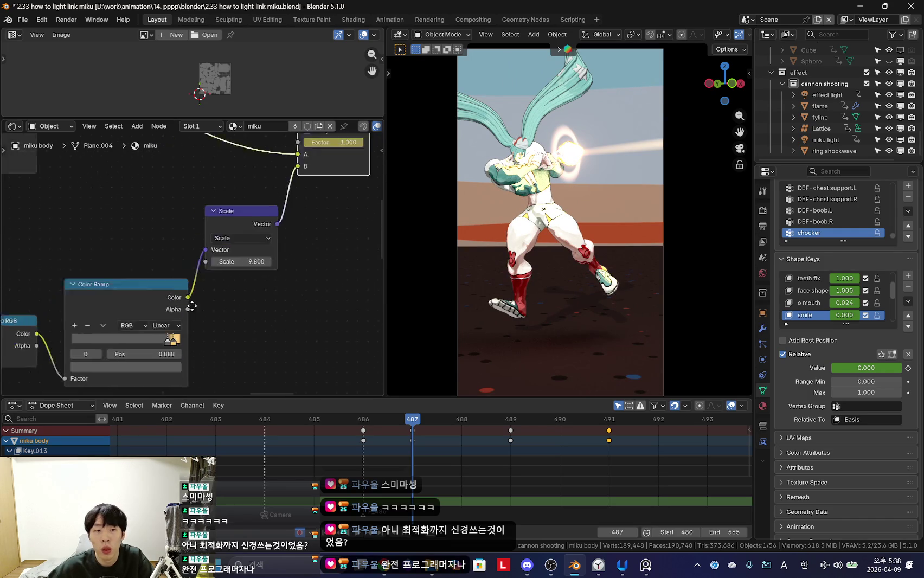
Step: Set the vector Scale back to 7.500
{"action": "middle_click_drag", "start_coordinate": [216, 271], "coordinate": [254, 295]}
{"action": "scroll", "coordinate": [254, 297], "scroll_direction": "up", "scroll_amount": 1}
{"action": "scroll", "coordinate": [271, 292], "scroll_direction": "up", "scroll_amount": 1}
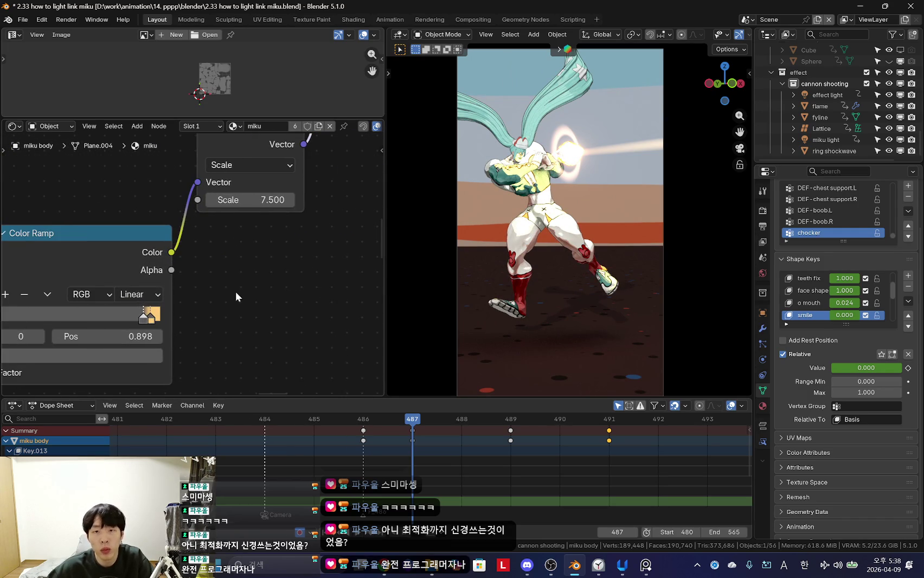
{"action": "scroll", "coordinate": [231, 292], "scroll_direction": "up", "scroll_amount": 2}
Step: Inspect the right Color Ramp stop's colour and its keyframe options
{"action": "left_click", "coordinate": [199, 332]}
{"action": "middle_click_drag", "start_coordinate": [198, 338], "coordinate": [215, 268]}
{"action": "left_click", "coordinate": [181, 323]}
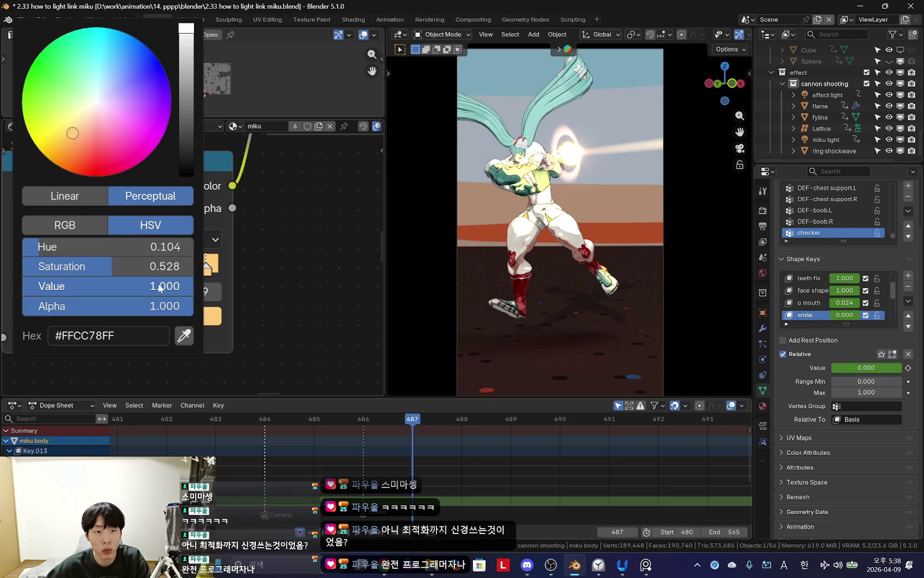
{"action": "scroll", "coordinate": [211, 319], "scroll_direction": "down", "scroll_amount": 1}
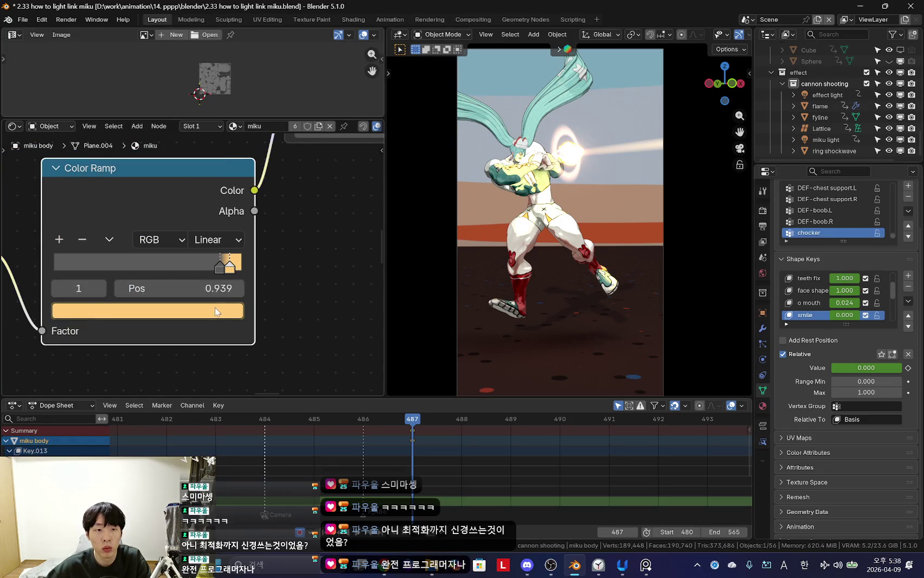
{"action": "left_click", "coordinate": [219, 307]}
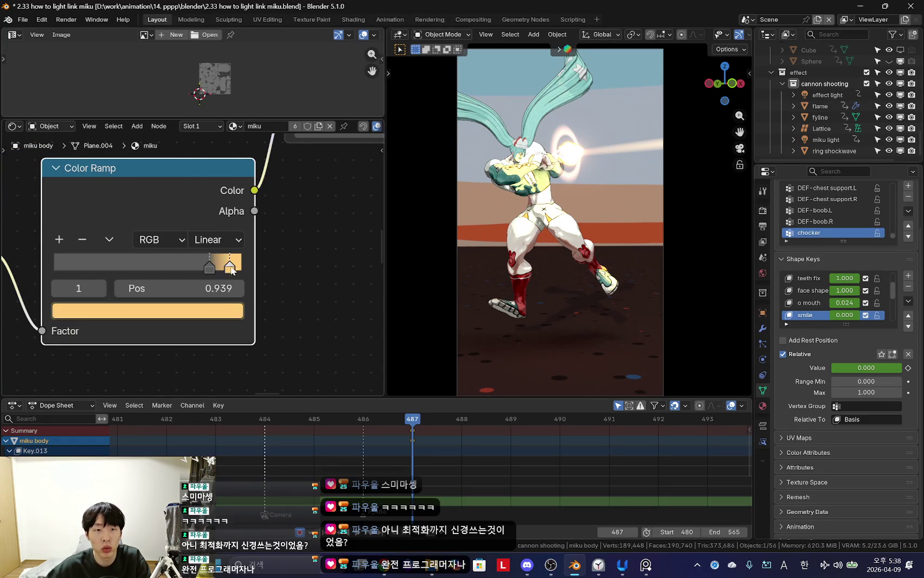
{"action": "left_click", "coordinate": [218, 312]}
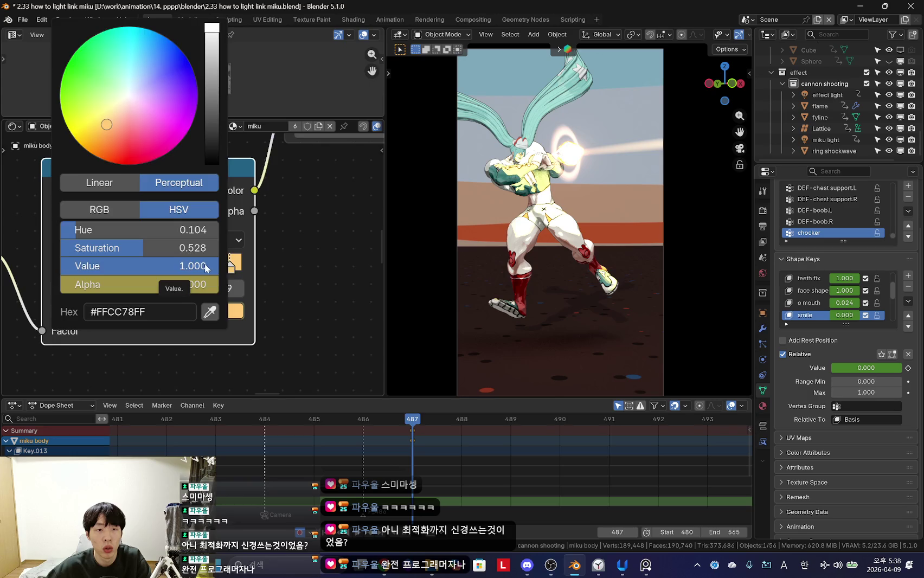
{"action": "scroll", "coordinate": [233, 281], "scroll_direction": "down", "scroll_amount": 3}
{"action": "left_click", "coordinate": [196, 293]}
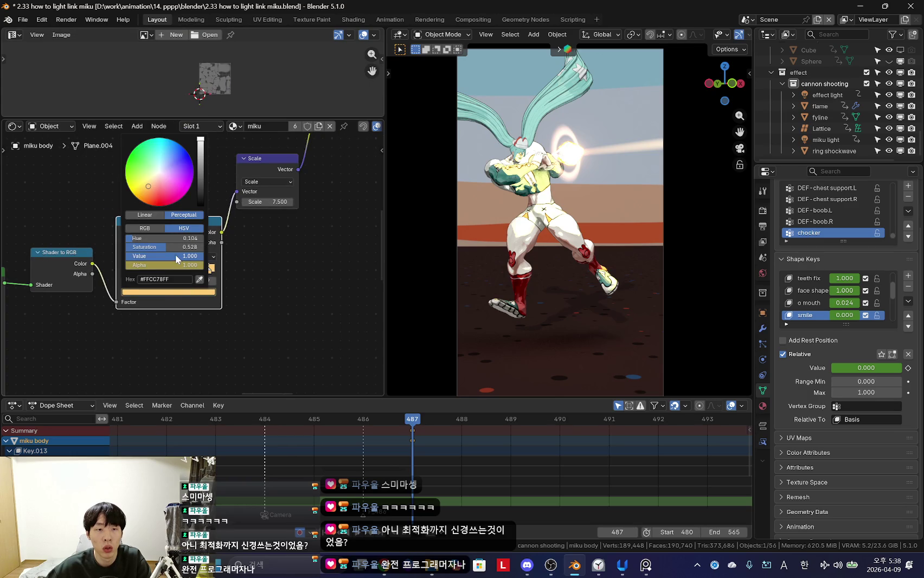
{"action": "right_click", "coordinate": [137, 247]}
{"action": "right_click", "coordinate": [144, 265]}
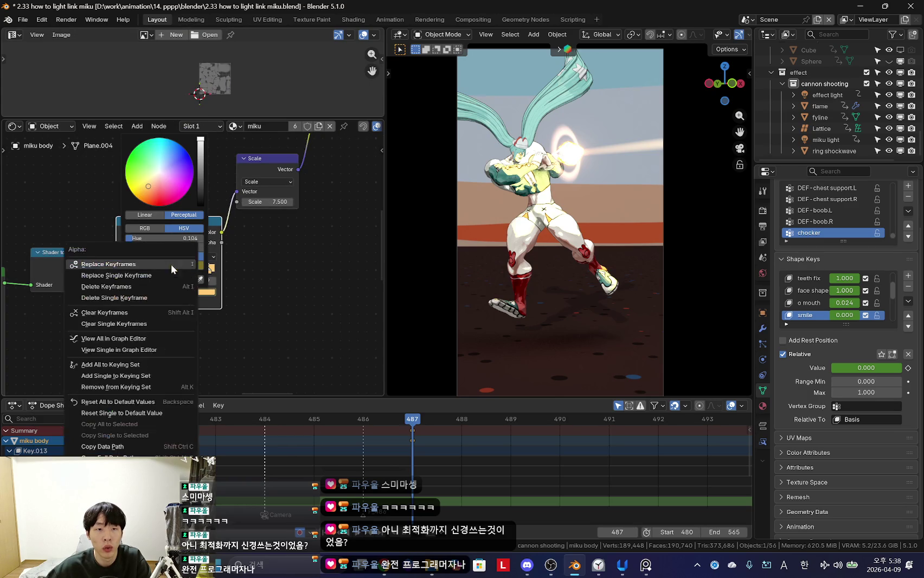
Step: Reselect the right ramp stop and check keyframe options on its colour
{"action": "scroll", "coordinate": [253, 290], "scroll_direction": "up", "scroll_amount": 2}
{"action": "scroll", "coordinate": [217, 260], "scroll_direction": "up", "scroll_amount": 2}
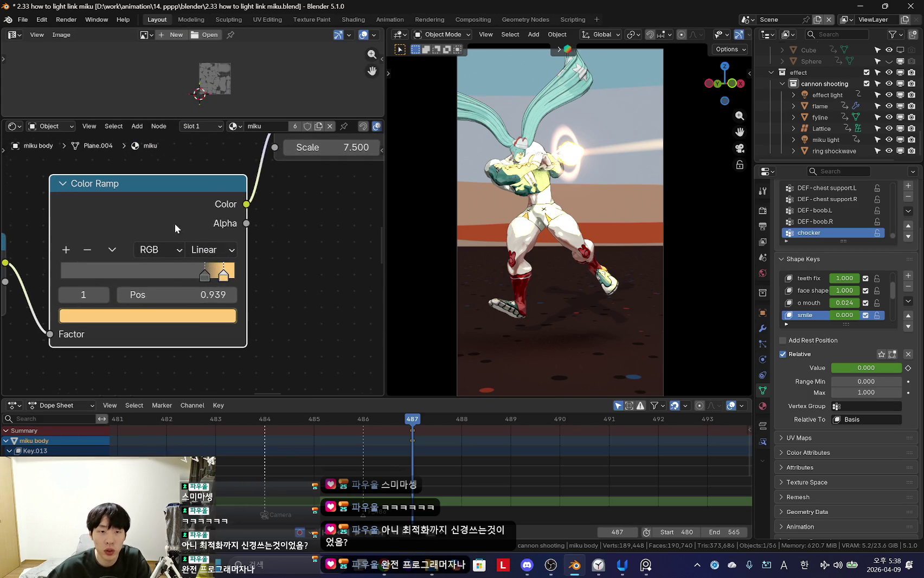
{"action": "left_click", "coordinate": [221, 281]}
{"action": "left_click", "coordinate": [205, 315]}
{"action": "right_click", "coordinate": [205, 313]}
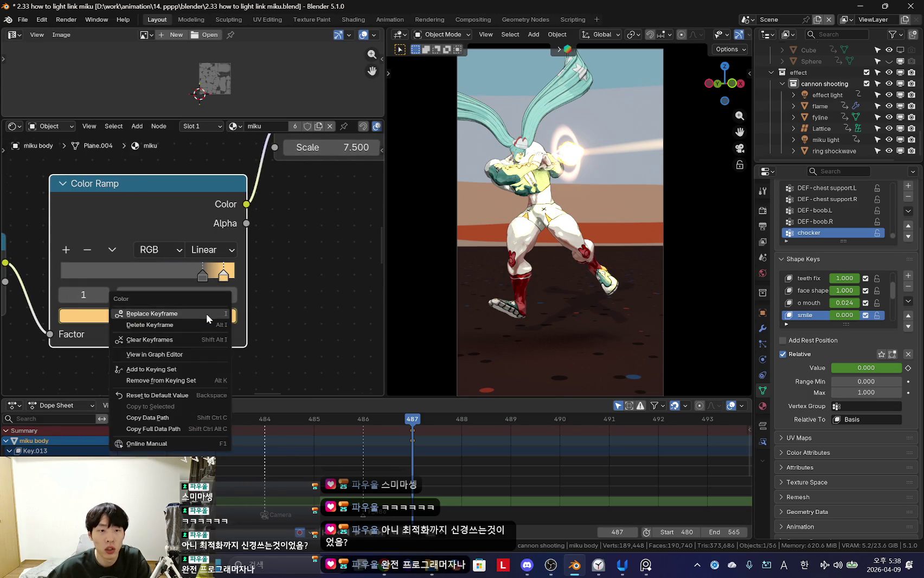
{"action": "scroll", "coordinate": [294, 274], "scroll_direction": "down", "scroll_amount": 2}
{"action": "middle_click_drag", "start_coordinate": [295, 274], "coordinate": [255, 304]}
{"action": "left_click", "coordinate": [174, 333]}
{"action": "middle_click_drag", "start_coordinate": [175, 333], "coordinate": [185, 332]}
Step: Reopen the ramp stop's colour and show it as HSV values
{"action": "scroll", "coordinate": [238, 342], "scroll_direction": "up", "scroll_amount": 1}
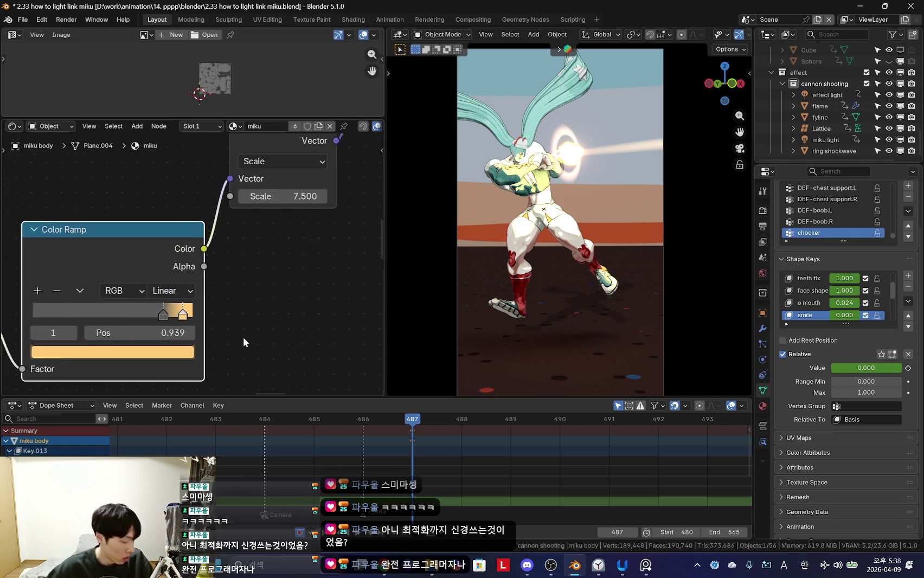
{"action": "scroll", "coordinate": [243, 336], "scroll_direction": "up", "scroll_amount": 1}
{"action": "left_click", "coordinate": [179, 365]}
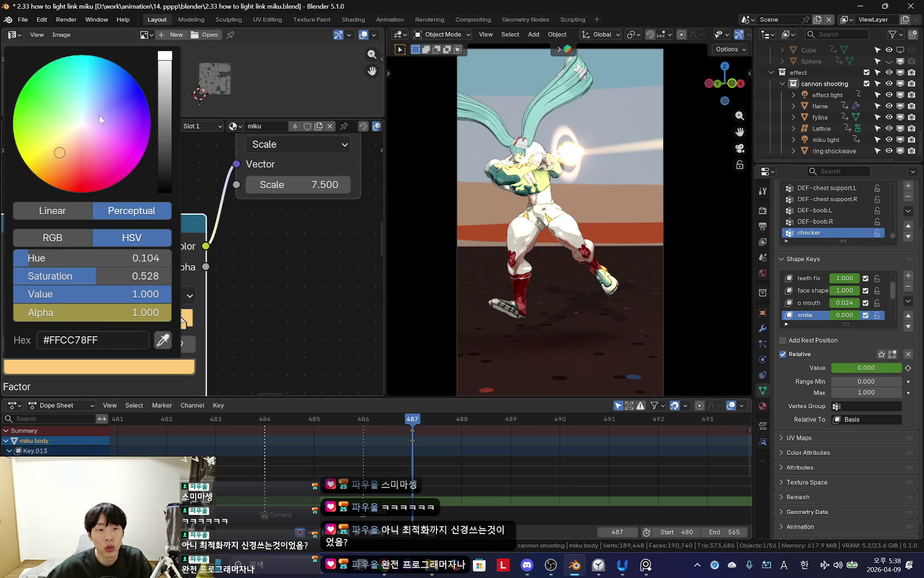
{"action": "middle_click_drag", "start_coordinate": [232, 323], "coordinate": [284, 306]}
{"action": "left_click", "coordinate": [220, 355]}
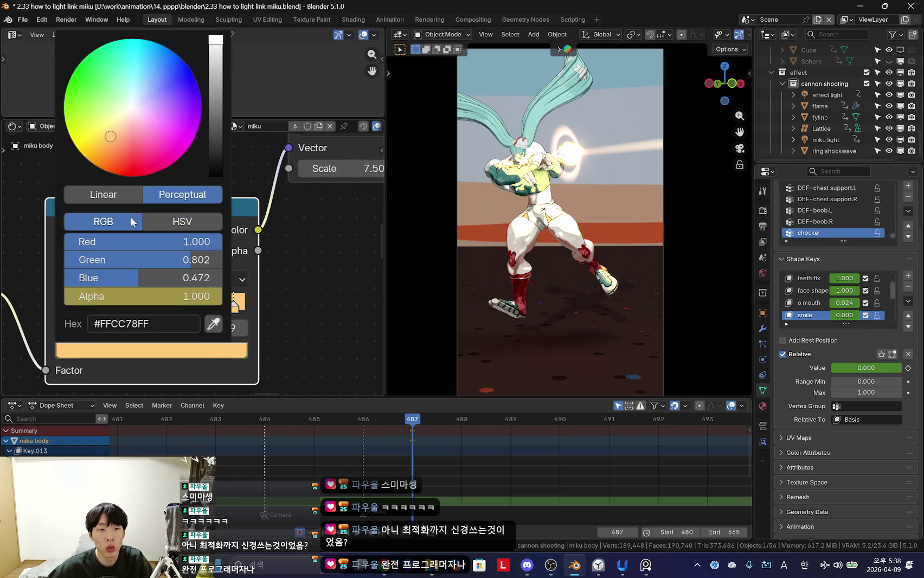
{"action": "left_click", "coordinate": [184, 223]}
{"action": "left_click", "coordinate": [223, 355]}
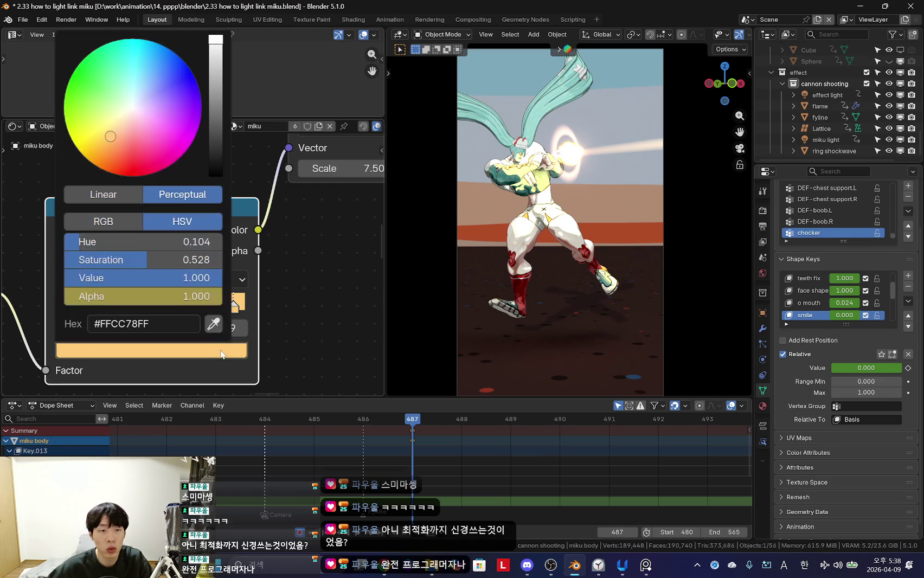
Step: Close the accidentally opened Windows Settings window
{"action": "key", "text": "super+i"}
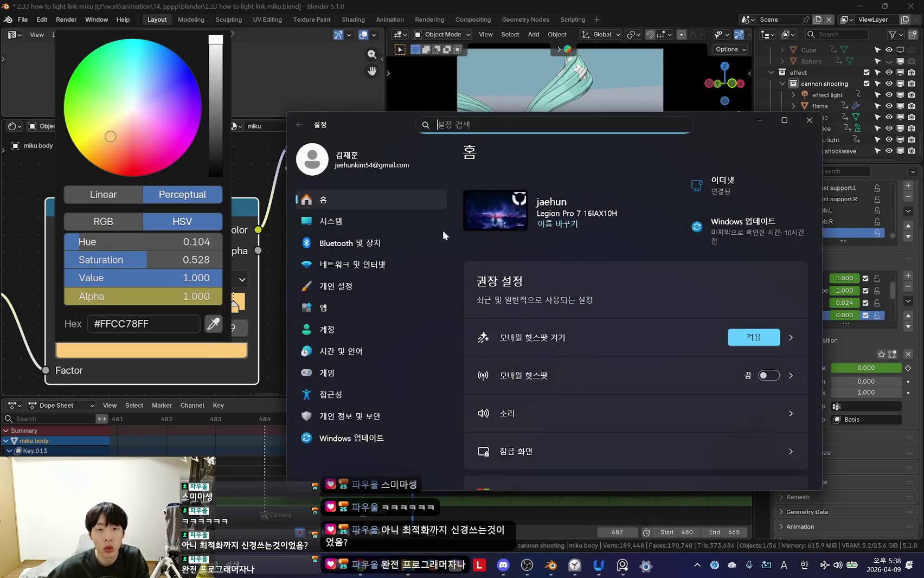
{"action": "left_click", "coordinate": [809, 120]}
{"action": "key", "text": "super+i"}
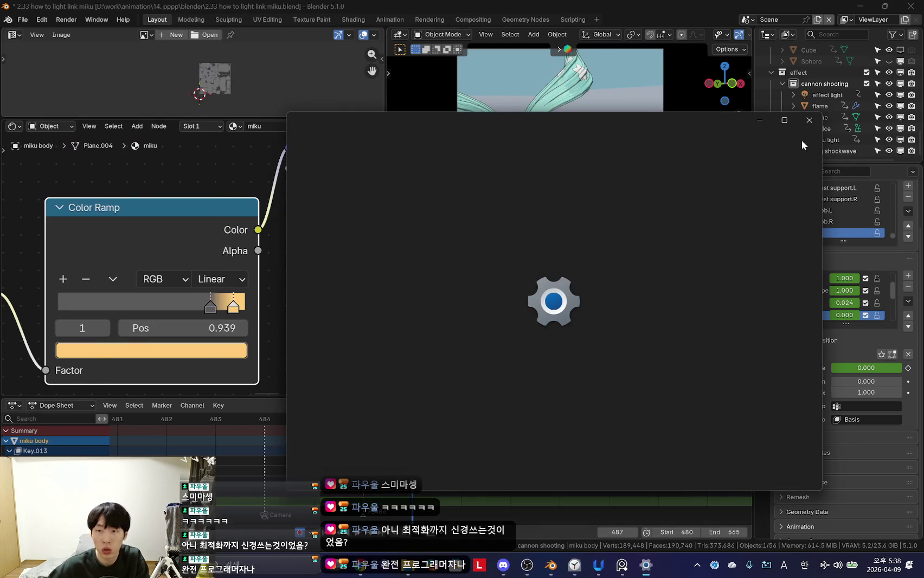
{"action": "left_click", "coordinate": [809, 120]}
Step: Review the bright and orange ramp stop colours, then close the colour pickers
{"action": "left_click", "coordinate": [236, 347]}
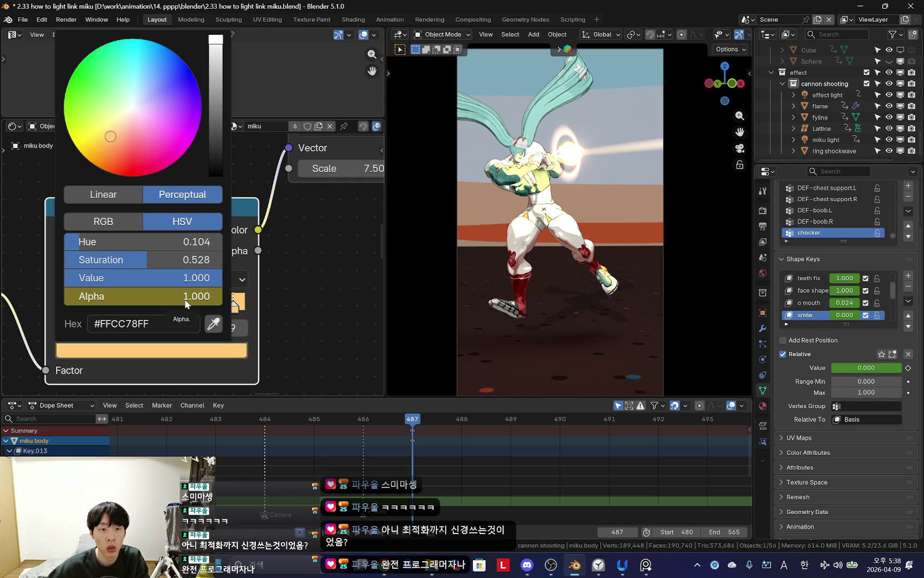
{"action": "left_click", "coordinate": [216, 352]}
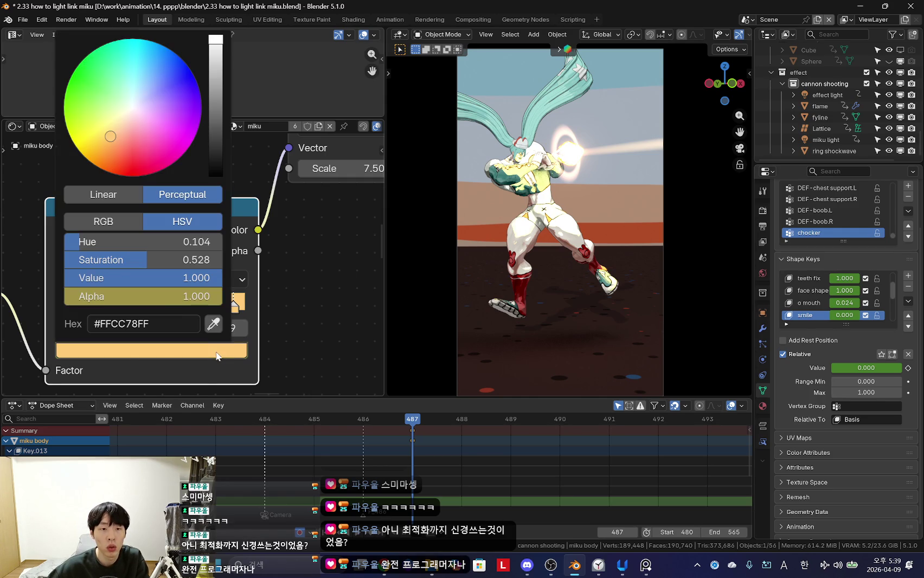
{"action": "right_click", "coordinate": [183, 302]}
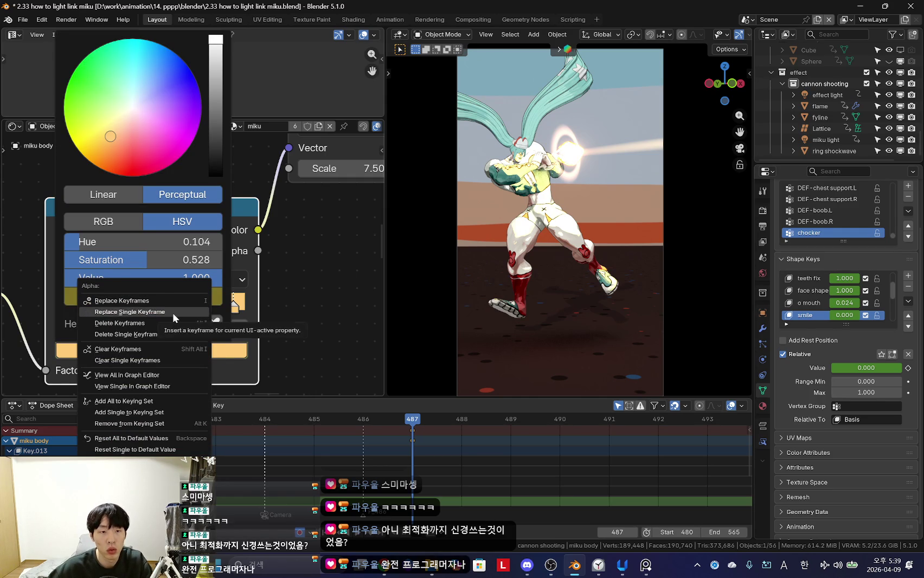
{"action": "left_click", "coordinate": [172, 312]}
{"action": "right_click", "coordinate": [204, 354]}
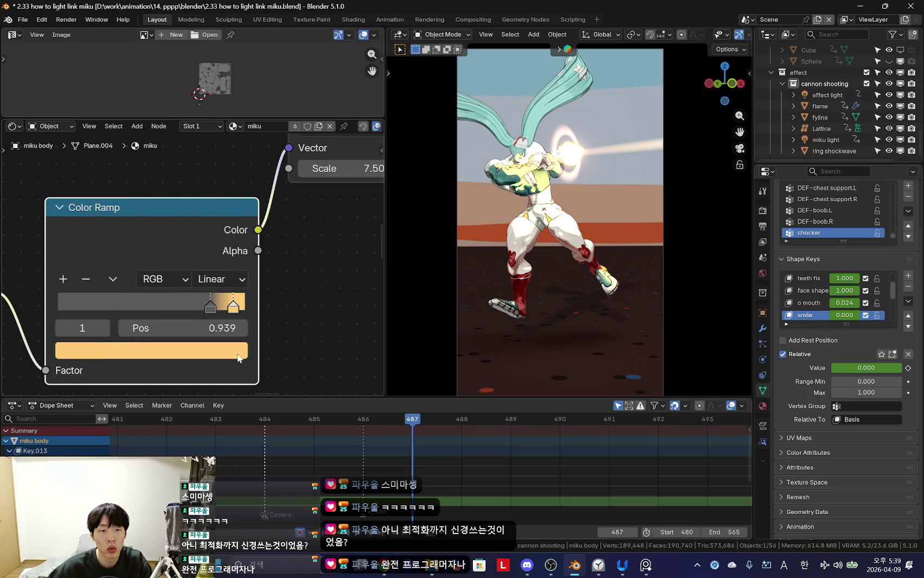
{"action": "left_click", "coordinate": [239, 351]}
{"action": "right_click", "coordinate": [141, 132]}
Step: Set the Vector Math Scale feeding the rim Multiply to 1.000
{"action": "scroll", "coordinate": [290, 288], "scroll_direction": "down", "scroll_amount": 3}
{"action": "middle_click_drag", "start_coordinate": [290, 288], "coordinate": [235, 301]}
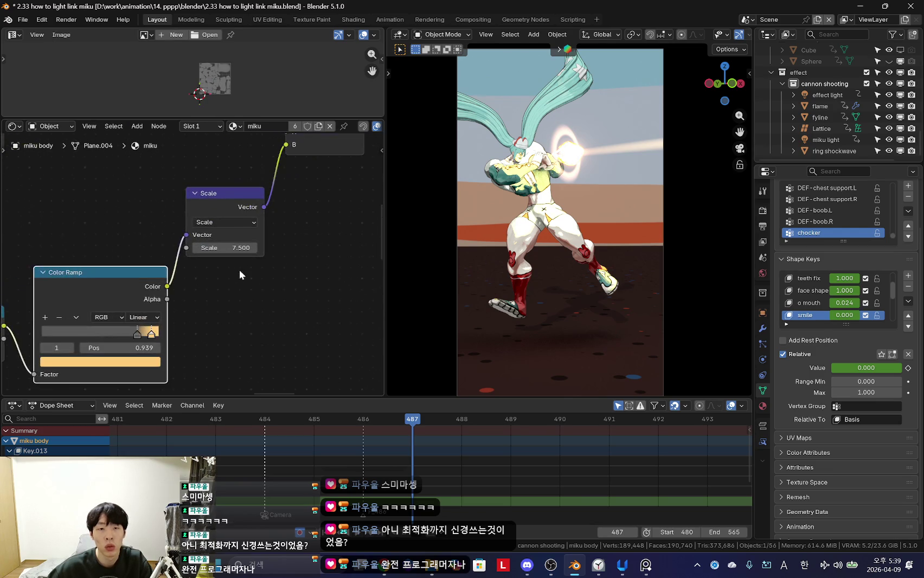
{"action": "scroll", "coordinate": [586, 285], "scroll_direction": "up", "scroll_amount": 2}
{"action": "scroll", "coordinate": [586, 285], "scroll_direction": "up", "scroll_amount": 3}
{"action": "scroll", "coordinate": [360, 242], "scroll_direction": "up", "scroll_amount": 1}
{"action": "scroll", "coordinate": [204, 350], "scroll_direction": "up", "scroll_amount": 2}
{"action": "mouse_move", "coordinate": [204, 345]}
{"action": "left_mouse_down"}
{"action": "mouse_move", "coordinate": [163, 346]}
{"action": "mouse_move", "coordinate": [205, 341]}
{"action": "left_mouse_up"}
{"action": "left_click", "coordinate": [187, 341]}
{"action": "type", "text": "1"}
{"action": "key", "text": "Return"}
{"action": "scroll", "coordinate": [273, 297], "scroll_direction": "down", "scroll_amount": 1}
{"action": "scroll", "coordinate": [516, 292], "scroll_direction": "down", "scroll_amount": 4}
Step: Play the animation and scrub back to frame 487 to check the toon shading
{"action": "key", "text": "space"}
{"action": "scroll", "coordinate": [464, 472], "scroll_direction": "down", "scroll_amount": 2}
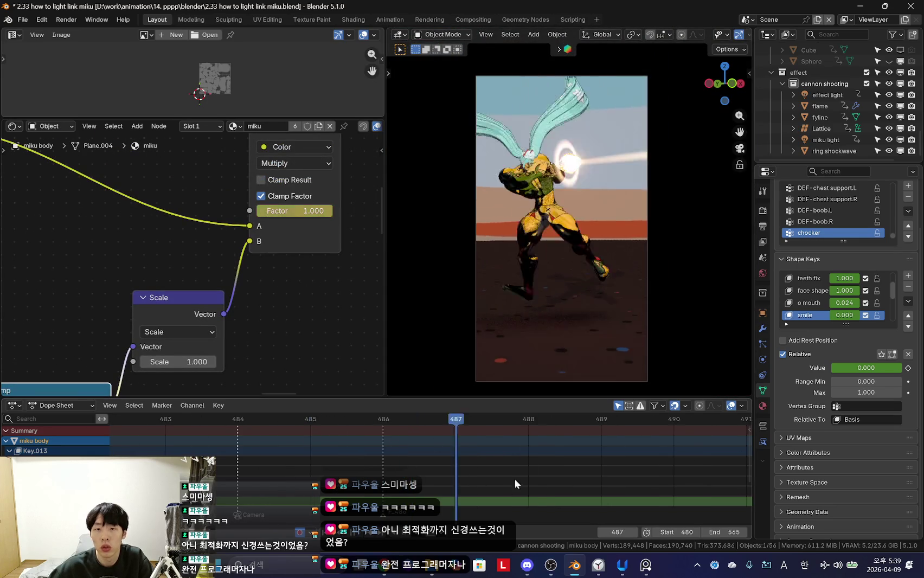
{"action": "scroll", "coordinate": [335, 466], "scroll_direction": "down", "scroll_amount": 2}
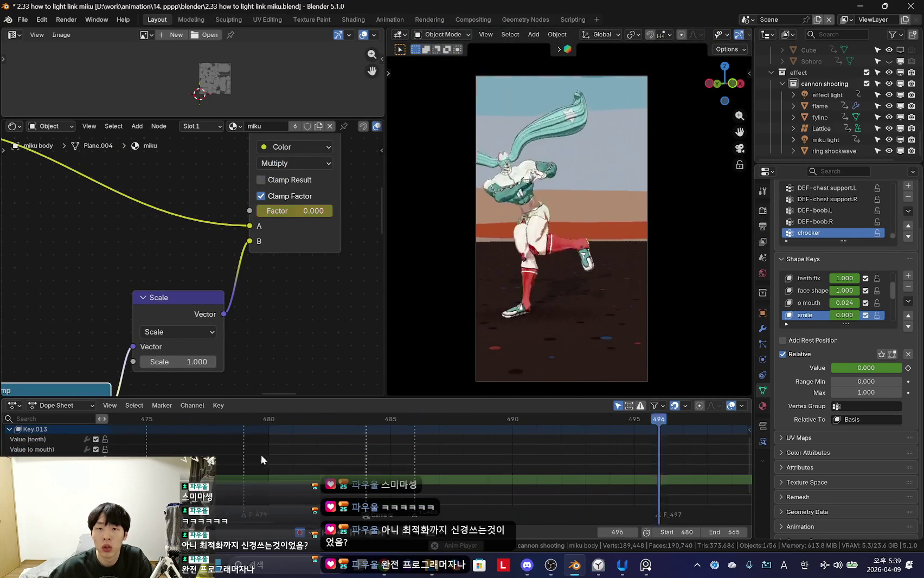
{"action": "mouse_move", "coordinate": [381, 457]}
{"action": "left_mouse_down"}
{"action": "mouse_move", "coordinate": [473, 469]}
{"action": "mouse_move", "coordinate": [435, 457]}
{"action": "left_mouse_up"}
{"action": "middle_click_drag", "start_coordinate": [279, 310], "coordinate": [309, 237]}
{"action": "scroll", "coordinate": [197, 320], "scroll_direction": "up", "scroll_amount": 3}
{"action": "middle_click_drag", "start_coordinate": [196, 321], "coordinate": [259, 268]}
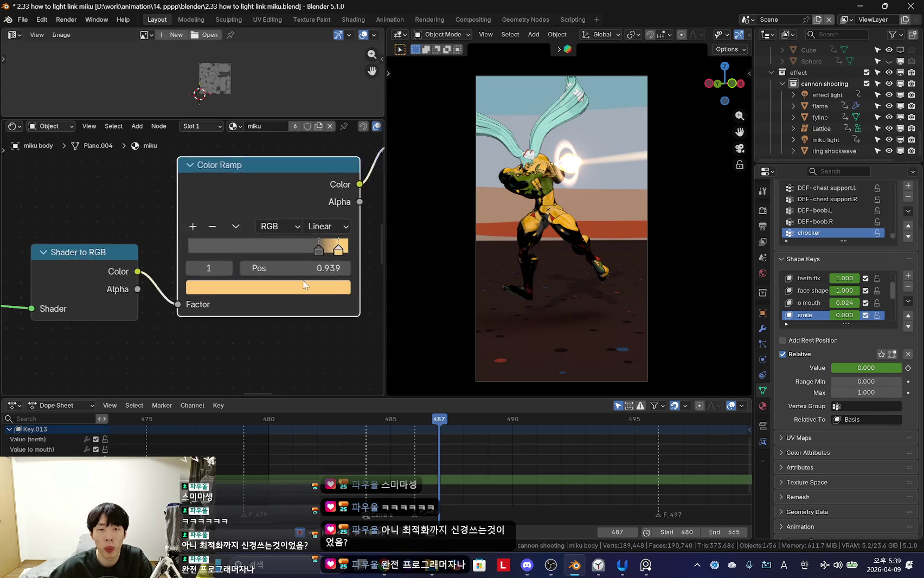
{"action": "scroll", "coordinate": [303, 280], "scroll_direction": "down", "scroll_amount": 2}
{"action": "mouse_move", "coordinate": [134, 309]}
{"action": "middle_mouse_down"}
{"action": "mouse_move", "coordinate": [233, 228]}
{"action": "mouse_move", "coordinate": [220, 323]}
{"action": "middle_mouse_up"}
{"action": "scroll", "coordinate": [233, 228], "scroll_direction": "up", "scroll_amount": 1}
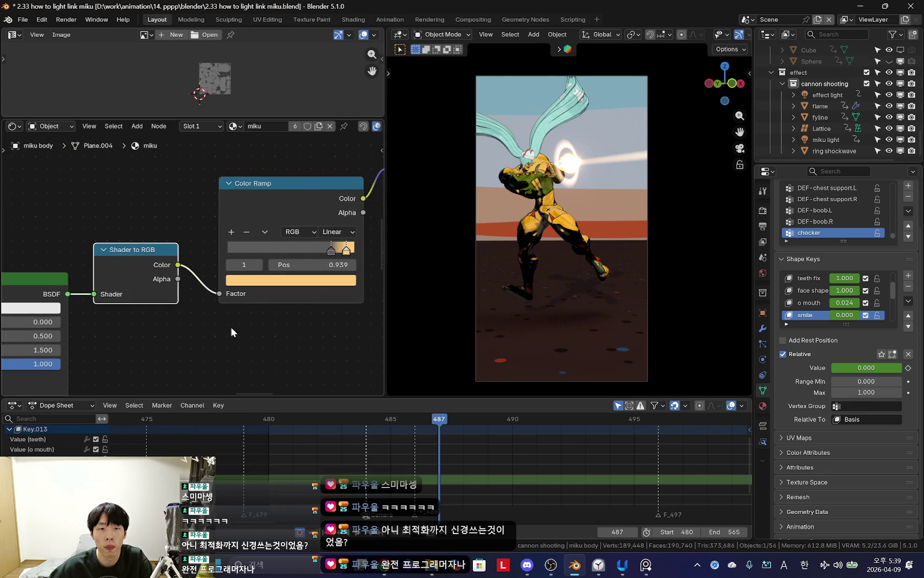
{"action": "scroll", "coordinate": [301, 322], "scroll_direction": "up", "scroll_amount": 1}
{"action": "middle_click_drag", "start_coordinate": [301, 322], "coordinate": [226, 340]}
{"action": "scroll", "coordinate": [263, 324], "scroll_direction": "up", "scroll_amount": 1}
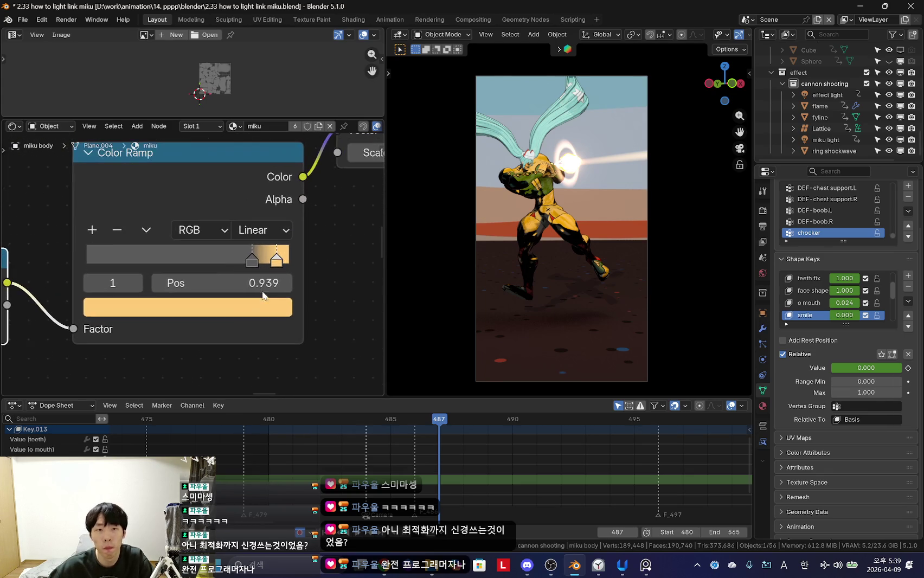
{"action": "left_click", "coordinate": [274, 307]}
Step: Make the bright ramp stop near-white pink and brighten the dark stop's grey
{"action": "left_click", "coordinate": [169, 106]}
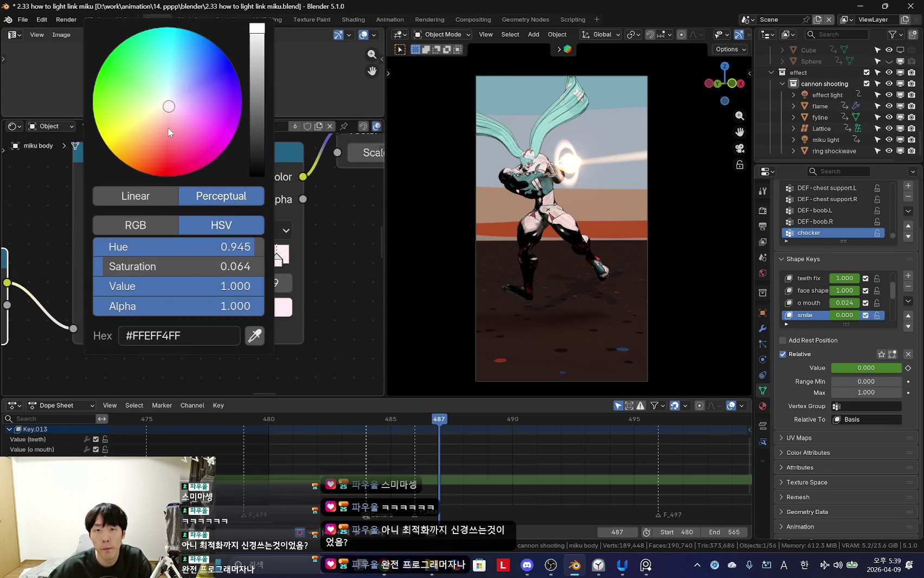
{"action": "middle_click_drag", "start_coordinate": [303, 277], "coordinate": [213, 312]}
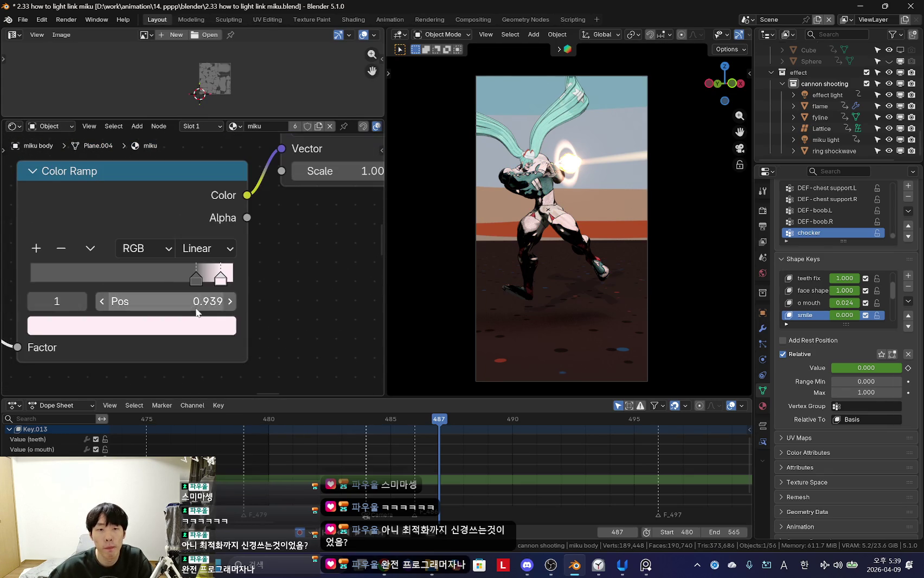
{"action": "left_click", "coordinate": [212, 326]}
{"action": "left_click_drag", "start_coordinate": [207, 100], "coordinate": [206, 91]}
Step: Raise the vector Scale to 8.300
{"action": "mouse_move", "coordinate": [308, 287]}
{"action": "middle_mouse_down"}
{"action": "mouse_move", "coordinate": [272, 292]}
{"action": "mouse_move", "coordinate": [194, 361]}
{"action": "middle_mouse_up"}
{"action": "scroll", "coordinate": [249, 242], "scroll_direction": "up", "scroll_amount": 2, "text": "ctrl"}
{"action": "left_click_drag", "start_coordinate": [249, 242], "coordinate": [282, 242]}
{"action": "scroll", "coordinate": [190, 323], "scroll_direction": "down", "scroll_amount": 2}
{"action": "scroll", "coordinate": [181, 304], "scroll_direction": "up", "scroll_amount": 1}
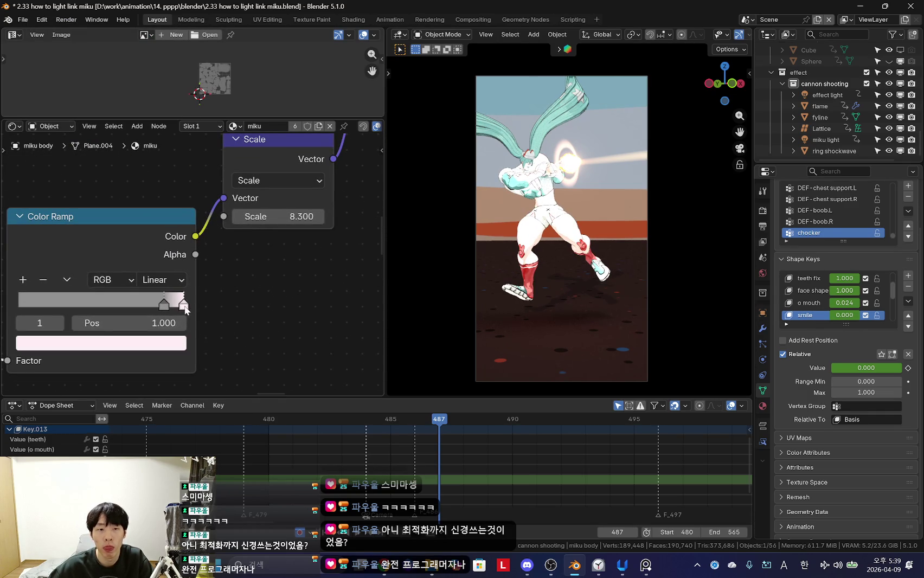
Step: Darken the dark ramp stop's grey
{"action": "left_click", "coordinate": [154, 345]}
{"action": "left_click_drag", "start_coordinate": [182, 134], "coordinate": [181, 166]}
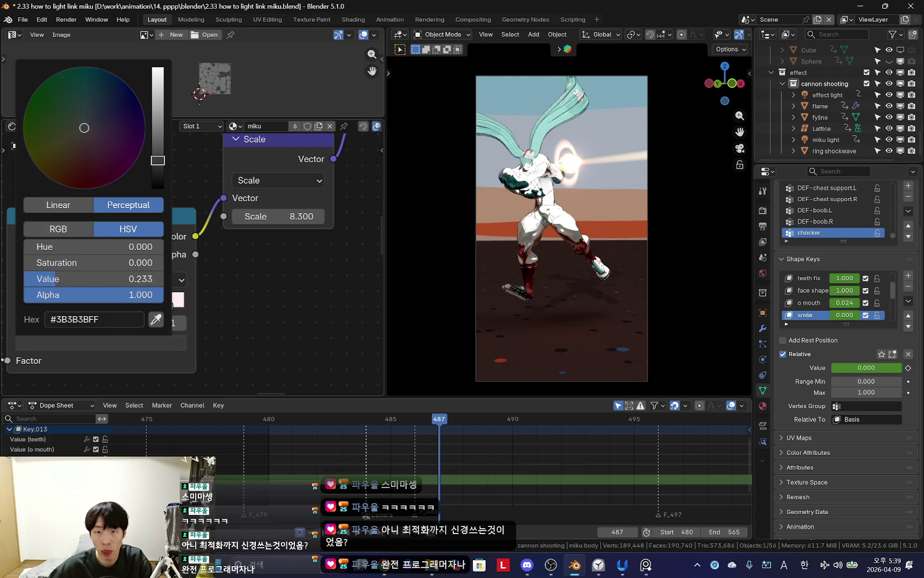
{"action": "scroll", "coordinate": [494, 267], "scroll_direction": "up", "scroll_amount": 2}
{"action": "scroll", "coordinate": [284, 314], "scroll_direction": "down", "scroll_amount": 2}
{"action": "scroll", "coordinate": [284, 314], "scroll_direction": "down", "scroll_amount": 1}
Step: Scrub frames 485 to 492 to review the shading, ending on frame 487
{"action": "left_click", "coordinate": [390, 452]}
{"action": "mouse_move", "coordinate": [410, 475]}
{"action": "left_mouse_down"}
{"action": "mouse_move", "coordinate": [505, 475]}
{"action": "mouse_move", "coordinate": [405, 447]}
{"action": "mouse_move", "coordinate": [531, 455]}
{"action": "left_mouse_up"}
{"action": "scroll", "coordinate": [534, 342], "scroll_direction": "down", "scroll_amount": 3}
{"action": "left_click", "coordinate": [458, 447]}
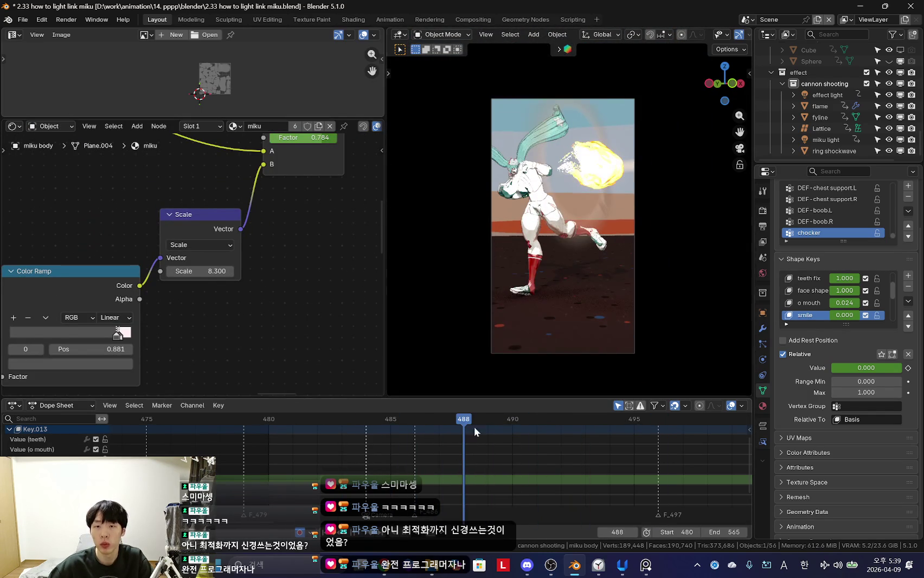
{"action": "scroll", "coordinate": [433, 379], "scroll_direction": "up", "scroll_amount": 1}
{"action": "scroll", "coordinate": [275, 265], "scroll_direction": "down", "scroll_amount": 1}
{"action": "scroll", "coordinate": [276, 265], "scroll_direction": "up", "scroll_amount": 1}
{"action": "left_click_drag", "start_coordinate": [421, 471], "coordinate": [448, 474]}
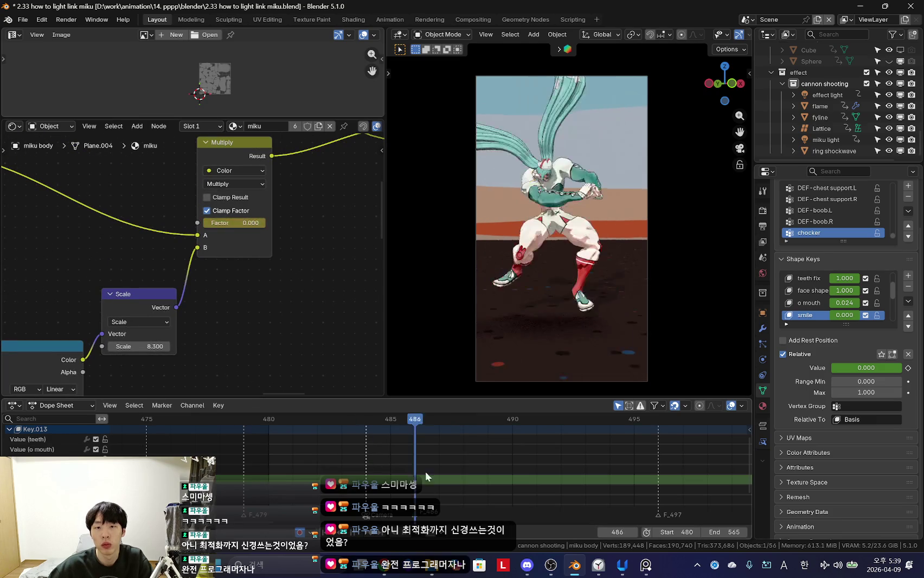
{"action": "scroll", "coordinate": [293, 312], "scroll_direction": "up", "scroll_amount": 2}
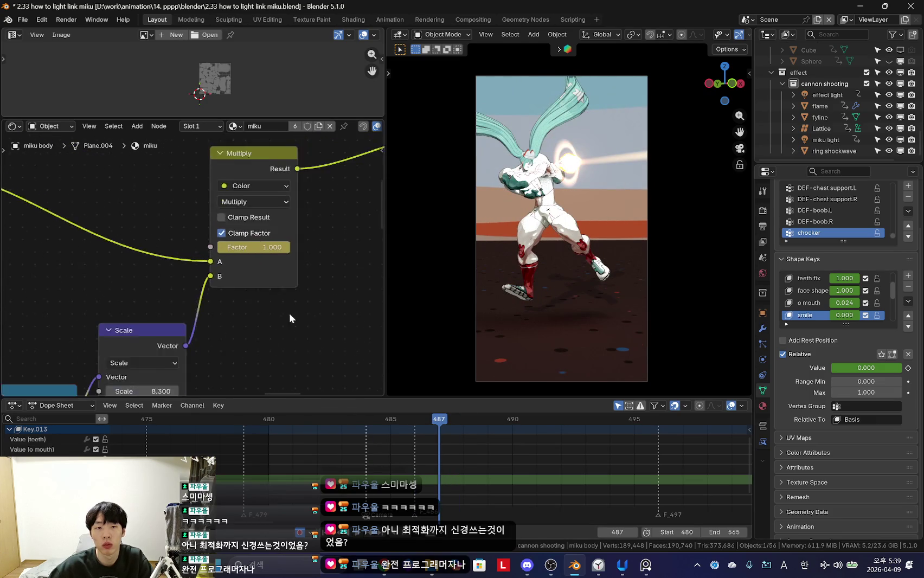
Step: Adjust the bright stop's colour and slide the dark stop up near it (0.945/0.970)
{"action": "middle_click_drag", "start_coordinate": [152, 318], "coordinate": [204, 294]}
{"action": "scroll", "coordinate": [243, 347], "scroll_direction": "up", "scroll_amount": 2}
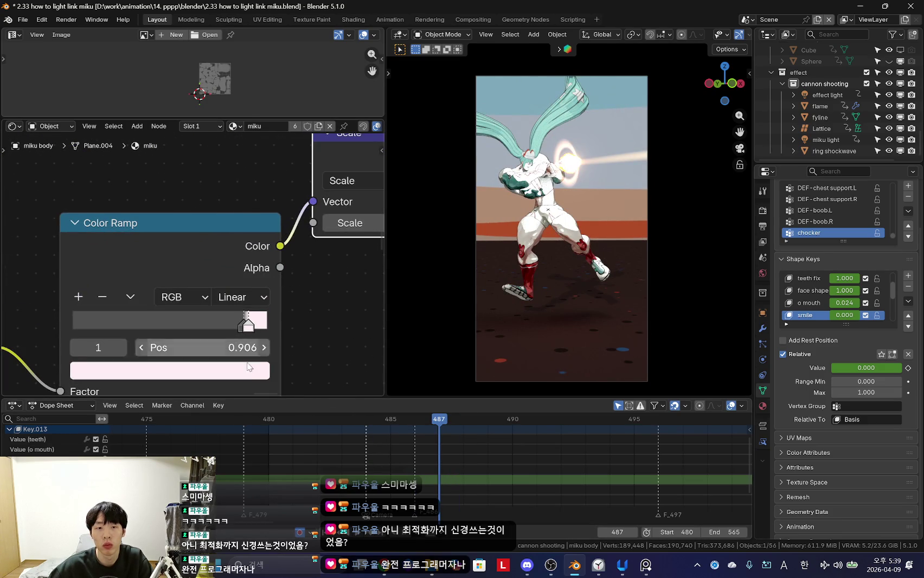
{"action": "left_click", "coordinate": [228, 370]}
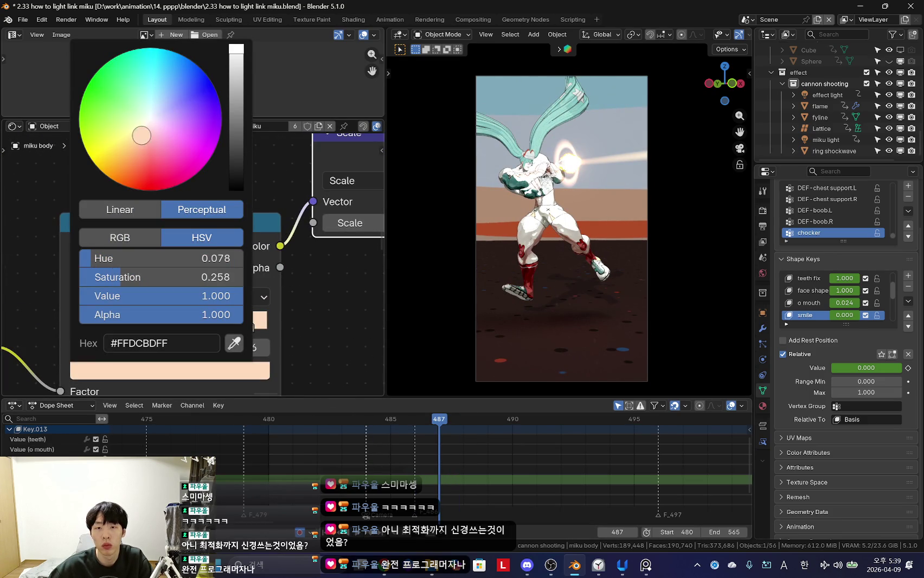
{"action": "scroll", "coordinate": [540, 261], "scroll_direction": "up", "scroll_amount": 4}
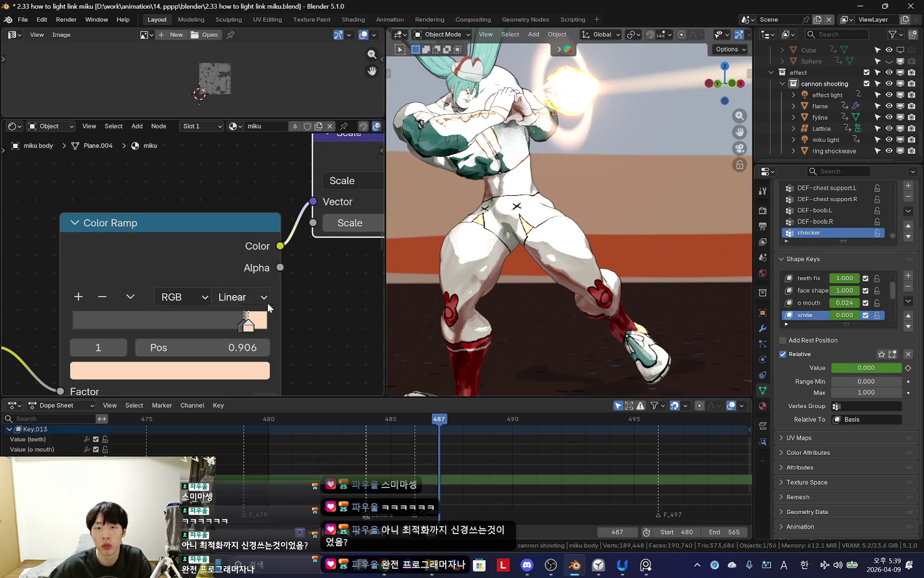
{"action": "scroll", "coordinate": [268, 305], "scroll_direction": "down", "scroll_amount": 2}
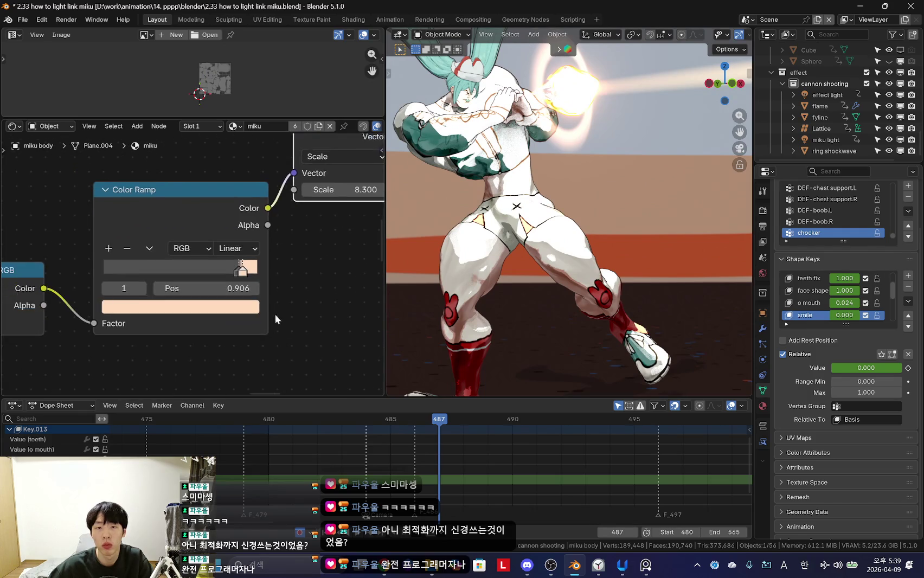
{"action": "mouse_move", "coordinate": [254, 300]}
{"action": "middle_mouse_down"}
{"action": "mouse_move", "coordinate": [191, 322]}
{"action": "mouse_move", "coordinate": [234, 344]}
{"action": "middle_mouse_up"}
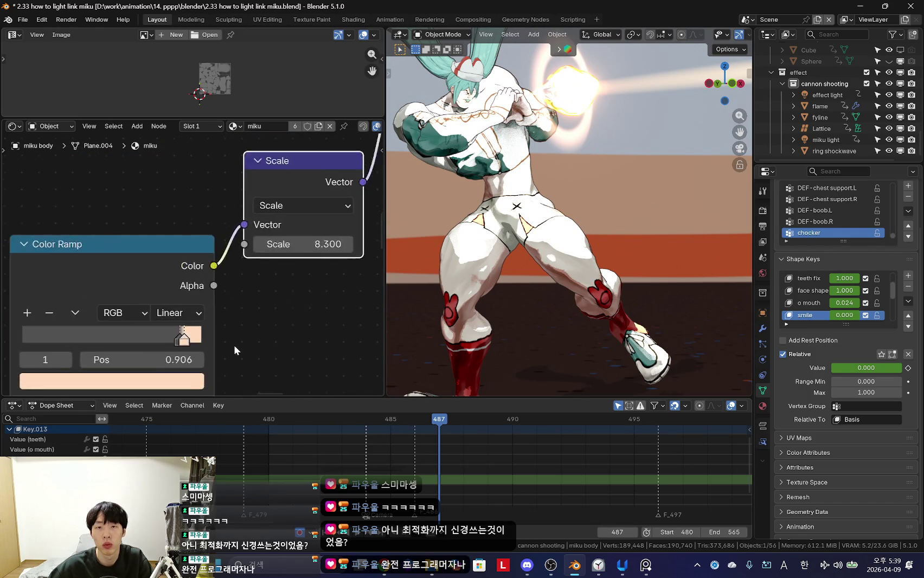
{"action": "scroll", "coordinate": [227, 304], "scroll_direction": "up", "scroll_amount": 2}
{"action": "scroll", "coordinate": [222, 287], "scroll_direction": "up", "scroll_amount": 2}
{"action": "scroll", "coordinate": [220, 273], "scroll_direction": "up", "scroll_amount": 2}
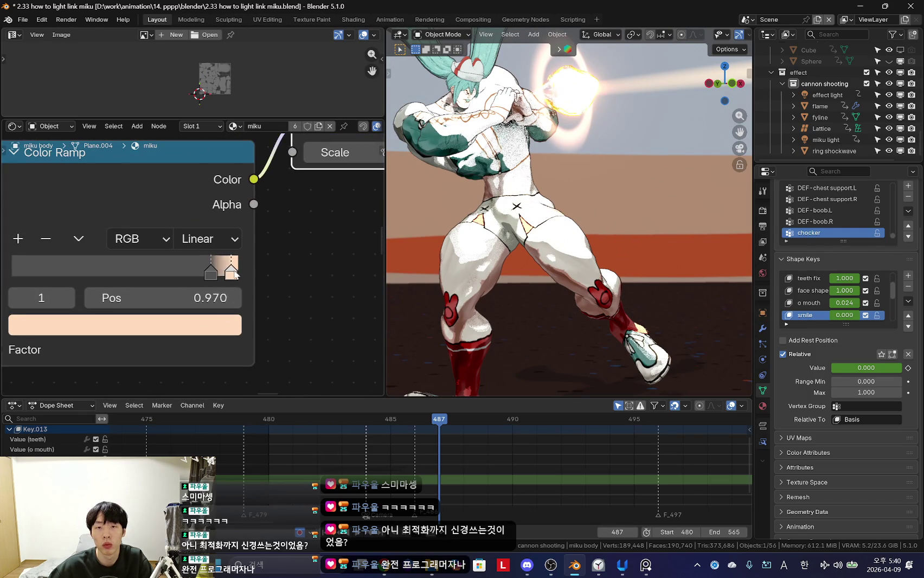
{"action": "mouse_move", "coordinate": [220, 273]}
{"action": "left_mouse_down"}
{"action": "mouse_move", "coordinate": [199, 270]}
{"action": "mouse_move", "coordinate": [223, 275]}
{"action": "left_mouse_up"}
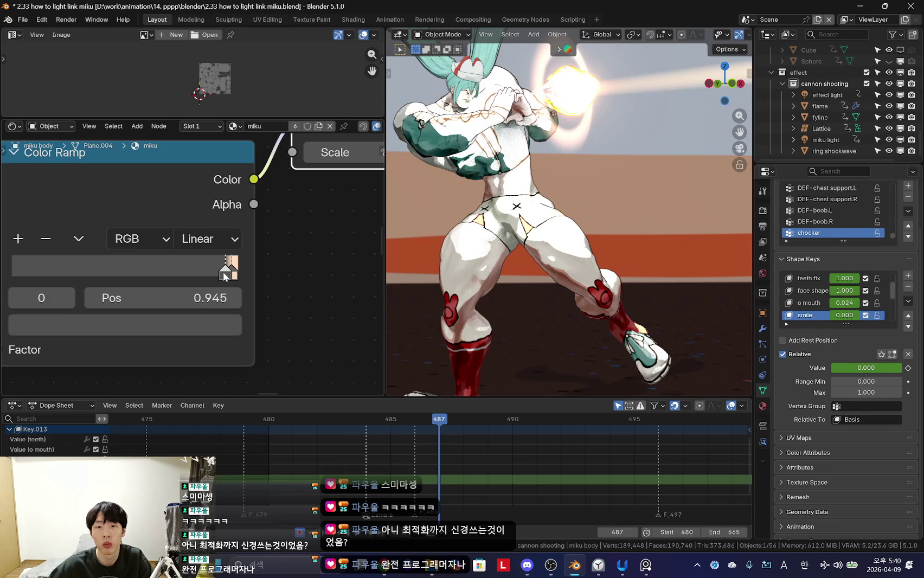
{"action": "key", "text": "KP_0"}
{"action": "scroll", "coordinate": [285, 327], "scroll_direction": "up", "scroll_amount": 1}
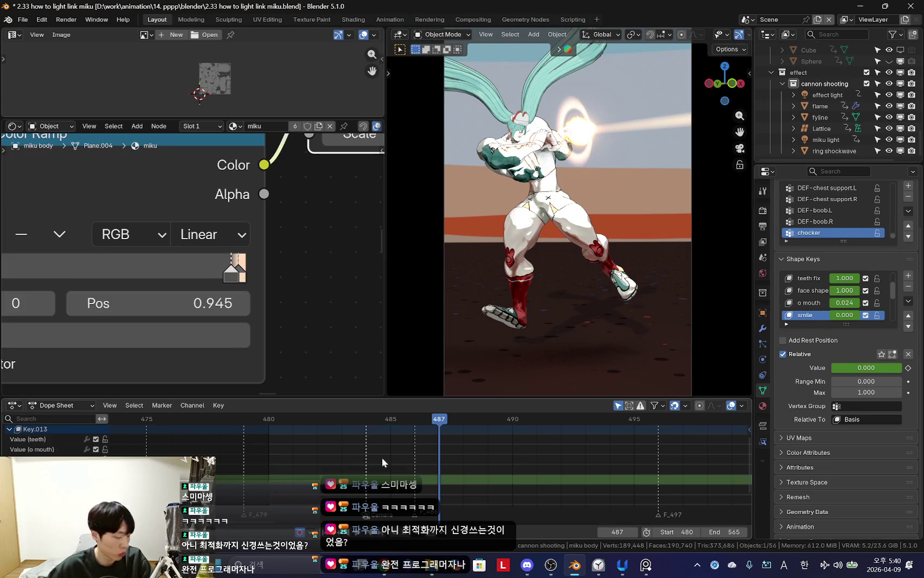
Step: Scrub between frames 487 and 490 while viewing the Mix and Scale nodes
{"action": "scroll", "coordinate": [368, 462], "scroll_direction": "up", "scroll_amount": 2}
{"action": "key", "text": "Right"}
{"action": "mouse_move", "coordinate": [458, 464]}
{"action": "left_mouse_down"}
{"action": "mouse_move", "coordinate": [523, 472]}
{"action": "mouse_move", "coordinate": [460, 471]}
{"action": "left_mouse_up"}
{"action": "scroll", "coordinate": [304, 231], "scroll_direction": "down", "scroll_amount": 2}
{"action": "scroll", "coordinate": [274, 261], "scroll_direction": "up", "scroll_amount": 2}
{"action": "scroll", "coordinate": [308, 207], "scroll_direction": "down", "scroll_amount": 3}
{"action": "middle_click_drag", "start_coordinate": [279, 266], "coordinate": [151, 285]}
{"action": "left_click_drag", "start_coordinate": [455, 462], "coordinate": [425, 461]}
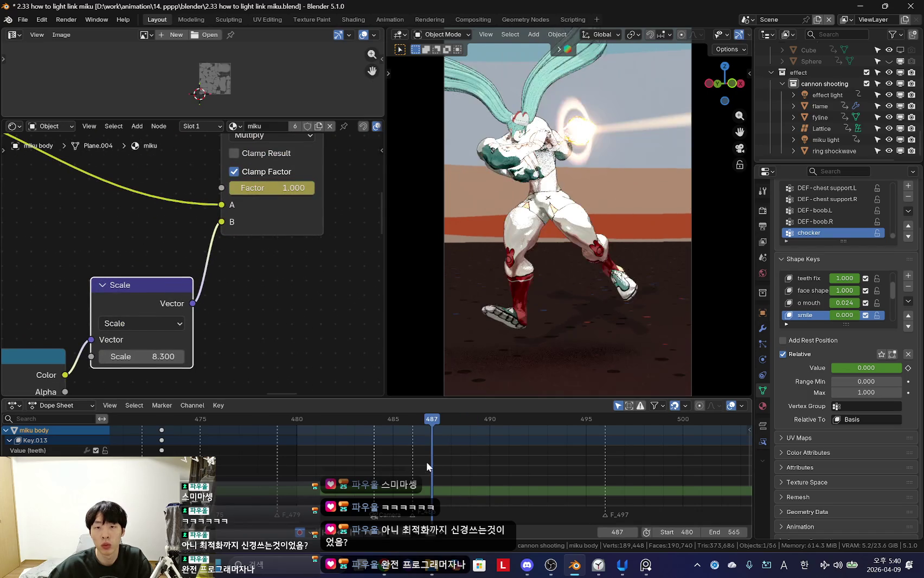
{"action": "middle_click_drag", "start_coordinate": [239, 307], "coordinate": [264, 262]}
{"action": "left_click_drag", "start_coordinate": [438, 461], "coordinate": [470, 462]}
Step: Lower the Scale to 3.800 and play the animation from frame 490 to review it
{"action": "left_click_drag", "start_coordinate": [167, 312], "coordinate": [142, 311]}
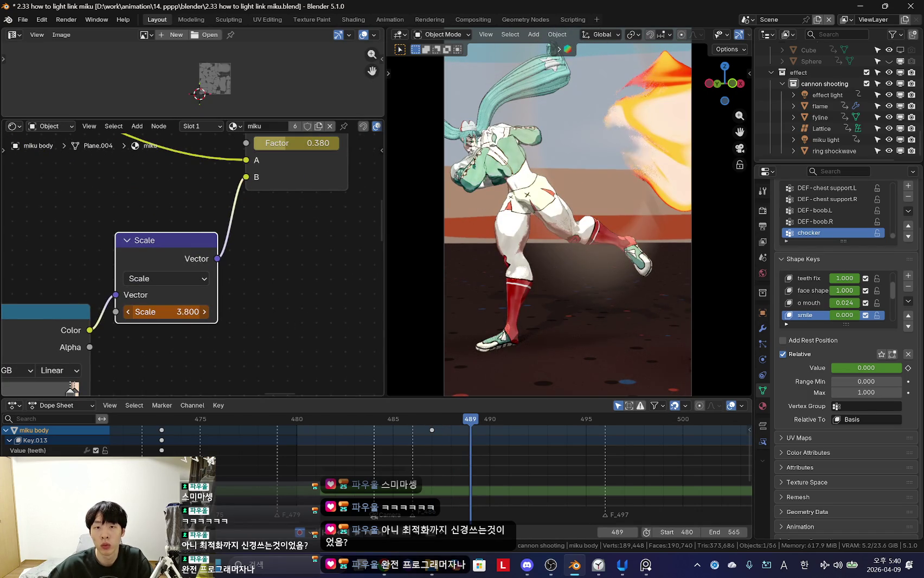
{"action": "scroll", "coordinate": [466, 480], "scroll_direction": "down", "scroll_amount": 1}
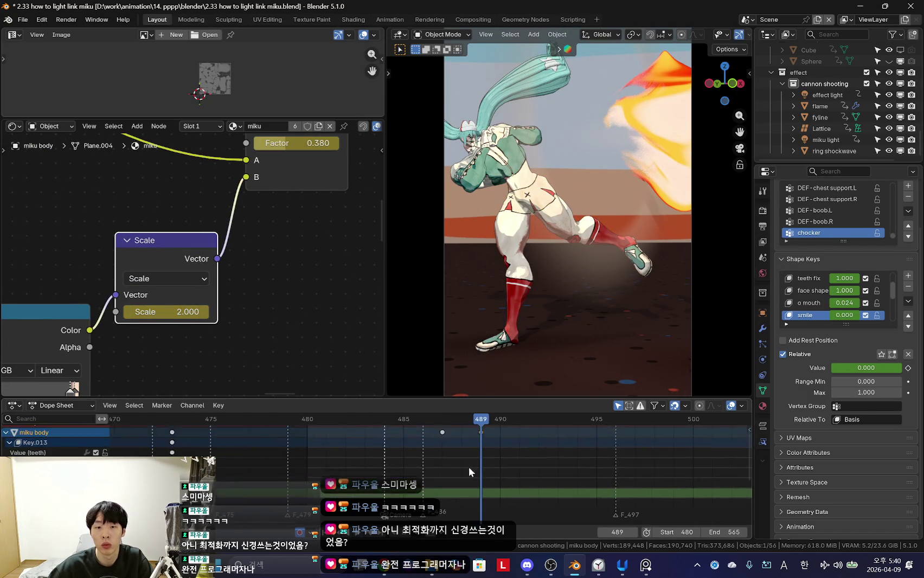
{"action": "scroll", "coordinate": [462, 462], "scroll_direction": "up", "scroll_amount": 1, "text": "shift"}
{"action": "mouse_move", "coordinate": [462, 461]}
{"action": "left_mouse_down"}
{"action": "mouse_move", "coordinate": [438, 446]}
{"action": "mouse_move", "coordinate": [476, 447]}
{"action": "left_mouse_up"}
{"action": "right_click", "coordinate": [475, 447]}
{"action": "left_click", "coordinate": [493, 449]}
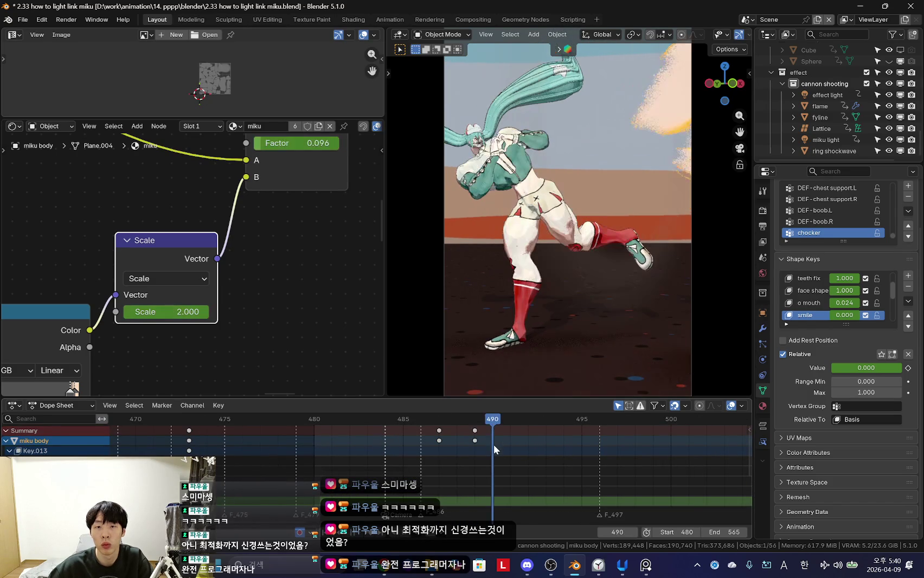
{"action": "key", "text": "space"}
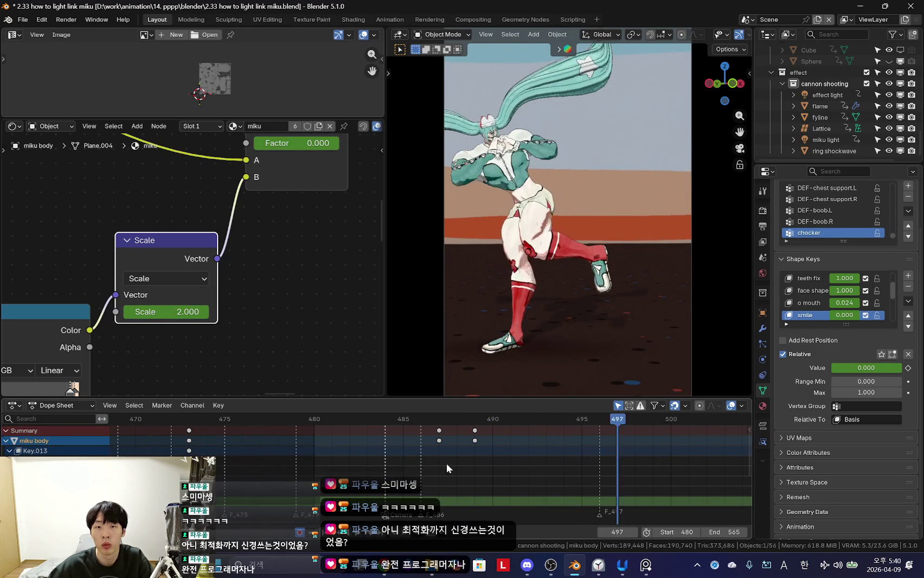
{"action": "scroll", "coordinate": [503, 459], "scroll_direction": "down", "scroll_amount": 3}
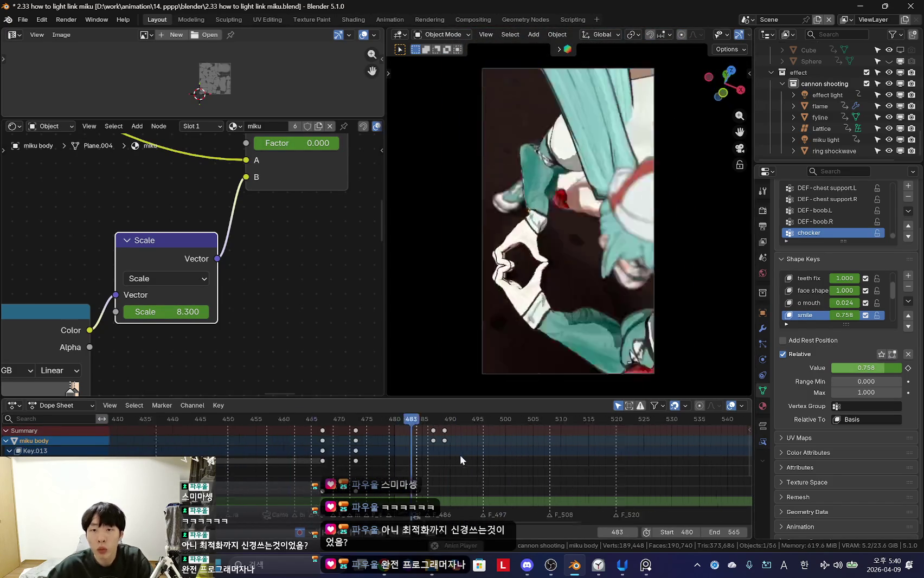
{"action": "scroll", "coordinate": [371, 446], "scroll_direction": "down", "scroll_amount": 2}
{"action": "scroll", "coordinate": [370, 446], "scroll_direction": "down", "scroll_amount": 4}
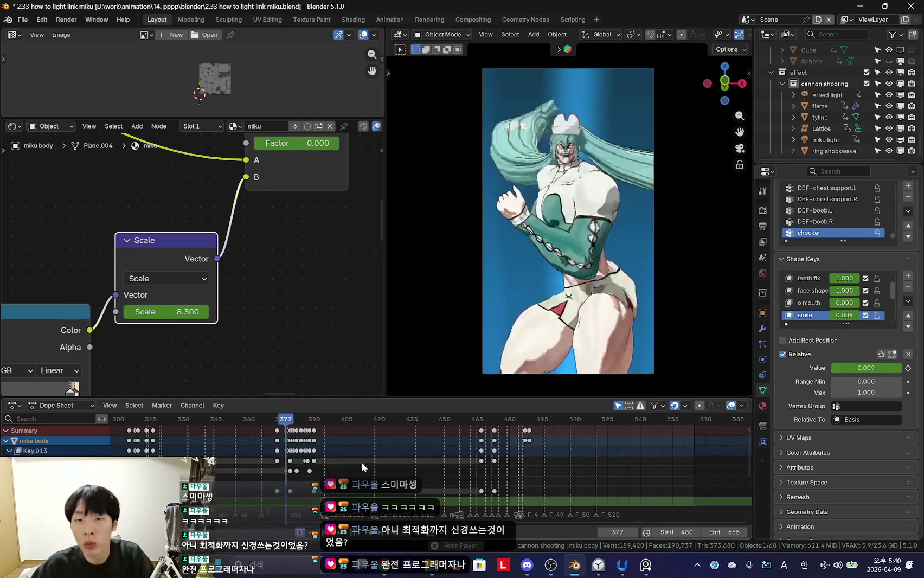
{"action": "left_click_drag", "start_coordinate": [350, 459], "coordinate": [438, 454]}
Step: Zoom the viewport on the camera frame, show overlays and deselect the character
{"action": "scroll", "coordinate": [438, 449], "scroll_direction": "down", "scroll_amount": 1}
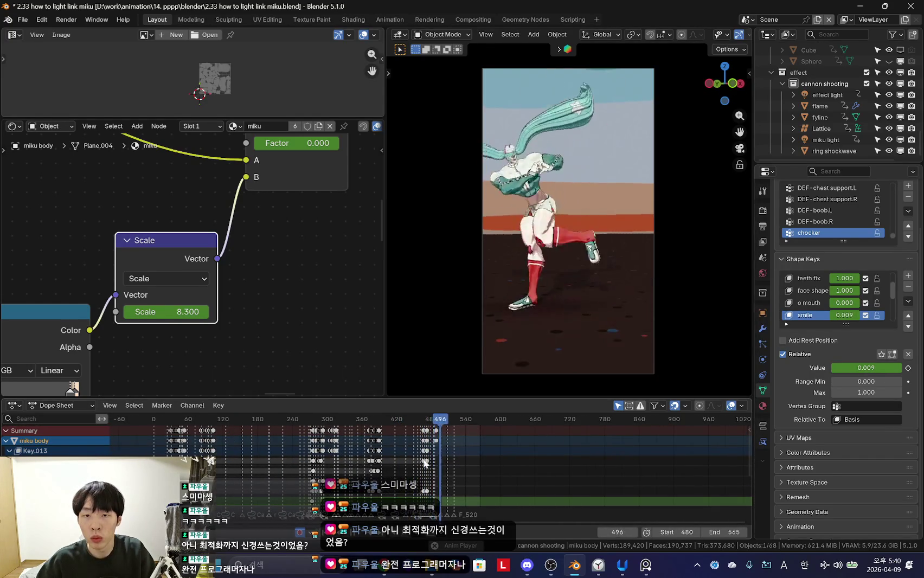
{"action": "scroll", "coordinate": [450, 458], "scroll_direction": "up", "scroll_amount": 3}
{"action": "scroll", "coordinate": [474, 460], "scroll_direction": "up", "scroll_amount": 3}
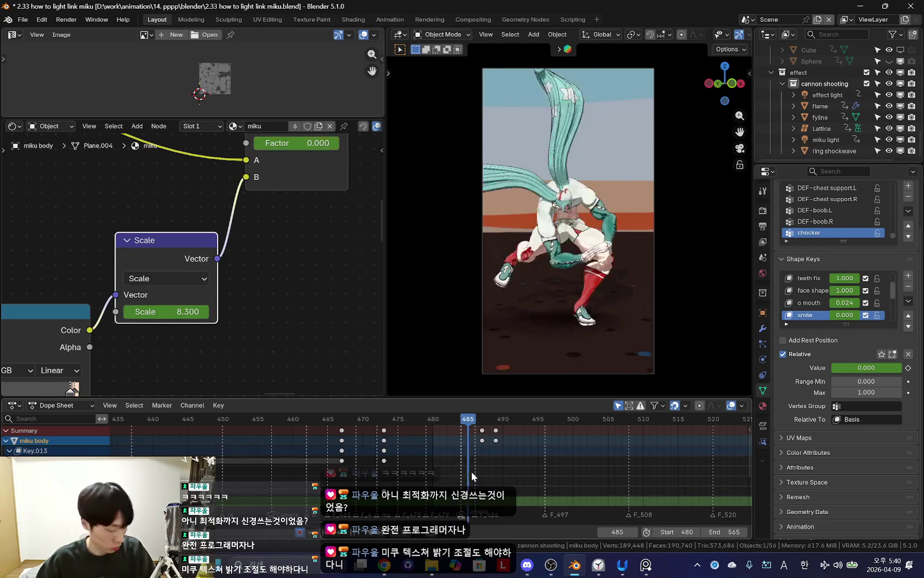
{"action": "scroll", "coordinate": [477, 475], "scroll_direction": "up", "scroll_amount": 2}
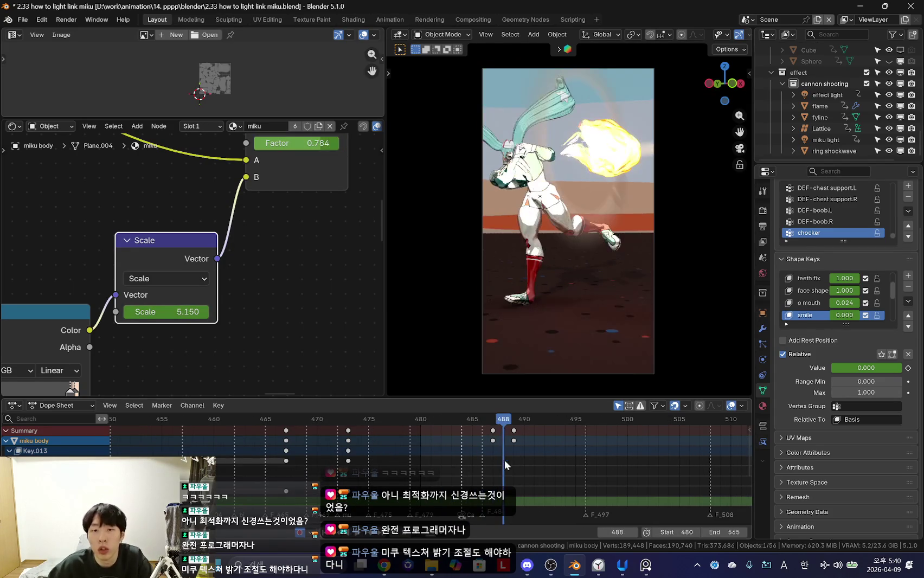
{"action": "scroll", "coordinate": [585, 304], "scroll_direction": "up", "scroll_amount": 3}
{"action": "key", "text": "shift+alt+z"}
{"action": "left_click", "coordinate": [519, 276]}
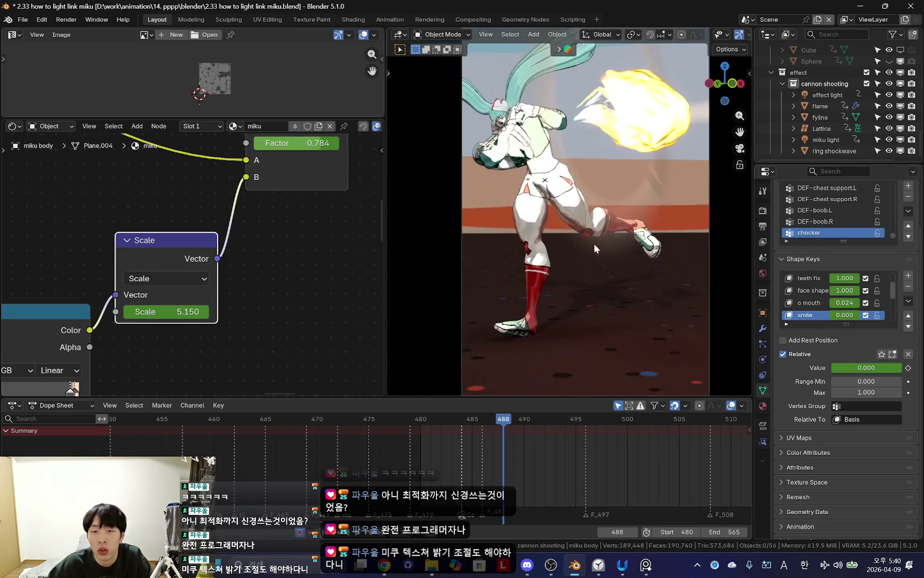
{"action": "scroll", "coordinate": [590, 239], "scroll_direction": "down", "scroll_amount": 2}
Step: Add a UV sphere beside the character and rename the object 'refraction sphere'
{"action": "key", "text": "shift+a"}
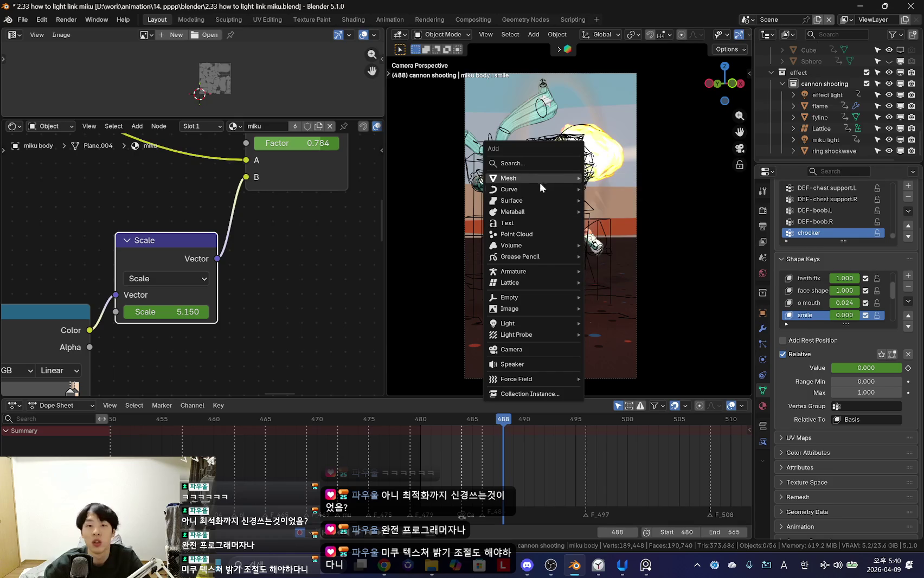
{"action": "left_click", "coordinate": [612, 212]}
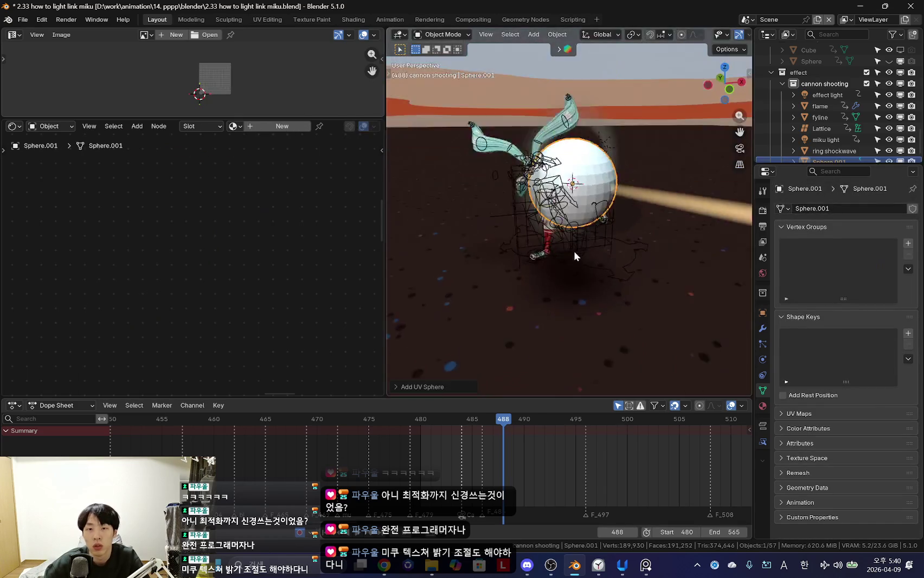
{"action": "middle_click_drag", "start_coordinate": [570, 254], "coordinate": [597, 274]}
{"action": "right_click", "coordinate": [597, 274]}
{"action": "scroll", "coordinate": [829, 135], "scroll_direction": "down", "scroll_amount": 1}
{"action": "double_click", "coordinate": [820, 150]}
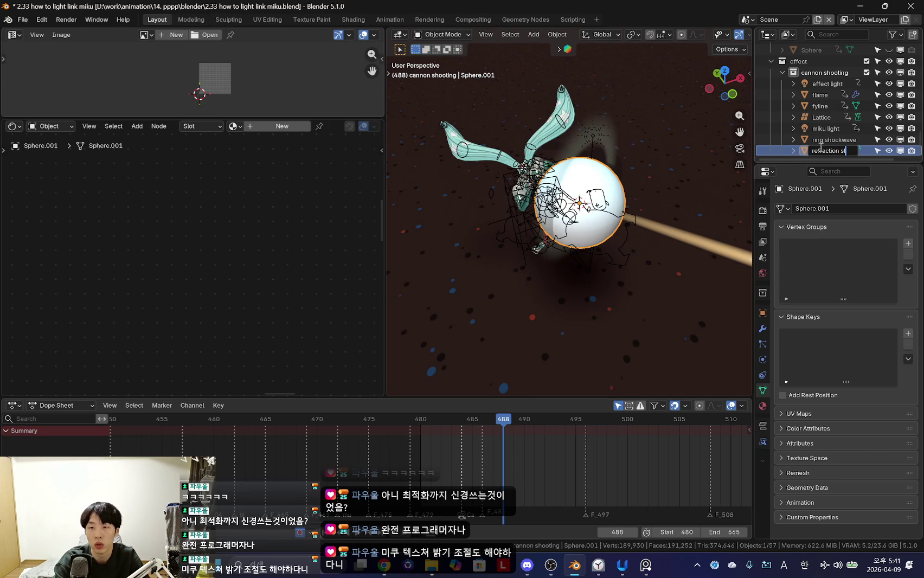
{"action": "key", "text": "Return"}
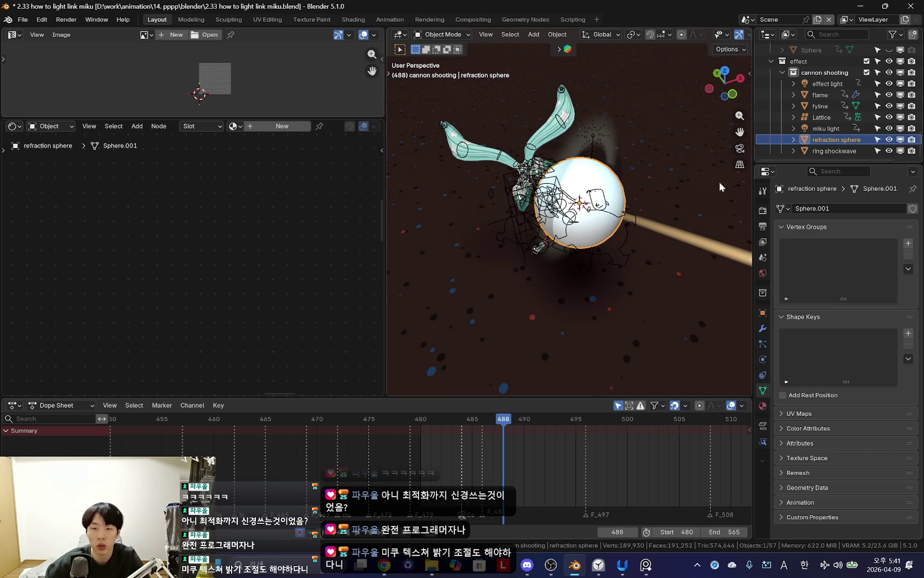
Step: Give the sphere a new material named 'refraction sphere'
{"action": "key", "text": "shift+alt+z"}
{"action": "scroll", "coordinate": [643, 235], "scroll_direction": "up", "scroll_amount": 4}
{"action": "middle_click_drag", "start_coordinate": [637, 203], "coordinate": [610, 229]}
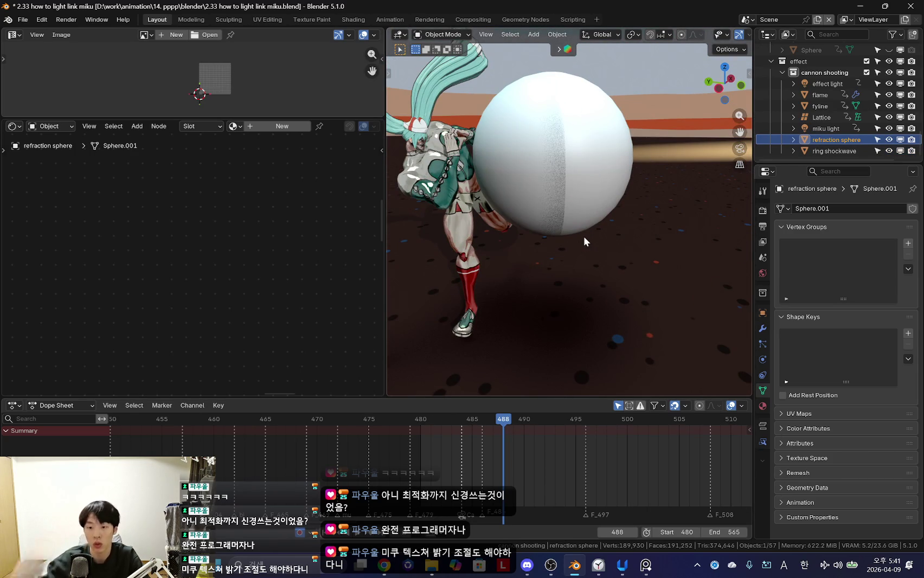
{"action": "key", "text": "shift+alt+z"}
{"action": "key", "text": "shift+alt+z"}
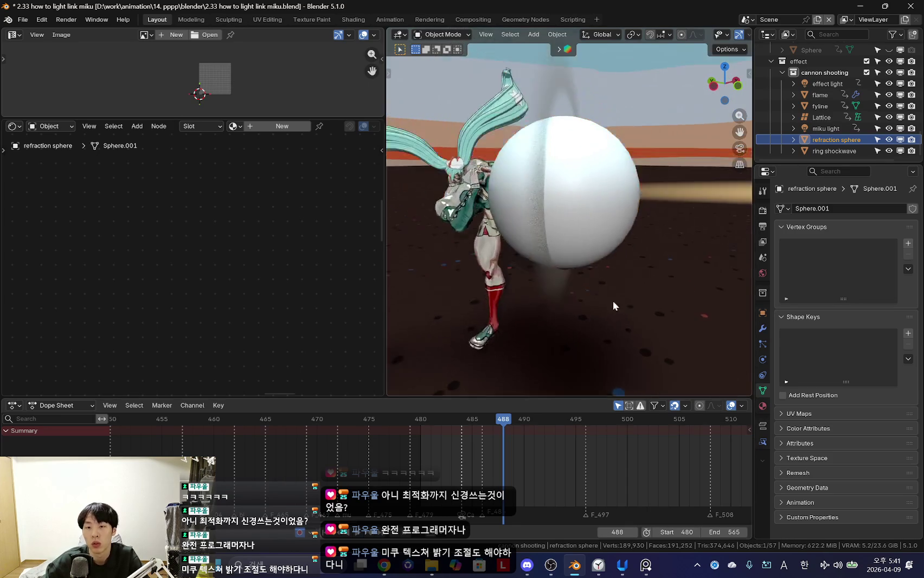
{"action": "middle_click_drag", "start_coordinate": [611, 299], "coordinate": [705, 347]}
{"action": "left_click", "coordinate": [762, 405]}
{"action": "left_click", "coordinate": [853, 255]}
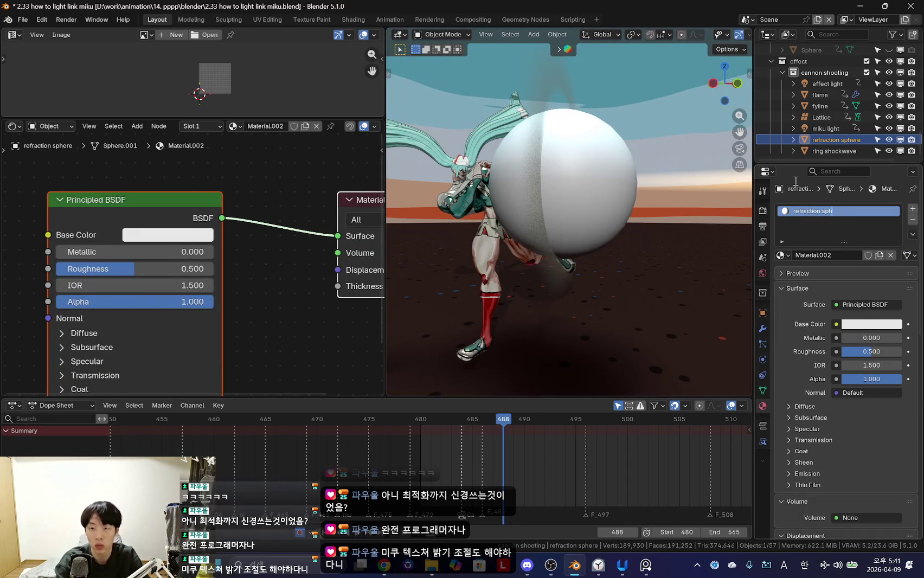
{"action": "type", "text": "ere"}
{"action": "key", "text": "Return"}
{"action": "scroll", "coordinate": [162, 217], "scroll_direction": "down", "scroll_amount": 3}
{"action": "key", "text": "shift+a"}
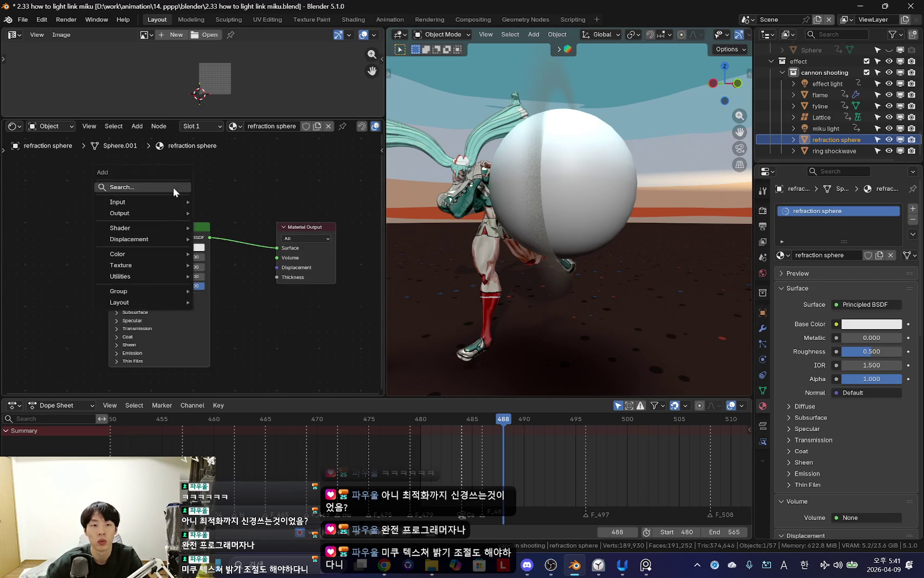
Step: Add a Refraction BSDF node and delete the Principled BSDF
{"action": "left_click", "coordinate": [174, 188]}
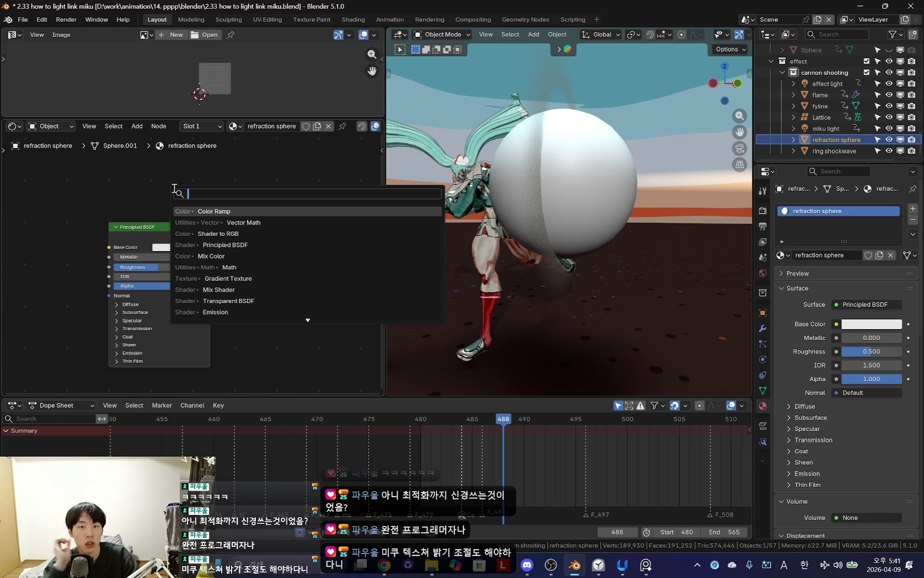
{"action": "key", "text": "shift+a"}
{"action": "type", "text": "refraean"}
{"action": "key", "text": "BackSpace"}
{"action": "key", "text": "BackSpace"}
{"action": "key", "text": "BackSpace"}
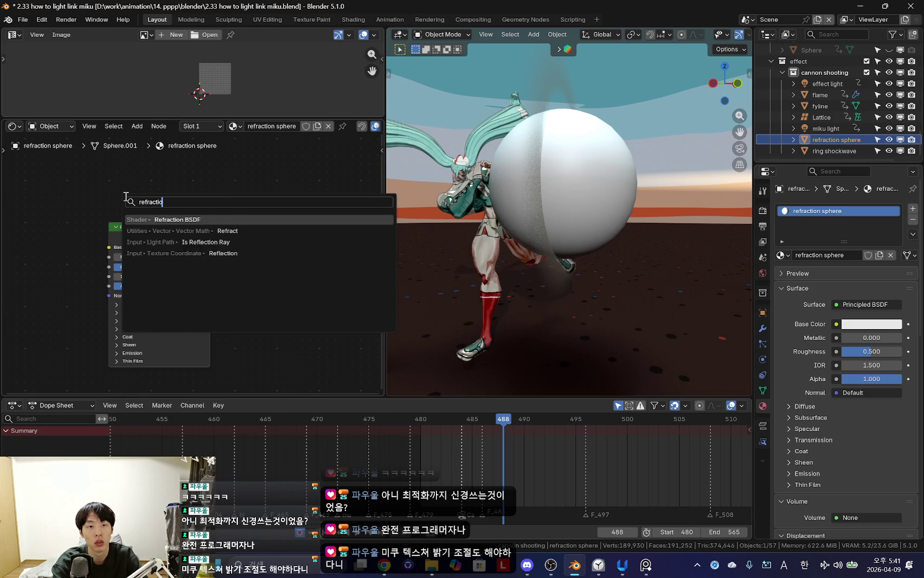
{"action": "key", "text": "Return"}
{"action": "key", "text": "Delete"}
Step: Add a Mix Shader node and a Transparent BSDF node to the material
{"action": "key", "text": "shift+a"}
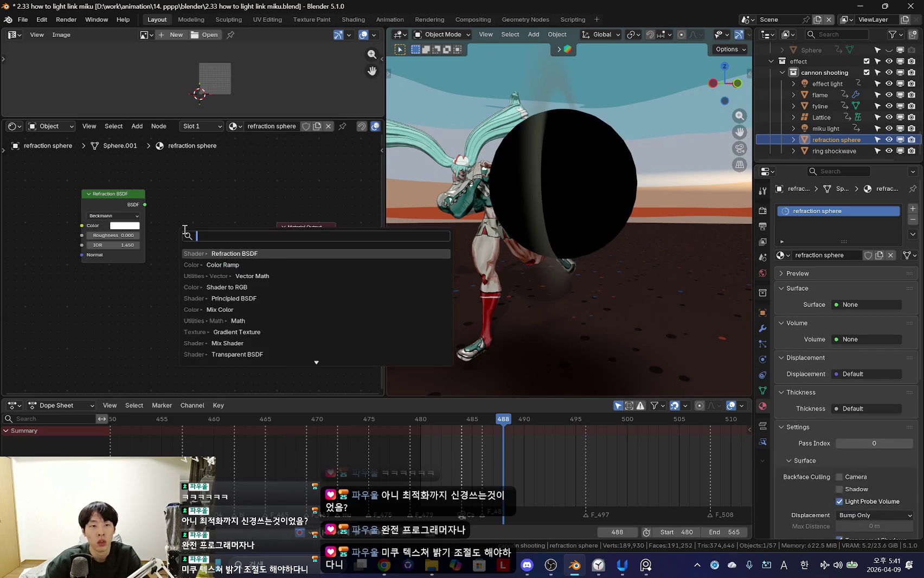
{"action": "type", "text": "mix shader"}
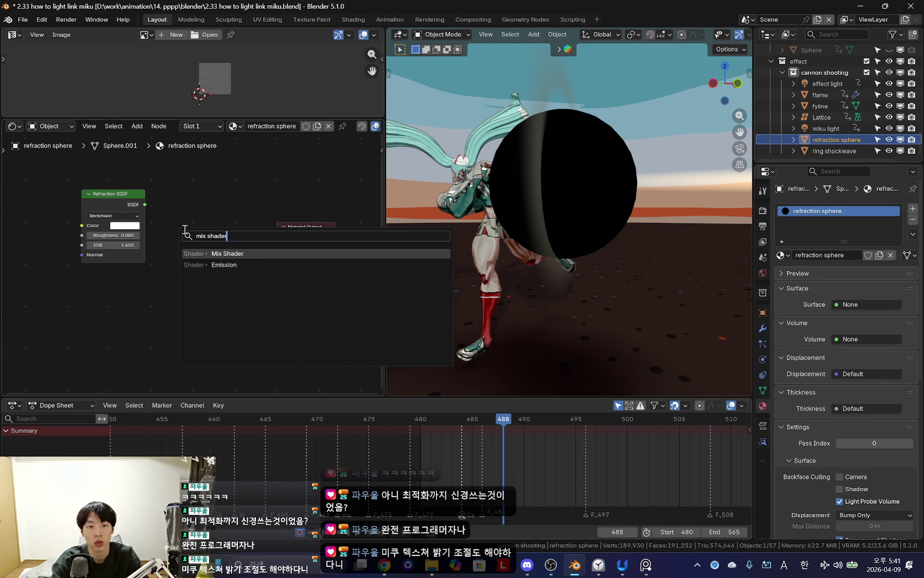
{"action": "key", "text": "Return"}
{"action": "left_click", "coordinate": [184, 229]}
{"action": "key", "text": "shift+a"}
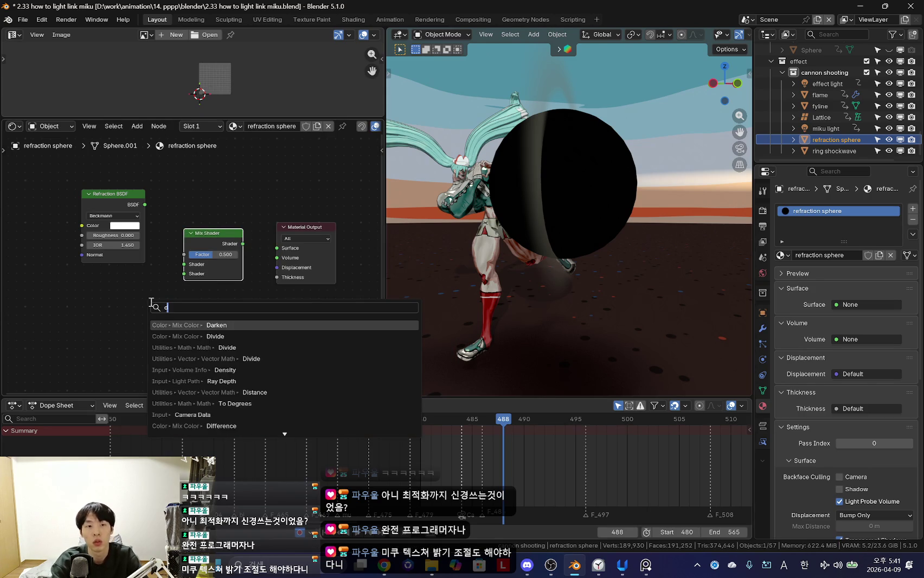
{"action": "type", "text": "transpa"}
{"action": "key", "text": "Return"}
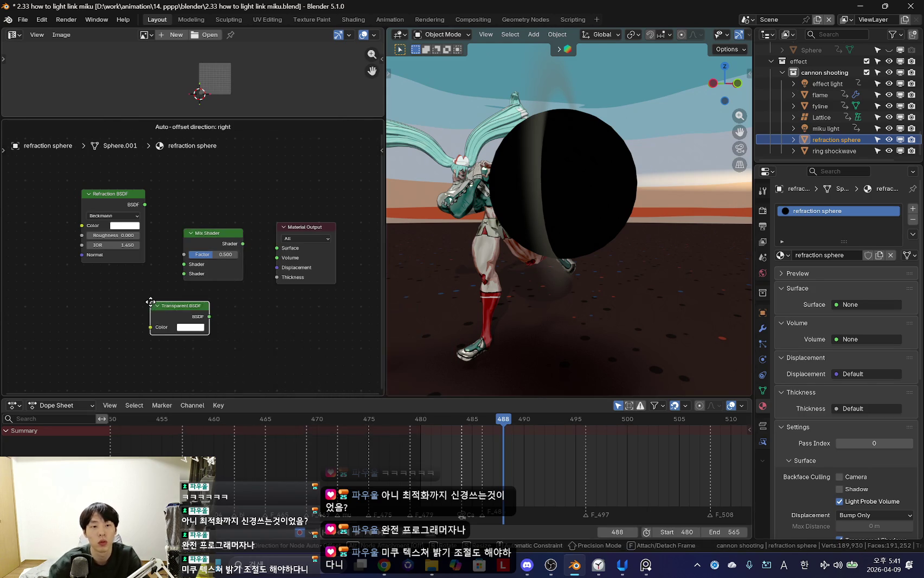
{"action": "left_click", "coordinate": [132, 328]}
Step: Place Refraction BSDF below Transparent BSDF and wire the Mix Shader into Surface
{"action": "scroll", "coordinate": [132, 330], "scroll_direction": "up", "scroll_amount": 2}
{"action": "scroll", "coordinate": [179, 274], "scroll_direction": "down", "scroll_amount": 3}
{"action": "mouse_move", "coordinate": [127, 212]}
{"action": "left_mouse_down"}
{"action": "mouse_move", "coordinate": [109, 297]}
{"action": "mouse_move", "coordinate": [121, 257]}
{"action": "left_mouse_up"}
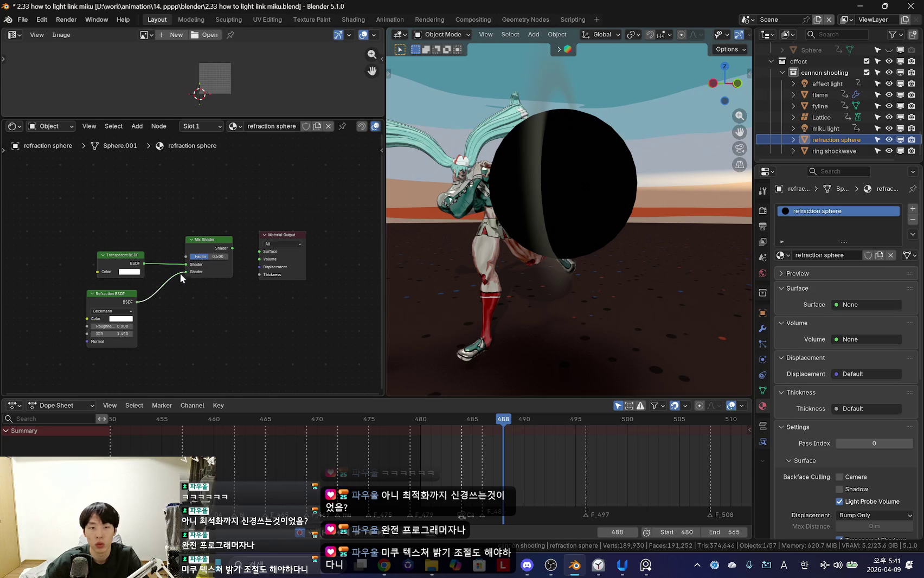
{"action": "left_click_drag", "start_coordinate": [262, 256], "coordinate": [261, 252]}
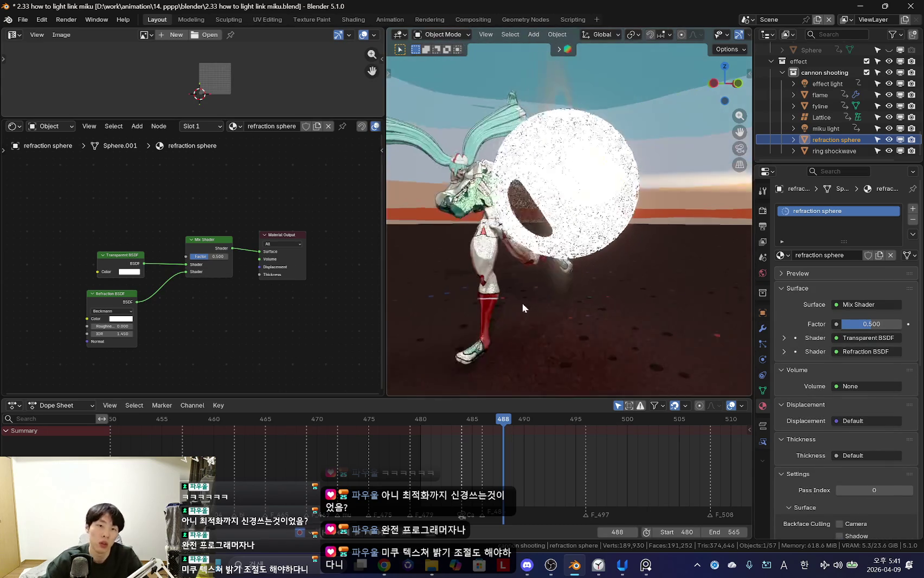
{"action": "middle_click_drag", "start_coordinate": [530, 325], "coordinate": [560, 315]}
Step: Set the sphere material's Render Method to Blended
{"action": "scroll", "coordinate": [823, 378], "scroll_direction": "down", "scroll_amount": 5}
{"action": "scroll", "coordinate": [876, 406], "scroll_direction": "down", "scroll_amount": 3}
{"action": "scroll", "coordinate": [871, 447], "scroll_direction": "down", "scroll_amount": 2}
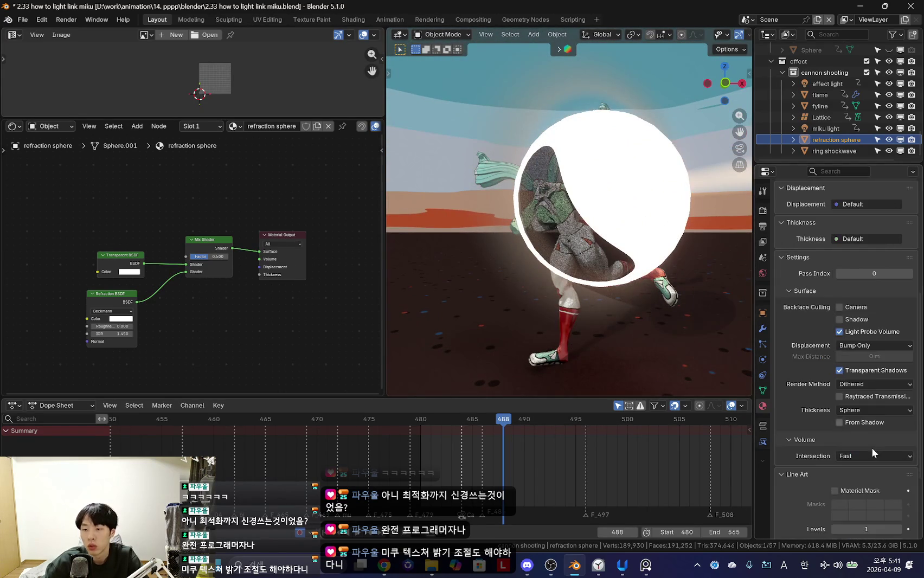
{"action": "left_click", "coordinate": [867, 408]}
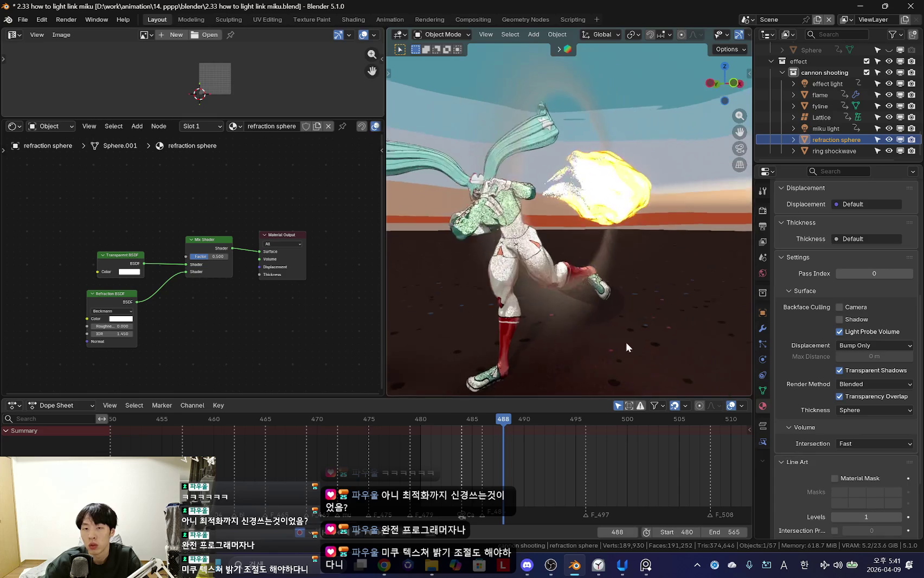
{"action": "middle_click_drag", "start_coordinate": [692, 343], "coordinate": [688, 334]}
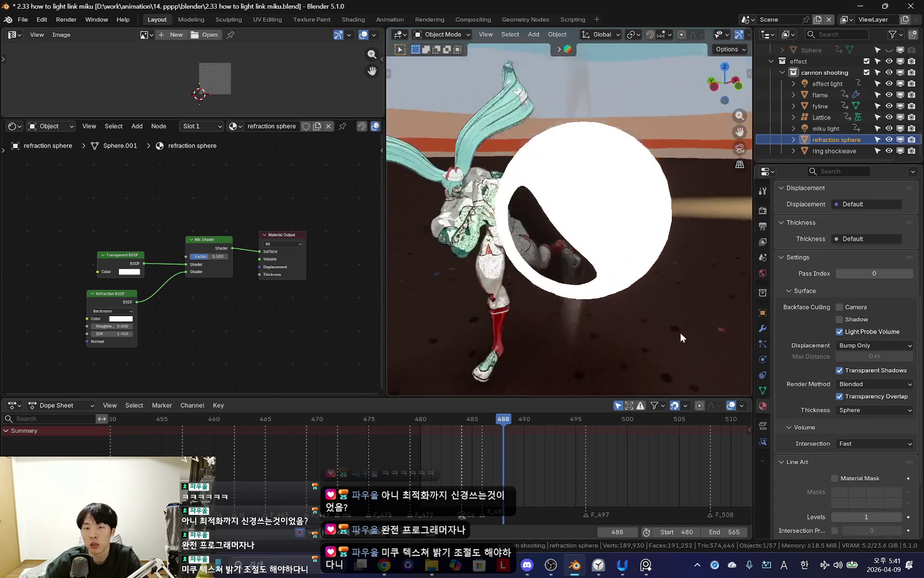
Step: Lower the Mix Shader factor to about 0.198 so the sphere looks faintly translucent
{"action": "scroll", "coordinate": [145, 294], "scroll_direction": "up", "scroll_amount": 2}
{"action": "scroll", "coordinate": [145, 295], "scroll_direction": "up", "scroll_amount": 1}
{"action": "middle_click_drag", "start_coordinate": [667, 292], "coordinate": [639, 292]}
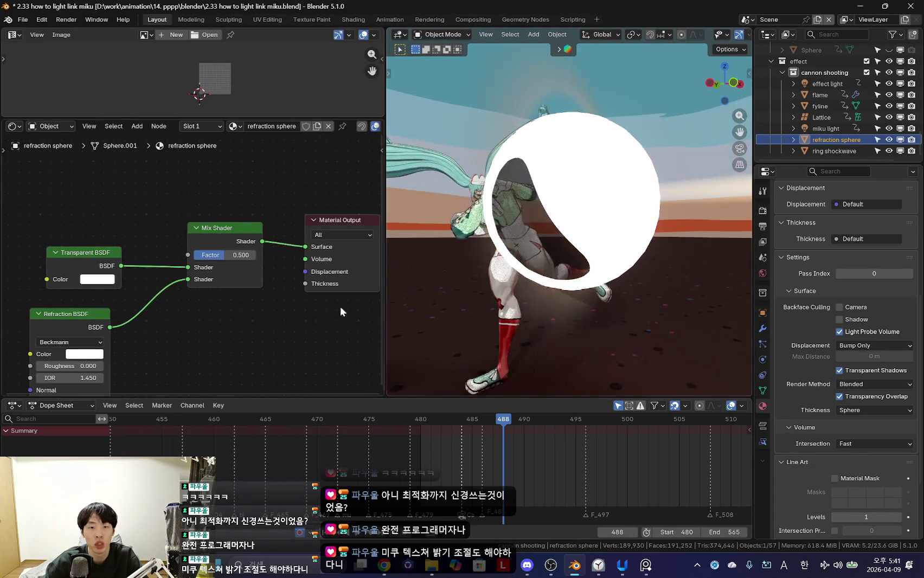
{"action": "scroll", "coordinate": [166, 253], "scroll_direction": "up", "scroll_amount": 1}
{"action": "scroll", "coordinate": [92, 244], "scroll_direction": "up", "scroll_amount": 1}
{"action": "left_click_drag", "start_coordinate": [90, 240], "coordinate": [74, 241]}
{"action": "scroll", "coordinate": [158, 289], "scroll_direction": "down", "scroll_amount": 1}
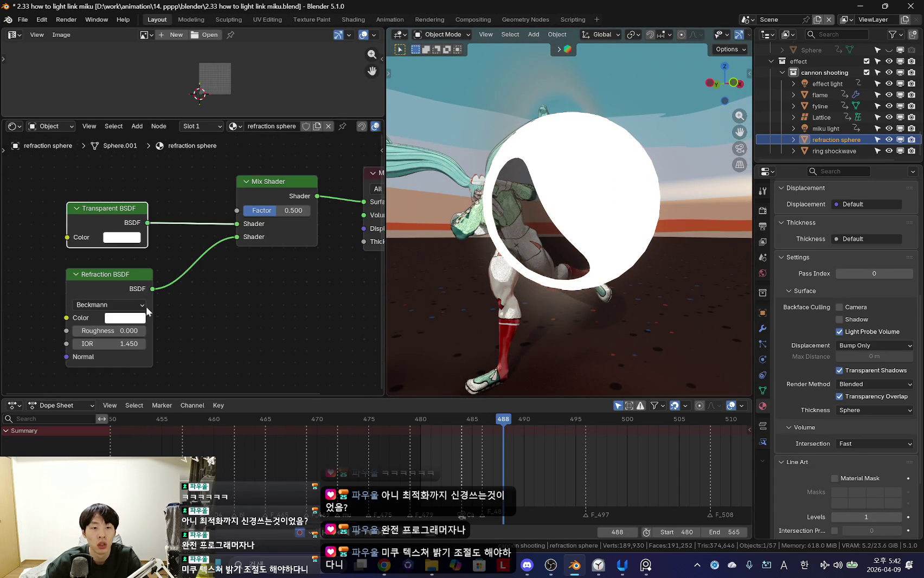
{"action": "left_click_drag", "start_coordinate": [287, 211], "coordinate": [257, 210]}
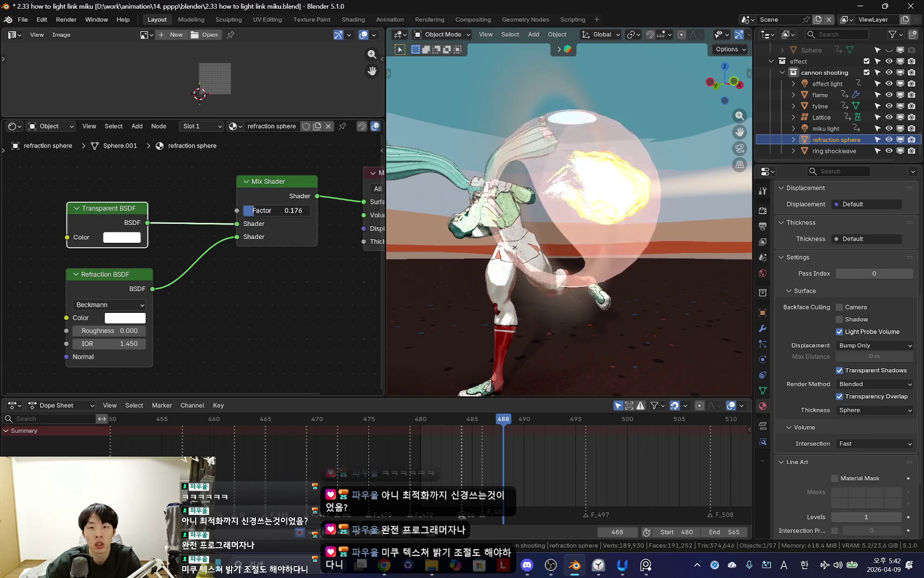
{"action": "middle_click_drag", "start_coordinate": [685, 318], "coordinate": [611, 300]}
{"action": "scroll", "coordinate": [611, 299], "scroll_direction": "up", "scroll_amount": 2}
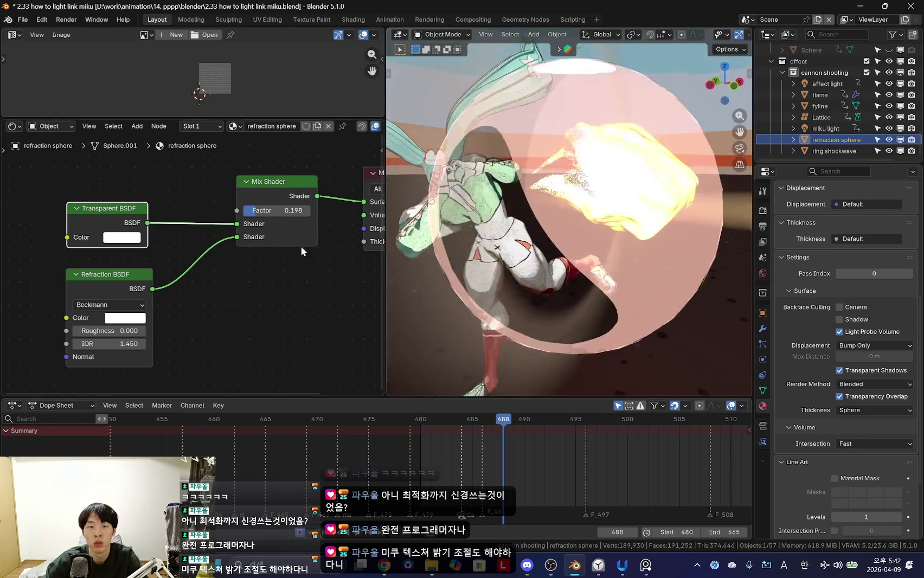
{"action": "scroll", "coordinate": [169, 194], "scroll_direction": "down", "scroll_amount": 2}
Step: Dismiss the add-node search without adding any node
{"action": "key", "text": "shift+a"}
{"action": "key", "text": "Escape"}
{"action": "key", "text": "shift+a"}
{"action": "type", "text": "d"}
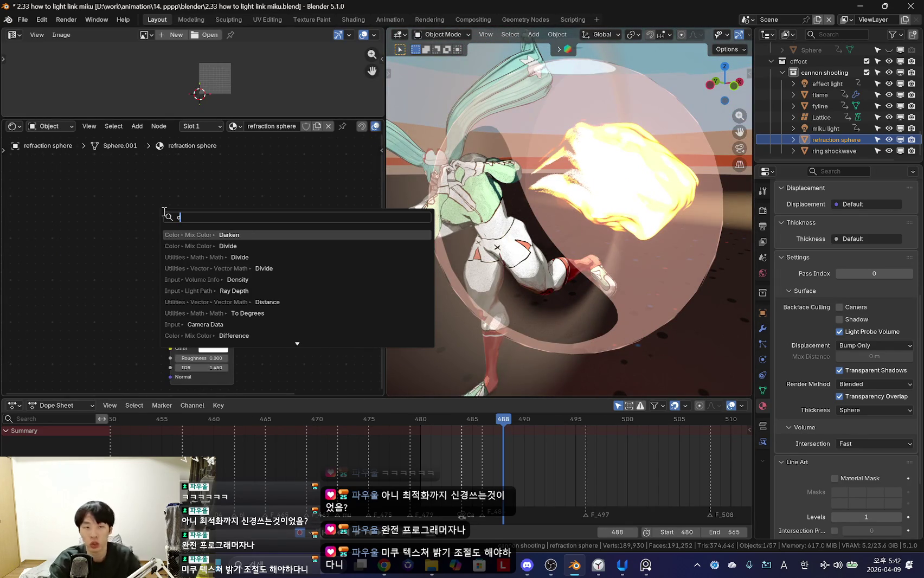
{"action": "key", "text": "BackSpace"}
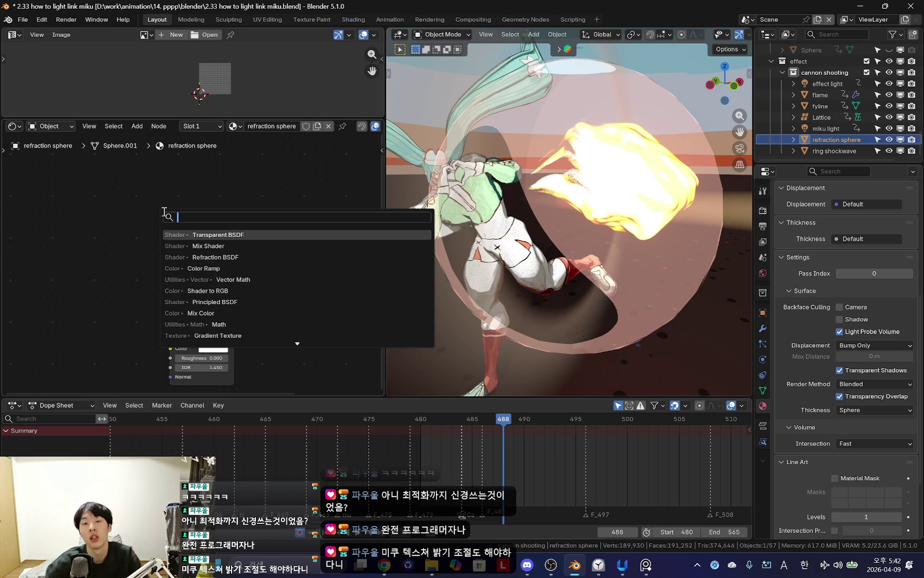
{"action": "key", "text": "Escape"}
Step: Toggle the viewport overlays while orbiting to frame the refraction sphere
{"action": "scroll", "coordinate": [689, 233], "scroll_direction": "down", "scroll_amount": 5}
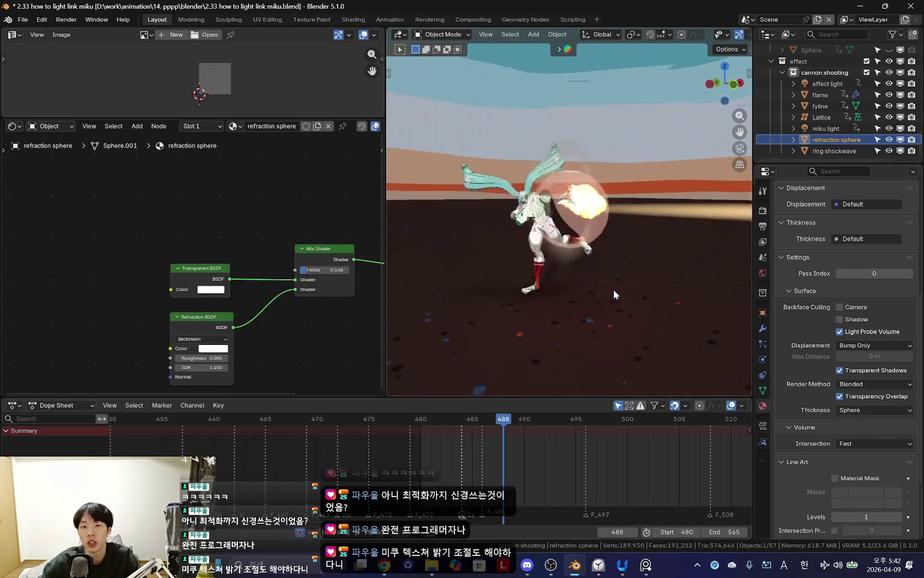
{"action": "key", "text": "shift+alt+z"}
{"action": "scroll", "coordinate": [611, 265], "scroll_direction": "up", "scroll_amount": 3}
{"action": "scroll", "coordinate": [619, 256], "scroll_direction": "up", "scroll_amount": 2}
{"action": "key", "text": "shift+alt+z"}
{"action": "scroll", "coordinate": [557, 283], "scroll_direction": "down", "scroll_amount": 3}
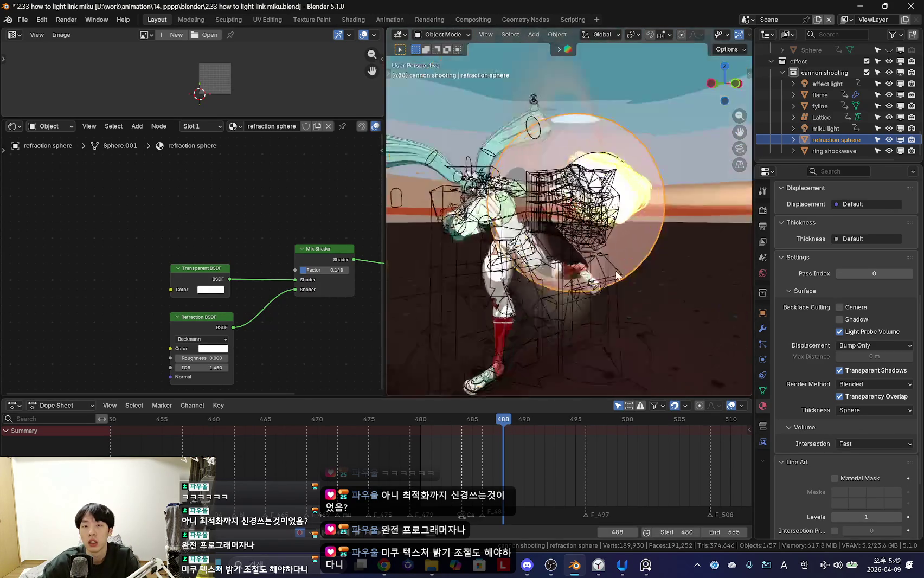
{"action": "key", "text": "shift+alt+z"}
{"action": "middle_click_drag", "start_coordinate": [558, 284], "coordinate": [598, 290]}
{"action": "key", "text": "shift+alt+z"}
{"action": "scroll", "coordinate": [622, 235], "scroll_direction": "up", "scroll_amount": 2}
{"action": "middle_click_drag", "start_coordinate": [623, 234], "coordinate": [644, 227]}
Step: Move the refraction sphere to a new spot and key its location at frame 488
{"action": "key", "text": "g"}
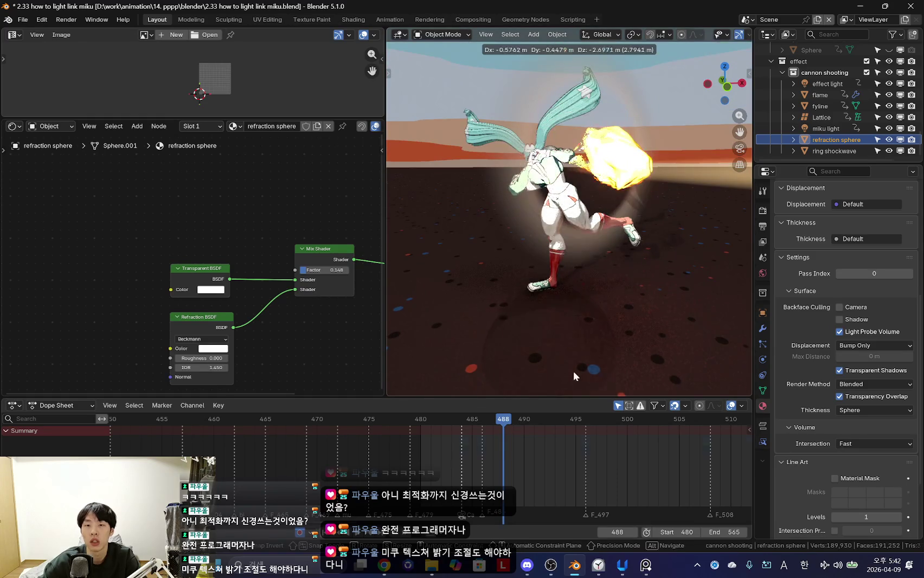
{"action": "left_click", "coordinate": [573, 370]}
{"action": "key", "text": "shift+alt+z"}
{"action": "key", "text": "i"}
{"action": "mouse_move", "coordinate": [640, 226]}
{"action": "middle_mouse_down"}
{"action": "mouse_move", "coordinate": [620, 182]}
{"action": "mouse_move", "coordinate": [593, 229]}
{"action": "middle_mouse_up"}
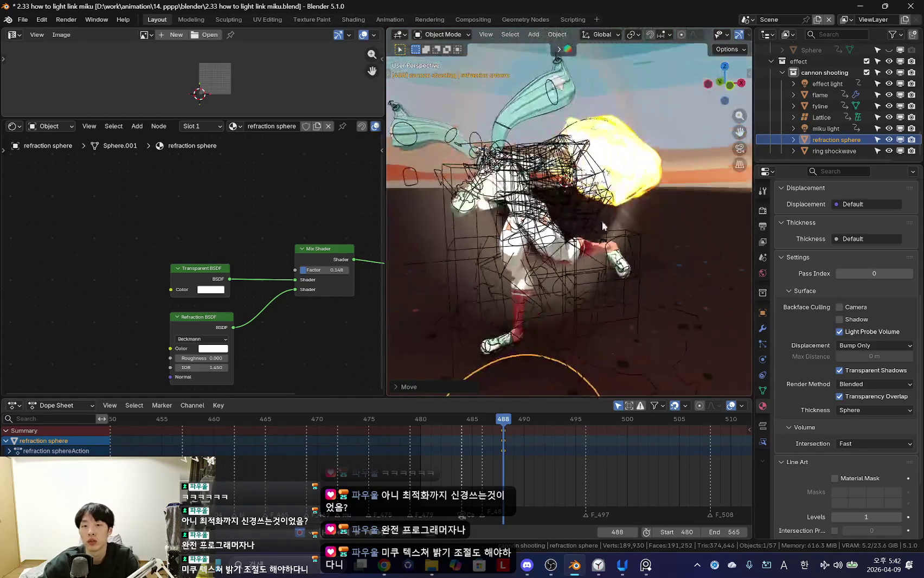
Step: Select the effect light in the Outliner to show its Point light settings
{"action": "left_click", "coordinate": [593, 229]}
{"action": "left_click", "coordinate": [826, 85]}
{"action": "left_click", "coordinate": [822, 95]}
{"action": "left_click", "coordinate": [822, 103]}
{"action": "left_click", "coordinate": [824, 84]}
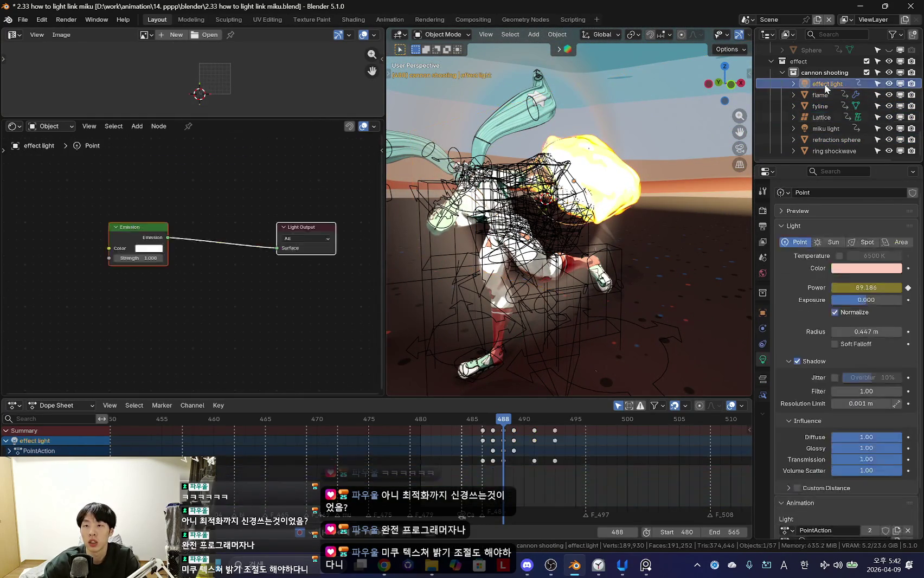
Step: Create a new Light Linking collection in the effect light's Object Properties
{"action": "left_click", "coordinate": [766, 313]}
{"action": "scroll", "coordinate": [806, 312], "scroll_direction": "down", "scroll_amount": 3}
{"action": "scroll", "coordinate": [818, 340], "scroll_direction": "down", "scroll_amount": 3}
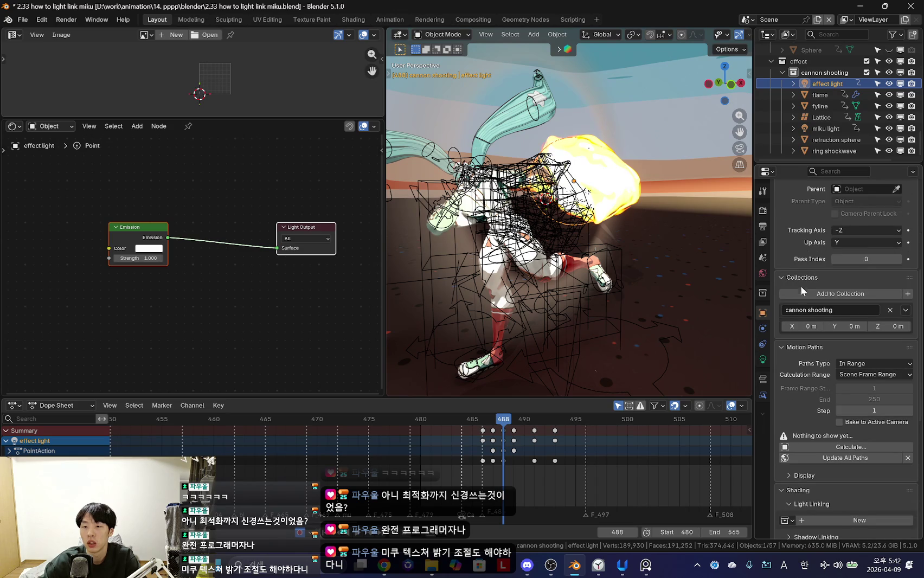
{"action": "middle_click_drag", "start_coordinate": [667, 206], "coordinate": [656, 214]}
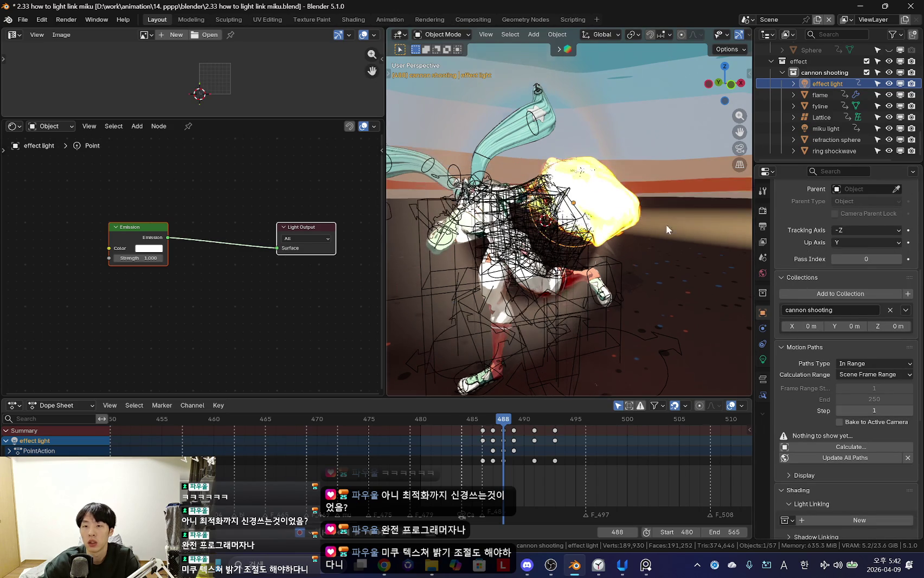
{"action": "scroll", "coordinate": [837, 406], "scroll_direction": "down", "scroll_amount": 5}
{"action": "scroll", "coordinate": [823, 396], "scroll_direction": "down", "scroll_amount": 4}
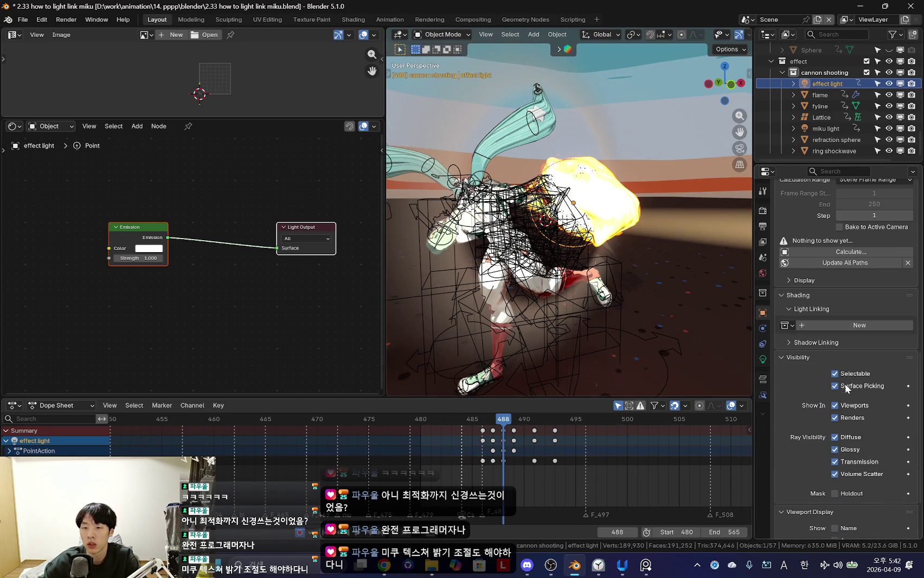
{"action": "left_click", "coordinate": [849, 324]}
Step: Link flame, fyline and ring shockwave as the effect light's receivers
{"action": "middle_click_drag", "start_coordinate": [726, 320], "coordinate": [682, 211]}
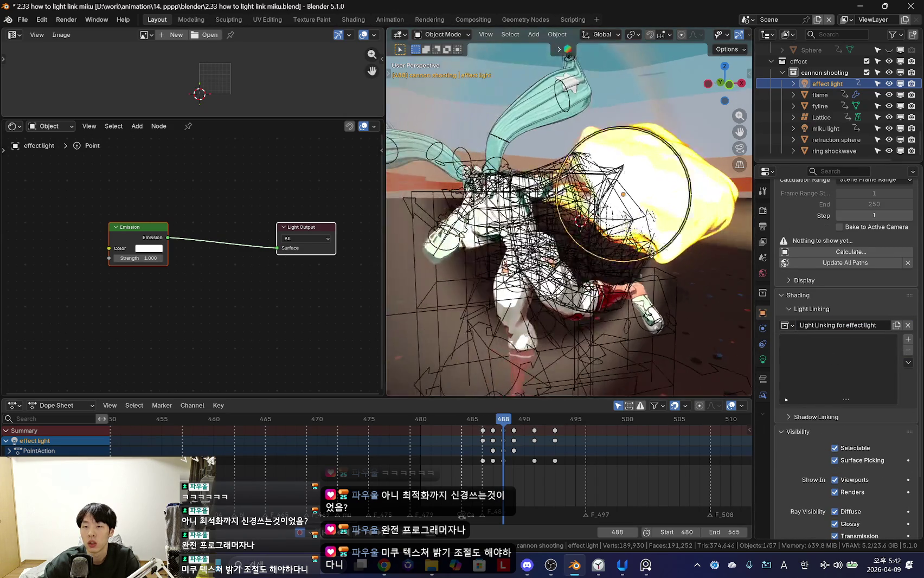
{"action": "left_click", "coordinate": [822, 98]}
{"action": "left_click", "coordinate": [826, 85]}
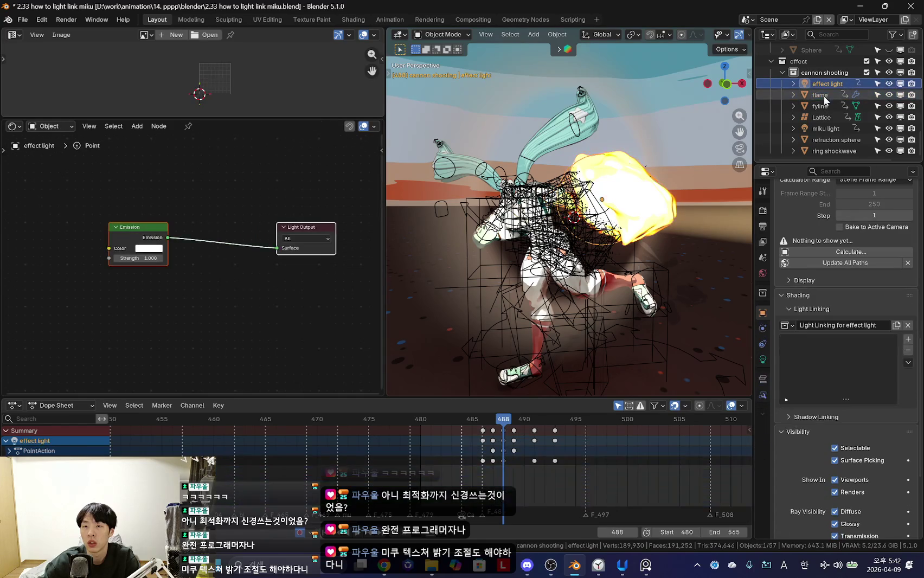
{"action": "left_click", "coordinate": [823, 97]}
{"action": "left_click", "coordinate": [826, 84]}
{"action": "left_click_drag", "start_coordinate": [820, 95], "coordinate": [830, 353]}
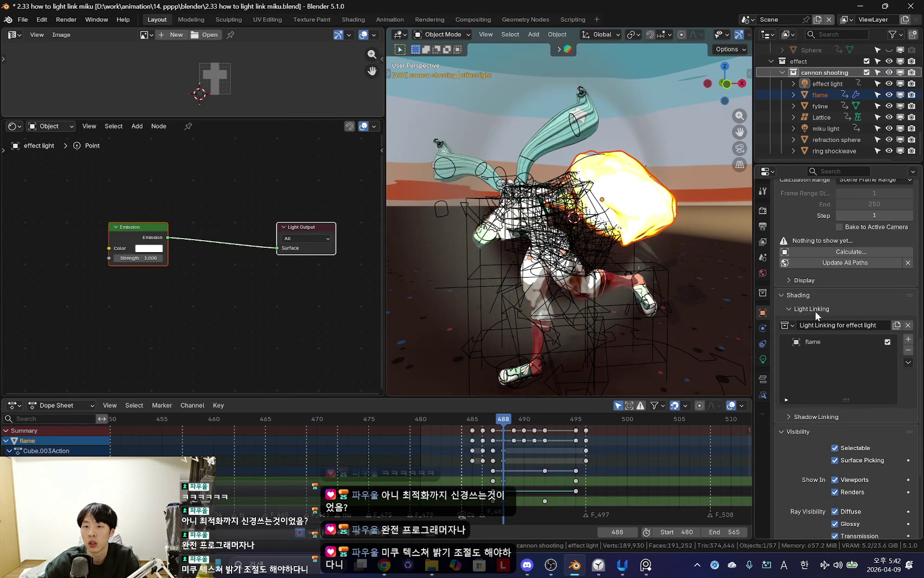
{"action": "left_click", "coordinate": [819, 95]}
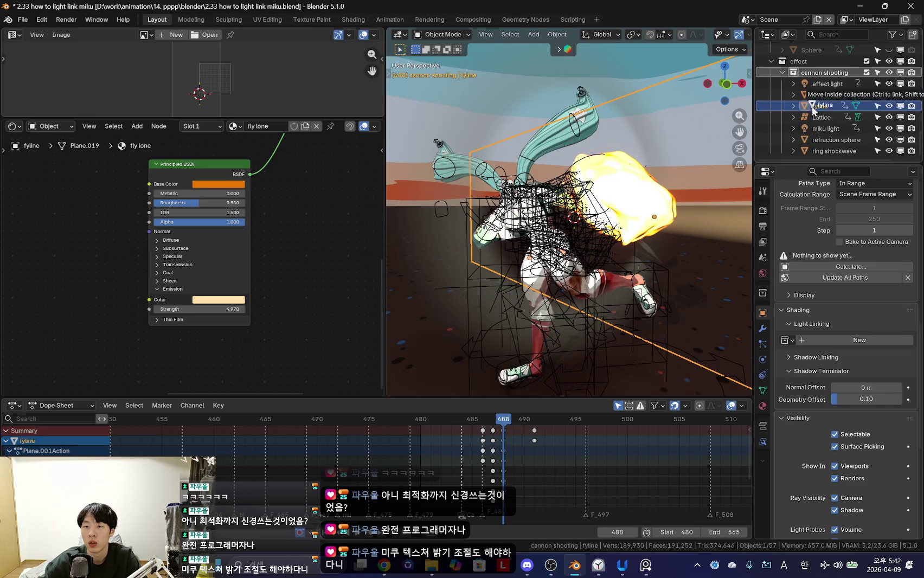
{"action": "left_click_drag", "start_coordinate": [820, 110], "coordinate": [830, 295]}
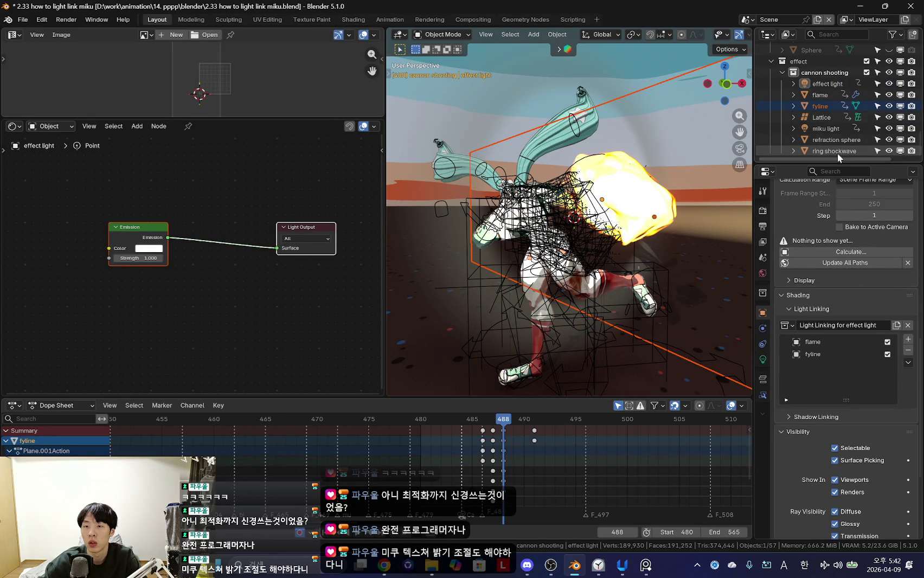
{"action": "left_click_drag", "start_coordinate": [837, 152], "coordinate": [835, 363]}
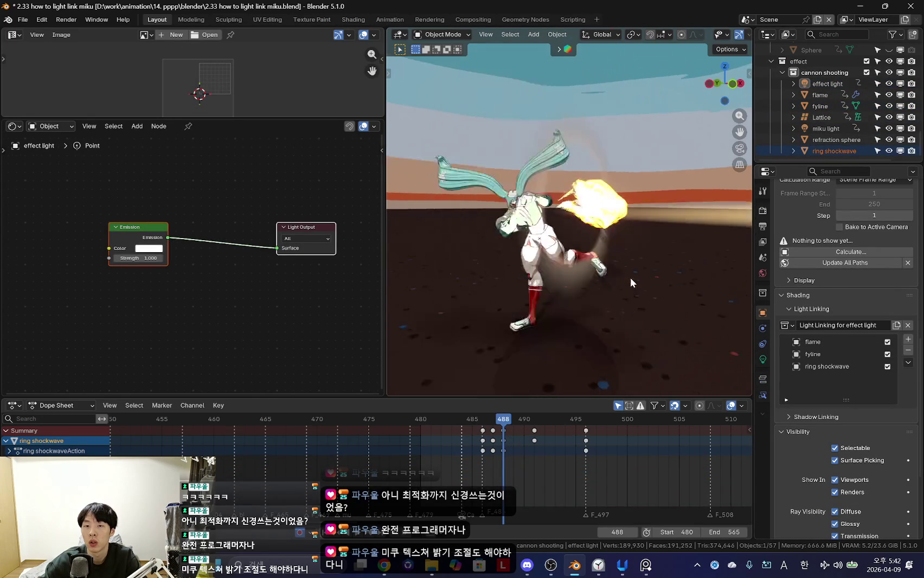
{"action": "mouse_move", "coordinate": [654, 274]}
{"action": "middle_mouse_down"}
{"action": "mouse_move", "coordinate": [576, 284]}
{"action": "mouse_move", "coordinate": [645, 276]}
{"action": "mouse_move", "coordinate": [619, 272]}
{"action": "mouse_move", "coordinate": [613, 252]}
{"action": "mouse_move", "coordinate": [428, 518]}
{"action": "middle_mouse_up"}
{"action": "key", "text": "shift+alt+z"}
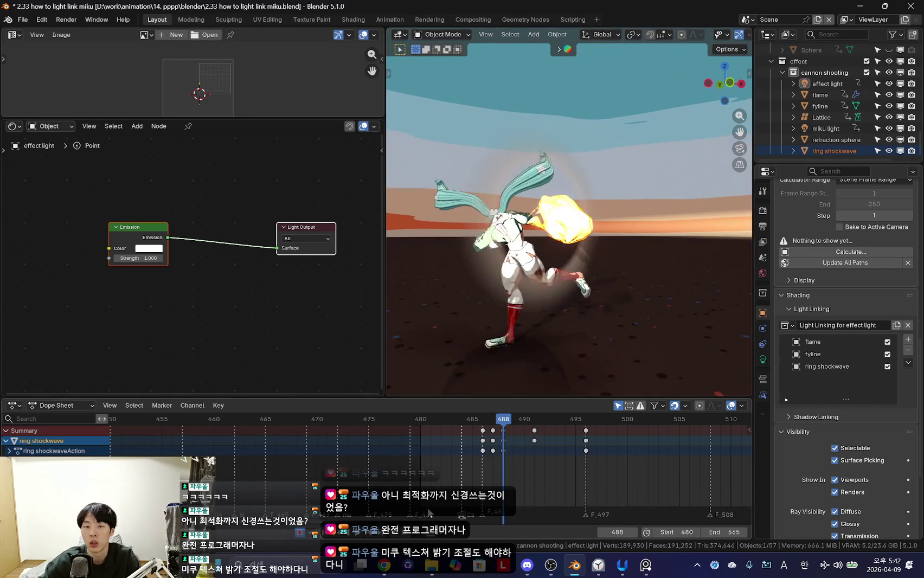
Step: Scrub the shot around frame 488 and view it through the scene camera
{"action": "mouse_move", "coordinate": [503, 420]}
{"action": "left_mouse_down"}
{"action": "mouse_move", "coordinate": [522, 420]}
{"action": "mouse_move", "coordinate": [457, 420]}
{"action": "mouse_move", "coordinate": [513, 420]}
{"action": "left_mouse_up"}
{"action": "key", "text": "space"}
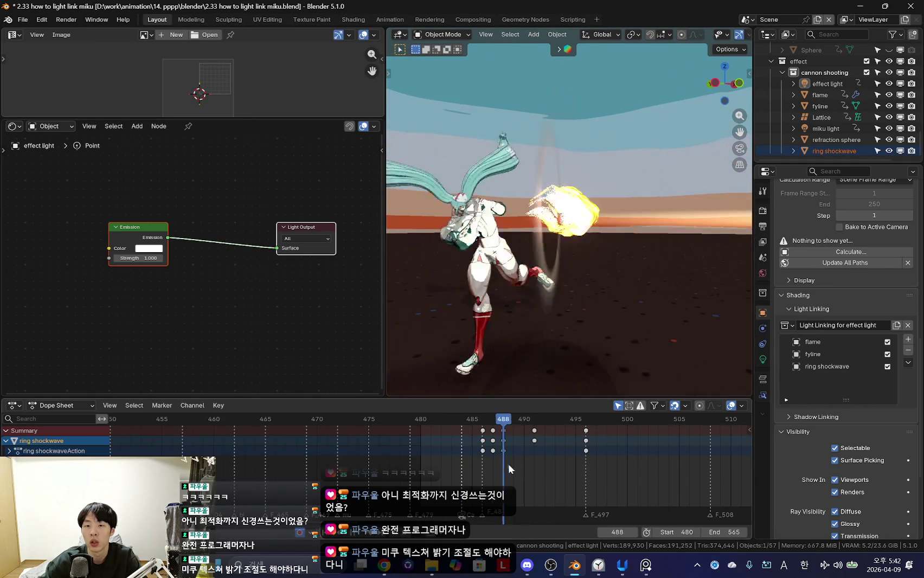
{"action": "mouse_move", "coordinate": [540, 470]}
{"action": "left_mouse_down"}
{"action": "mouse_move", "coordinate": [445, 471]}
{"action": "mouse_move", "coordinate": [565, 470]}
{"action": "left_mouse_up"}
{"action": "mouse_move", "coordinate": [463, 453]}
{"action": "left_mouse_down"}
{"action": "mouse_move", "coordinate": [450, 462]}
{"action": "mouse_move", "coordinate": [483, 444]}
{"action": "mouse_move", "coordinate": [474, 457]}
{"action": "mouse_move", "coordinate": [511, 451]}
{"action": "mouse_move", "coordinate": [453, 466]}
{"action": "mouse_move", "coordinate": [533, 462]}
{"action": "mouse_move", "coordinate": [452, 428]}
{"action": "left_mouse_up"}
{"action": "key", "text": "KP_0"}
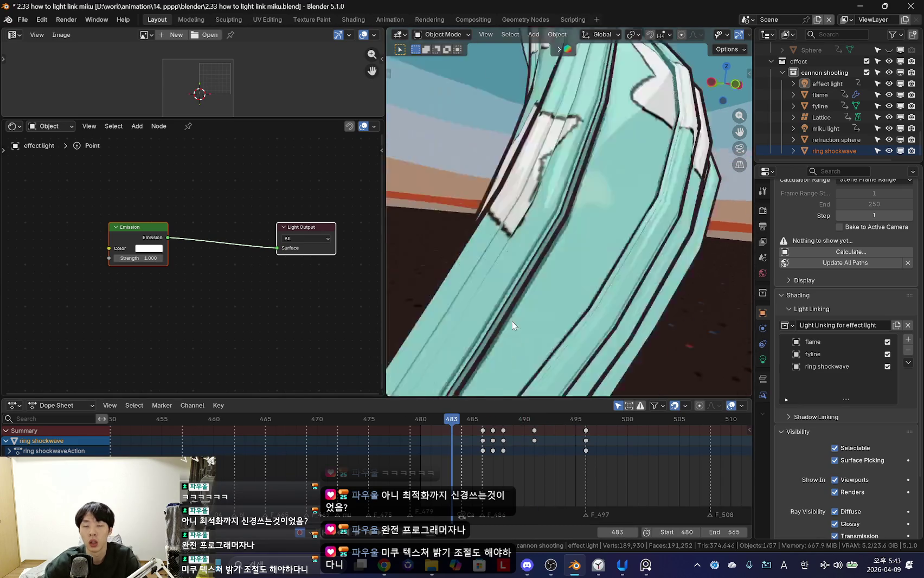
{"action": "key", "text": "Right"}
{"action": "key", "text": "Right"}
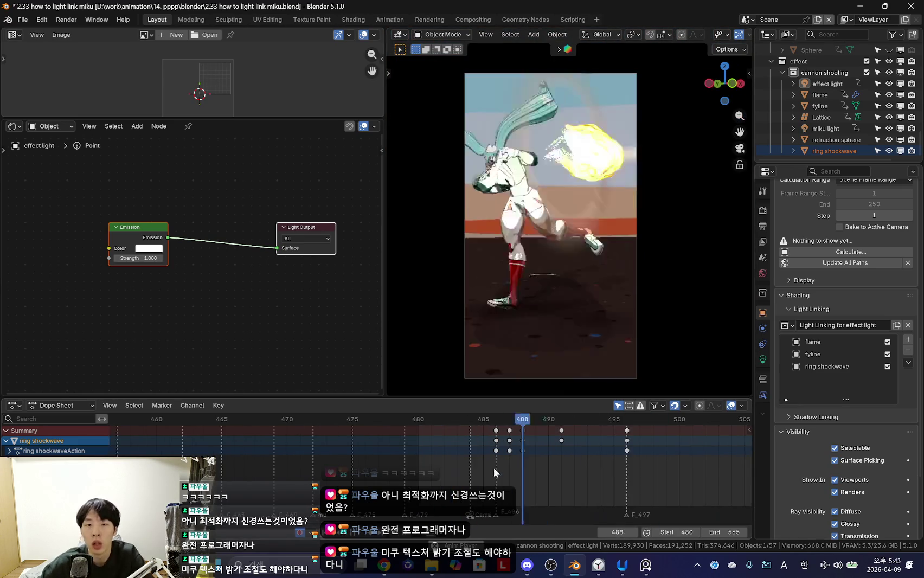
{"action": "scroll", "coordinate": [493, 469], "scroll_direction": "up", "scroll_amount": 2}
{"action": "mouse_move", "coordinate": [496, 463]}
{"action": "left_mouse_down"}
{"action": "mouse_move", "coordinate": [534, 473]}
{"action": "mouse_move", "coordinate": [522, 473]}
{"action": "left_mouse_up"}
{"action": "mouse_move", "coordinate": [656, 366]}
{"action": "middle_mouse_down"}
{"action": "mouse_move", "coordinate": [561, 310]}
{"action": "mouse_move", "coordinate": [641, 276]}
{"action": "middle_mouse_up"}
Step: Hide the effect light to compare the scene without it
{"action": "left_click", "coordinate": [827, 84]}
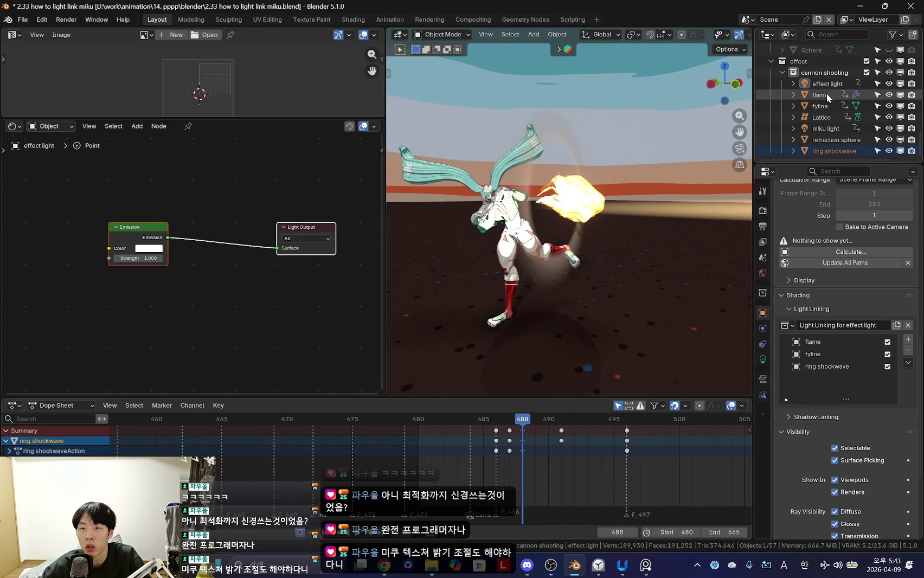
{"action": "key", "text": "shift+alt+z"}
{"action": "key", "text": "h"}
{"action": "key", "text": "shift+alt+z"}
{"action": "mouse_move", "coordinate": [633, 258]}
{"action": "middle_mouse_down"}
{"action": "mouse_move", "coordinate": [572, 264]}
{"action": "mouse_move", "coordinate": [619, 242]}
{"action": "mouse_move", "coordinate": [614, 250]}
{"action": "middle_mouse_up"}
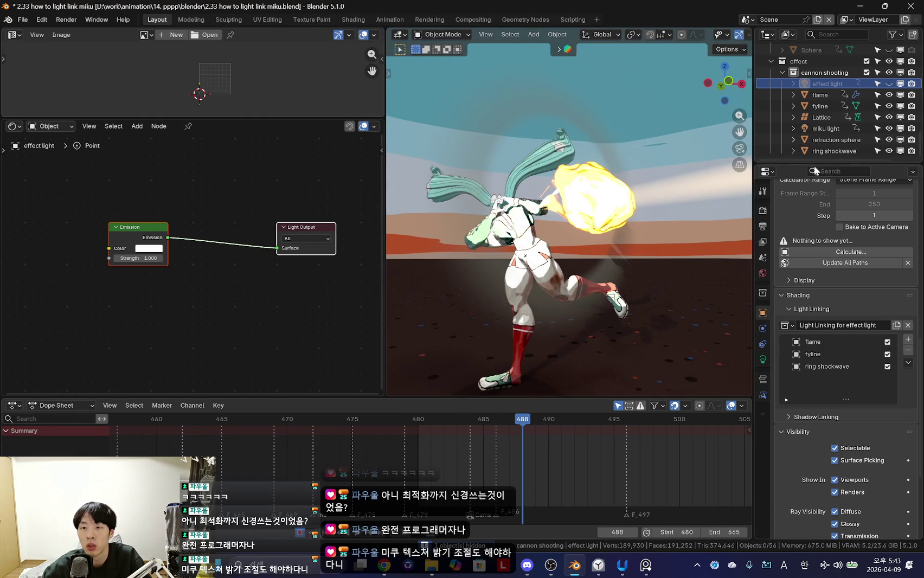
Step: Unhide the effect light, then hide and unhide the Sun light
{"action": "left_click_drag", "start_coordinate": [814, 166], "coordinate": [814, 336]}
{"action": "key", "text": "alt+h"}
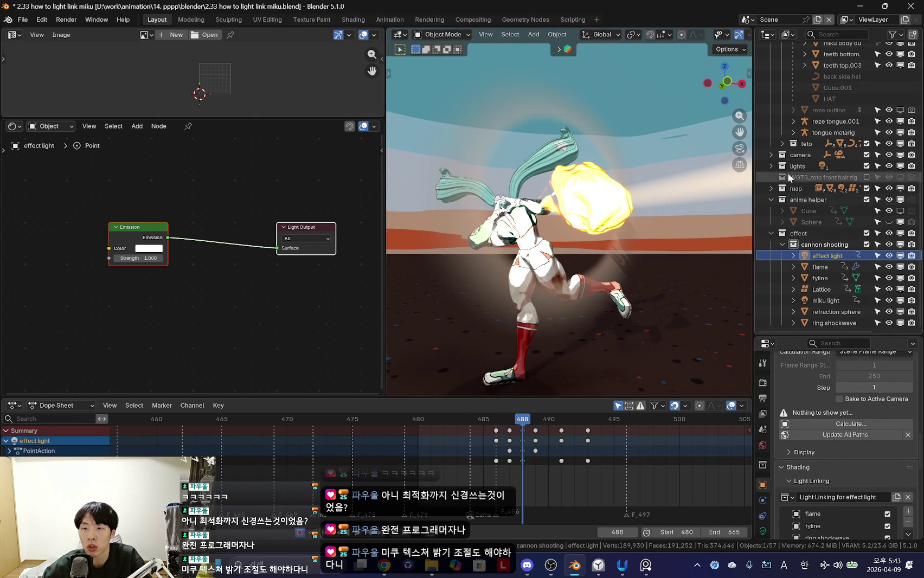
{"action": "left_click", "coordinate": [764, 166]}
{"action": "left_click", "coordinate": [771, 166]}
{"action": "left_click", "coordinate": [806, 177]}
{"action": "key", "text": "h"}
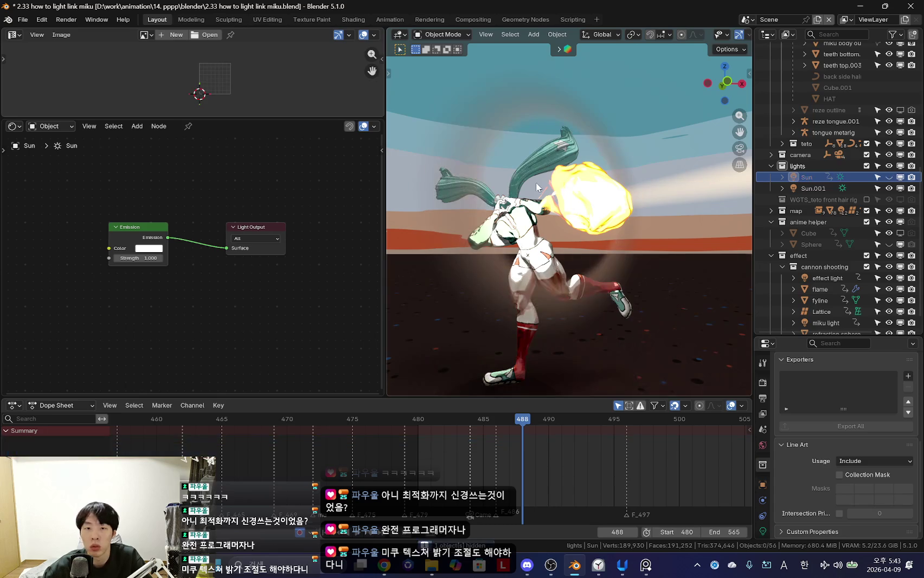
{"action": "key", "text": "alt+h"}
{"action": "left_click", "coordinate": [805, 186]}
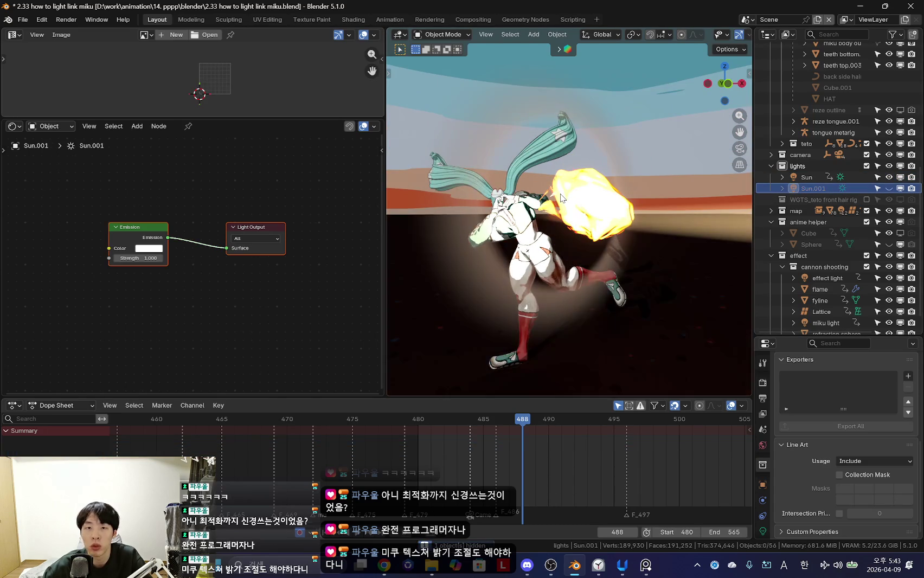
Step: Move the refraction sphere to a new spot in the camera shot, then bring up YouTube Music
{"action": "mouse_move", "coordinate": [607, 271]}
{"action": "middle_mouse_down"}
{"action": "mouse_move", "coordinate": [625, 282]}
{"action": "mouse_move", "coordinate": [597, 325]}
{"action": "middle_mouse_up"}
{"action": "left_click", "coordinate": [581, 354]}
{"action": "left_click_drag", "start_coordinate": [581, 355], "coordinate": [393, 282]}
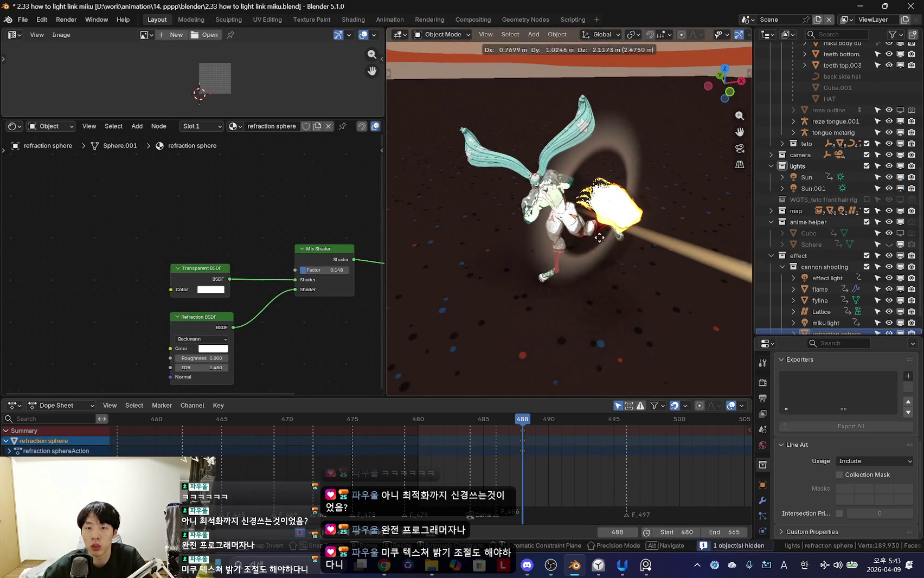
{"action": "middle_click_drag", "start_coordinate": [393, 282], "coordinate": [644, 205]}
{"action": "mouse_move", "coordinate": [659, 258]}
{"action": "middle_mouse_down"}
{"action": "mouse_move", "coordinate": [630, 258]}
{"action": "mouse_move", "coordinate": [652, 263]}
{"action": "middle_mouse_up"}
{"action": "key", "text": "KP_0"}
{"action": "key", "text": "g"}
{"action": "left_click", "coordinate": [630, 265]}
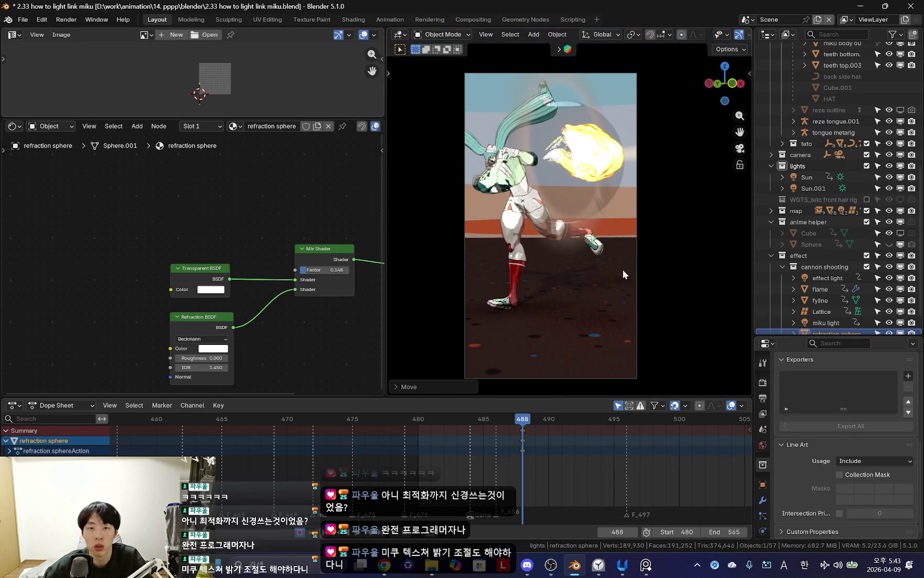
{"action": "scroll", "coordinate": [204, 251], "scroll_direction": "up", "scroll_amount": 1}
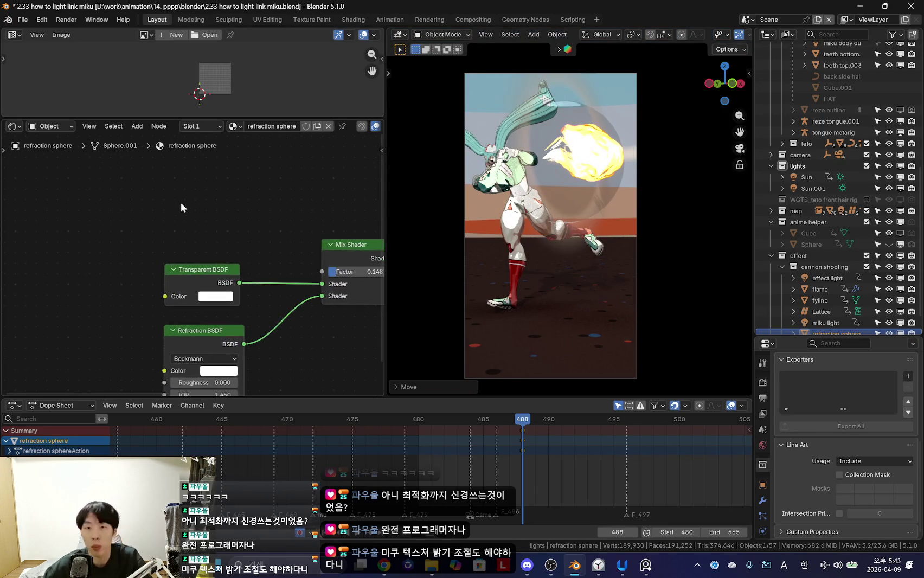
{"action": "scroll", "coordinate": [181, 202], "scroll_direction": "up", "scroll_amount": 1}
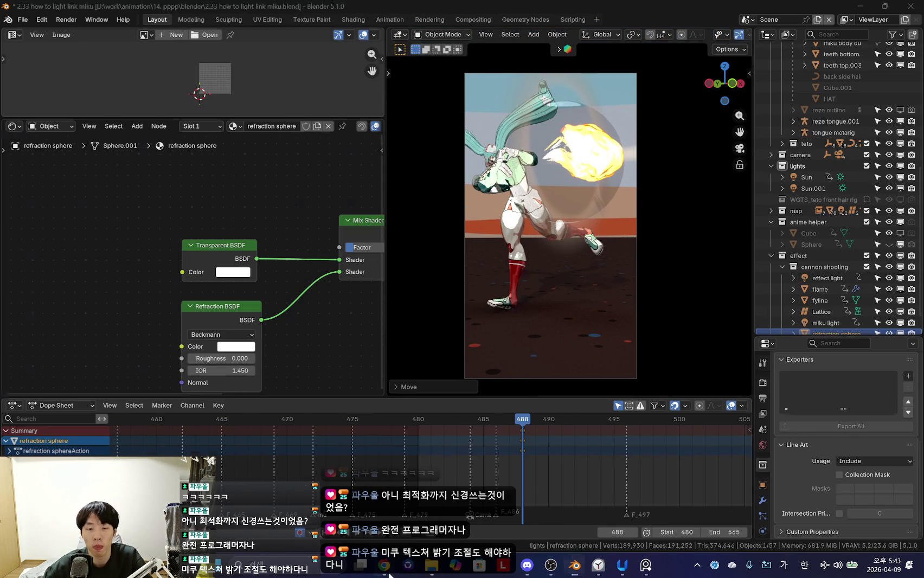
{"action": "left_click", "coordinate": [386, 569]}
{"action": "left_click", "coordinate": [293, 11]}
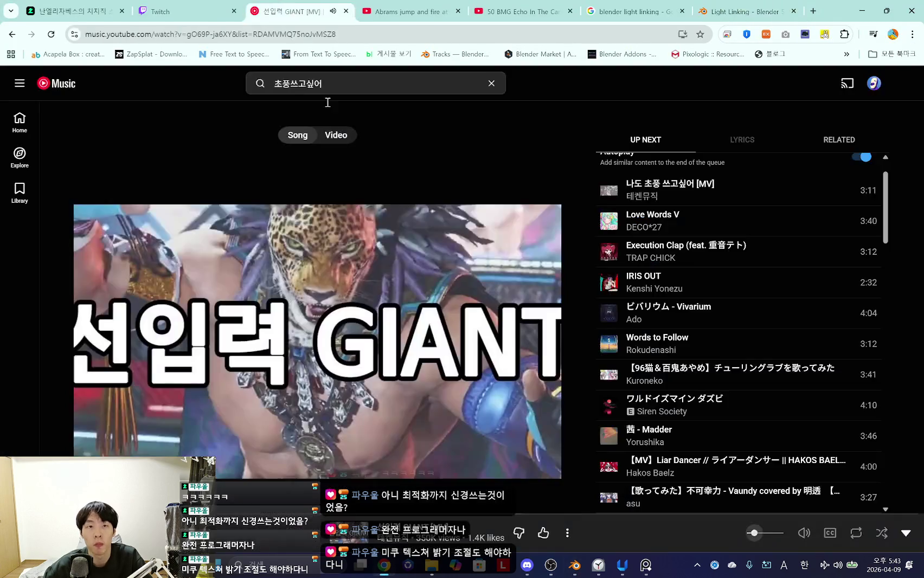
Step: Play 動いてないのに暑いンクラフト from YouTube Music's home page, then return to Blender
{"action": "left_click", "coordinate": [66, 85]}
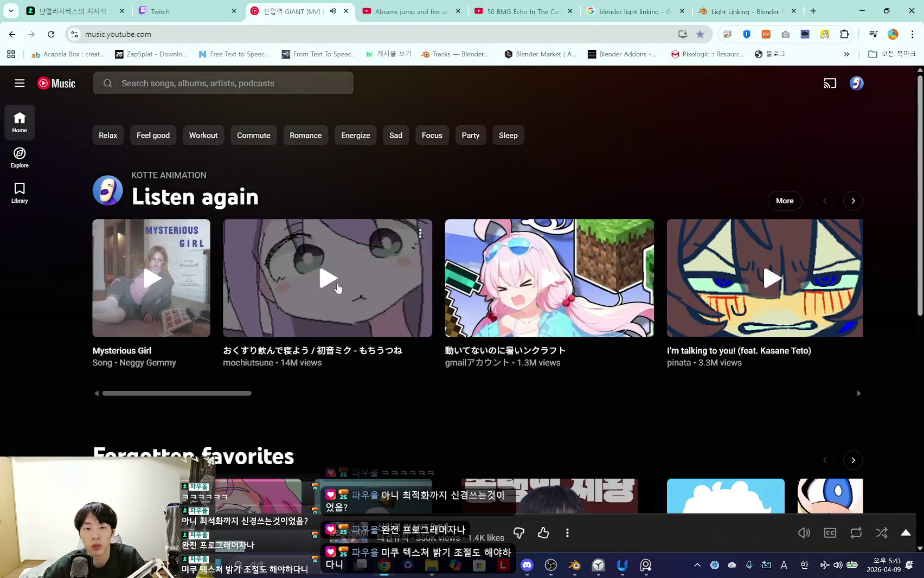
{"action": "left_click", "coordinate": [588, 271]}
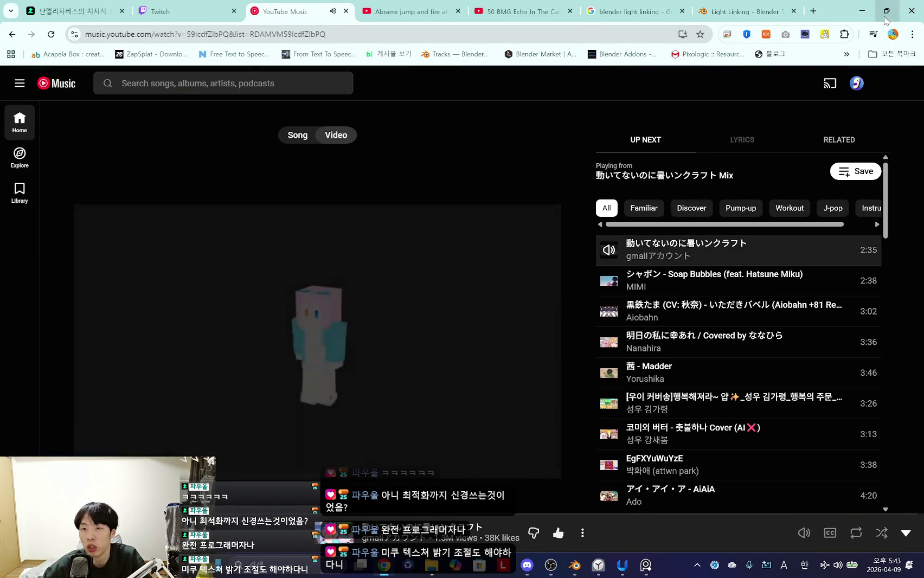
{"action": "key", "text": "alt+Tab"}
{"action": "key", "text": "shift+a"}
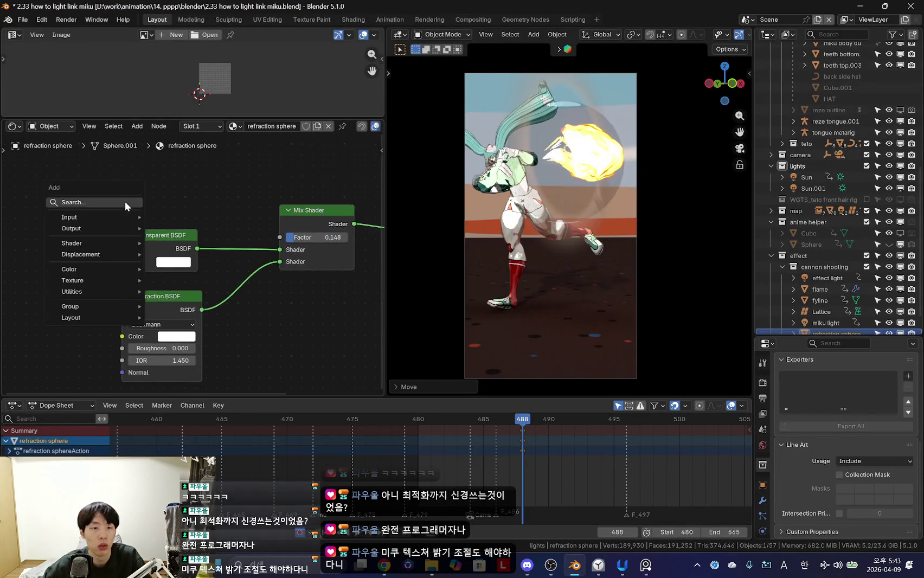
Step: Add a Fresnel node and link its Factor to the Mix Shader Factor
{"action": "type", "text": "co"}
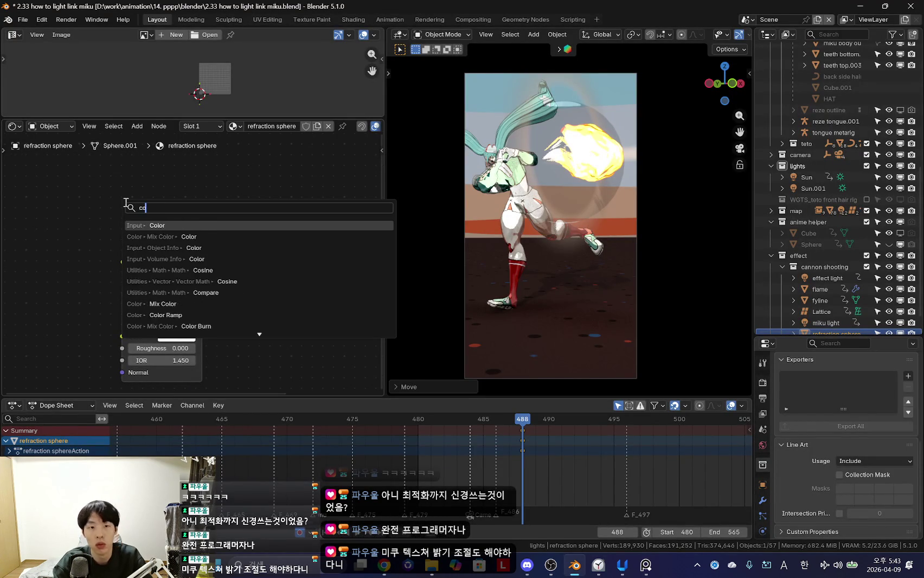
{"action": "key", "text": "Escape"}
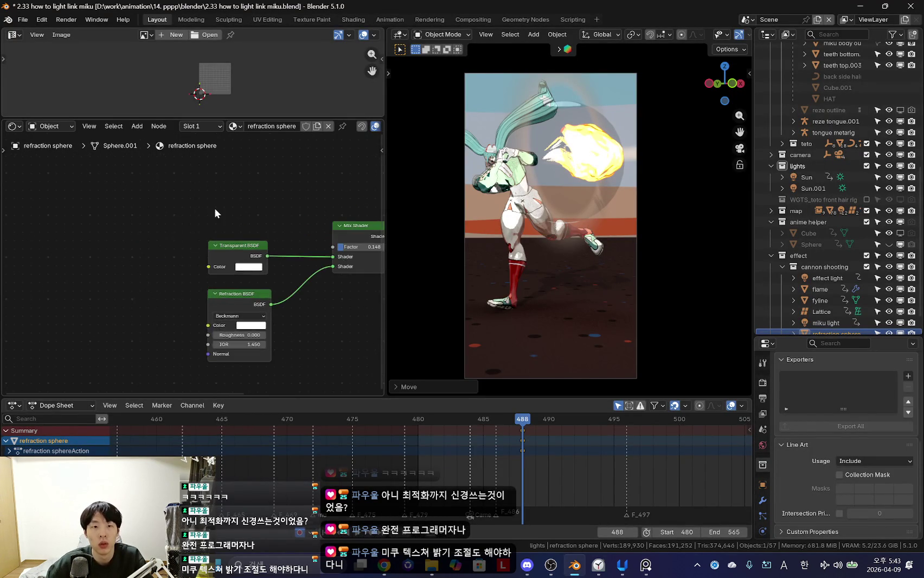
{"action": "key", "text": "shift+a"}
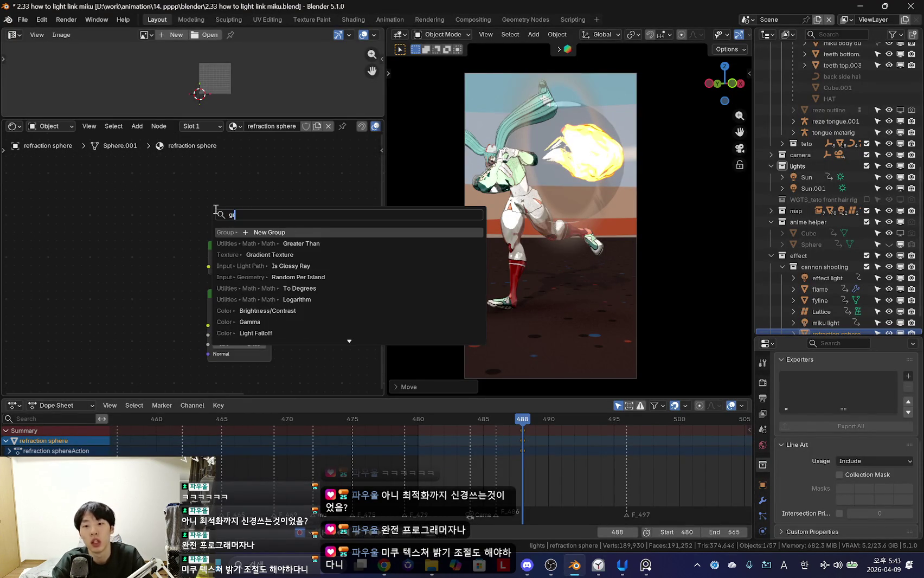
{"action": "type", "text": "fre"}
{"action": "key", "text": "Return"}
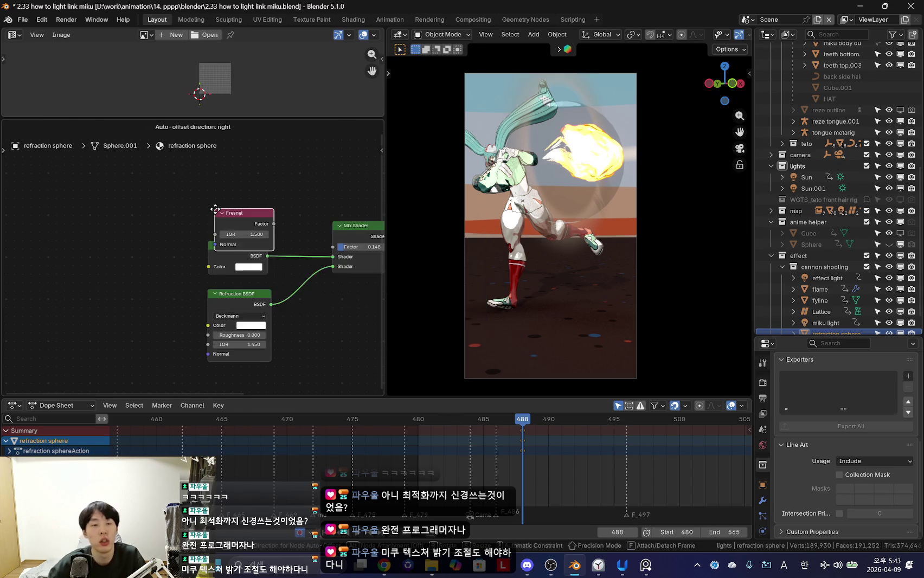
{"action": "left_click_drag", "start_coordinate": [184, 202], "coordinate": [343, 291]}
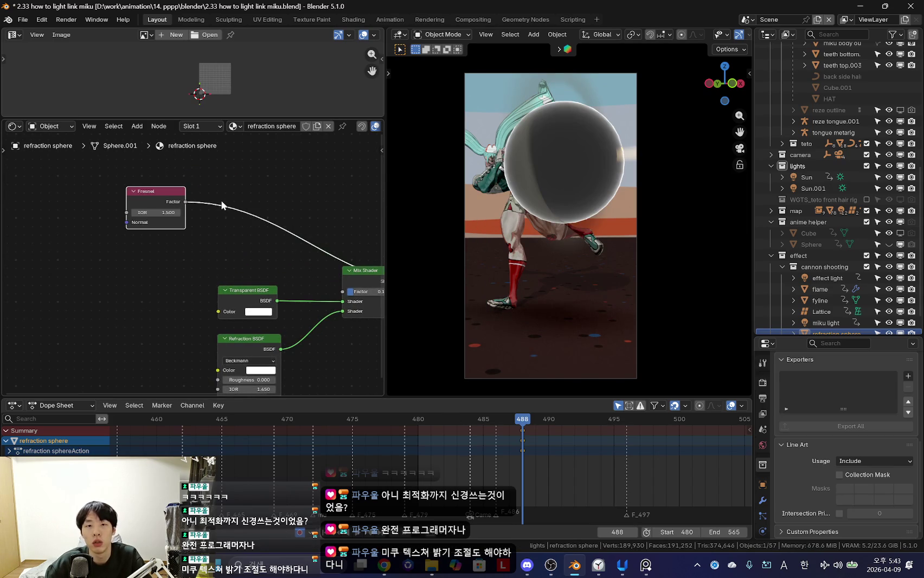
{"action": "scroll", "coordinate": [138, 211], "scroll_direction": "up", "scroll_amount": 2}
Step: Insert a Color Ramp between the Fresnel node and the Mix Shader
{"action": "key", "text": "shift+a"}
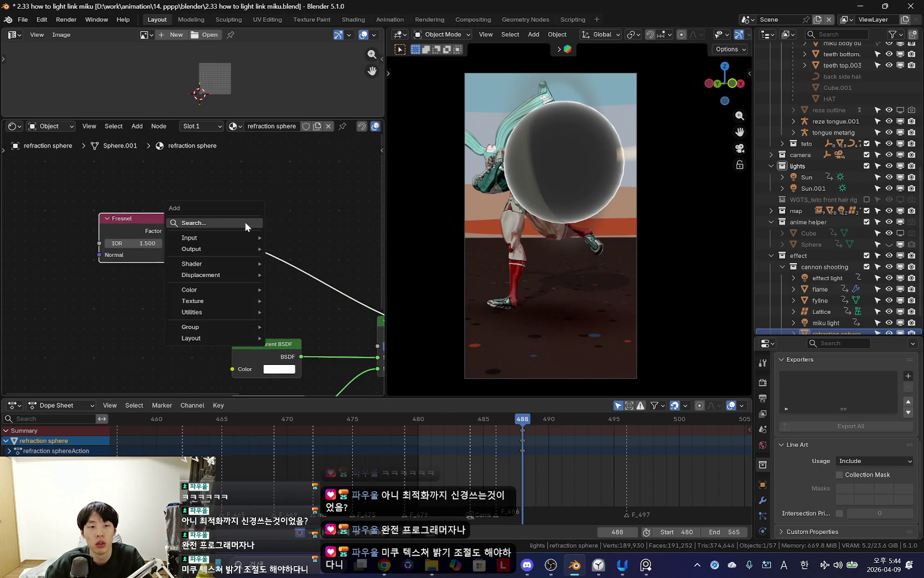
{"action": "type", "text": "c"}
{"action": "key", "text": "Return"}
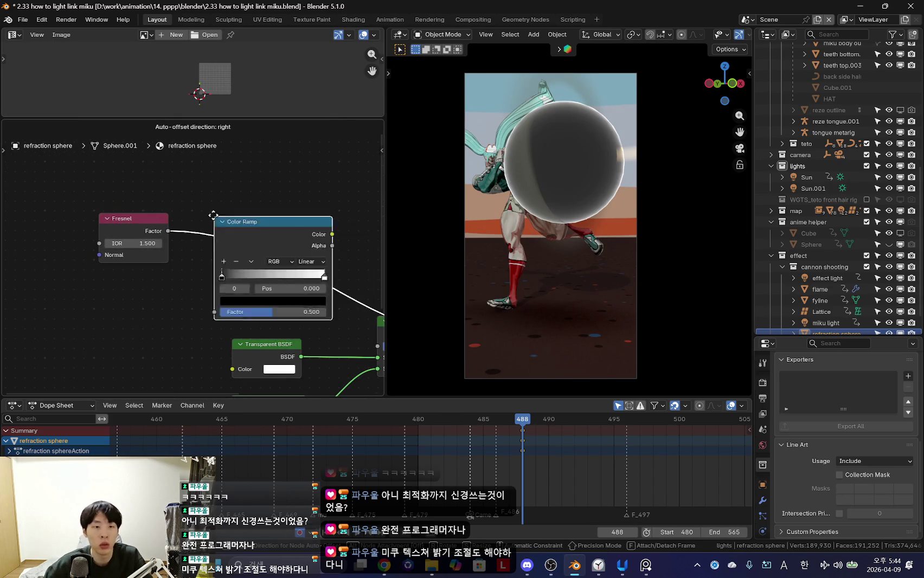
{"action": "left_click", "coordinate": [251, 221]}
{"action": "scroll", "coordinate": [245, 227], "scroll_direction": "up", "scroll_amount": 2}
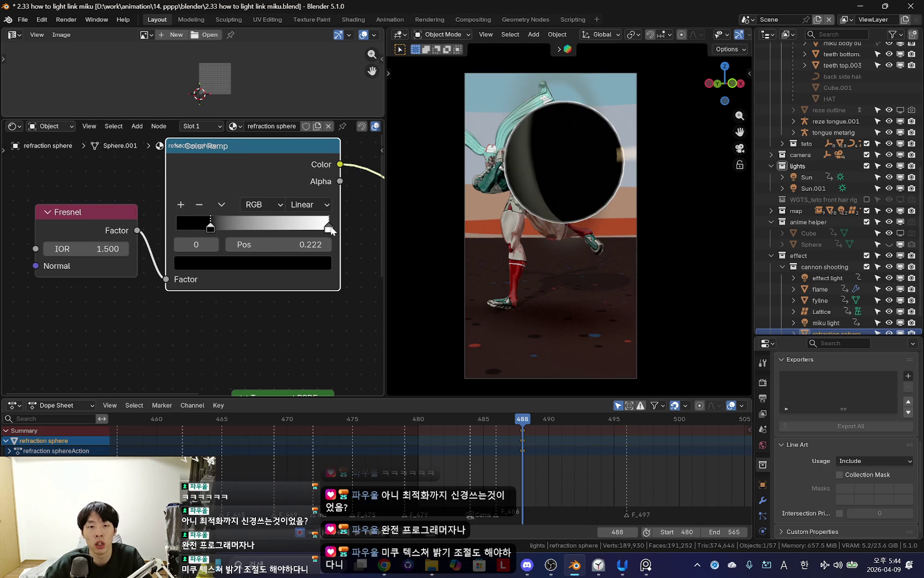
Step: Move the white ramp stop to about 0.729 and test Fresnel IOR values around 2.400
{"action": "left_click_drag", "start_coordinate": [329, 228], "coordinate": [280, 232]}
{"action": "left_click_drag", "start_coordinate": [49, 247], "coordinate": [71, 248]}
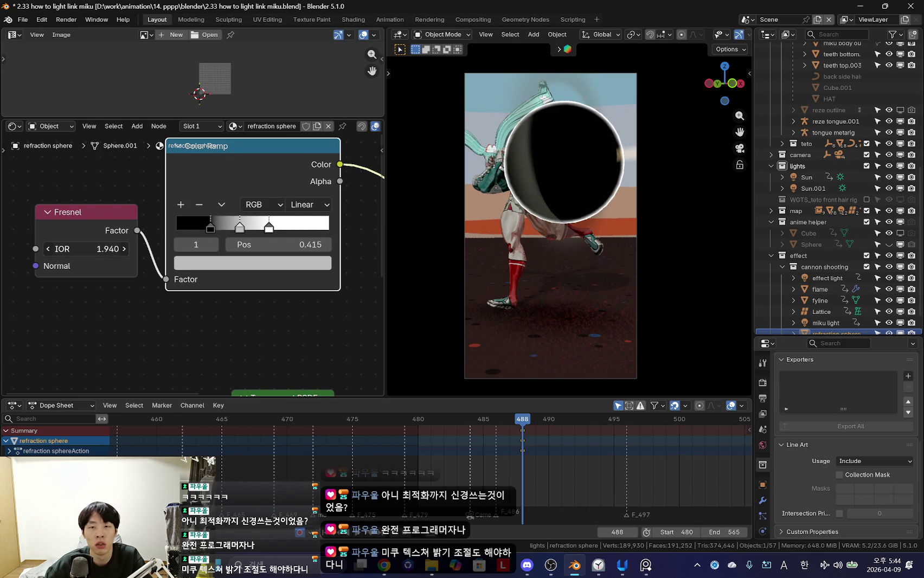
{"action": "left_click_drag", "start_coordinate": [109, 248], "coordinate": [70, 249]}
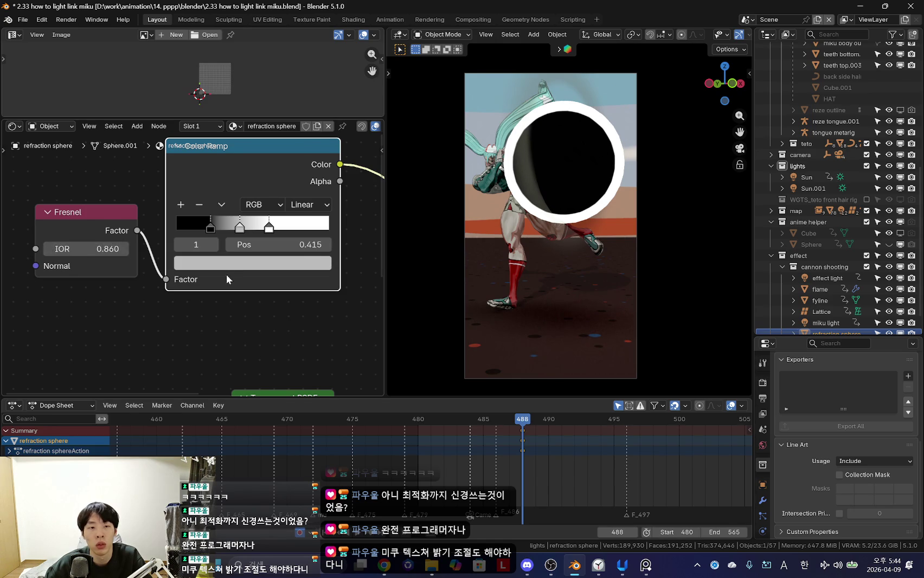
{"action": "scroll", "coordinate": [195, 300], "scroll_direction": "up", "scroll_amount": 2}
{"action": "scroll", "coordinate": [195, 301], "scroll_direction": "up", "scroll_amount": 1}
Step: Rearrange the ramp stops: white to 0.772, grey to 0.213, black toward the right end
{"action": "left_click_drag", "start_coordinate": [242, 227], "coordinate": [133, 233]}
{"action": "left_click_drag", "start_coordinate": [205, 233], "coordinate": [354, 232]}
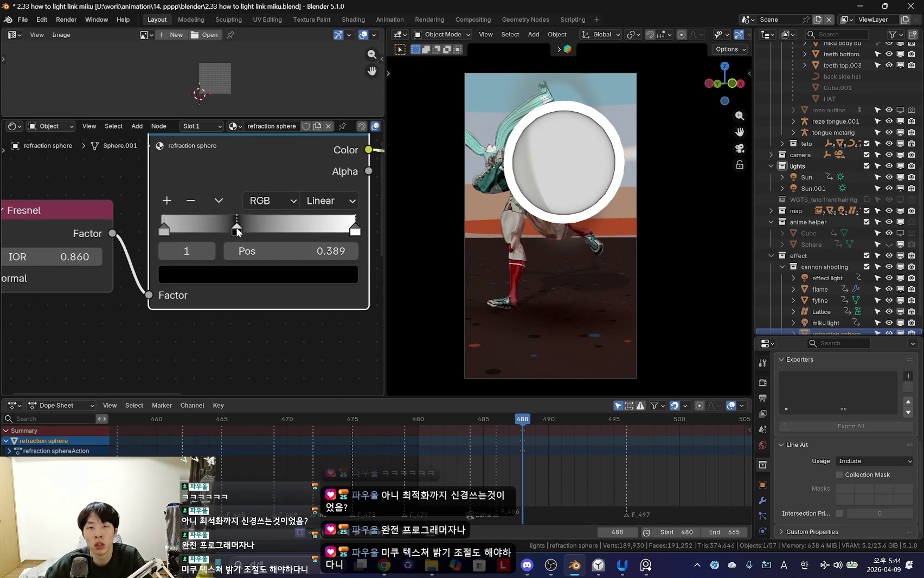
{"action": "left_click_drag", "start_coordinate": [238, 232], "coordinate": [258, 232]}
{"action": "left_click", "coordinate": [168, 233]}
{"action": "mouse_move", "coordinate": [353, 232]}
{"action": "left_mouse_down"}
{"action": "mouse_move", "coordinate": [309, 237]}
{"action": "mouse_move", "coordinate": [351, 232]}
{"action": "left_mouse_up"}
{"action": "left_click_drag", "start_coordinate": [284, 232], "coordinate": [256, 231]}
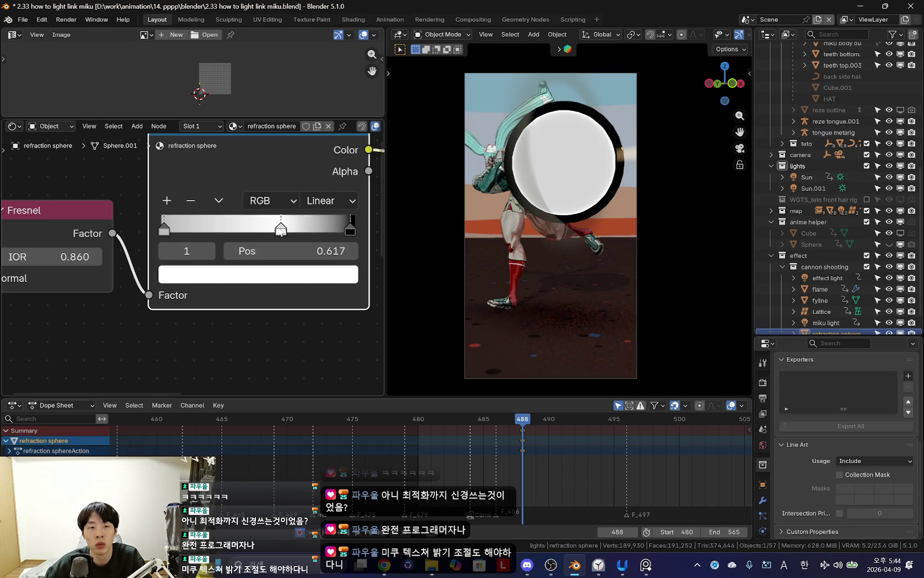
{"action": "left_click_drag", "start_coordinate": [164, 232], "coordinate": [203, 233]}
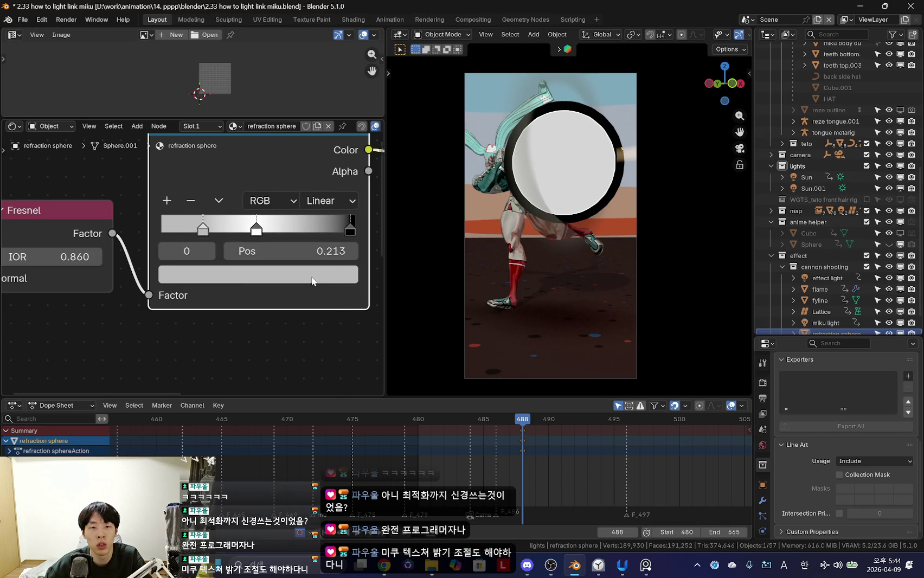
Step: Make the active stop black, move it to position 0, and put the white stop near 0.079
{"action": "left_click", "coordinate": [313, 277]}
{"action": "mouse_move", "coordinate": [324, 271]}
{"action": "left_mouse_down"}
{"action": "mouse_move", "coordinate": [324, 374]}
{"action": "mouse_move", "coordinate": [325, 238]}
{"action": "mouse_move", "coordinate": [324, 374]}
{"action": "left_mouse_up"}
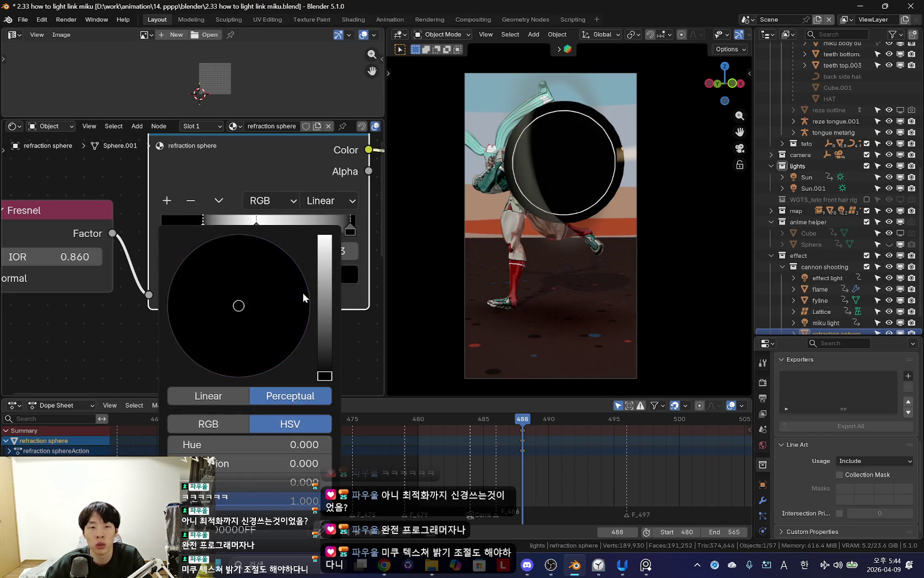
{"action": "scroll", "coordinate": [339, 287], "scroll_direction": "down", "scroll_amount": 1}
{"action": "scroll", "coordinate": [257, 297], "scroll_direction": "up", "scroll_amount": 1}
{"action": "left_click_drag", "start_coordinate": [202, 232], "coordinate": [157, 232]}
{"action": "left_click_drag", "start_coordinate": [255, 232], "coordinate": [166, 239]}
{"action": "scroll", "coordinate": [185, 234], "scroll_direction": "up", "scroll_amount": 1}
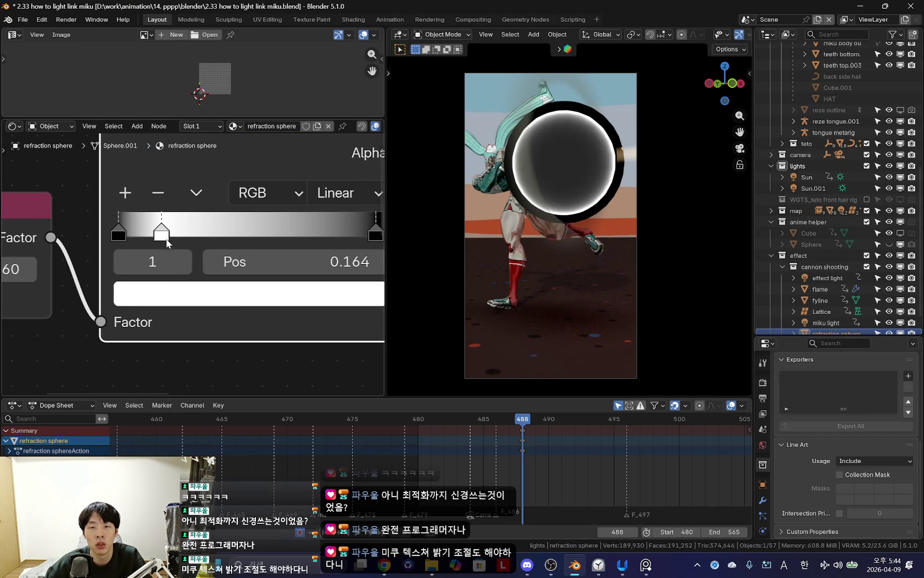
Step: Reposition the white ramp stops, placing the middle white stop at 0.246
{"action": "middle_click_drag", "start_coordinate": [257, 236], "coordinate": [236, 249]}
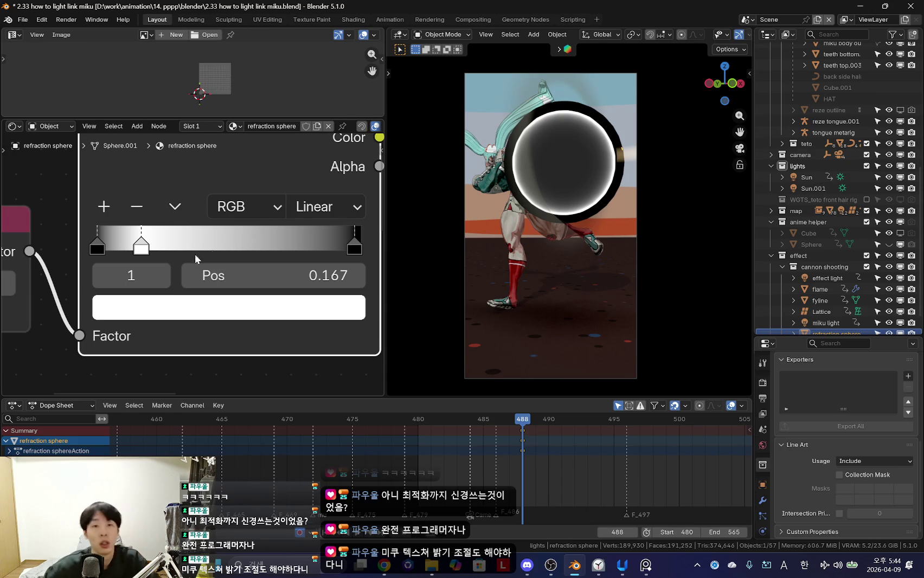
{"action": "left_click_drag", "start_coordinate": [141, 245], "coordinate": [187, 245]}
{"action": "mouse_move", "coordinate": [187, 245]}
{"action": "middle_mouse_down"}
{"action": "mouse_move", "coordinate": [102, 255]}
{"action": "mouse_move", "coordinate": [138, 236]}
{"action": "middle_mouse_up"}
{"action": "left_click", "coordinate": [340, 258]}
{"action": "middle_click_drag", "start_coordinate": [341, 263], "coordinate": [354, 264]}
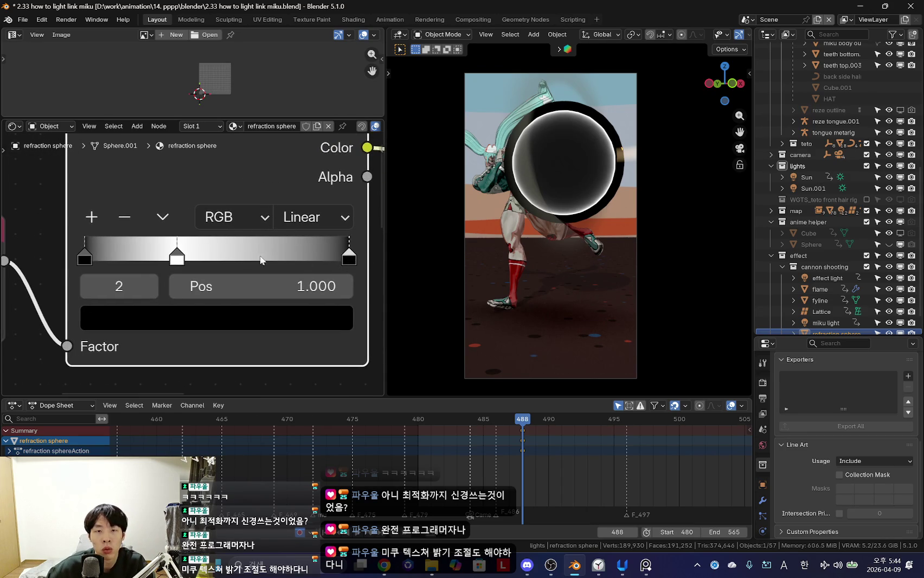
{"action": "left_click_drag", "start_coordinate": [181, 259], "coordinate": [153, 259]}
Step: Set the Fresnel IOR to about 0.810
{"action": "scroll", "coordinate": [101, 242], "scroll_direction": "down", "scroll_amount": 1}
{"action": "middle_click_drag", "start_coordinate": [100, 241], "coordinate": [228, 239]}
{"action": "mouse_move", "coordinate": [82, 270]}
{"action": "left_mouse_down"}
{"action": "mouse_move", "coordinate": [109, 270]}
{"action": "mouse_move", "coordinate": [83, 270]}
{"action": "left_mouse_up"}
{"action": "middle_click_drag", "start_coordinate": [326, 327], "coordinate": [241, 317]}
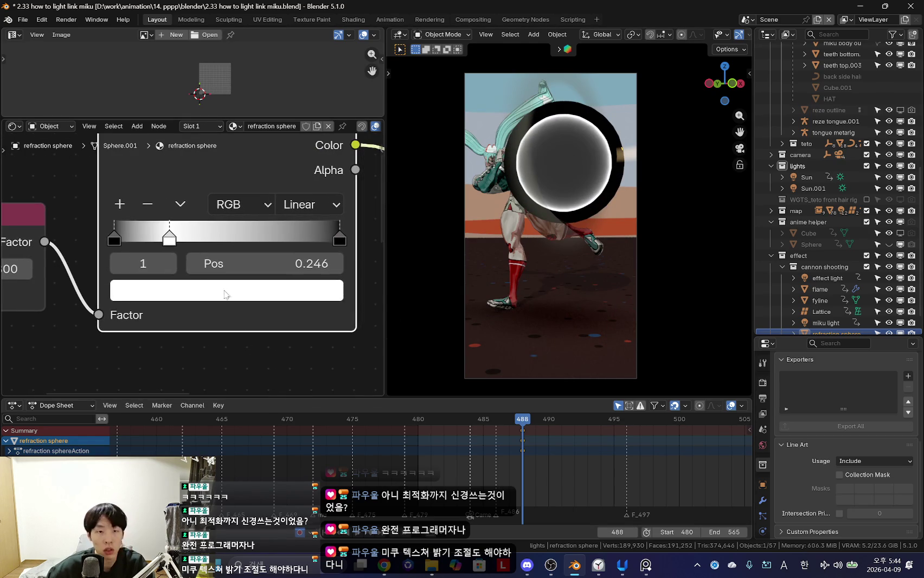
Step: Add a new pure white ramp stop at 0.509
{"action": "left_click", "coordinate": [119, 204]}
{"action": "left_click_drag", "start_coordinate": [169, 238], "coordinate": [228, 238]}
{"action": "left_click", "coordinate": [248, 295]}
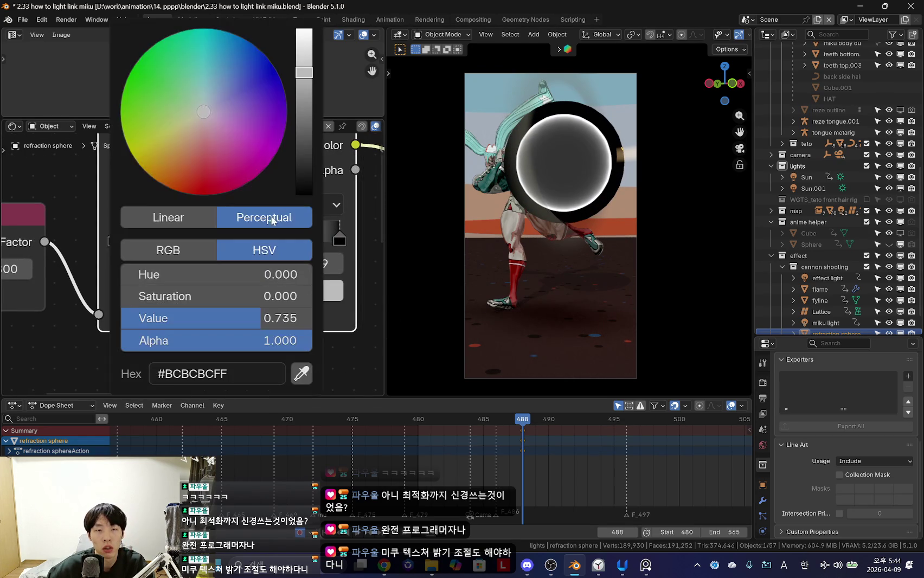
{"action": "left_click_drag", "start_coordinate": [313, 68], "coordinate": [309, 27]}
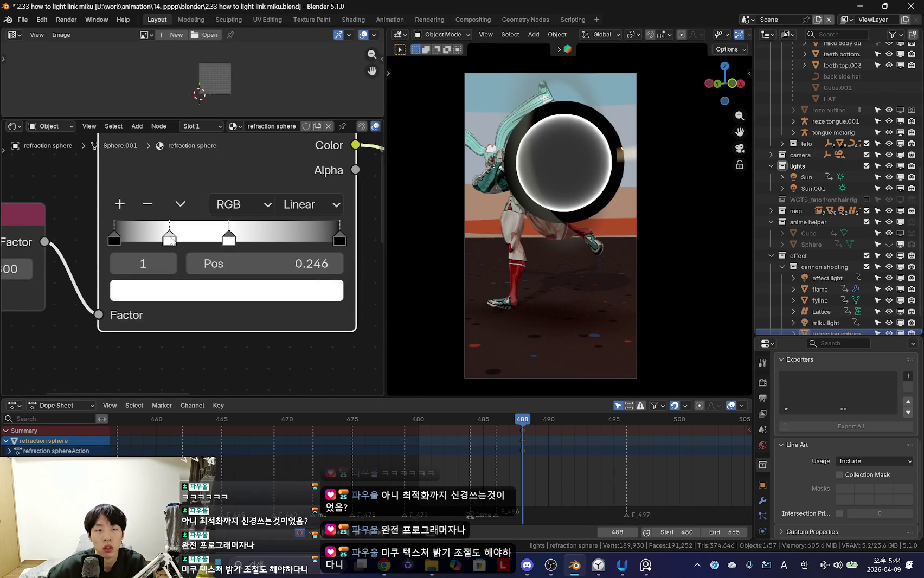
Step: Slide the third stop to 0.764, widen the rim, and set the other white stop to 0.942
{"action": "left_click", "coordinate": [192, 287]}
{"action": "left_click_drag", "start_coordinate": [228, 239], "coordinate": [286, 238]}
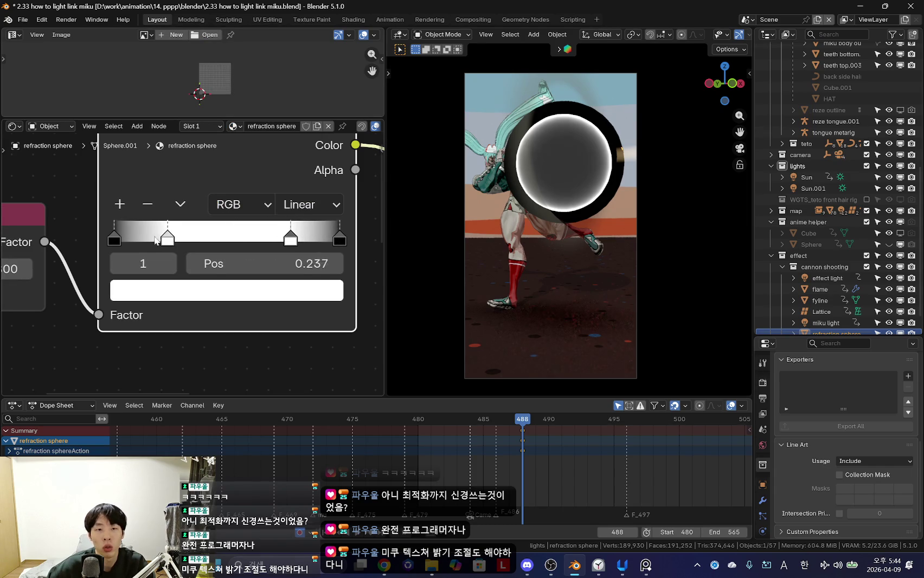
{"action": "left_click_drag", "start_coordinate": [160, 240], "coordinate": [111, 241]}
{"action": "mouse_move", "coordinate": [301, 239]}
{"action": "left_mouse_down"}
{"action": "mouse_move", "coordinate": [201, 240]}
{"action": "mouse_move", "coordinate": [327, 242]}
{"action": "left_mouse_up"}
{"action": "mouse_move", "coordinate": [542, 244]}
{"action": "middle_mouse_down"}
{"action": "mouse_move", "coordinate": [562, 246]}
{"action": "mouse_move", "coordinate": [448, 251]}
{"action": "middle_mouse_up"}
{"action": "scroll", "coordinate": [562, 245], "scroll_direction": "down", "scroll_amount": 3}
{"action": "scroll", "coordinate": [542, 248], "scroll_direction": "up", "scroll_amount": 3}
{"action": "scroll", "coordinate": [538, 249], "scroll_direction": "down", "scroll_amount": 2}
{"action": "scroll", "coordinate": [432, 260], "scroll_direction": "down", "scroll_amount": 3}
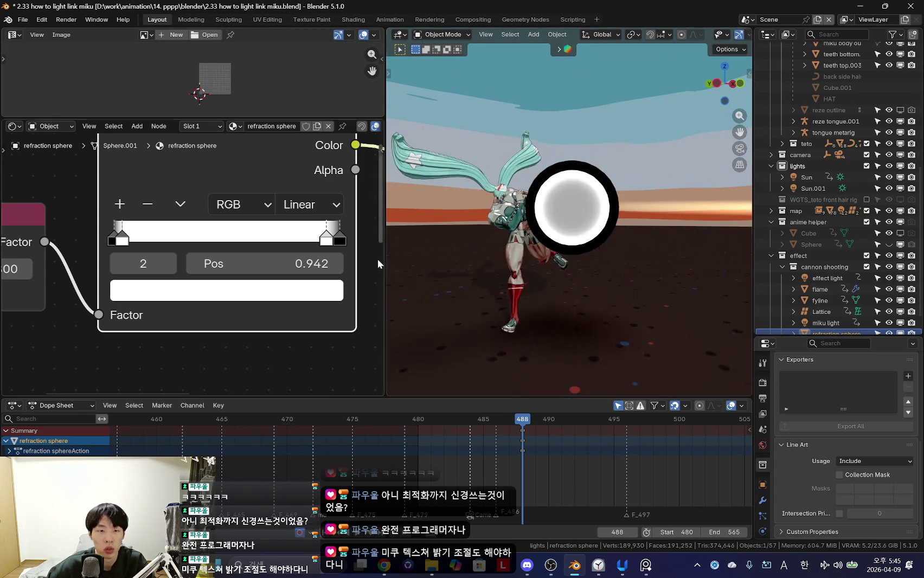
Step: Move the black end stop of the Color Ramp to 0.964
{"action": "scroll", "coordinate": [221, 307], "scroll_direction": "up", "scroll_amount": 1}
{"action": "middle_click_drag", "start_coordinate": [221, 308], "coordinate": [145, 308]}
{"action": "mouse_move", "coordinate": [289, 235]}
{"action": "left_mouse_down"}
{"action": "mouse_move", "coordinate": [269, 237]}
{"action": "mouse_move", "coordinate": [304, 240]}
{"action": "left_mouse_up"}
{"action": "scroll", "coordinate": [270, 237], "scroll_direction": "left", "scroll_amount": 5, "text": "ctrl"}
{"action": "scroll", "coordinate": [275, 243], "scroll_direction": "left", "scroll_amount": 2, "text": "ctrl"}
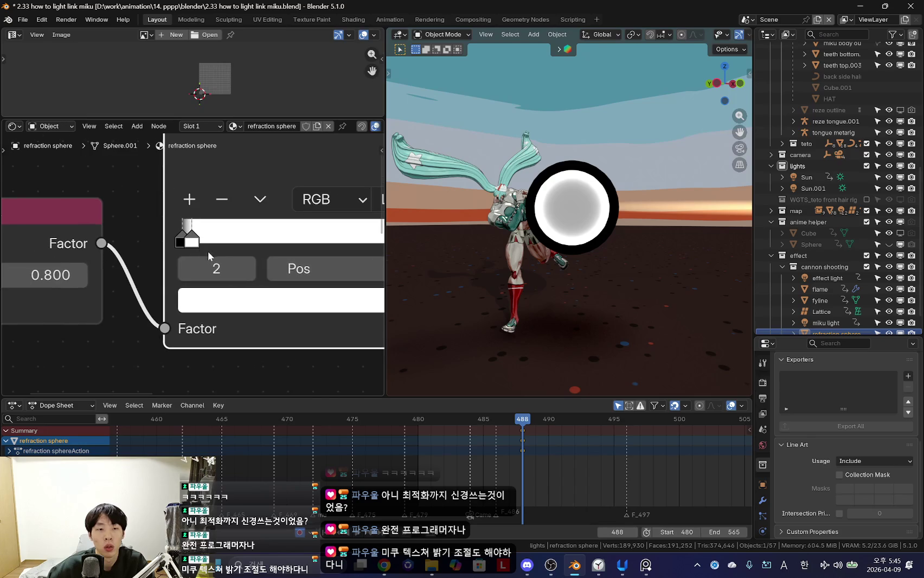
Step: Pull a white stop to 0.055 and nudge the black stop to darken the sphere
{"action": "left_click_drag", "start_coordinate": [181, 243], "coordinate": [187, 245]}
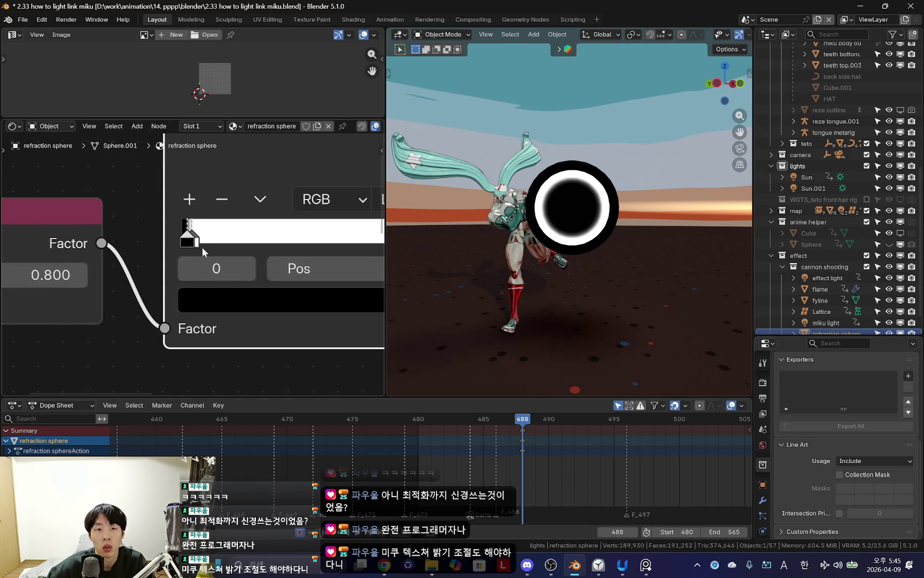
{"action": "scroll", "coordinate": [184, 293], "scroll_direction": "right", "scroll_amount": 2, "text": "ctrl"}
{"action": "mouse_move", "coordinate": [152, 243]}
{"action": "left_mouse_down"}
{"action": "mouse_move", "coordinate": [164, 243]}
{"action": "mouse_move", "coordinate": [101, 235]}
{"action": "left_mouse_up"}
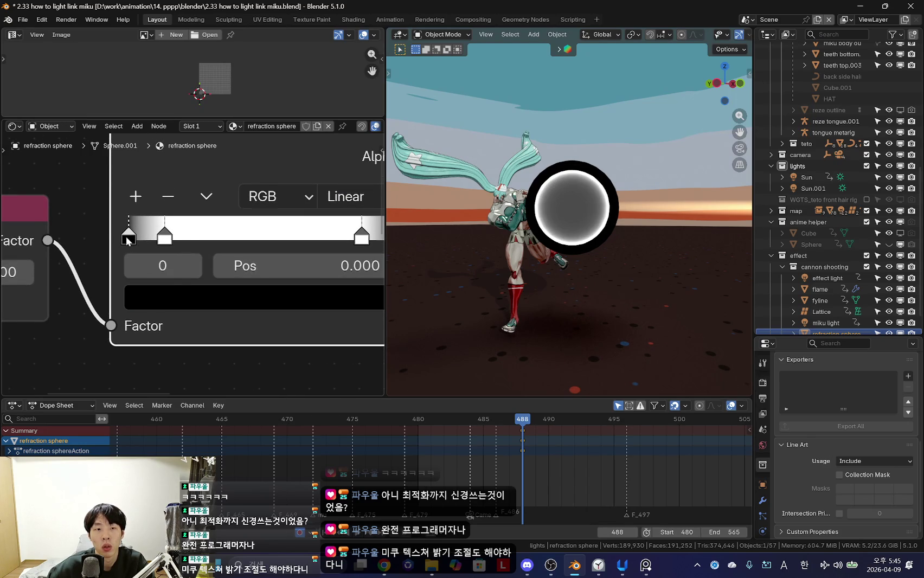
{"action": "left_click_drag", "start_coordinate": [164, 238], "coordinate": [140, 240]}
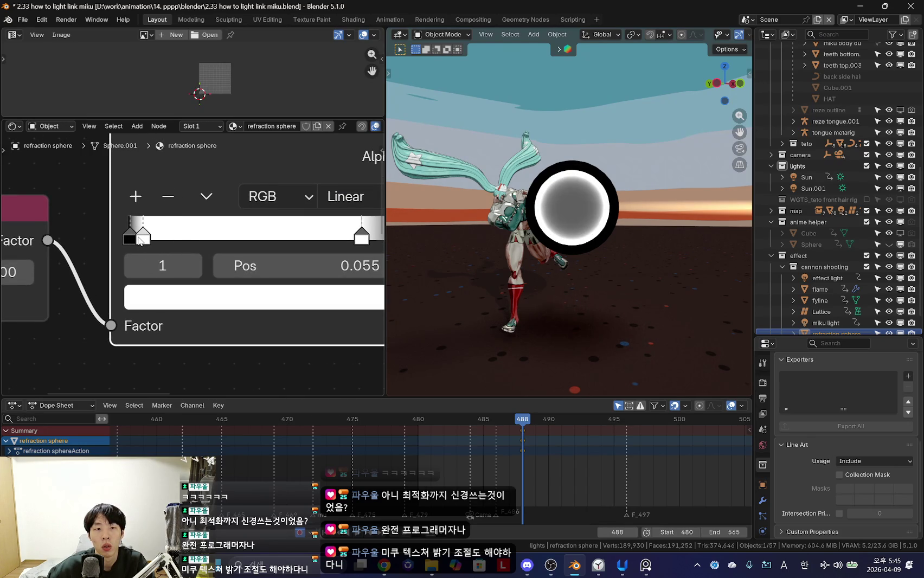
{"action": "middle_click_drag", "start_coordinate": [52, 295], "coordinate": [86, 287]}
{"action": "left_click_drag", "start_coordinate": [167, 235], "coordinate": [170, 238]}
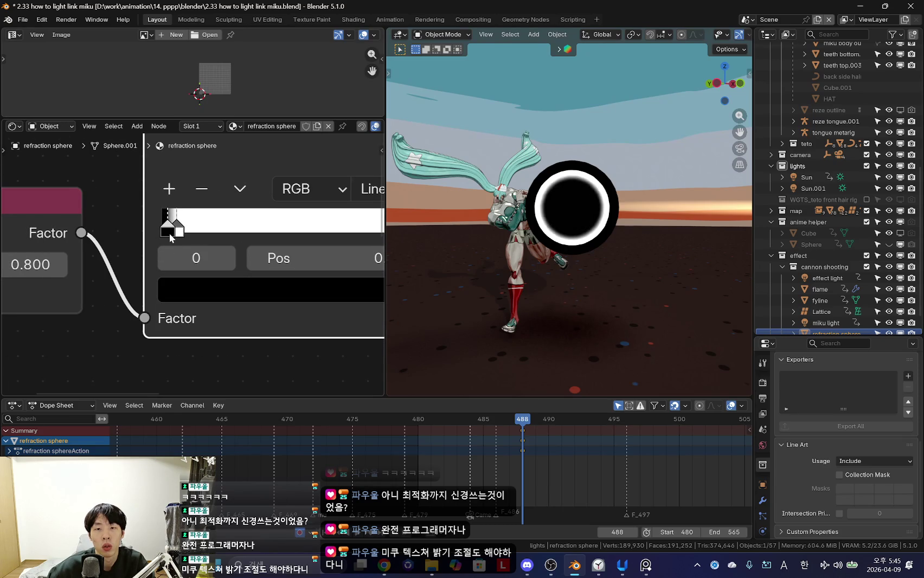
Step: Switch to camera view, lower the Fresnel IOR to 0.640, and brighten the centre stops
{"action": "mouse_move", "coordinate": [455, 319]}
{"action": "middle_mouse_down"}
{"action": "mouse_move", "coordinate": [545, 274]}
{"action": "mouse_move", "coordinate": [573, 298]}
{"action": "mouse_move", "coordinate": [536, 350]}
{"action": "mouse_move", "coordinate": [543, 288]}
{"action": "mouse_move", "coordinate": [595, 291]}
{"action": "middle_mouse_up"}
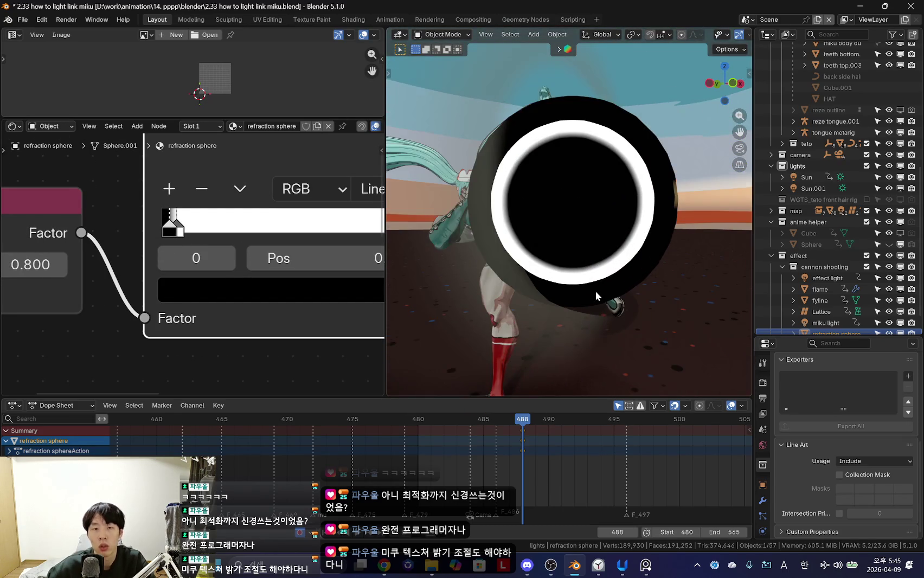
{"action": "scroll", "coordinate": [597, 288], "scroll_direction": "up", "scroll_amount": 2}
{"action": "key", "text": "KP_0"}
{"action": "middle_click_drag", "start_coordinate": [82, 255], "coordinate": [239, 259]}
{"action": "left_click_drag", "start_coordinate": [152, 269], "coordinate": [125, 269]}
{"action": "middle_click_drag", "start_coordinate": [258, 275], "coordinate": [141, 293]}
{"action": "mouse_move", "coordinate": [218, 255]}
{"action": "left_mouse_down"}
{"action": "mouse_move", "coordinate": [240, 255]}
{"action": "mouse_move", "coordinate": [202, 252]}
{"action": "mouse_move", "coordinate": [222, 252]}
{"action": "left_mouse_up"}
{"action": "left_click", "coordinate": [236, 252]}
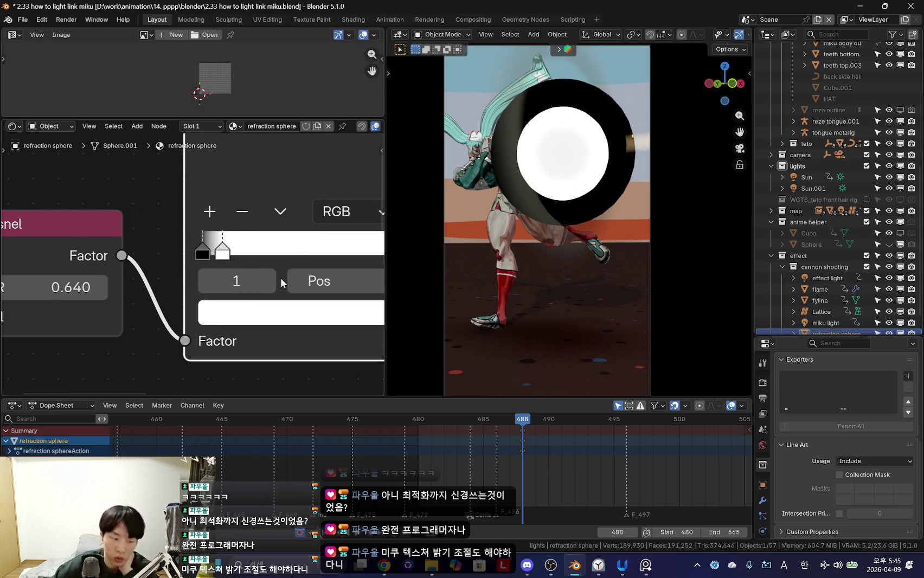
Step: Move the black stop to about 0.435 and raise the Fresnel IOR to 1.640
{"action": "middle_click_drag", "start_coordinate": [281, 277], "coordinate": [223, 273]}
{"action": "scroll", "coordinate": [163, 254], "scroll_direction": "down", "scroll_amount": 1}
{"action": "left_click_drag", "start_coordinate": [162, 254], "coordinate": [245, 252]}
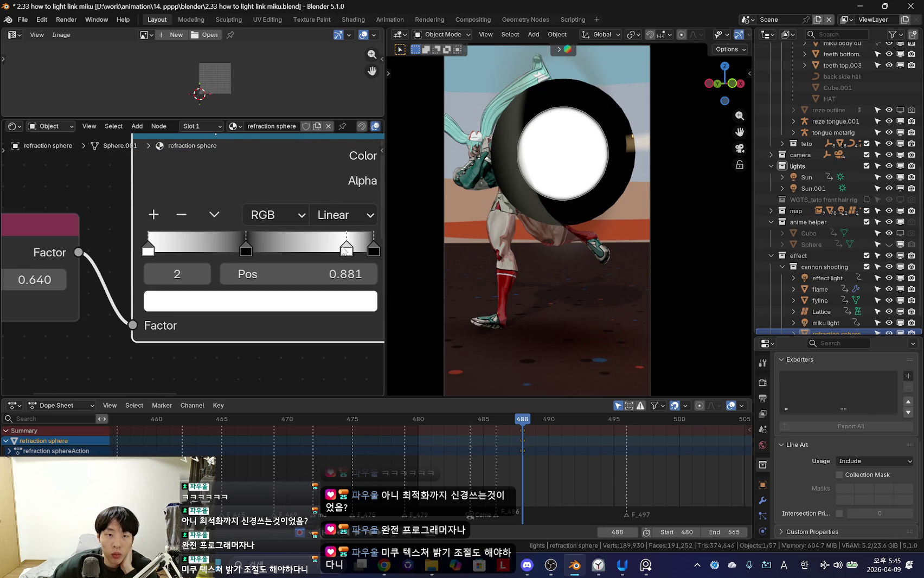
{"action": "left_click_drag", "start_coordinate": [39, 283], "coordinate": [65, 282]}
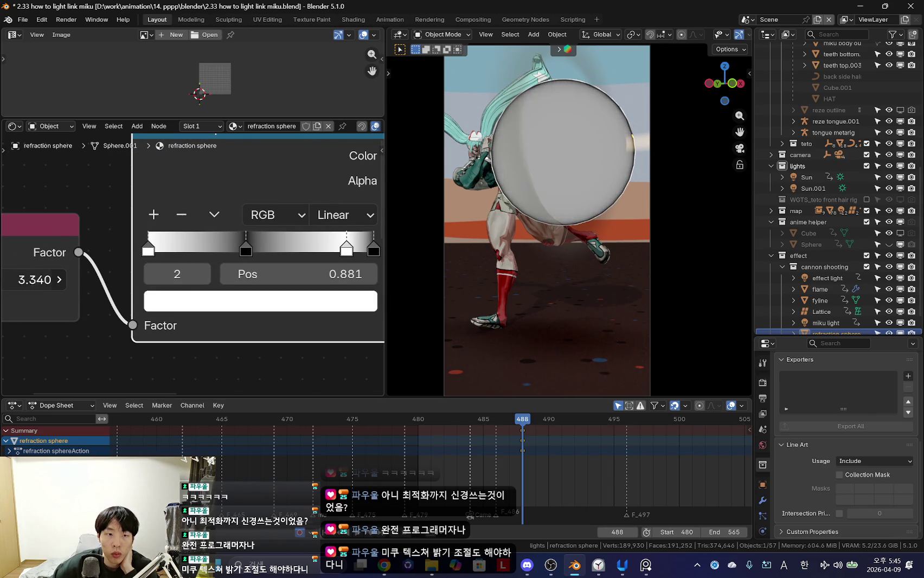
{"action": "middle_click_drag", "start_coordinate": [162, 190], "coordinate": [234, 188]}
{"action": "left_click_drag", "start_coordinate": [81, 277], "coordinate": [117, 278]}
{"action": "middle_click_drag", "start_coordinate": [260, 254], "coordinate": [143, 266]}
{"action": "scroll", "coordinate": [163, 260], "scroll_direction": "up", "scroll_amount": 1}
{"action": "left_click_drag", "start_coordinate": [219, 259], "coordinate": [252, 259]}
Step: Rearrange the ramp stops with black at 0.103 and white at 0.210
{"action": "mouse_move", "coordinate": [323, 265]}
{"action": "left_mouse_down"}
{"action": "mouse_move", "coordinate": [204, 260]}
{"action": "mouse_move", "coordinate": [312, 260]}
{"action": "left_mouse_up"}
{"action": "left_click", "coordinate": [250, 256]}
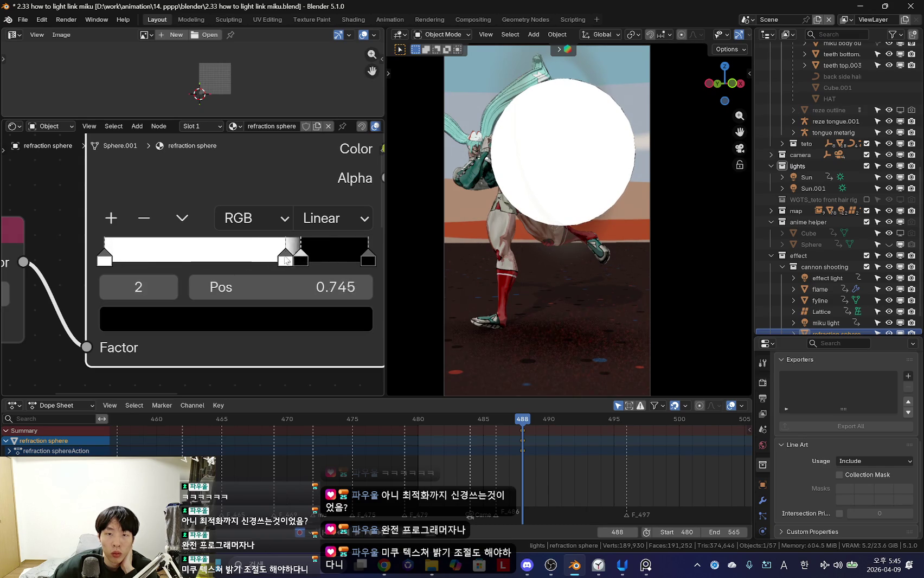
{"action": "left_click_drag", "start_coordinate": [99, 255], "coordinate": [134, 259]}
{"action": "mouse_move", "coordinate": [309, 260]}
{"action": "left_mouse_down"}
{"action": "mouse_move", "coordinate": [107, 259]}
{"action": "mouse_move", "coordinate": [182, 260]}
{"action": "mouse_move", "coordinate": [172, 259]}
{"action": "left_mouse_up"}
{"action": "left_click_drag", "start_coordinate": [107, 259], "coordinate": [172, 263]}
{"action": "middle_click_drag", "start_coordinate": [173, 263], "coordinate": [319, 259]}
Step: Try Fresnel IOR 0.840 and 2.340, moving the rightmost black stop to 0.793
{"action": "mouse_move", "coordinate": [108, 291]}
{"action": "left_mouse_down"}
{"action": "mouse_move", "coordinate": [71, 290]}
{"action": "mouse_move", "coordinate": [157, 291]}
{"action": "mouse_move", "coordinate": [149, 290]}
{"action": "left_mouse_up"}
{"action": "left_click_drag", "start_coordinate": [275, 255], "coordinate": [287, 255]}
{"action": "middle_click_drag", "start_coordinate": [311, 257], "coordinate": [238, 257]}
{"action": "mouse_move", "coordinate": [238, 257]}
{"action": "left_mouse_down"}
{"action": "mouse_move", "coordinate": [290, 257]}
{"action": "mouse_move", "coordinate": [181, 256]}
{"action": "left_mouse_up"}
{"action": "mouse_move", "coordinate": [288, 261]}
{"action": "left_mouse_down"}
{"action": "mouse_move", "coordinate": [186, 259]}
{"action": "mouse_move", "coordinate": [256, 261]}
{"action": "left_mouse_up"}
{"action": "scroll", "coordinate": [230, 262], "scroll_direction": "right", "scroll_amount": 4, "text": "ctrl"}
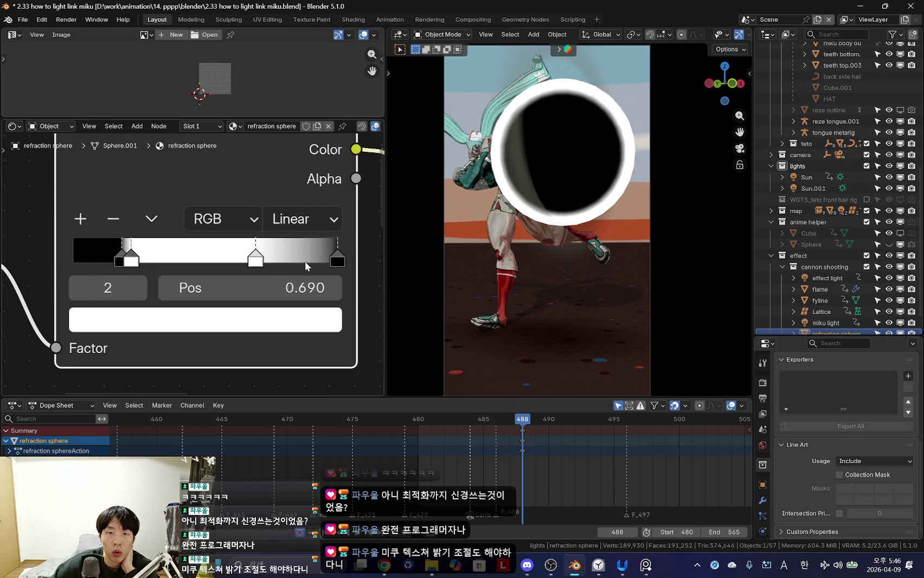
{"action": "left_click_drag", "start_coordinate": [335, 261], "coordinate": [276, 264]}
Step: Drop the Fresnel IOR back to 0.640 to thin the rim
{"action": "scroll", "coordinate": [366, 265], "scroll_direction": "down", "scroll_amount": 2}
{"action": "scroll", "coordinate": [135, 299], "scroll_direction": "down", "scroll_amount": 1}
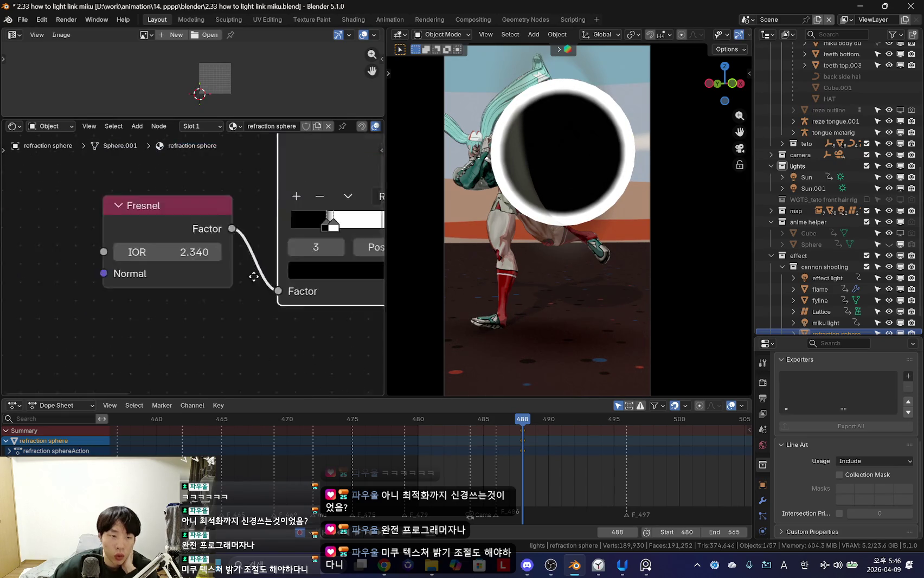
{"action": "scroll", "coordinate": [203, 278], "scroll_direction": "up", "scroll_amount": 2}
{"action": "scroll", "coordinate": [203, 278], "scroll_direction": "up", "scroll_amount": 1}
{"action": "left_click_drag", "start_coordinate": [163, 247], "coordinate": [117, 247]}
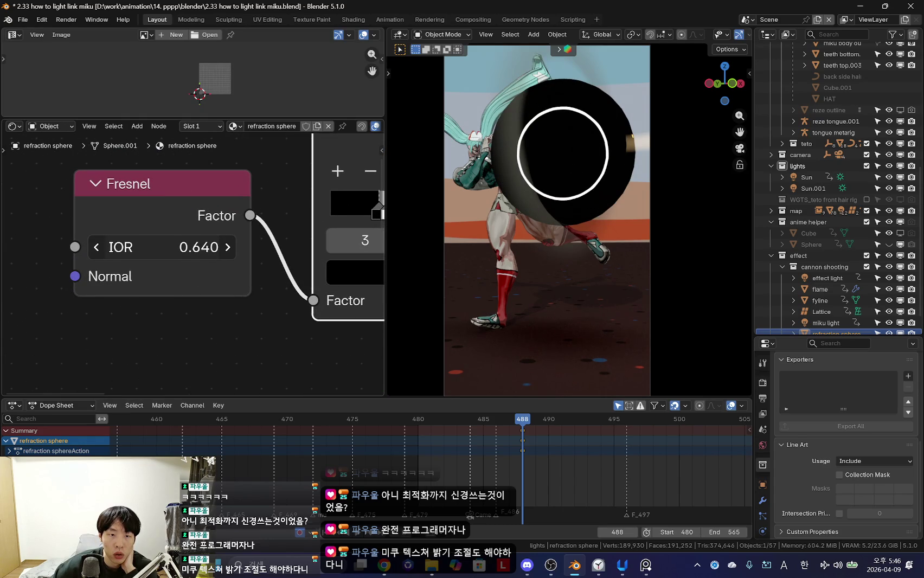
{"action": "middle_click_drag", "start_coordinate": [382, 214], "coordinate": [277, 230]}
{"action": "mouse_move", "coordinate": [286, 234]}
{"action": "left_mouse_down"}
{"action": "mouse_move", "coordinate": [255, 237]}
{"action": "mouse_move", "coordinate": [320, 234]}
{"action": "left_mouse_up"}
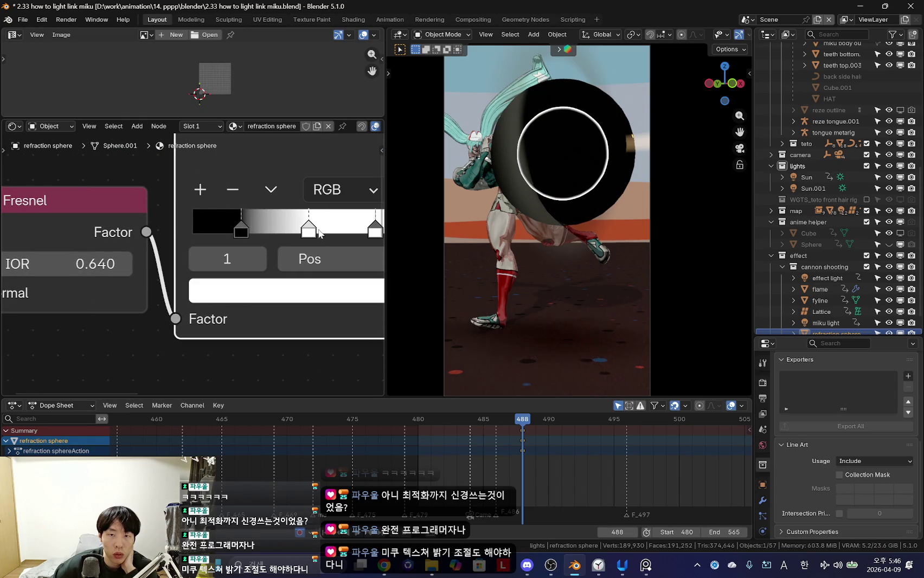
Step: Reposition the stops: a white stop at the start, black at 0.927, white at 0.292
{"action": "mouse_move", "coordinate": [239, 232]}
{"action": "left_mouse_down"}
{"action": "mouse_move", "coordinate": [203, 235]}
{"action": "mouse_move", "coordinate": [240, 240]}
{"action": "left_mouse_up"}
{"action": "left_click_drag", "start_coordinate": [308, 233], "coordinate": [195, 233]}
{"action": "middle_click_drag", "start_coordinate": [195, 233], "coordinate": [143, 238]}
{"action": "middle_click_drag", "start_coordinate": [335, 236], "coordinate": [227, 242]}
{"action": "mouse_move", "coordinate": [298, 241]}
{"action": "left_mouse_down"}
{"action": "mouse_move", "coordinate": [195, 241]}
{"action": "mouse_move", "coordinate": [281, 240]}
{"action": "left_mouse_up"}
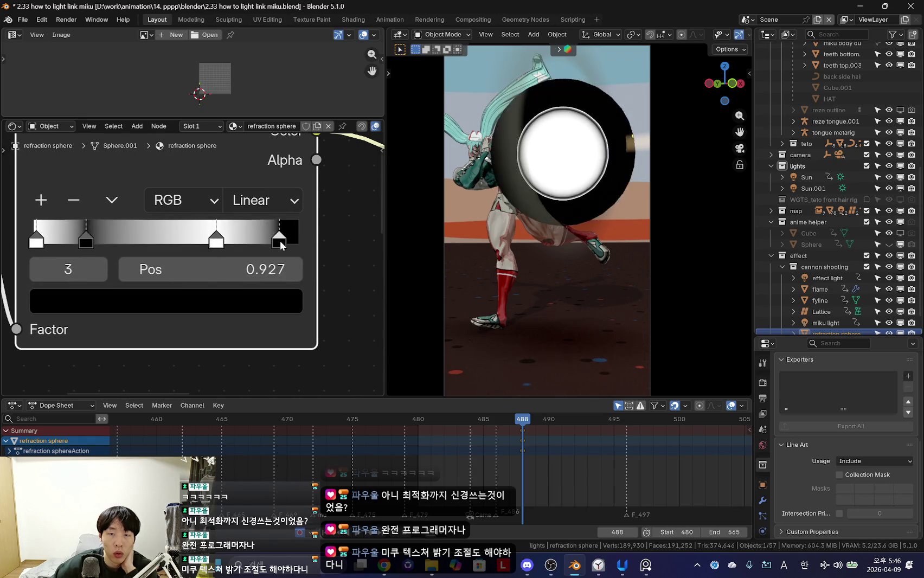
{"action": "middle_click_drag", "start_coordinate": [161, 251], "coordinate": [262, 256]}
{"action": "left_click_drag", "start_coordinate": [308, 243], "coordinate": [193, 245]}
{"action": "left_click", "coordinate": [177, 244]}
Step: Set the Color Ramp interpolation to Constant and move the white stop to 0.638
{"action": "middle_click_drag", "start_coordinate": [290, 248], "coordinate": [253, 248]}
{"action": "left_click", "coordinate": [320, 206]}
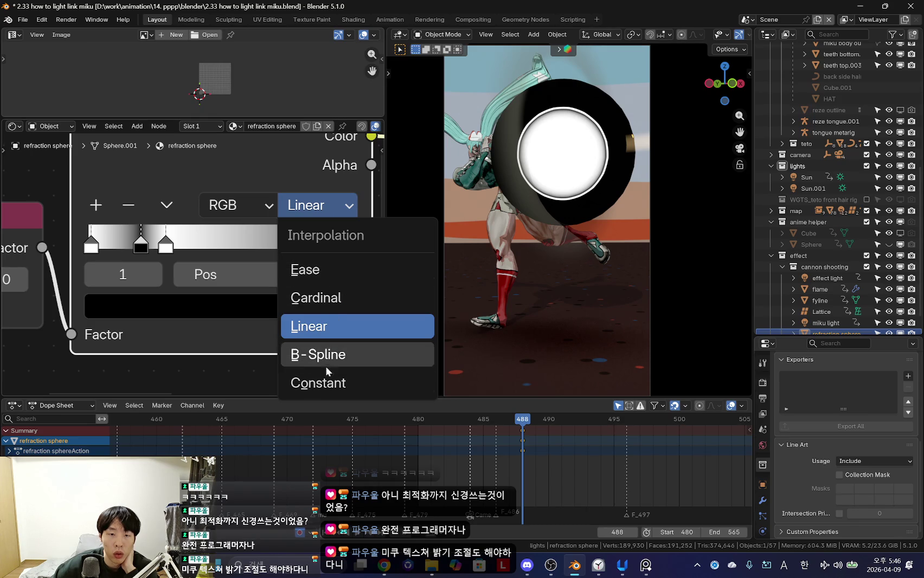
{"action": "left_click", "coordinate": [315, 383]}
{"action": "left_click_drag", "start_coordinate": [166, 245], "coordinate": [258, 246]}
Step: Delete the extra white stop at 1.000 from the ramp
{"action": "scroll", "coordinate": [542, 227], "scroll_direction": "up", "scroll_amount": 3}
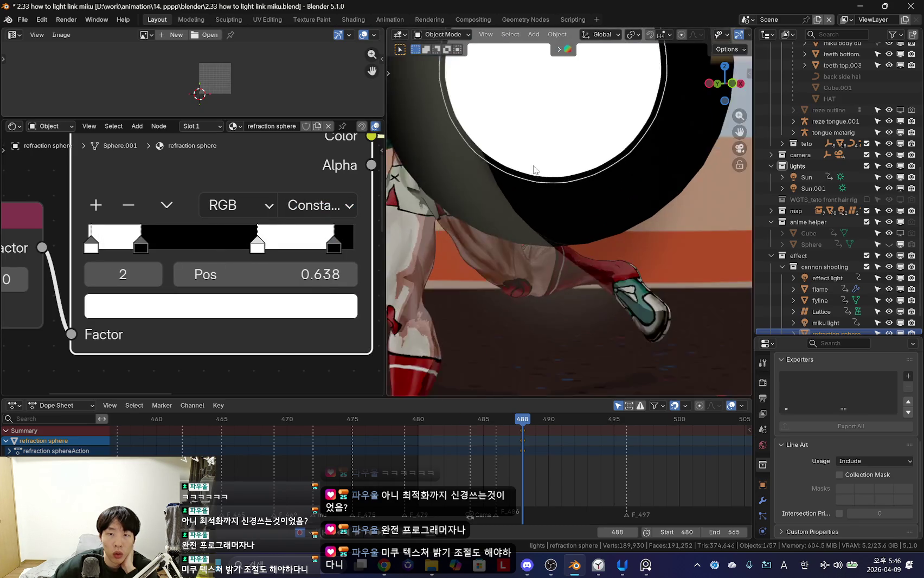
{"action": "scroll", "coordinate": [542, 228], "scroll_direction": "up", "scroll_amount": 2}
{"action": "scroll", "coordinate": [542, 228], "scroll_direction": "up", "scroll_amount": 1}
{"action": "scroll", "coordinate": [345, 216], "scroll_direction": "down", "scroll_amount": 1}
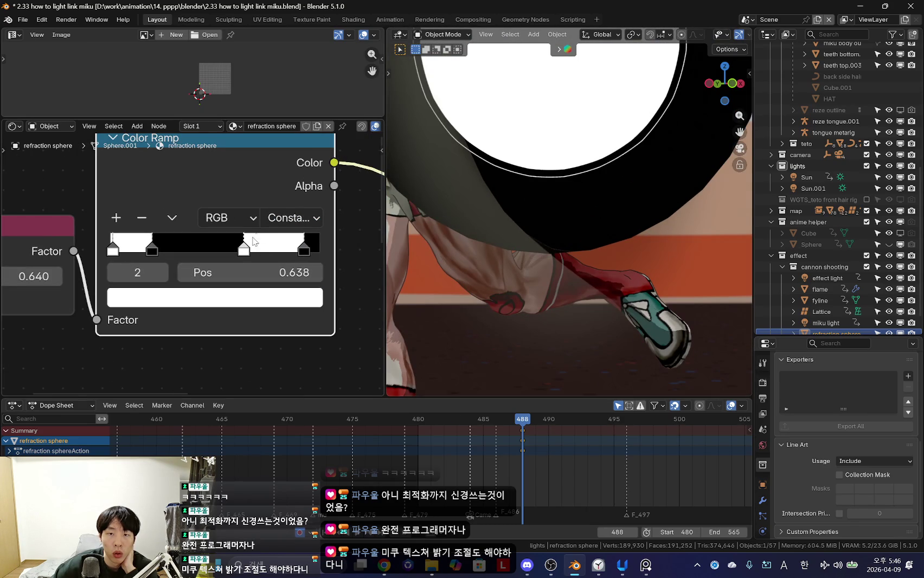
{"action": "mouse_move", "coordinate": [241, 260]}
{"action": "left_mouse_down"}
{"action": "mouse_move", "coordinate": [227, 256]}
{"action": "mouse_move", "coordinate": [269, 255]}
{"action": "mouse_move", "coordinate": [226, 257]}
{"action": "mouse_move", "coordinate": [353, 255]}
{"action": "mouse_move", "coordinate": [256, 264]}
{"action": "mouse_move", "coordinate": [326, 260]}
{"action": "left_mouse_up"}
{"action": "left_click_drag", "start_coordinate": [208, 261], "coordinate": [239, 260]}
{"action": "left_click", "coordinate": [296, 260]}
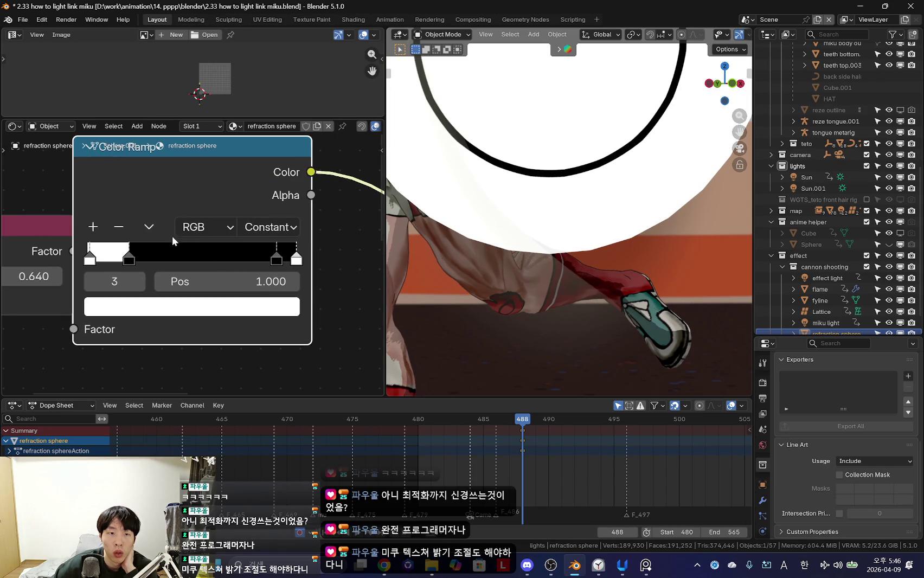
{"action": "left_click", "coordinate": [124, 229]}
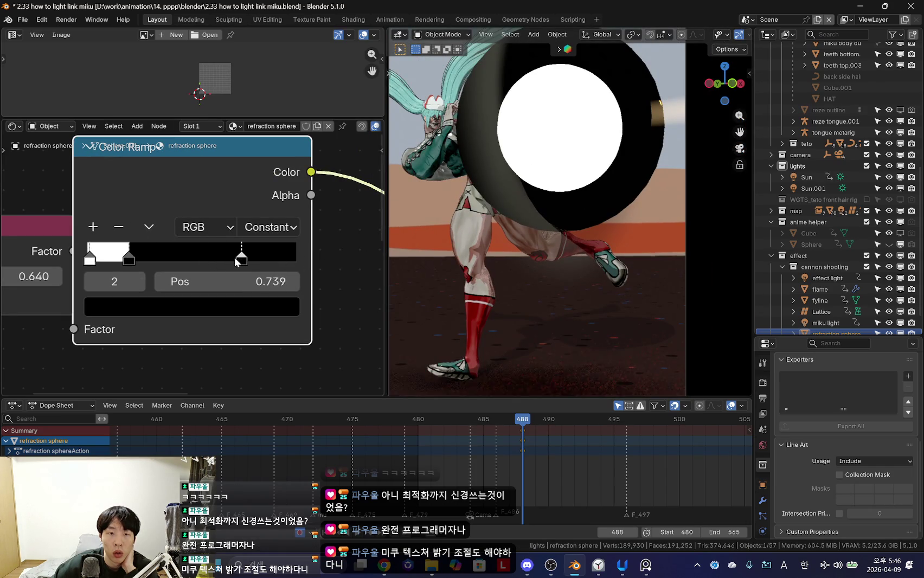
Step: Shift the first ramp stop to about 0.237
{"action": "mouse_move", "coordinate": [508, 265]}
{"action": "middle_mouse_down"}
{"action": "mouse_move", "coordinate": [638, 243]}
{"action": "mouse_move", "coordinate": [412, 255]}
{"action": "middle_mouse_up"}
{"action": "left_click_drag", "start_coordinate": [130, 261], "coordinate": [143, 266]}
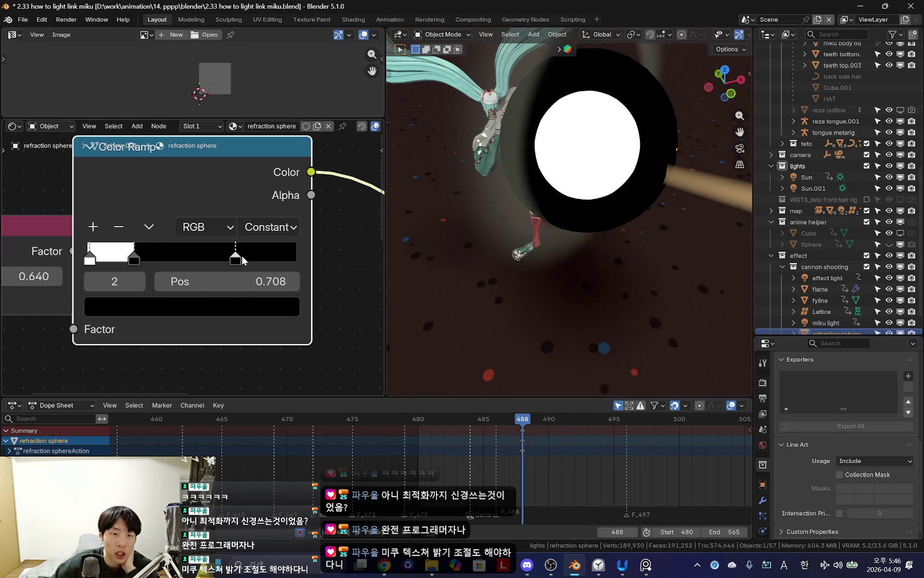
{"action": "scroll", "coordinate": [79, 294], "scroll_direction": "down", "scroll_amount": 3}
{"action": "scroll", "coordinate": [253, 241], "scroll_direction": "down", "scroll_amount": 2}
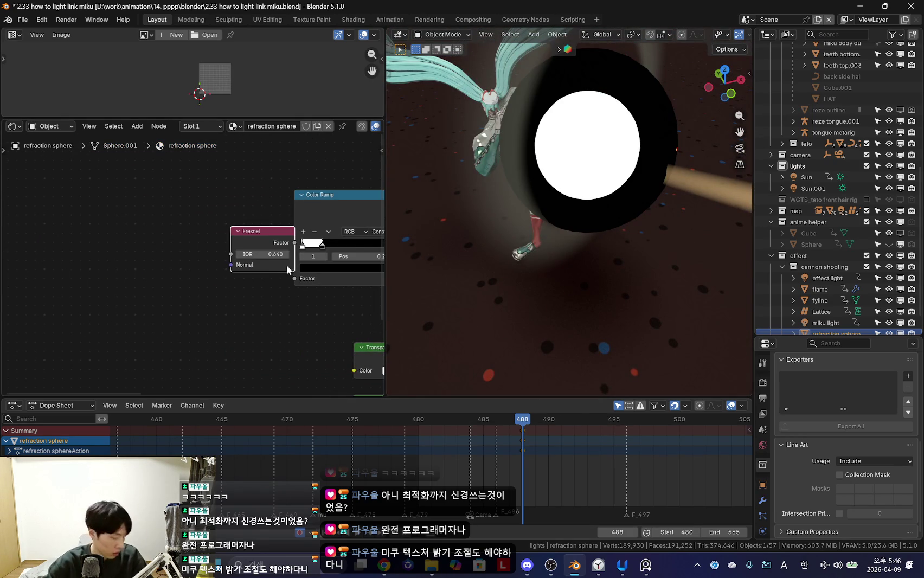
Step: Tidy the node layout and add a duplicate Fresnel node below the existing chain
{"action": "left_click_drag", "start_coordinate": [289, 268], "coordinate": [251, 243]}
{"action": "left_click_drag", "start_coordinate": [323, 220], "coordinate": [202, 241]}
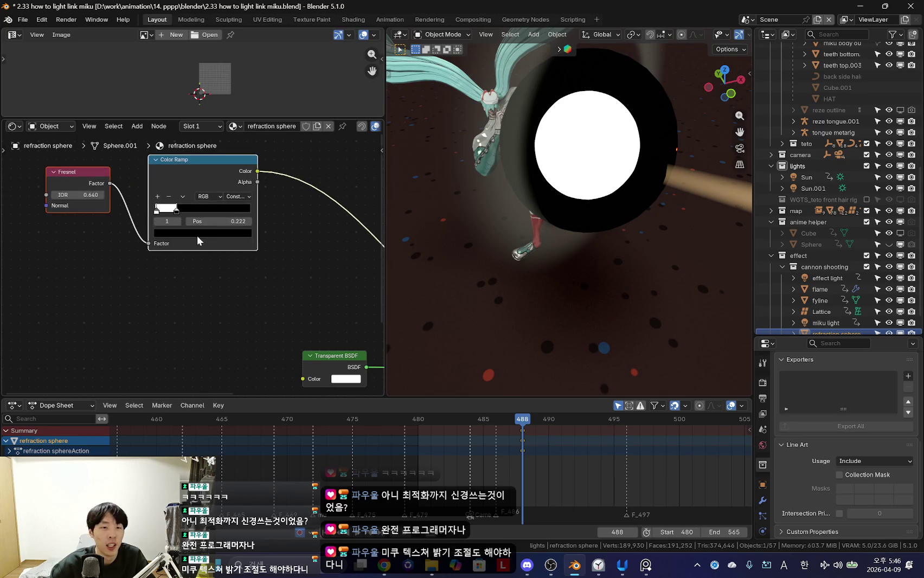
{"action": "key", "text": "shift+d"}
{"action": "left_click", "coordinate": [98, 296]}
Step: Add a second Color Ramp below the first, fed by the new Fresnel and routed into the shader
{"action": "key", "text": "shift+a"}
{"action": "left_click", "coordinate": [145, 299]}
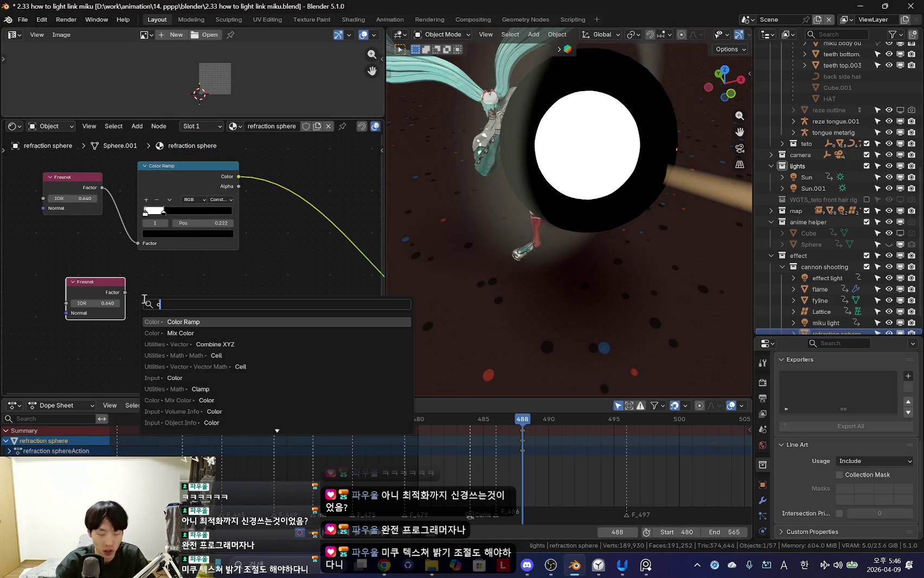
{"action": "key", "text": "Return"}
{"action": "left_click", "coordinate": [98, 268]}
{"action": "left_click_drag", "start_coordinate": [122, 273], "coordinate": [130, 339]}
{"action": "scroll", "coordinate": [129, 325], "scroll_direction": "up", "scroll_amount": 1}
{"action": "left_click", "coordinate": [259, 277], "text": "ctrl+shift"}
{"action": "scroll", "coordinate": [175, 305], "scroll_direction": "up", "scroll_amount": 2}
Step: Reposition the new ramp's stops and raise the new Fresnel's IOR to 0.950
{"action": "mouse_move", "coordinate": [105, 318]}
{"action": "left_mouse_down"}
{"action": "mouse_move", "coordinate": [175, 316]}
{"action": "mouse_move", "coordinate": [102, 314]}
{"action": "left_mouse_up"}
{"action": "left_click_drag", "start_coordinate": [170, 314], "coordinate": [221, 317]}
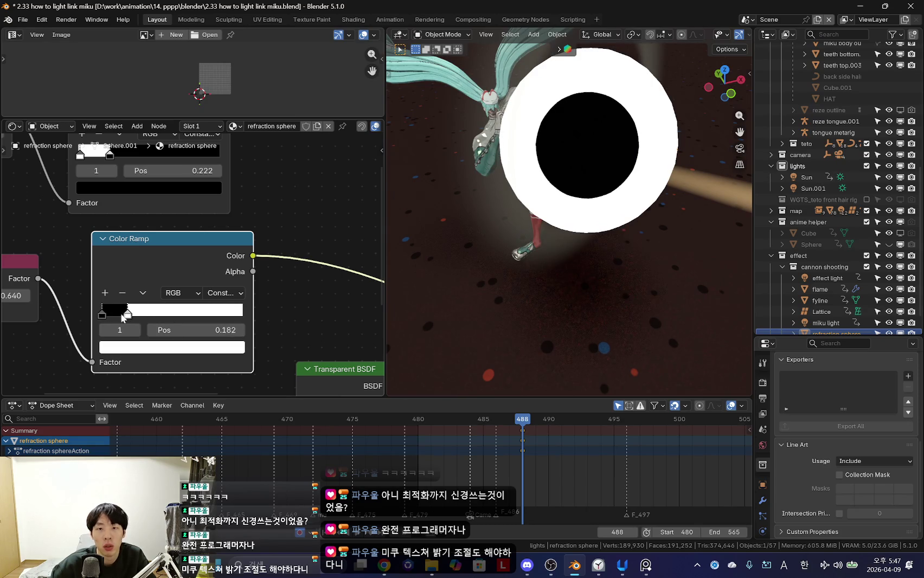
{"action": "left_click_drag", "start_coordinate": [114, 314], "coordinate": [194, 315]}
{"action": "middle_click_drag", "start_coordinate": [78, 291], "coordinate": [235, 288]}
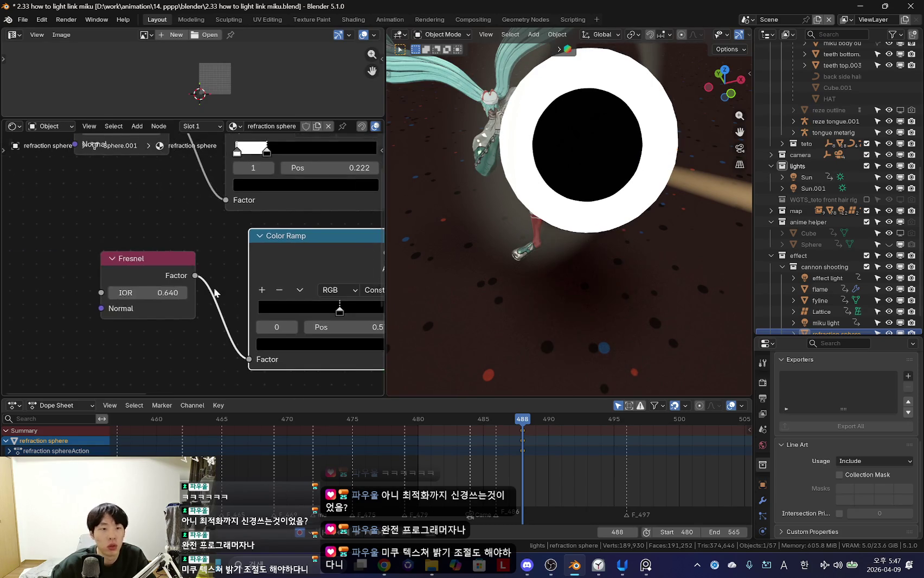
{"action": "left_click_drag", "start_coordinate": [157, 292], "coordinate": [170, 293]}
{"action": "mouse_move", "coordinate": [169, 294]}
{"action": "middle_mouse_down"}
{"action": "mouse_move", "coordinate": [76, 329]}
{"action": "mouse_move", "coordinate": [55, 304]}
{"action": "mouse_move", "coordinate": [19, 294]}
{"action": "middle_mouse_up"}
Step: Set the new ramp to Ease, with the white stop at the end and black near 0.043
{"action": "left_click", "coordinate": [250, 291]}
{"action": "left_click", "coordinate": [260, 331]}
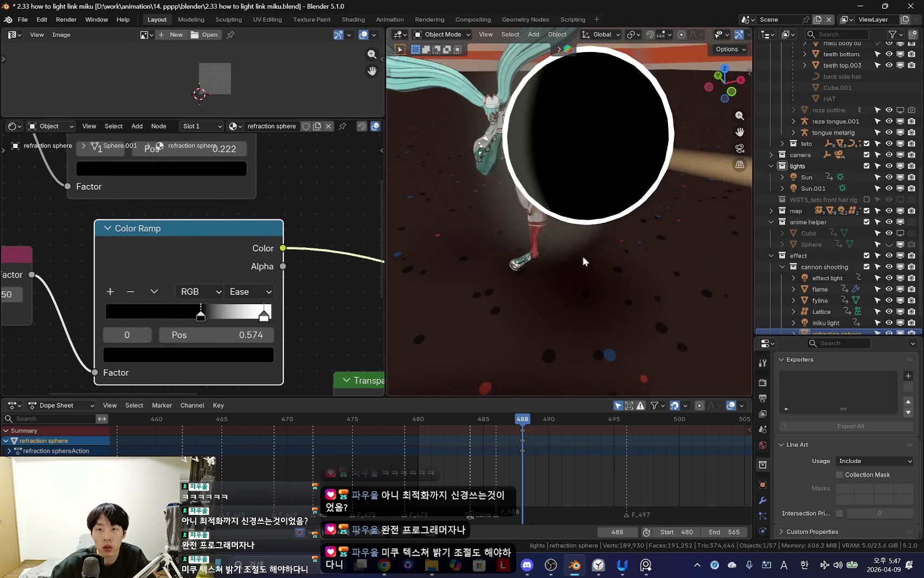
{"action": "scroll", "coordinate": [247, 331], "scroll_direction": "up", "scroll_amount": 2}
{"action": "mouse_move", "coordinate": [290, 335]}
{"action": "left_mouse_down"}
{"action": "mouse_move", "coordinate": [266, 340]}
{"action": "mouse_move", "coordinate": [302, 337]}
{"action": "left_mouse_up"}
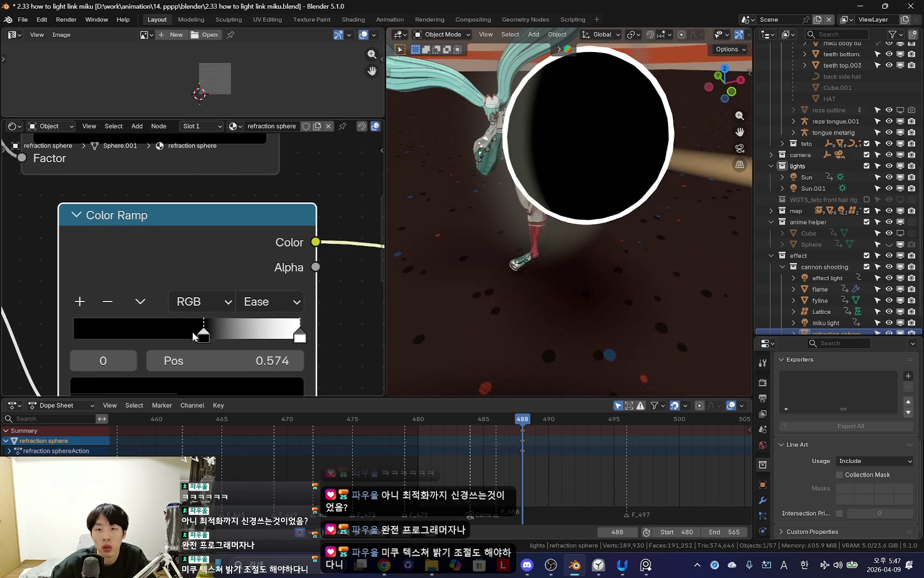
{"action": "left_click_drag", "start_coordinate": [203, 336], "coordinate": [84, 336]}
{"action": "middle_click_drag", "start_coordinate": [73, 330], "coordinate": [195, 314]}
{"action": "scroll", "coordinate": [195, 314], "scroll_direction": "down", "scroll_amount": 3}
Step: Raise the new Fresnel's IOR to 1.410
{"action": "left_click_drag", "start_coordinate": [98, 271], "coordinate": [128, 269]}
{"action": "scroll", "coordinate": [128, 269], "scroll_direction": "down", "scroll_amount": 2}
{"action": "mouse_move", "coordinate": [325, 228]}
{"action": "middle_mouse_down"}
{"action": "mouse_move", "coordinate": [133, 310]}
{"action": "mouse_move", "coordinate": [212, 286]}
{"action": "middle_mouse_up"}
{"action": "scroll", "coordinate": [133, 310], "scroll_direction": "down", "scroll_amount": 2}
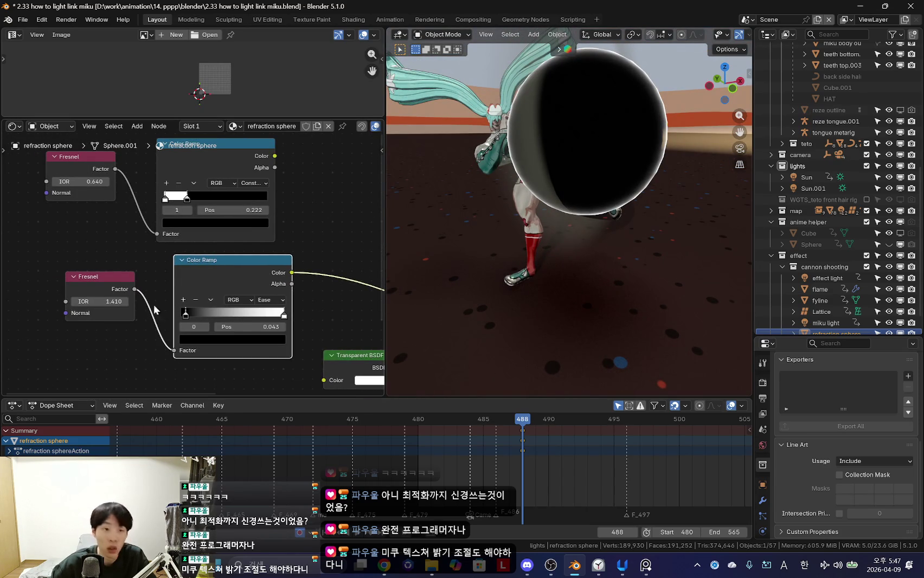
{"action": "scroll", "coordinate": [320, 235], "scroll_direction": "down", "scroll_amount": 2}
Step: Select the upper Fresnel and ramp pair and add a Math Add node
{"action": "left_click_drag", "start_coordinate": [63, 203], "coordinate": [63, 216]}
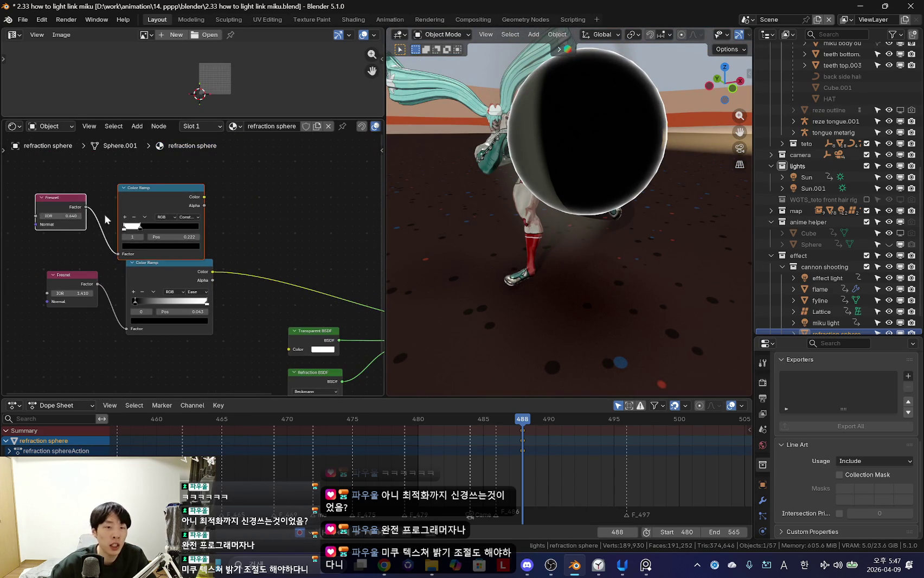
{"action": "key", "text": "shift+a"}
{"action": "left_click", "coordinate": [281, 238]}
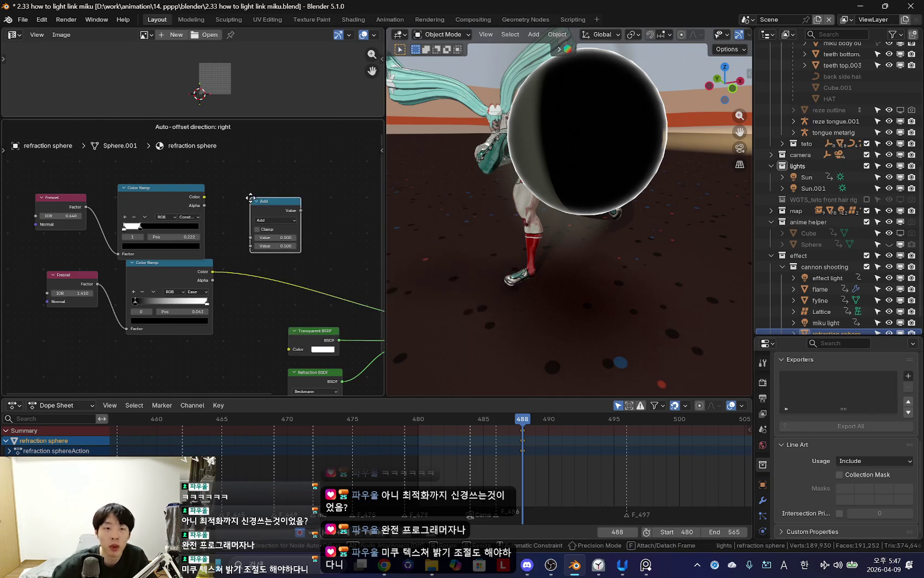
Step: Drop the Add node onto the shader link and connect the upper ramp into it
{"action": "left_click", "coordinate": [281, 238]}
{"action": "left_click_drag", "start_coordinate": [199, 186], "coordinate": [274, 263]}
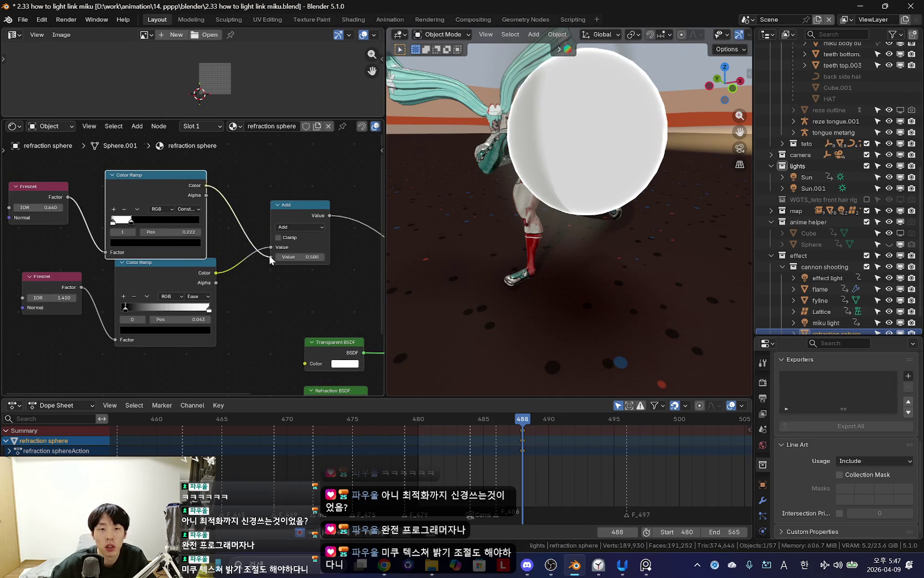
{"action": "scroll", "coordinate": [274, 264], "scroll_direction": "up", "scroll_amount": 1}
{"action": "middle_click_drag", "start_coordinate": [274, 263], "coordinate": [205, 297]}
{"action": "middle_click_drag", "start_coordinate": [573, 248], "coordinate": [608, 254]}
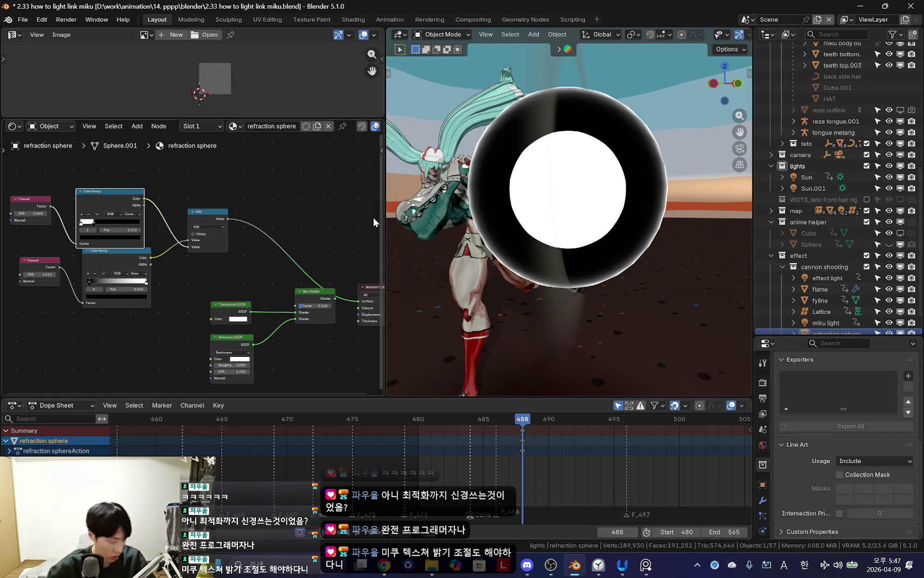
{"action": "middle_click_drag", "start_coordinate": [228, 272], "coordinate": [263, 266]}
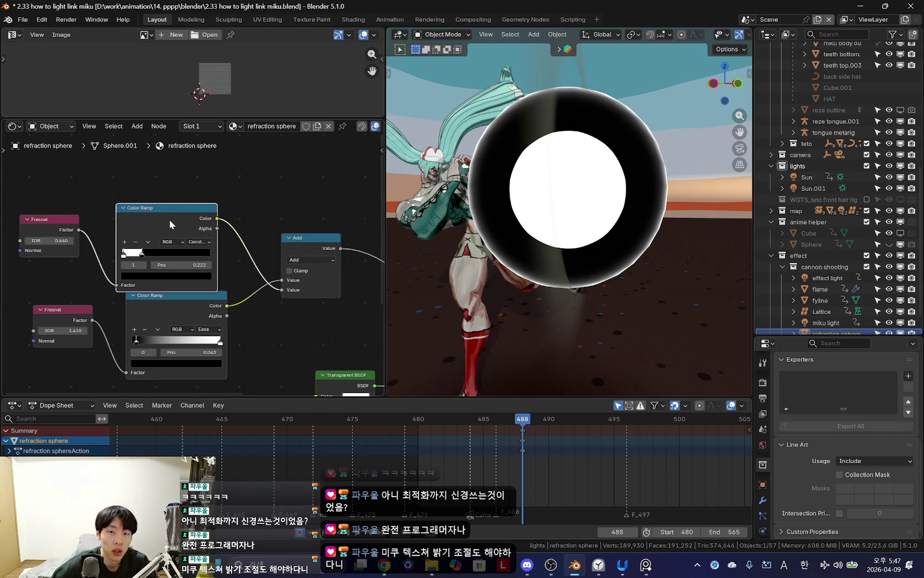
{"action": "scroll", "coordinate": [216, 217], "scroll_direction": "down", "scroll_amount": 2}
Step: Insert an Invert Color node and move it together with the Add node further left
{"action": "key", "text": "shift+a"}
{"action": "type", "text": "invert"}
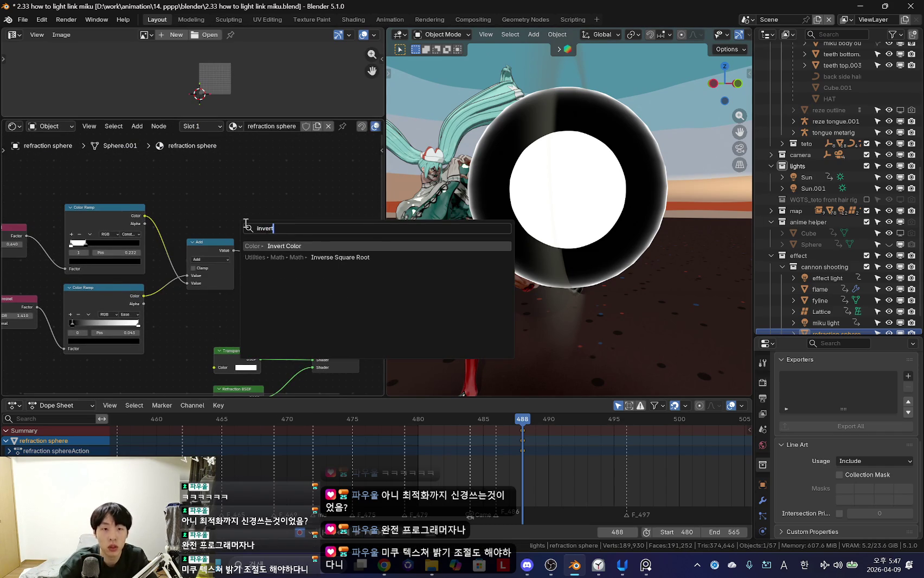
{"action": "key", "text": "Return"}
{"action": "left_click", "coordinate": [245, 238]}
{"action": "scroll", "coordinate": [217, 261], "scroll_direction": "down", "scroll_amount": 1}
{"action": "left_click_drag", "start_coordinate": [36, 205], "coordinate": [208, 285]}
{"action": "key", "text": "g"}
{"action": "left_click", "coordinate": [132, 288]}
{"action": "scroll", "coordinate": [132, 289], "scroll_direction": "up", "scroll_amount": 1}
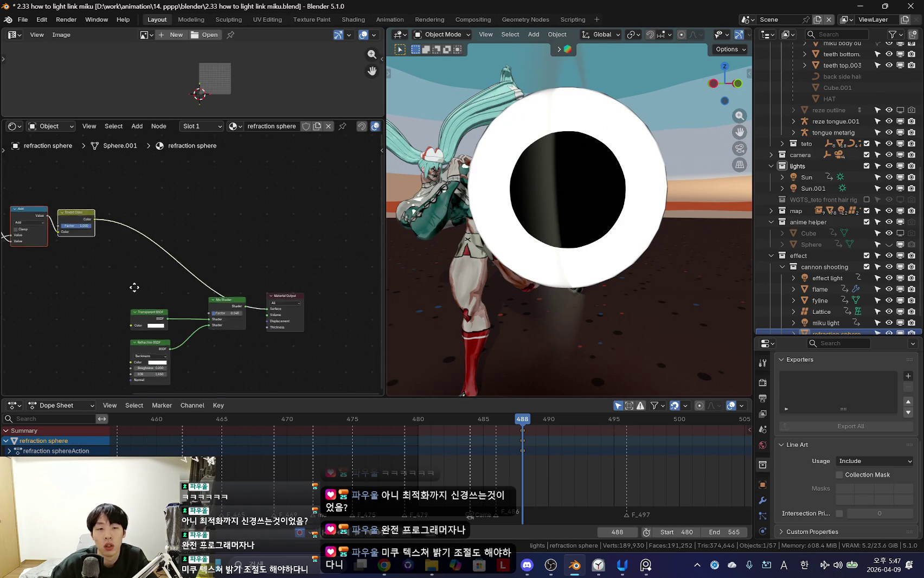
Step: Wire the Invert Color output into the Mix Shader Factor and view the dark-rimmed sphere
{"action": "left_click_drag", "start_coordinate": [209, 305], "coordinate": [210, 308]}
{"action": "left_click", "coordinate": [234, 302]}
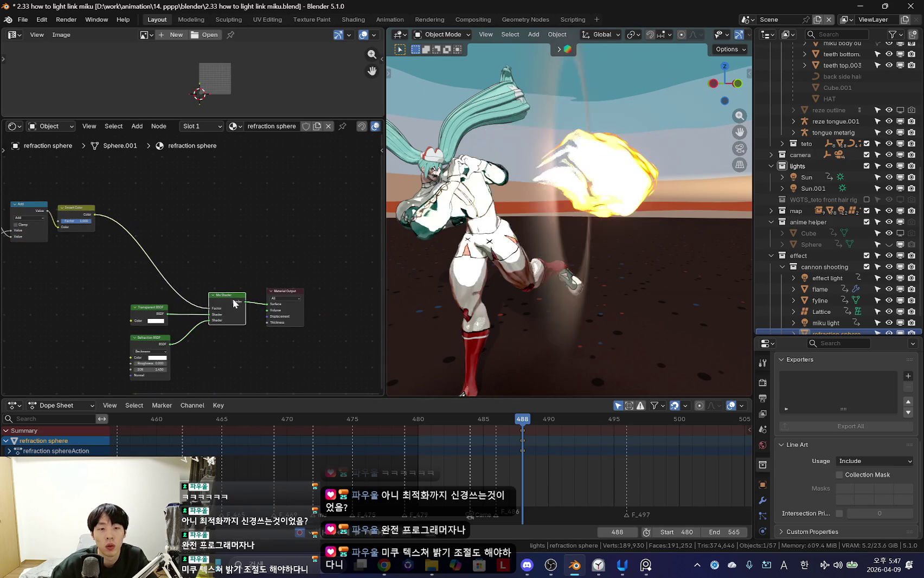
{"action": "mouse_move", "coordinate": [568, 271]}
{"action": "middle_mouse_down"}
{"action": "mouse_move", "coordinate": [575, 269]}
{"action": "mouse_move", "coordinate": [530, 248]}
{"action": "mouse_move", "coordinate": [559, 304]}
{"action": "mouse_move", "coordinate": [518, 302]}
{"action": "mouse_move", "coordinate": [592, 288]}
{"action": "mouse_move", "coordinate": [739, 342]}
{"action": "middle_mouse_up"}
{"action": "left_click_drag", "start_coordinate": [817, 337], "coordinate": [816, 226]}
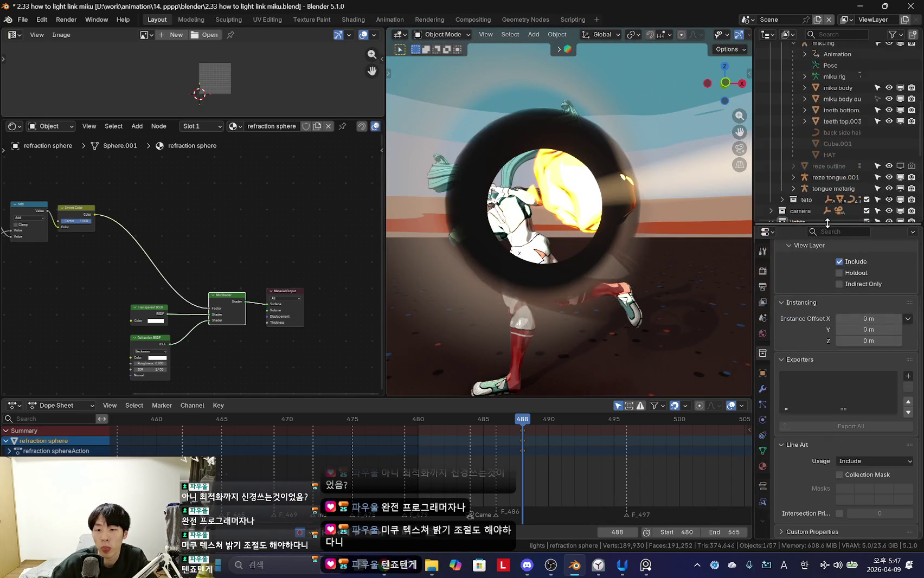
Step: Set the sphere material's Thickness mode to Slab
{"action": "left_click", "coordinate": [763, 465]}
{"action": "scroll", "coordinate": [849, 416], "scroll_direction": "down", "scroll_amount": 5}
{"action": "scroll", "coordinate": [849, 419], "scroll_direction": "up", "scroll_amount": 4}
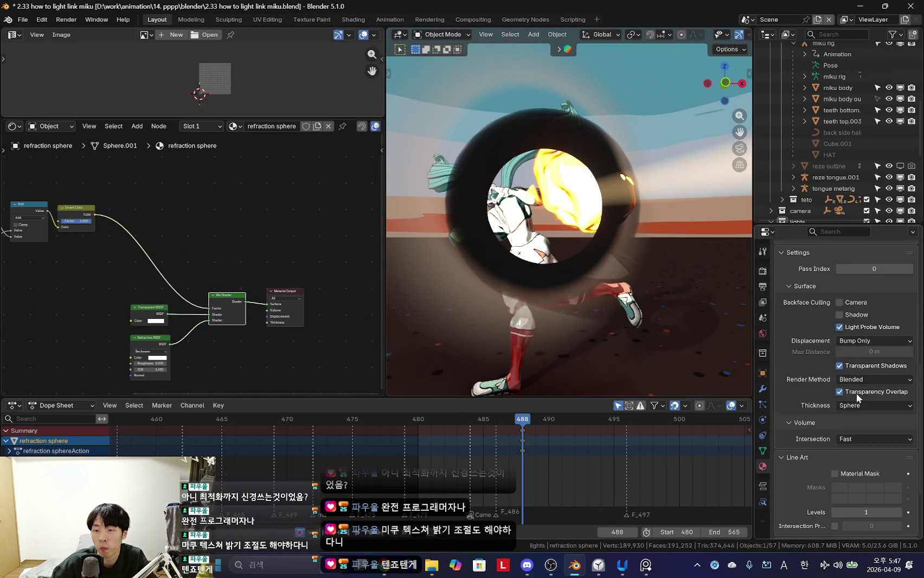
{"action": "left_click", "coordinate": [861, 404]}
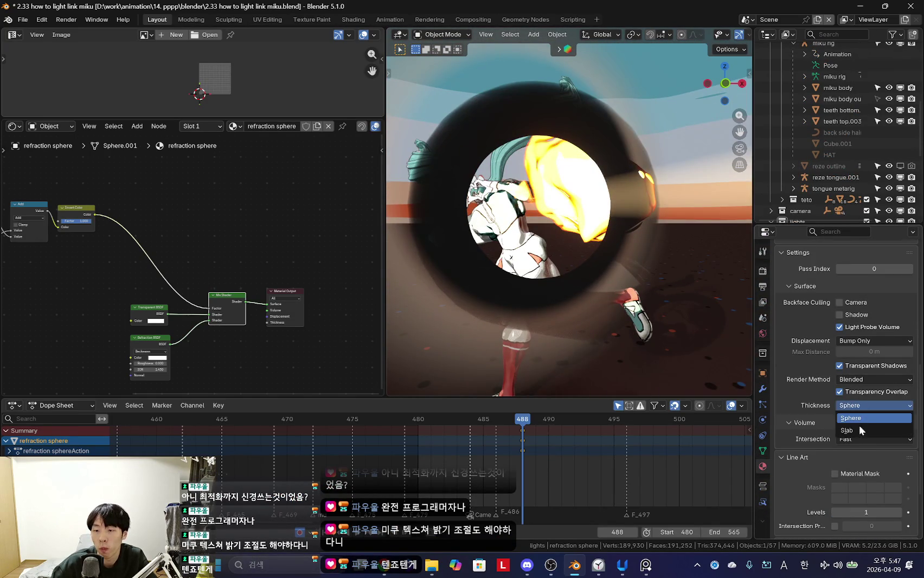
{"action": "left_click", "coordinate": [870, 429]}
Step: Scale the refraction sphere about 1.9x and switch Thickness back to Sphere
{"action": "middle_click_drag", "start_coordinate": [653, 328], "coordinate": [653, 331]}
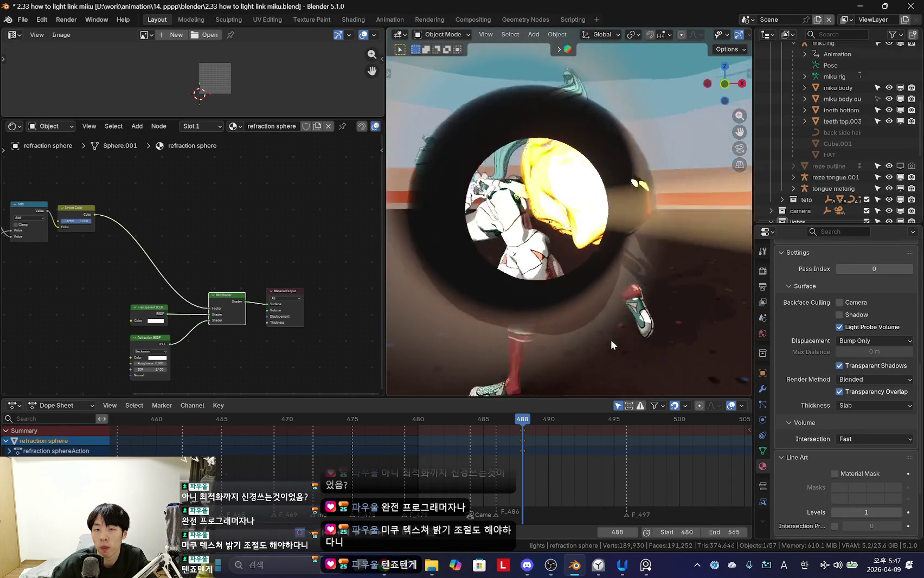
{"action": "key", "text": "s"}
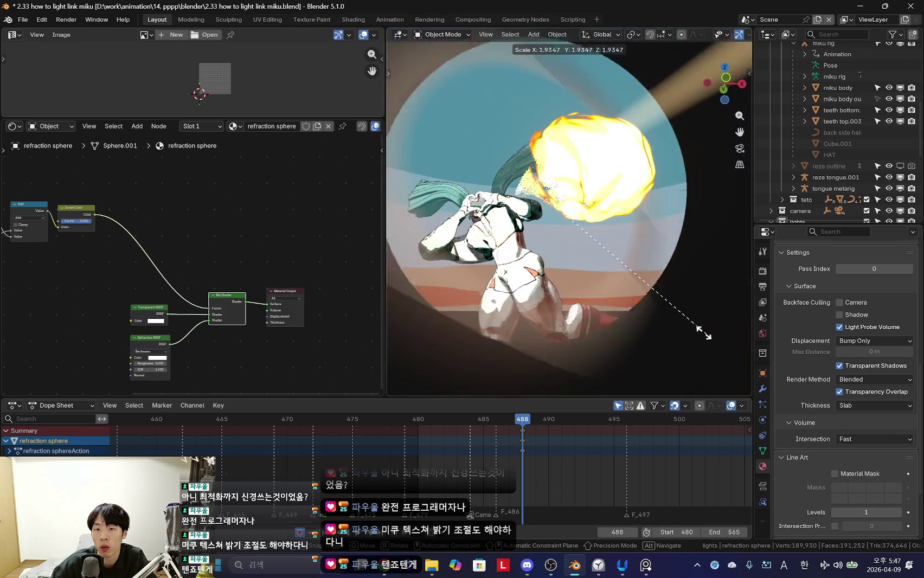
{"action": "left_click", "coordinate": [676, 297]}
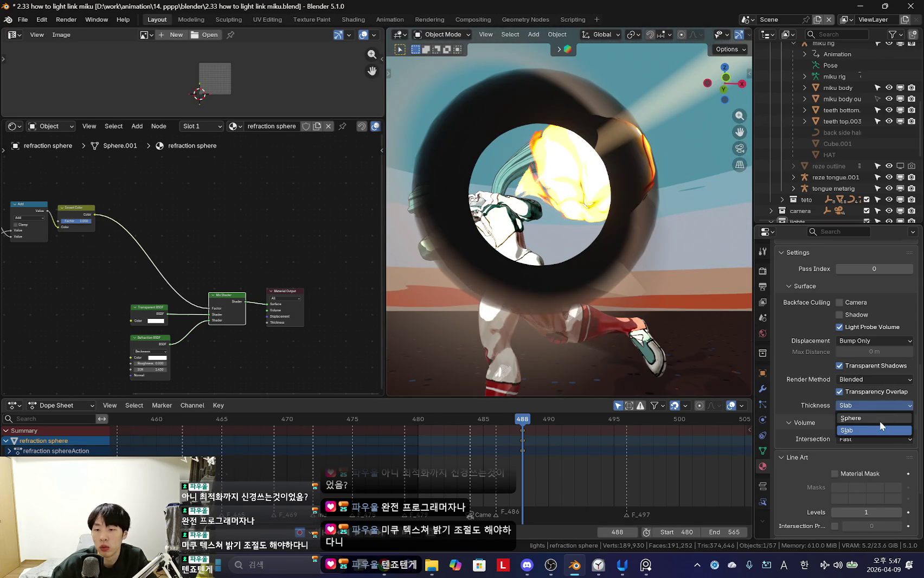
{"action": "left_click", "coordinate": [877, 418]}
Step: Orbit and zoom around the character to inspect the refracted view through the sphere
{"action": "mouse_move", "coordinate": [644, 337]}
{"action": "middle_mouse_down"}
{"action": "mouse_move", "coordinate": [587, 325]}
{"action": "mouse_move", "coordinate": [597, 316]}
{"action": "middle_mouse_up"}
{"action": "scroll", "coordinate": [574, 310], "scroll_direction": "down", "scroll_amount": 3}
{"action": "scroll", "coordinate": [716, 236], "scroll_direction": "up", "scroll_amount": 6}
{"action": "scroll", "coordinate": [716, 235], "scroll_direction": "up", "scroll_amount": 5}
{"action": "scroll", "coordinate": [716, 236], "scroll_direction": "down", "scroll_amount": 4}
{"action": "middle_click_drag", "start_coordinate": [650, 271], "coordinate": [536, 300]}
{"action": "scroll", "coordinate": [536, 306], "scroll_direction": "up", "scroll_amount": 3}
{"action": "scroll", "coordinate": [536, 310], "scroll_direction": "up", "scroll_amount": 1}
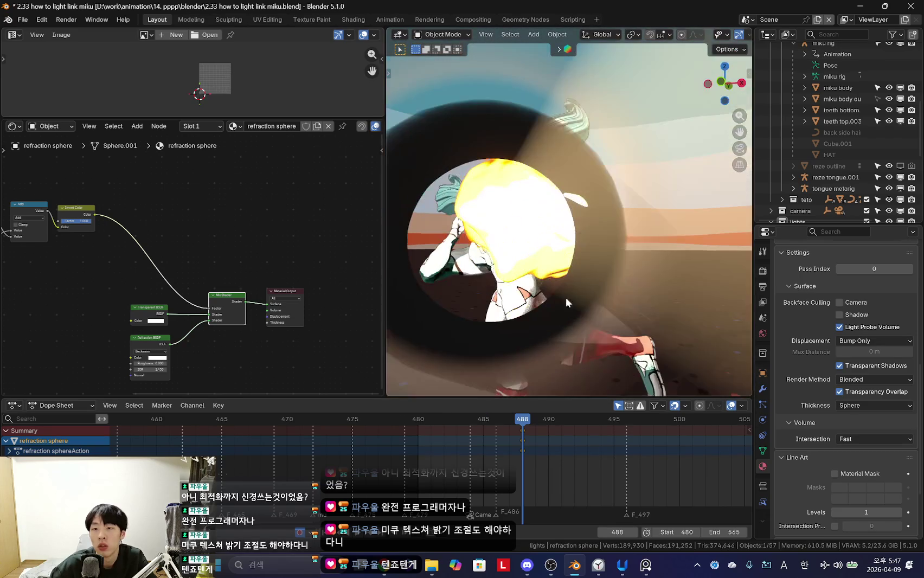
Step: Browse the sphere's object settings, toggle Light Linking, and enlarge the upper editor area
{"action": "left_click", "coordinate": [762, 388]}
{"action": "left_click", "coordinate": [762, 373]}
{"action": "scroll", "coordinate": [828, 399], "scroll_direction": "down", "scroll_amount": 6}
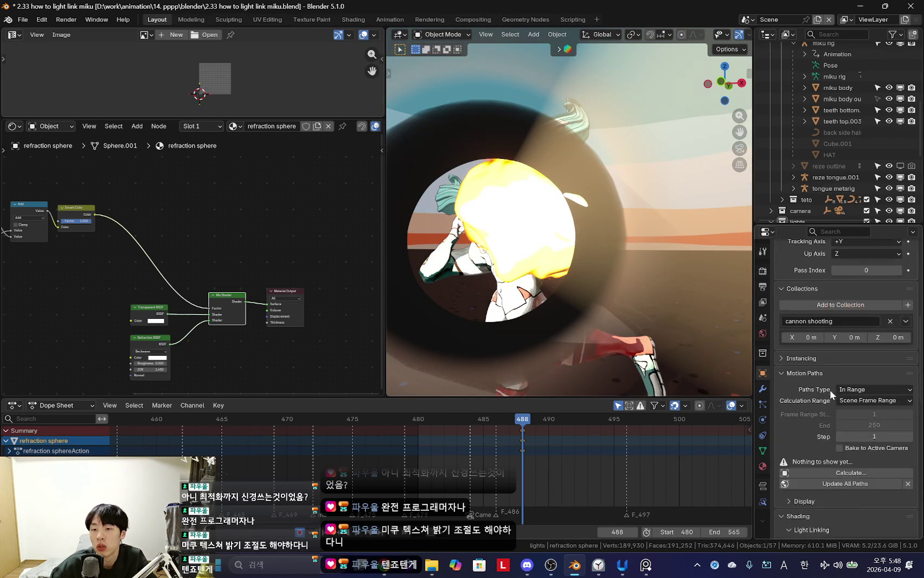
{"action": "scroll", "coordinate": [828, 395], "scroll_direction": "down", "scroll_amount": 3}
{"action": "scroll", "coordinate": [830, 385], "scroll_direction": "down", "scroll_amount": 2}
{"action": "left_click", "coordinate": [815, 424]}
{"action": "left_click", "coordinate": [814, 421]}
{"action": "left_click", "coordinate": [814, 420]}
{"action": "mouse_move", "coordinate": [623, 260]}
{"action": "middle_mouse_down"}
{"action": "mouse_move", "coordinate": [553, 271]}
{"action": "mouse_move", "coordinate": [531, 260]}
{"action": "middle_mouse_up"}
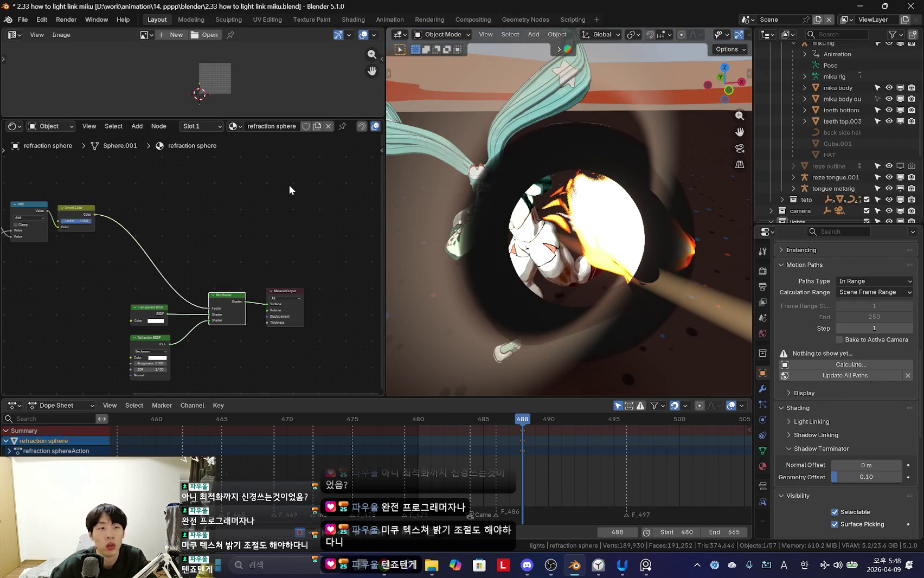
{"action": "left_click_drag", "start_coordinate": [38, 117], "coordinate": [39, 179]}
{"action": "left_click", "coordinate": [13, 35]}
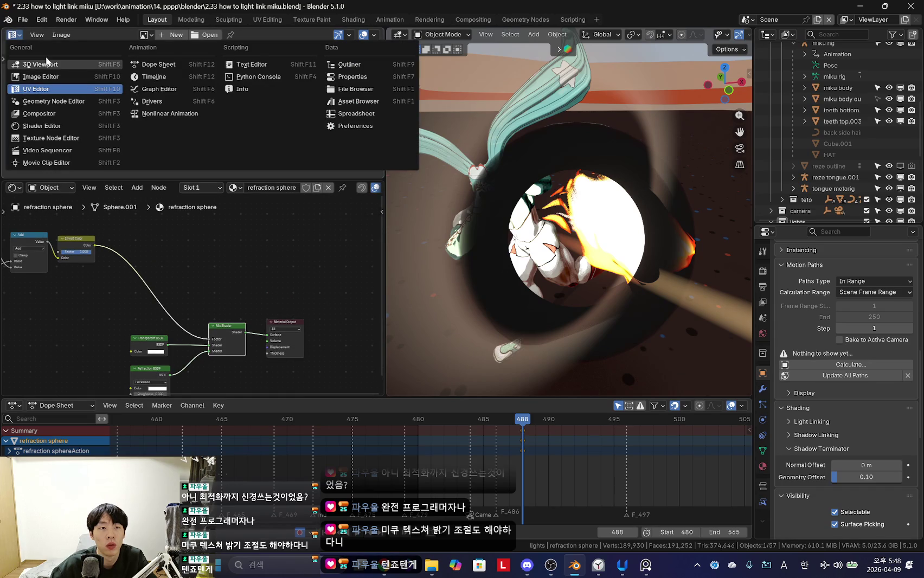
Step: Turn the upper area into a Shader Editor showing the World node tree
{"action": "left_click", "coordinate": [45, 126]}
{"action": "left_click", "coordinate": [57, 35]}
{"action": "left_click", "coordinate": [61, 72]}
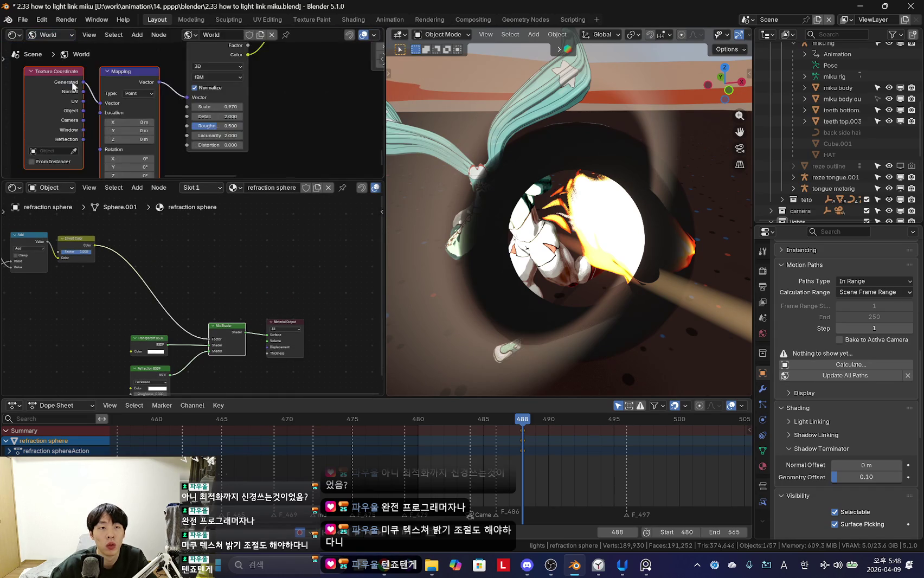
{"action": "left_click_drag", "start_coordinate": [117, 179], "coordinate": [170, 256]}
{"action": "scroll", "coordinate": [254, 198], "scroll_direction": "down", "scroll_amount": 3}
{"action": "scroll", "coordinate": [172, 180], "scroll_direction": "up", "scroll_amount": 2}
{"action": "scroll", "coordinate": [165, 193], "scroll_direction": "down", "scroll_amount": 3}
{"action": "scroll", "coordinate": [174, 209], "scroll_direction": "up", "scroll_amount": 2}
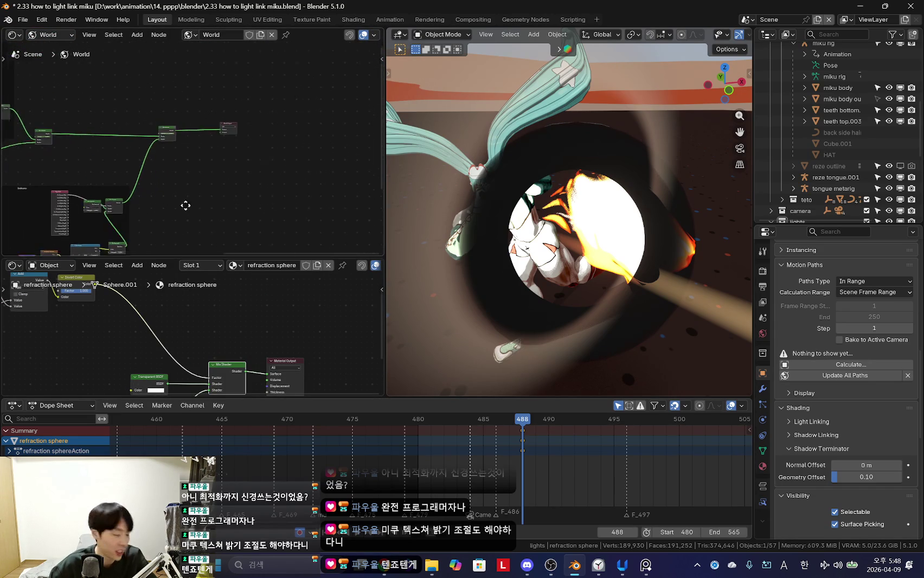
{"action": "scroll", "coordinate": [192, 139], "scroll_direction": "down", "scroll_amount": 3}
{"action": "scroll", "coordinate": [226, 183], "scroll_direction": "up", "scroll_amount": 3}
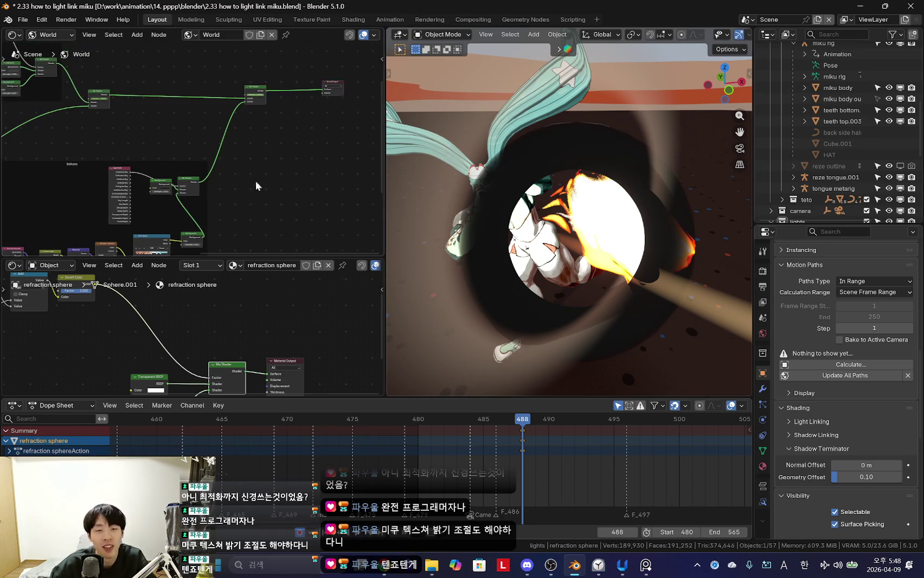
{"action": "middle_click_drag", "start_coordinate": [599, 268], "coordinate": [570, 245]}
{"action": "scroll", "coordinate": [281, 149], "scroll_direction": "up", "scroll_amount": 2}
{"action": "scroll", "coordinate": [280, 149], "scroll_direction": "up", "scroll_amount": 3}
{"action": "scroll", "coordinate": [252, 175], "scroll_direction": "up", "scroll_amount": 2}
{"action": "scroll", "coordinate": [124, 186], "scroll_direction": "up", "scroll_amount": 2}
{"action": "scroll", "coordinate": [124, 186], "scroll_direction": "down", "scroll_amount": 4}
{"action": "scroll", "coordinate": [204, 88], "scroll_direction": "up", "scroll_amount": 1}
{"action": "scroll", "coordinate": [208, 161], "scroll_direction": "up", "scroll_amount": 2}
{"action": "scroll", "coordinate": [155, 154], "scroll_direction": "up", "scroll_amount": 1}
{"action": "scroll", "coordinate": [154, 155], "scroll_direction": "down", "scroll_amount": 1}
{"action": "scroll", "coordinate": [213, 162], "scroll_direction": "down", "scroll_amount": 1}
{"action": "scroll", "coordinate": [285, 156], "scroll_direction": "down", "scroll_amount": 1}
{"action": "scroll", "coordinate": [250, 129], "scroll_direction": "down", "scroll_amount": 1}
{"action": "scroll", "coordinate": [239, 141], "scroll_direction": "up", "scroll_amount": 2}
{"action": "scroll", "coordinate": [254, 141], "scroll_direction": "up", "scroll_amount": 2}
{"action": "scroll", "coordinate": [188, 167], "scroll_direction": "up", "scroll_amount": 2}
{"action": "scroll", "coordinate": [187, 174], "scroll_direction": "down", "scroll_amount": 3}
{"action": "scroll", "coordinate": [205, 193], "scroll_direction": "down", "scroll_amount": 1}
Step: Try Background strength 17.2 on the bokuno frame's nodes, then undo it back to 1.000
{"action": "mouse_move", "coordinate": [256, 144]}
{"action": "middle_mouse_down"}
{"action": "mouse_move", "coordinate": [168, 182]}
{"action": "mouse_move", "coordinate": [278, 174]}
{"action": "middle_mouse_up"}
{"action": "scroll", "coordinate": [177, 162], "scroll_direction": "up", "scroll_amount": 2}
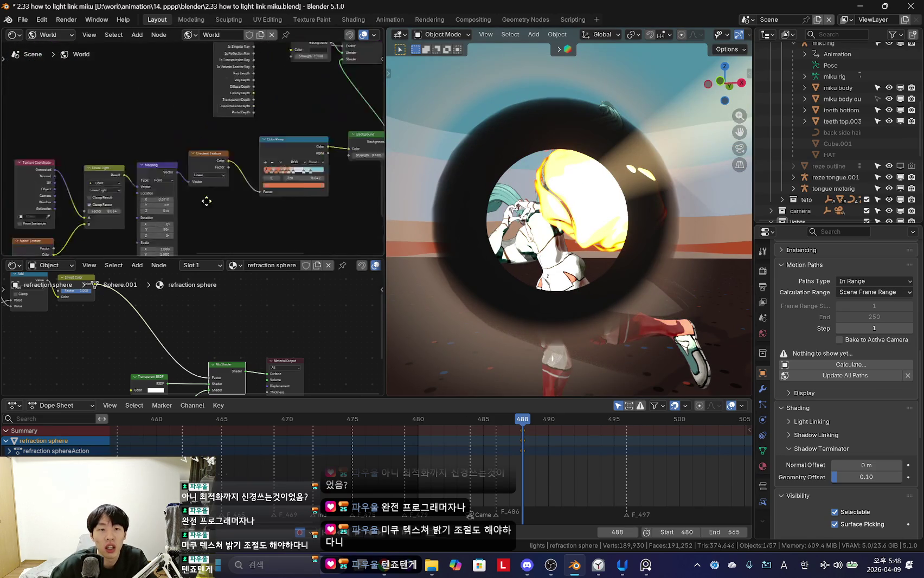
{"action": "scroll", "coordinate": [278, 174], "scroll_direction": "up", "scroll_amount": 3}
{"action": "left_click_drag", "start_coordinate": [305, 166], "coordinate": [347, 165]}
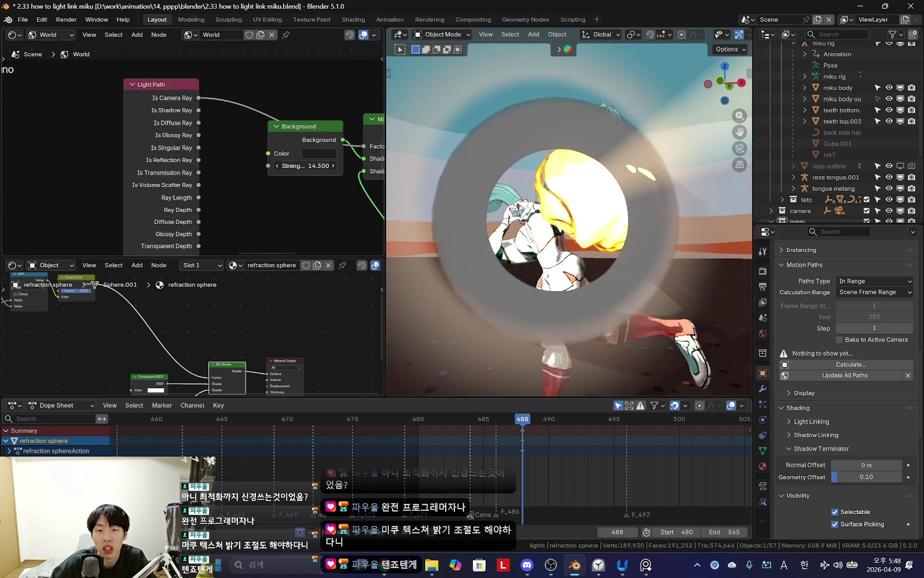
{"action": "key", "text": "ctrl+z"}
{"action": "middle_click_drag", "start_coordinate": [613, 284], "coordinate": [577, 271]}
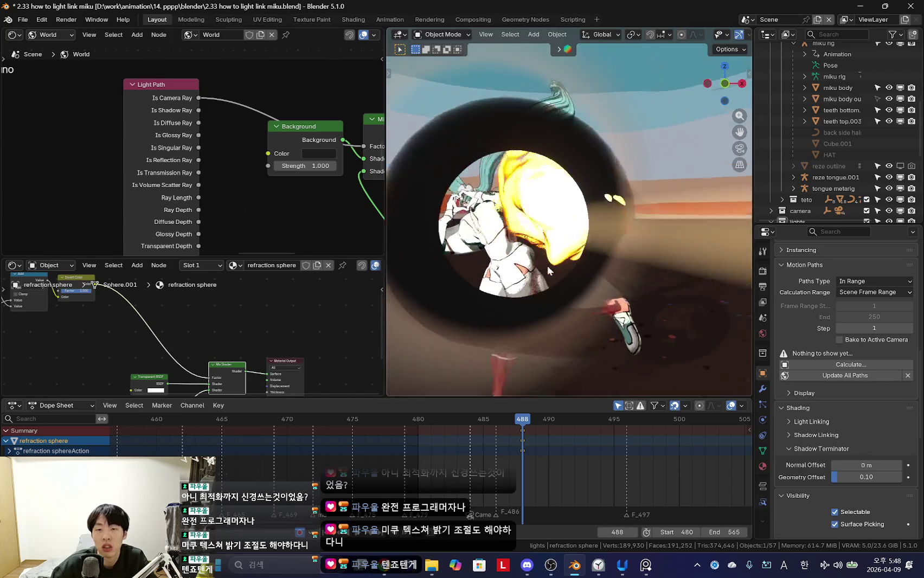
{"action": "scroll", "coordinate": [576, 270], "scroll_direction": "down", "scroll_amount": 5}
{"action": "key", "text": "shift+a"}
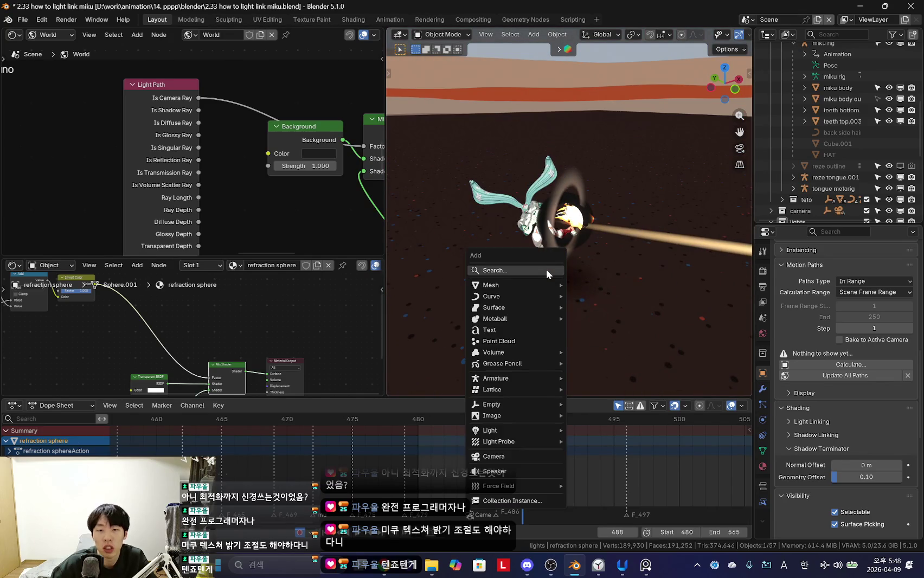
Step: Add a Volume light probe around the character, hide overlays, and show its probe settings
{"action": "left_click", "coordinate": [545, 269]}
{"action": "type", "text": "volume"}
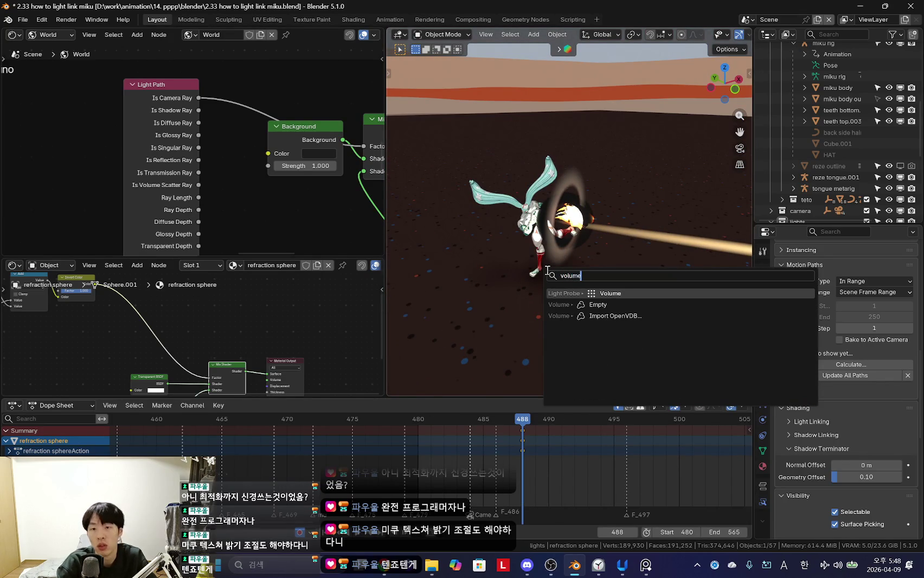
{"action": "key", "text": "Return"}
{"action": "key", "text": "s"}
{"action": "key", "text": "Escape"}
{"action": "mouse_move", "coordinate": [615, 271]}
{"action": "middle_mouse_down"}
{"action": "mouse_move", "coordinate": [645, 281]}
{"action": "mouse_move", "coordinate": [612, 291]}
{"action": "mouse_move", "coordinate": [594, 312]}
{"action": "middle_mouse_up"}
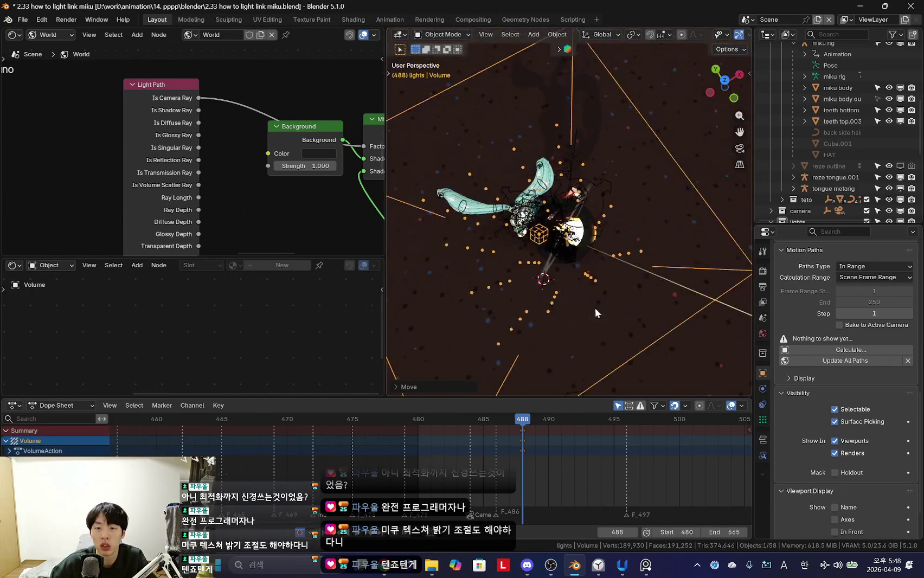
{"action": "key", "text": "shift+alt+z"}
{"action": "mouse_move", "coordinate": [628, 267]}
{"action": "middle_mouse_down"}
{"action": "mouse_move", "coordinate": [601, 234]}
{"action": "mouse_move", "coordinate": [525, 230]}
{"action": "middle_mouse_up"}
{"action": "left_click", "coordinate": [762, 419]}
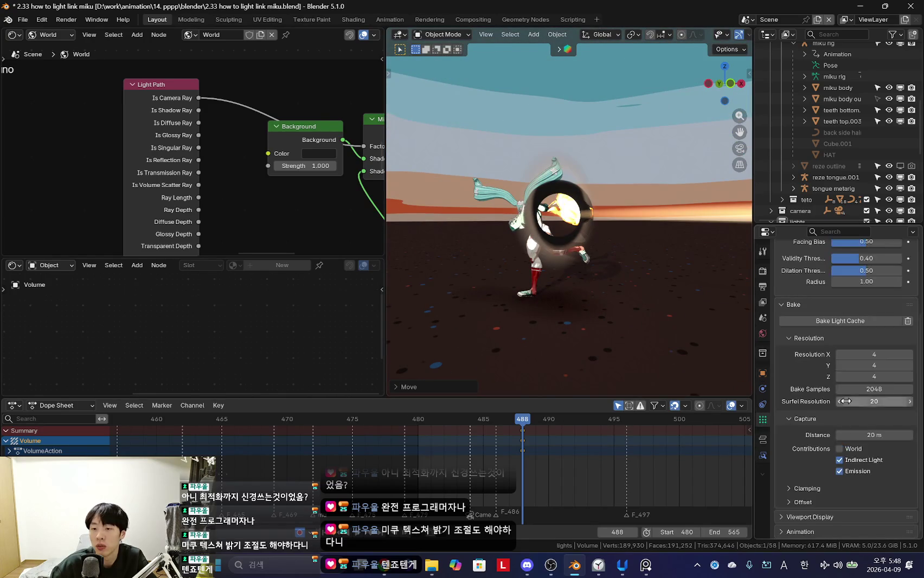
{"action": "scroll", "coordinate": [848, 401], "scroll_direction": "up", "scroll_amount": 1}
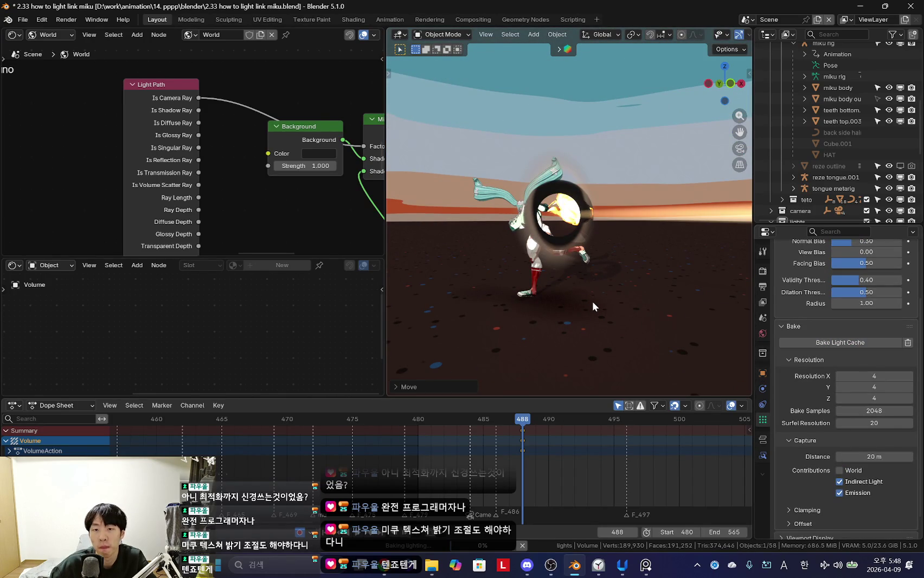
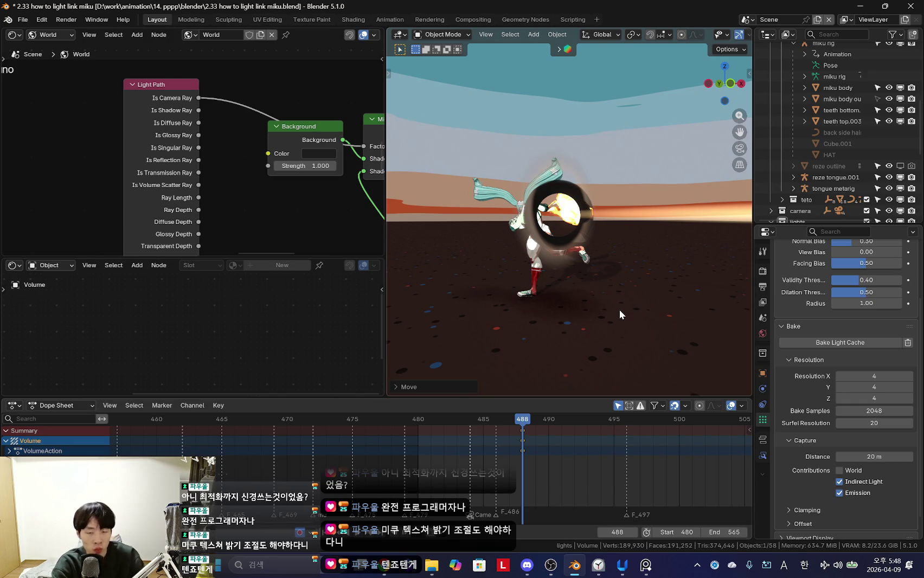
Step: Frame the Volume ring with overlays off and hide and unhide it to compare
{"action": "key", "text": "shift+alt+z"}
{"action": "key", "text": "KP_Decimal"}
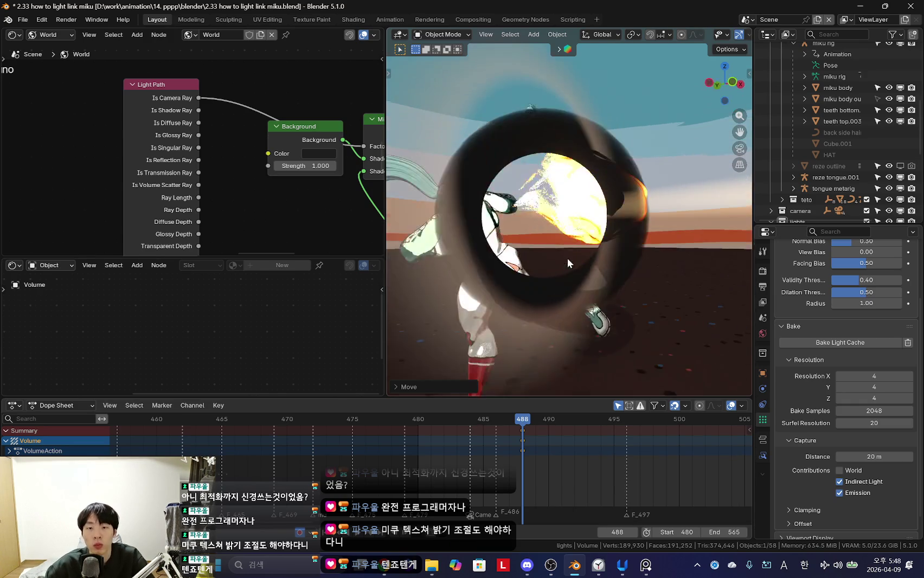
{"action": "key", "text": "shift+alt+z"}
{"action": "mouse_move", "coordinate": [570, 257]}
{"action": "middle_mouse_down"}
{"action": "mouse_move", "coordinate": [601, 288]}
{"action": "mouse_move", "coordinate": [588, 259]}
{"action": "middle_mouse_up"}
{"action": "key", "text": "h"}
{"action": "key", "text": "alt+h"}
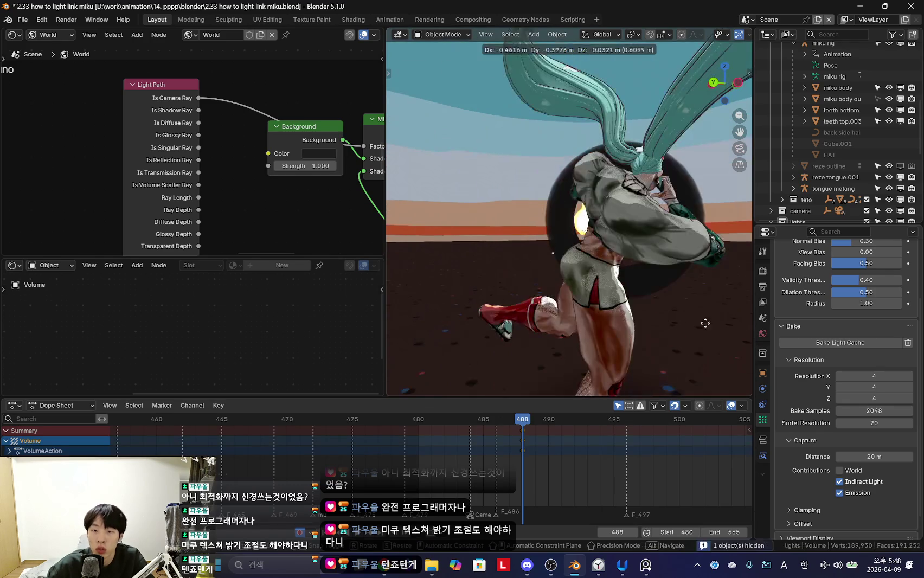
Step: Delete the Volume object, then select and frame the refraction sphere
{"action": "key", "text": "x"}
{"action": "left_click", "coordinate": [596, 278]}
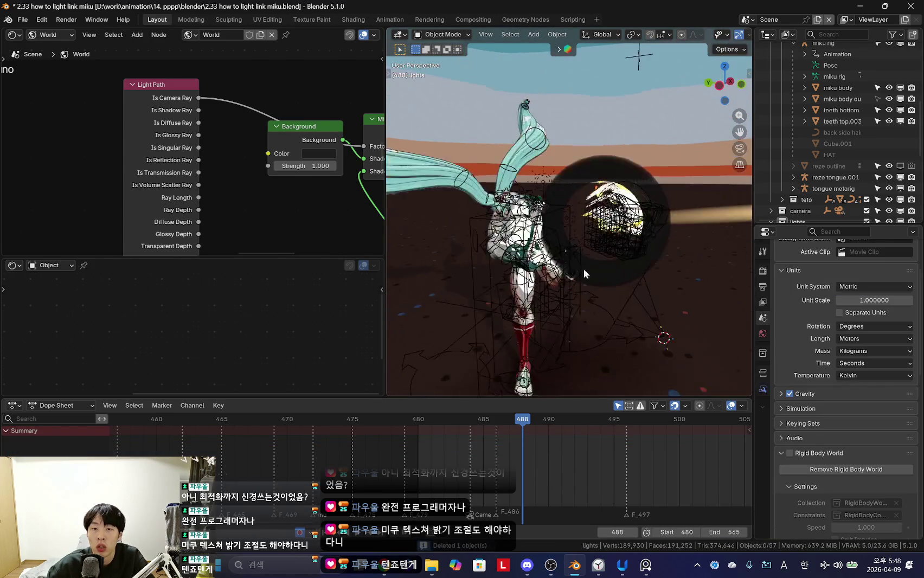
{"action": "left_click", "coordinate": [608, 124]}
{"action": "key", "text": "KP_Decimal"}
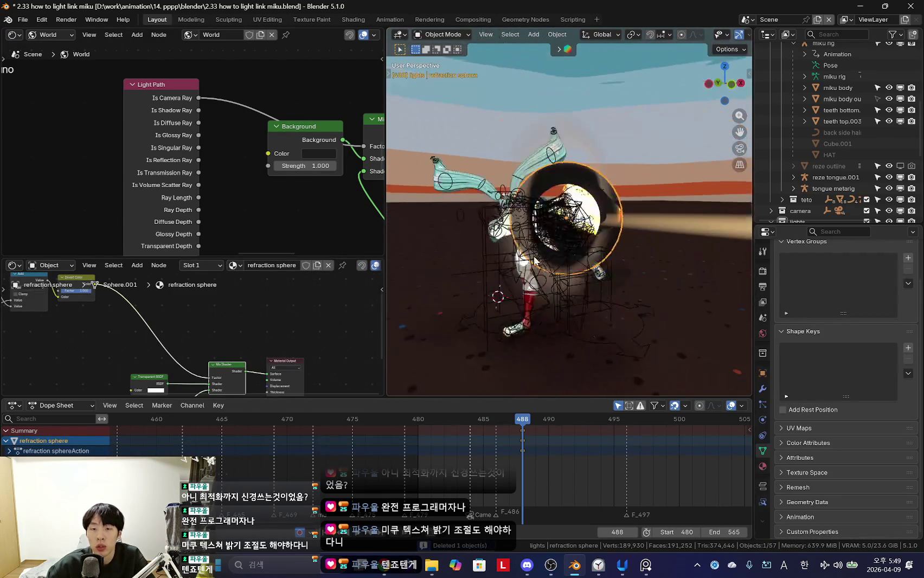
Step: Cut the link driving the Mix Shader factor and scale the refraction sphere smaller
{"action": "left_click_drag", "start_coordinate": [302, 255], "coordinate": [302, 161]}
{"action": "scroll", "coordinate": [214, 319], "scroll_direction": "up", "scroll_amount": 1}
{"action": "scroll", "coordinate": [214, 320], "scroll_direction": "up", "scroll_amount": 1}
{"action": "scroll", "coordinate": [215, 320], "scroll_direction": "up", "scroll_amount": 1}
{"action": "mouse_move", "coordinate": [290, 326]}
{"action": "middle_mouse_down"}
{"action": "mouse_move", "coordinate": [209, 297]}
{"action": "mouse_move", "coordinate": [210, 260]}
{"action": "middle_mouse_up"}
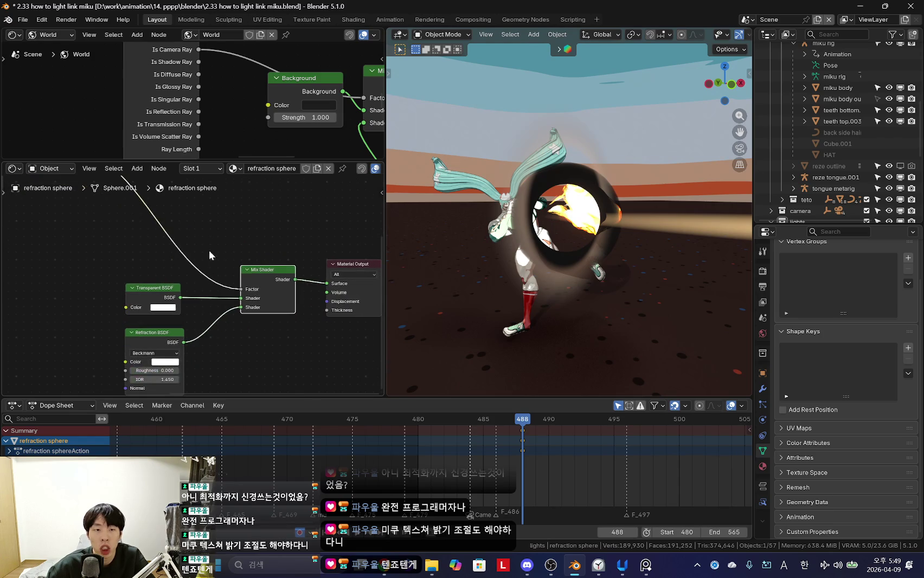
{"action": "right_click_drag", "start_coordinate": [190, 215], "coordinate": [154, 222], "text": "ctrl"}
{"action": "key", "text": "s"}
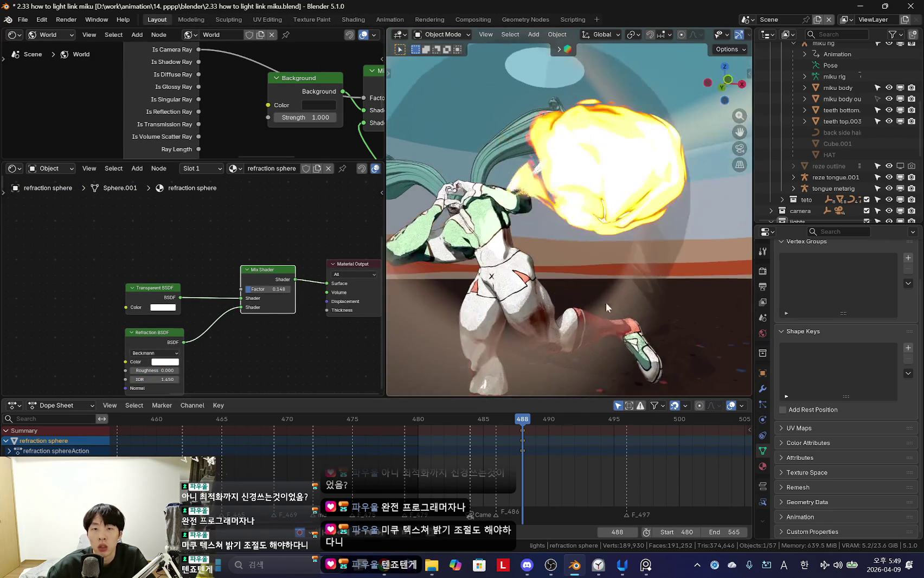
{"action": "left_click", "coordinate": [523, 315]}
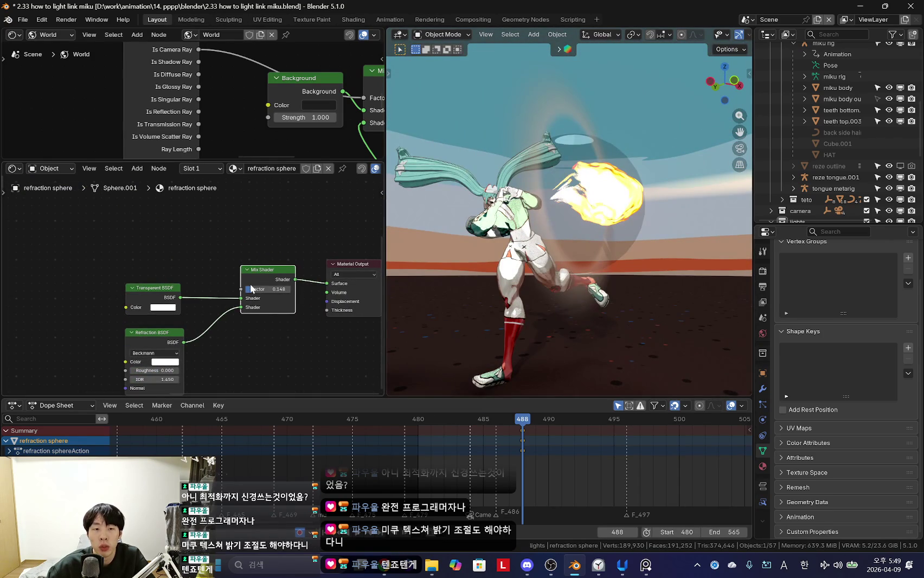
Step: Set the Mix Shader factor to 1.000 and Refraction BSDF roughness to 0.793
{"action": "scroll", "coordinate": [251, 288], "scroll_direction": "up", "scroll_amount": 3}
{"action": "left_click_drag", "start_coordinate": [251, 286], "coordinate": [325, 286]}
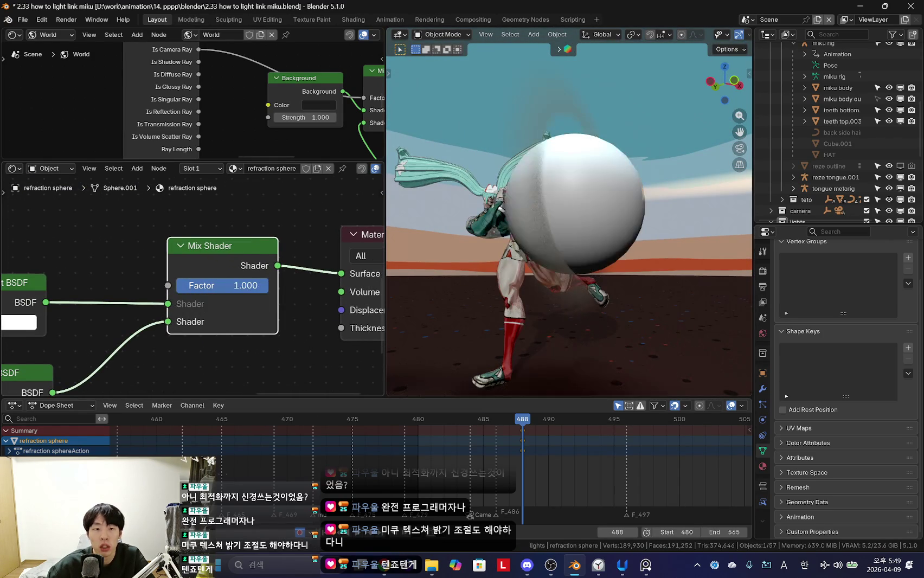
{"action": "middle_click_drag", "start_coordinate": [199, 317], "coordinate": [304, 263]}
{"action": "mouse_move", "coordinate": [538, 305]}
{"action": "middle_mouse_down"}
{"action": "mouse_move", "coordinate": [554, 317]}
{"action": "mouse_move", "coordinate": [596, 315]}
{"action": "mouse_move", "coordinate": [570, 261]}
{"action": "mouse_move", "coordinate": [574, 290]}
{"action": "mouse_move", "coordinate": [624, 311]}
{"action": "mouse_move", "coordinate": [631, 228]}
{"action": "mouse_move", "coordinate": [639, 288]}
{"action": "mouse_move", "coordinate": [523, 212]}
{"action": "mouse_move", "coordinate": [476, 244]}
{"action": "middle_mouse_up"}
{"action": "middle_click_drag", "start_coordinate": [175, 379], "coordinate": [245, 298]}
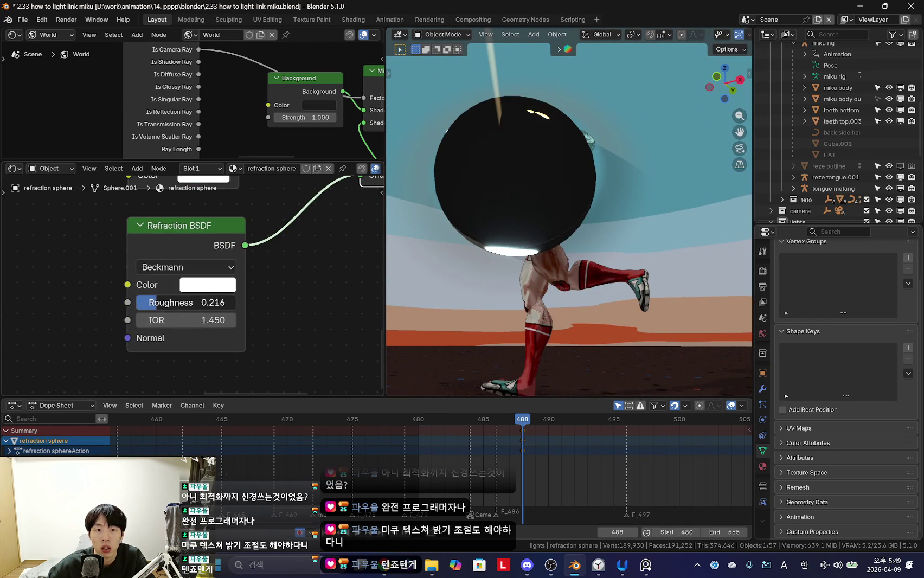
{"action": "left_click_drag", "start_coordinate": [206, 302], "coordinate": [227, 301]}
{"action": "middle_click_drag", "start_coordinate": [538, 278], "coordinate": [524, 286]}
Step: In the sphere's material settings, disable Transparent Shadows and enable shadow backface culling
{"action": "left_click", "coordinate": [762, 466]}
{"action": "scroll", "coordinate": [803, 441], "scroll_direction": "down", "scroll_amount": 10}
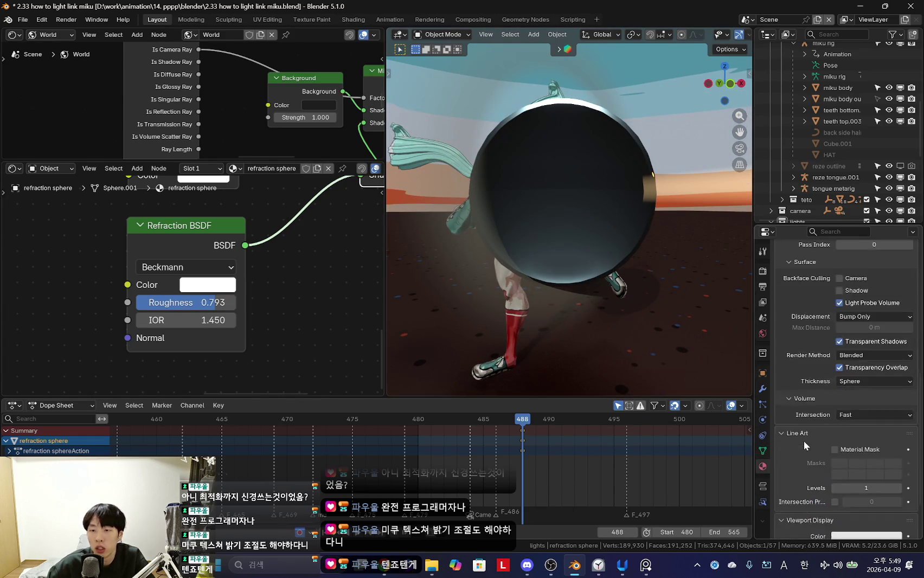
{"action": "left_click", "coordinate": [858, 420]}
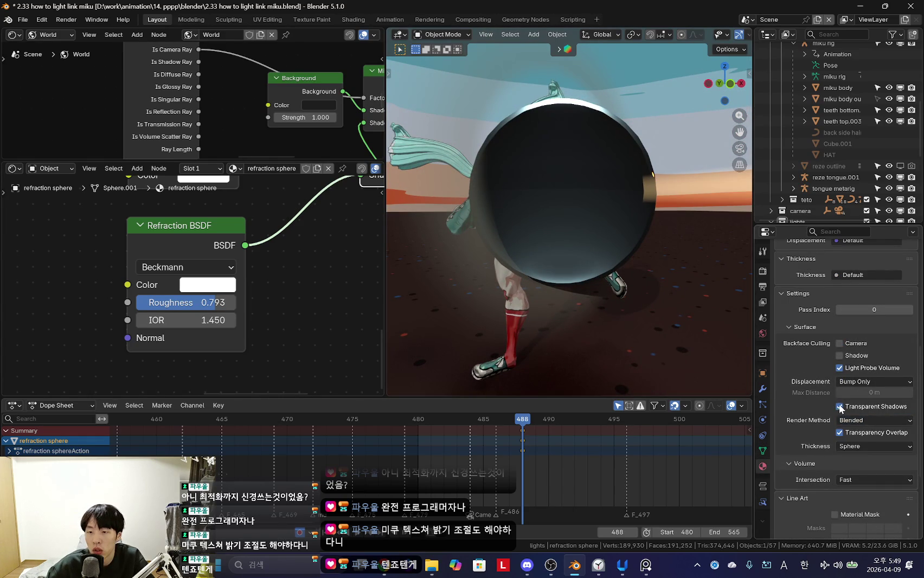
{"action": "middle_click_drag", "start_coordinate": [750, 349], "coordinate": [721, 314]}
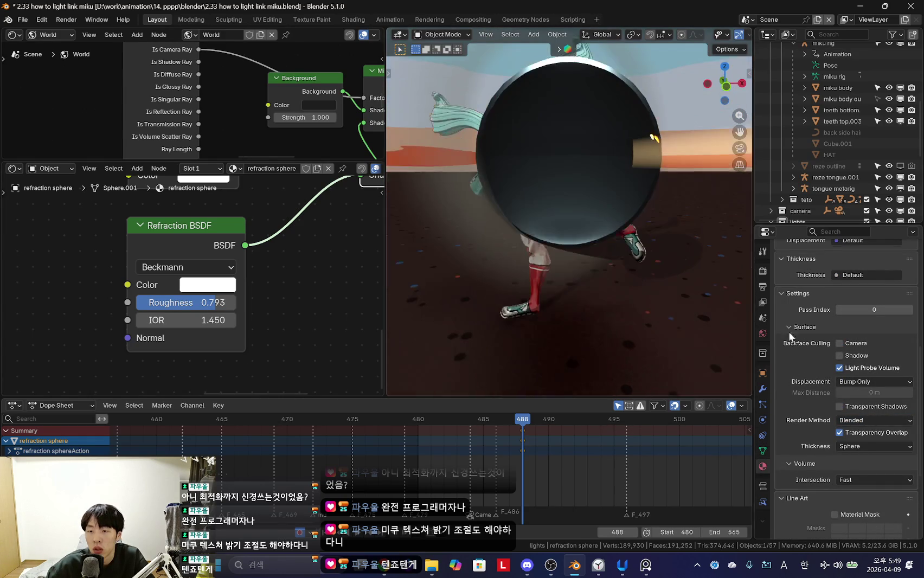
{"action": "left_click", "coordinate": [844, 356]}
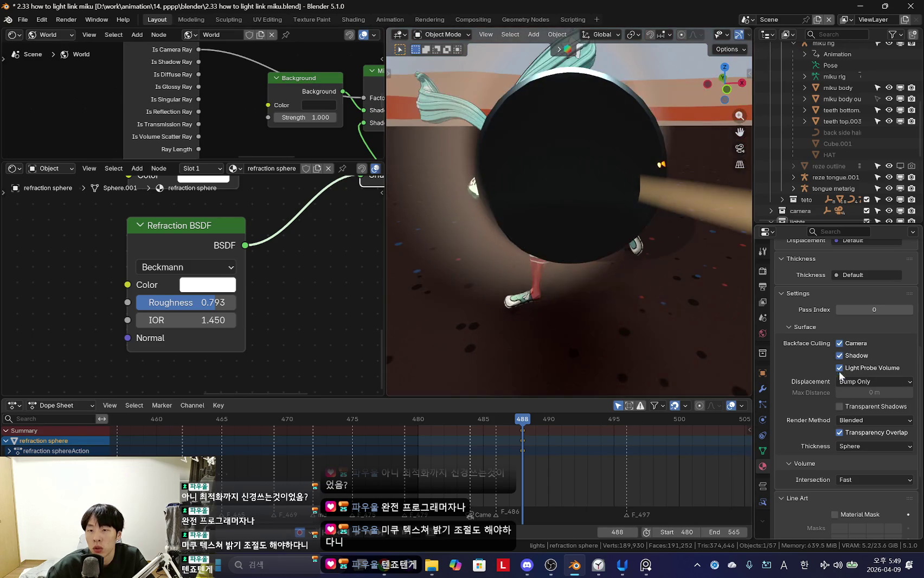
{"action": "left_click", "coordinate": [839, 355]}
{"action": "middle_click_drag", "start_coordinate": [737, 336], "coordinate": [664, 348]}
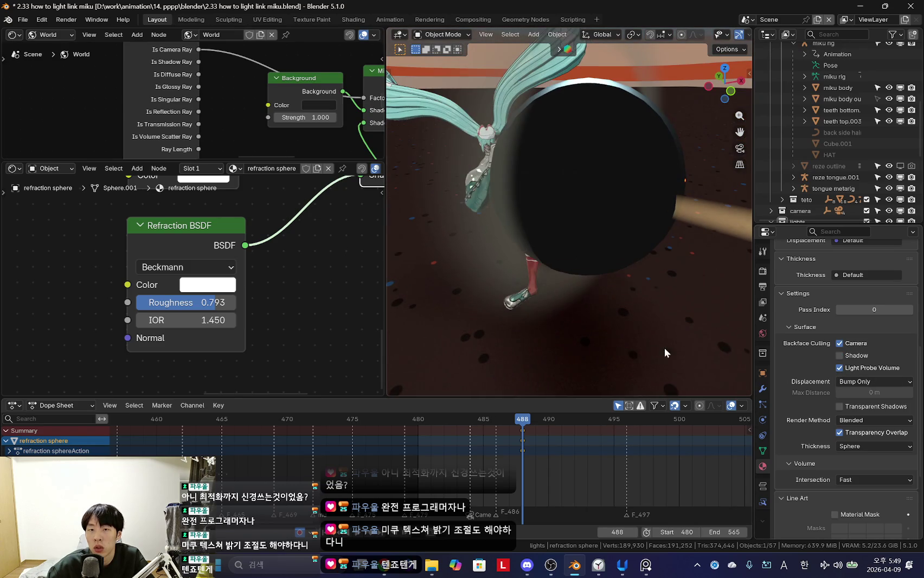
{"action": "left_click", "coordinate": [840, 359]}
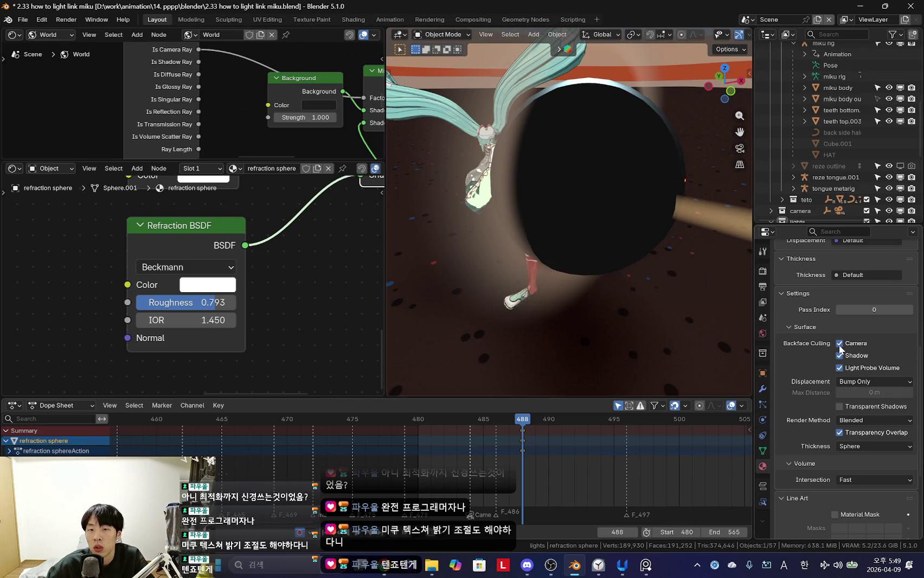
Step: Lower the sphere material's roughness to 0.000
{"action": "middle_click_drag", "start_coordinate": [600, 332], "coordinate": [623, 325]}
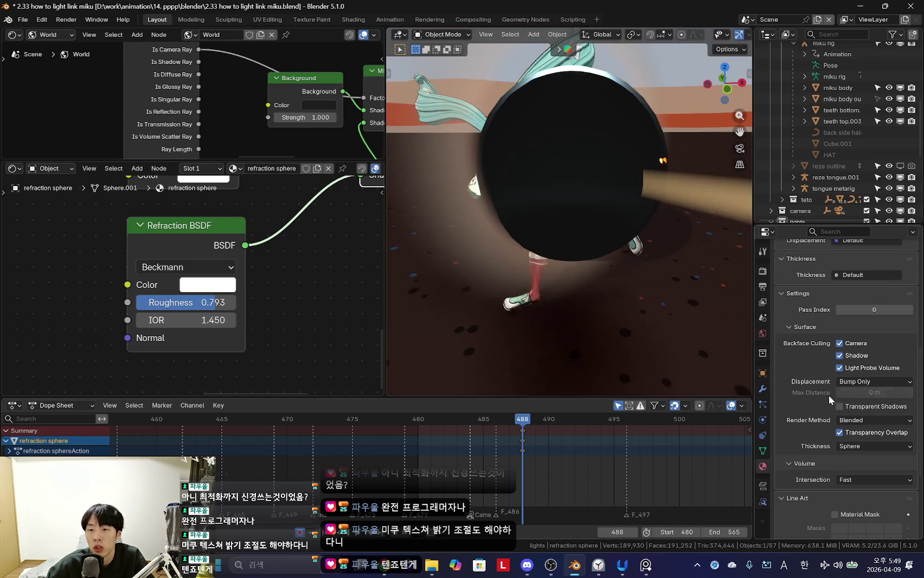
{"action": "scroll", "coordinate": [890, 444], "scroll_direction": "down", "scroll_amount": 2}
{"action": "scroll", "coordinate": [876, 451], "scroll_direction": "up", "scroll_amount": 3}
{"action": "scroll", "coordinate": [867, 423], "scroll_direction": "up", "scroll_amount": 3}
{"action": "scroll", "coordinate": [862, 398], "scroll_direction": "up", "scroll_amount": 5}
{"action": "scroll", "coordinate": [872, 428], "scroll_direction": "up", "scroll_amount": 1}
{"action": "scroll", "coordinate": [876, 435], "scroll_direction": "down", "scroll_amount": 4}
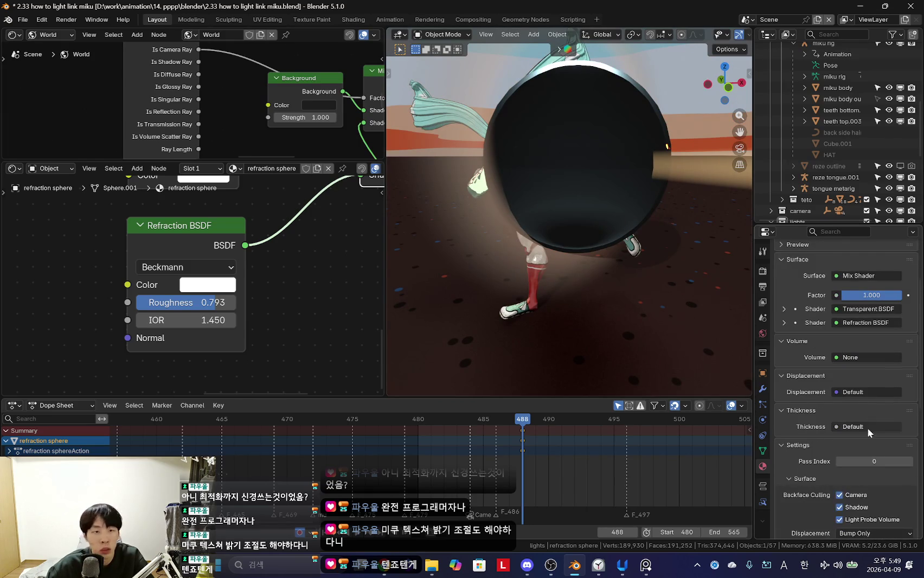
{"action": "left_click_drag", "start_coordinate": [216, 301], "coordinate": [147, 302]}
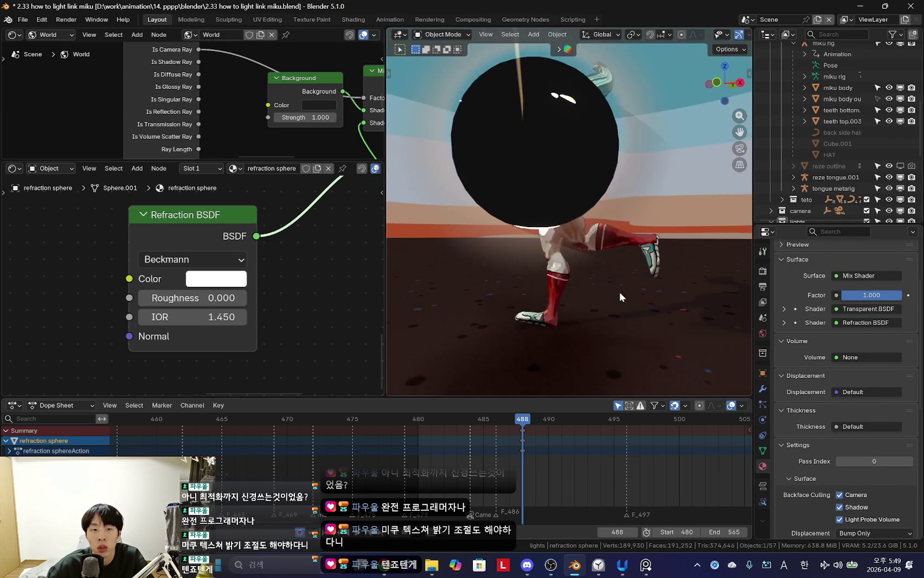
{"action": "scroll", "coordinate": [864, 395], "scroll_direction": "down", "scroll_amount": 6}
{"action": "scroll", "coordinate": [864, 393], "scroll_direction": "down", "scroll_amount": 2}
{"action": "scroll", "coordinate": [857, 383], "scroll_direction": "down", "scroll_amount": 2}
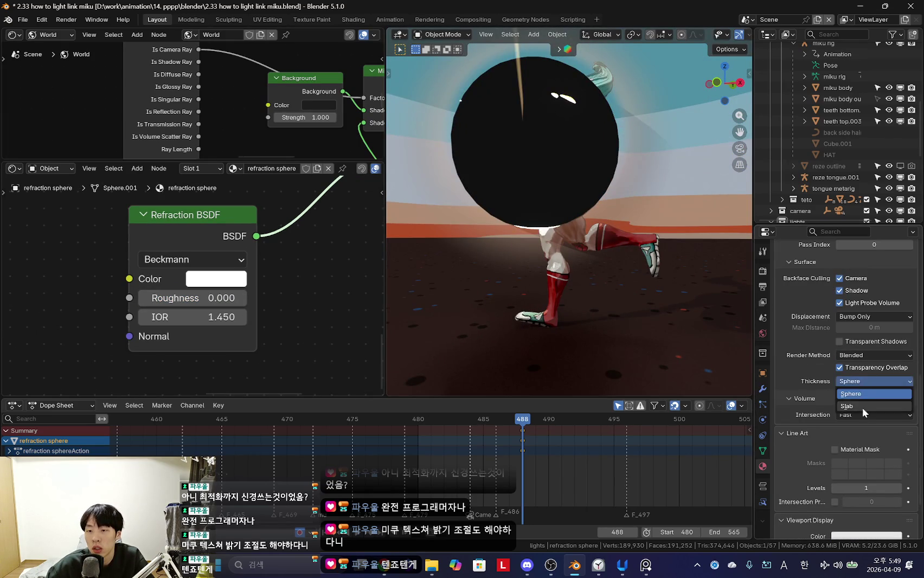
Step: Keep Sphere thickness, set render method to Dithered, and enable Raytraced Transmission
{"action": "left_click", "coordinate": [862, 407]}
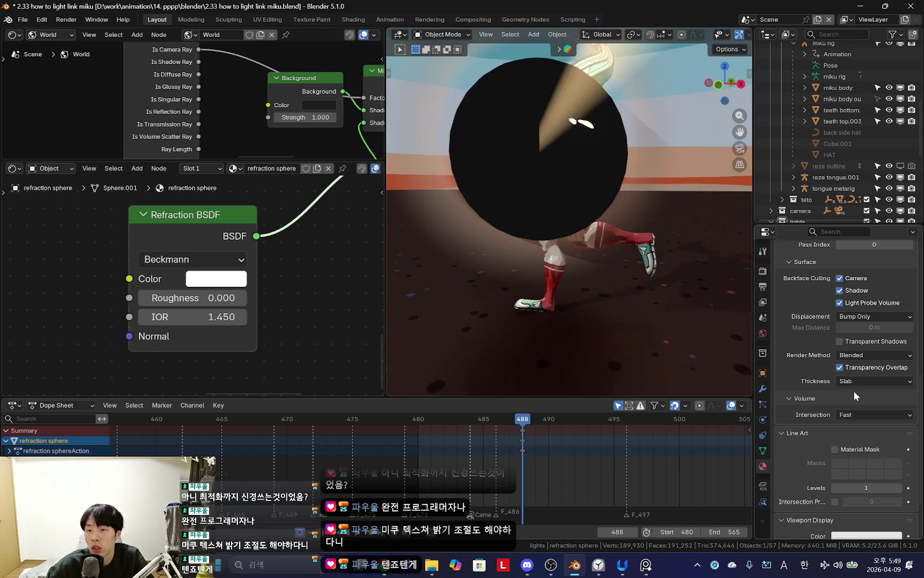
{"action": "left_click", "coordinate": [870, 382]}
{"action": "left_click", "coordinate": [872, 392]}
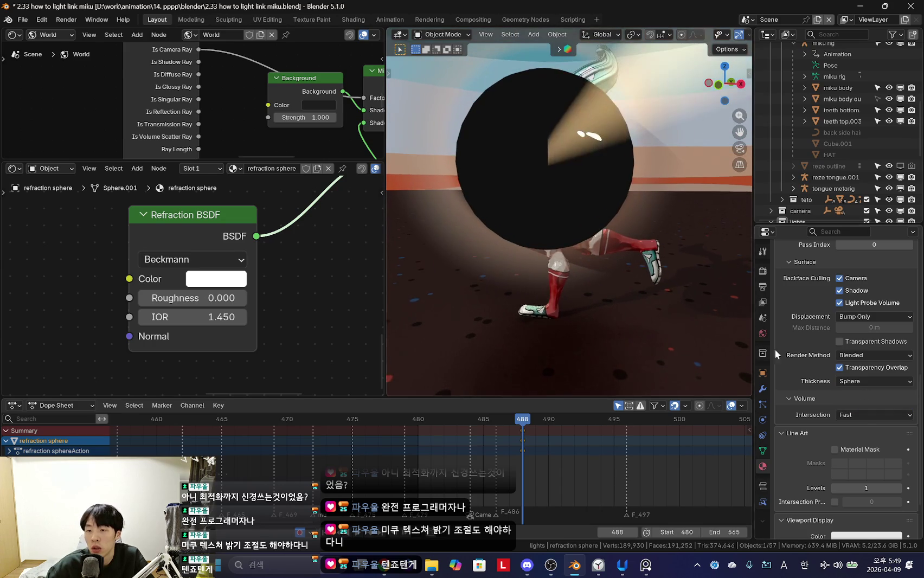
{"action": "left_click", "coordinate": [862, 355]}
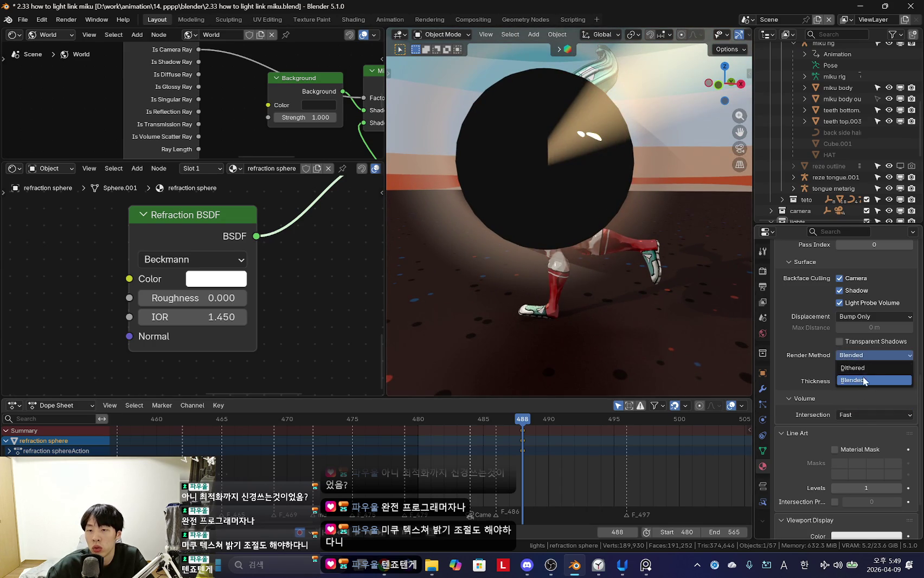
{"action": "left_click", "coordinate": [862, 366]}
{"action": "left_click", "coordinate": [839, 367]}
{"action": "middle_click_drag", "start_coordinate": [672, 336], "coordinate": [550, 303]}
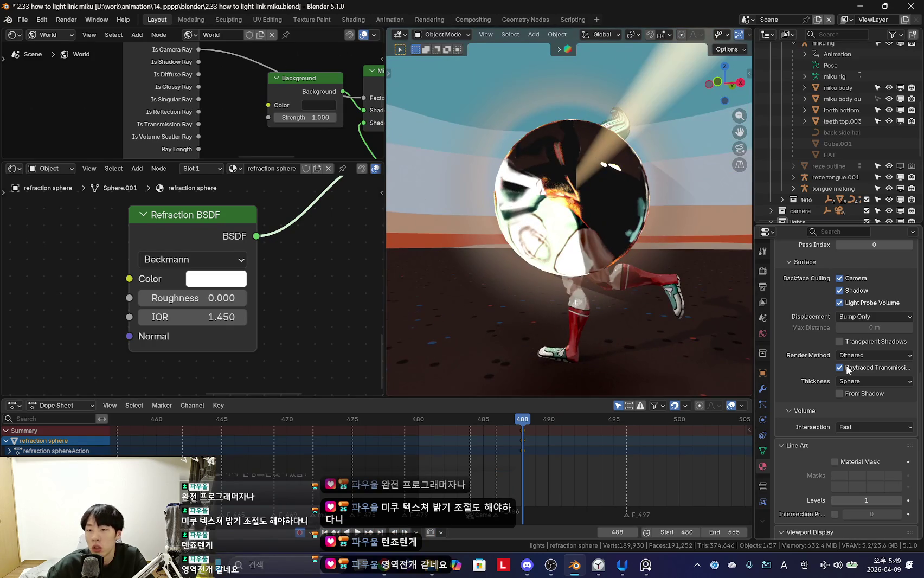
Step: Try a slightly higher refraction roughness and resize the refraction sphere
{"action": "scroll", "coordinate": [566, 303], "scroll_direction": "up", "scroll_amount": 3}
{"action": "scroll", "coordinate": [610, 304], "scroll_direction": "up", "scroll_amount": 2}
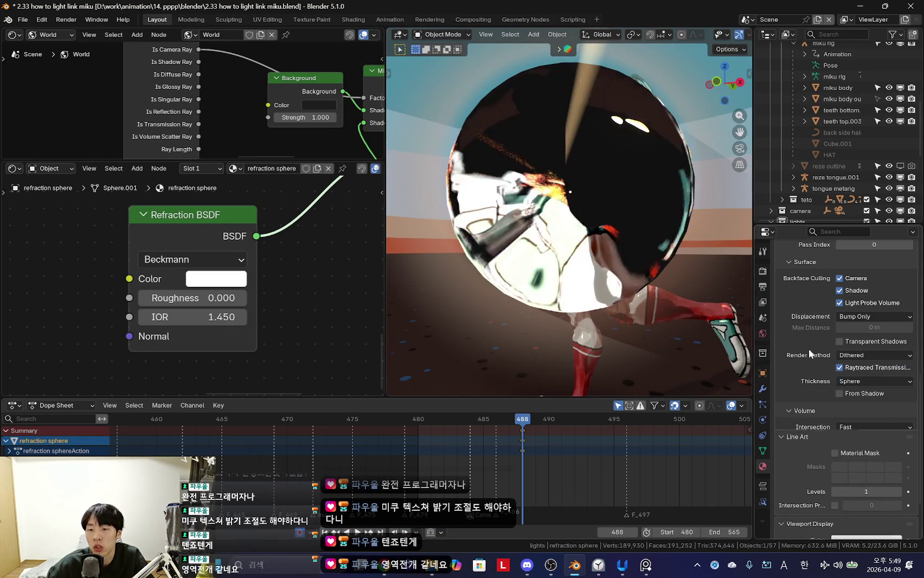
{"action": "middle_click_drag", "start_coordinate": [642, 293], "coordinate": [570, 295]}
{"action": "left_click_drag", "start_coordinate": [220, 298], "coordinate": [251, 295]}
{"action": "scroll", "coordinate": [194, 250], "scroll_direction": "down", "scroll_amount": 3}
{"action": "scroll", "coordinate": [211, 328], "scroll_direction": "down", "scroll_amount": 2}
{"action": "scroll", "coordinate": [179, 271], "scroll_direction": "down", "scroll_amount": 1}
{"action": "key", "text": "s"}
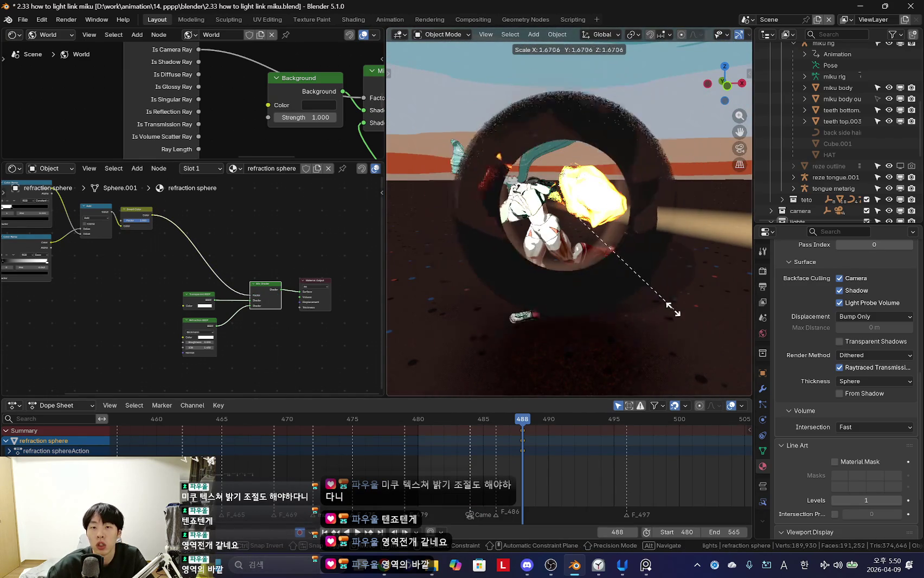
{"action": "left_click", "coordinate": [678, 312]}
Step: Raise the Refraction BSDF roughness from 0.030 to 0.348
{"action": "scroll", "coordinate": [637, 281], "scroll_direction": "up", "scroll_amount": 2}
{"action": "scroll", "coordinate": [624, 279], "scroll_direction": "up", "scroll_amount": 2}
{"action": "scroll", "coordinate": [609, 279], "scroll_direction": "up", "scroll_amount": 2}
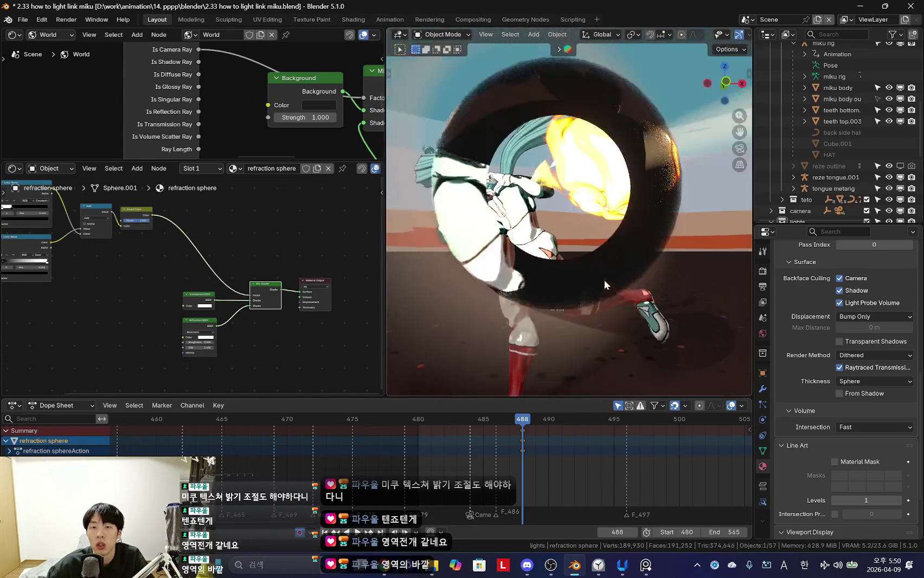
{"action": "scroll", "coordinate": [610, 282], "scroll_direction": "down", "scroll_amount": 3}
{"action": "scroll", "coordinate": [576, 276], "scroll_direction": "up", "scroll_amount": 3}
{"action": "scroll", "coordinate": [271, 271], "scroll_direction": "up", "scroll_amount": 2}
{"action": "scroll", "coordinate": [290, 269], "scroll_direction": "up", "scroll_amount": 2}
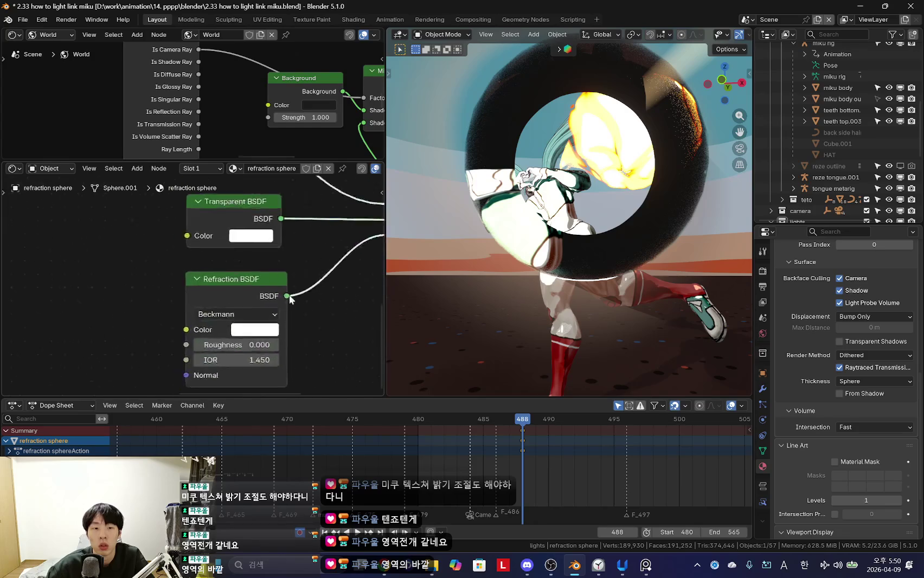
{"action": "scroll", "coordinate": [290, 269], "scroll_direction": "up", "scroll_amount": 2}
{"action": "left_click_drag", "start_coordinate": [233, 306], "coordinate": [260, 307]}
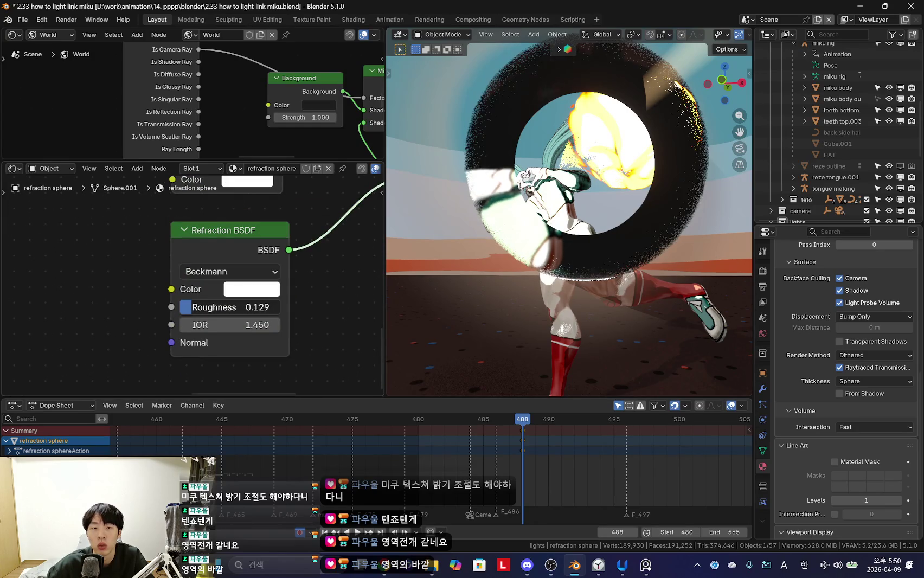
{"action": "scroll", "coordinate": [579, 268], "scroll_direction": "down", "scroll_amount": 3}
{"action": "scroll", "coordinate": [579, 263], "scroll_direction": "up", "scroll_amount": 3}
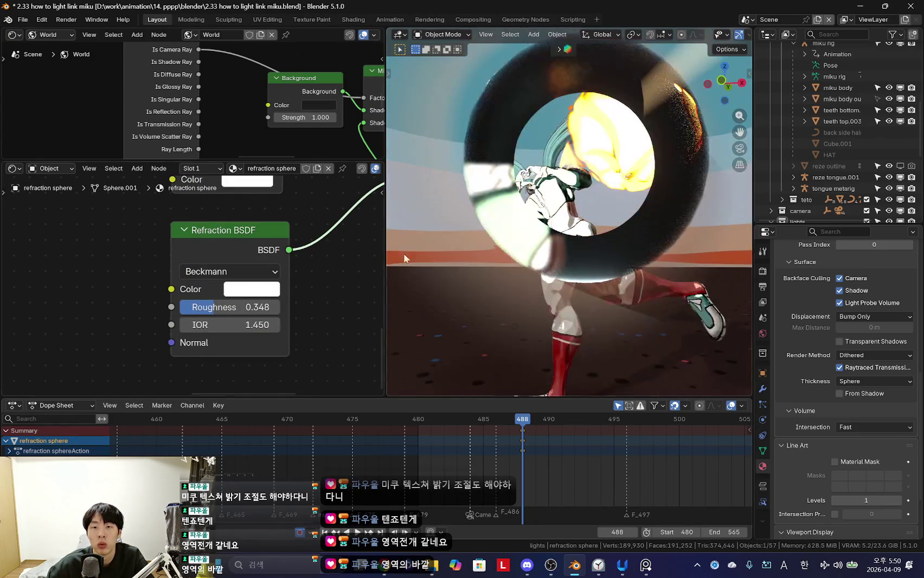
{"action": "scroll", "coordinate": [259, 321], "scroll_direction": "down", "scroll_amount": 2}
{"action": "scroll", "coordinate": [214, 273], "scroll_direction": "down", "scroll_amount": 2}
{"action": "scroll", "coordinate": [258, 263], "scroll_direction": "up", "scroll_amount": 2}
{"action": "scroll", "coordinate": [244, 288], "scroll_direction": "up", "scroll_amount": 2}
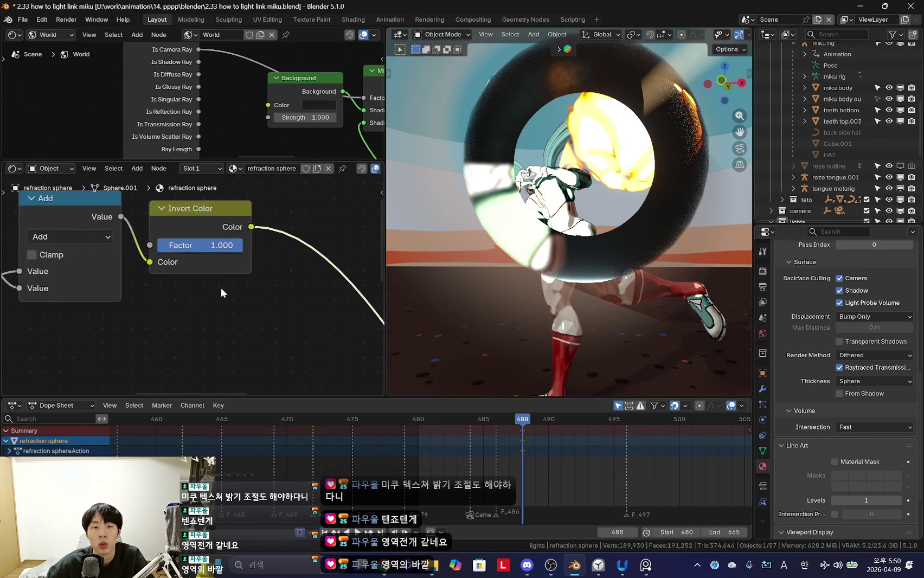
{"action": "scroll", "coordinate": [239, 282], "scroll_direction": "down", "scroll_amount": 2}
Step: Add a Multiply Math node after Invert Color with value 0.410
{"action": "key", "text": "shift+a"}
{"action": "type", "text": "d"}
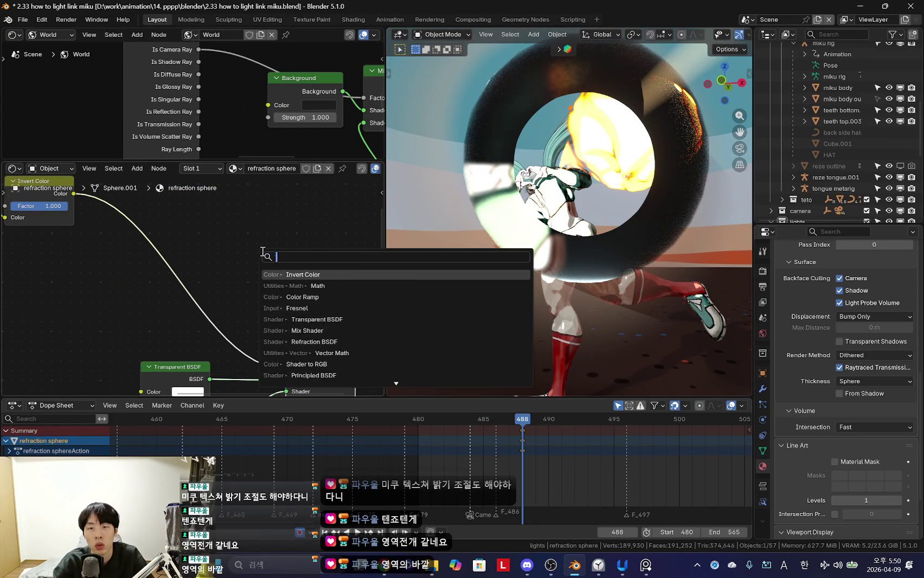
{"action": "key", "text": "Return"}
{"action": "left_click", "coordinate": [265, 229]}
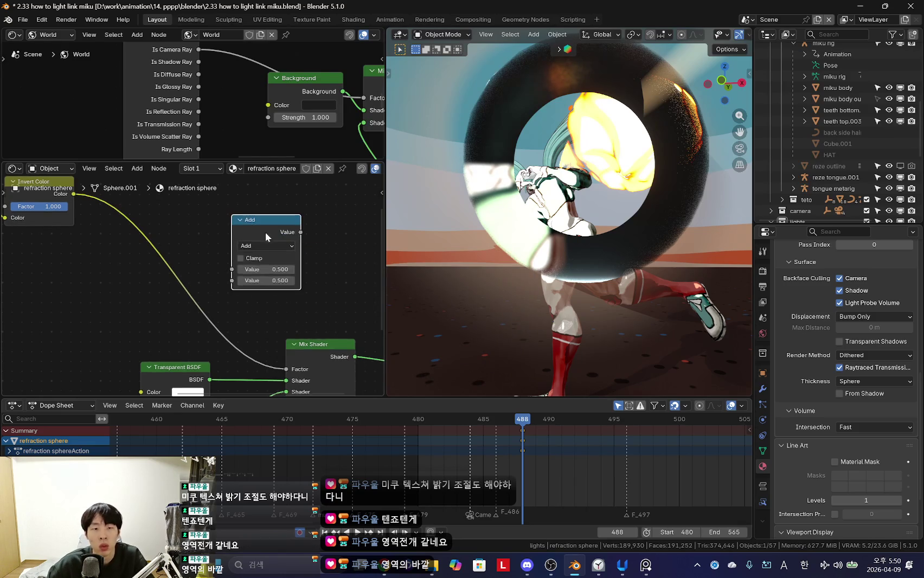
{"action": "left_click", "coordinate": [266, 246]}
{"action": "left_click", "coordinate": [271, 295]}
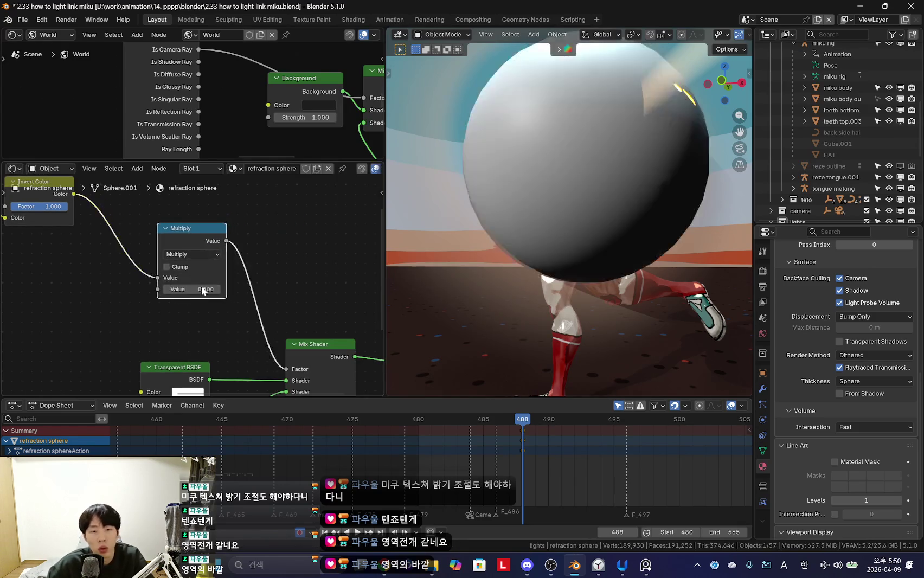
{"action": "scroll", "coordinate": [292, 308], "scroll_direction": "up", "scroll_amount": 2}
{"action": "left_click_drag", "start_coordinate": [281, 293], "coordinate": [260, 293]}
Step: Check the shockwave, keep the sphere size, and set Color Ramp interpolation to Ease
{"action": "mouse_move", "coordinate": [547, 293]}
{"action": "middle_mouse_down"}
{"action": "mouse_move", "coordinate": [573, 299]}
{"action": "mouse_move", "coordinate": [484, 297]}
{"action": "middle_mouse_up"}
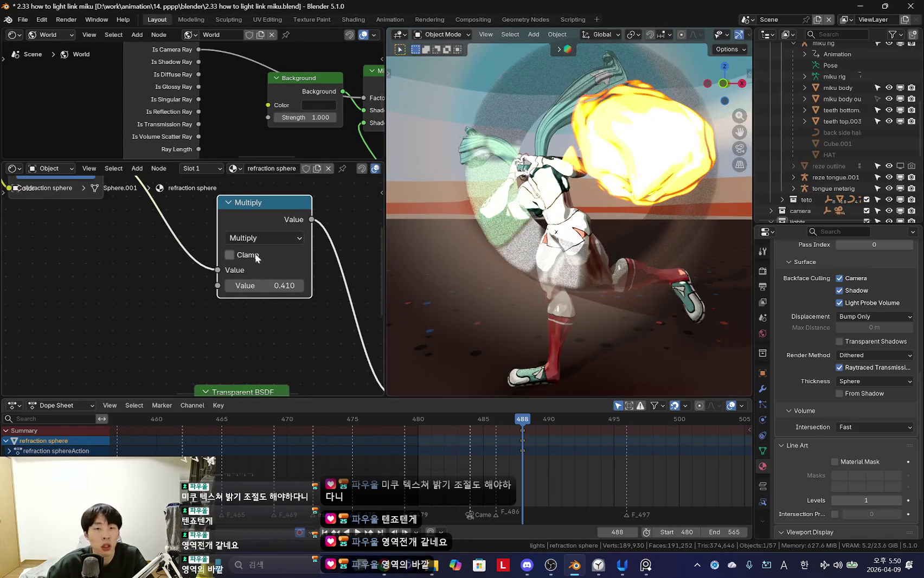
{"action": "mouse_move", "coordinate": [569, 282]}
{"action": "middle_mouse_down"}
{"action": "mouse_move", "coordinate": [600, 288]}
{"action": "mouse_move", "coordinate": [595, 303]}
{"action": "mouse_move", "coordinate": [613, 329]}
{"action": "mouse_move", "coordinate": [684, 310]}
{"action": "mouse_move", "coordinate": [593, 325]}
{"action": "mouse_move", "coordinate": [635, 307]}
{"action": "mouse_move", "coordinate": [627, 292]}
{"action": "middle_mouse_up"}
{"action": "key", "text": "s"}
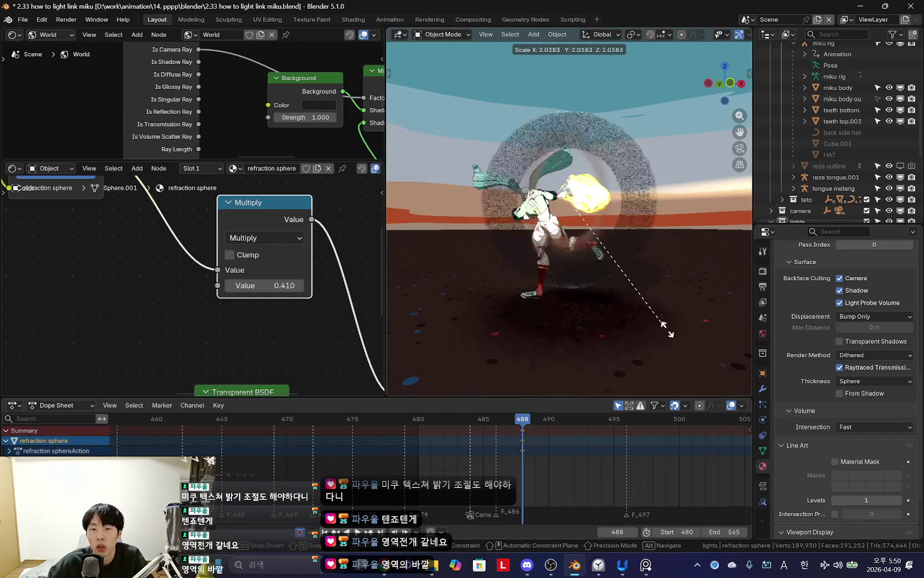
{"action": "right_click", "coordinate": [672, 335]}
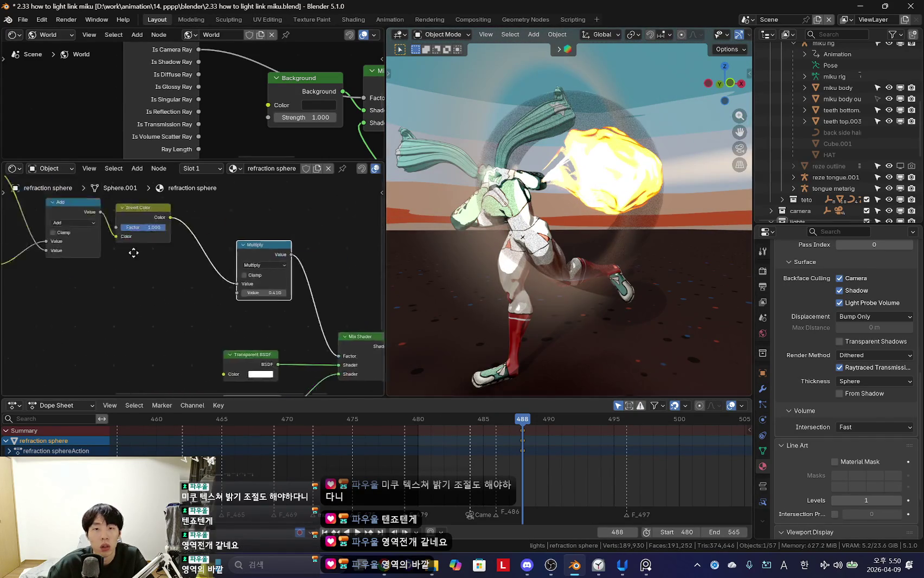
{"action": "middle_click_drag", "start_coordinate": [97, 266], "coordinate": [237, 269]}
{"action": "middle_click_drag", "start_coordinate": [650, 262], "coordinate": [622, 260]}
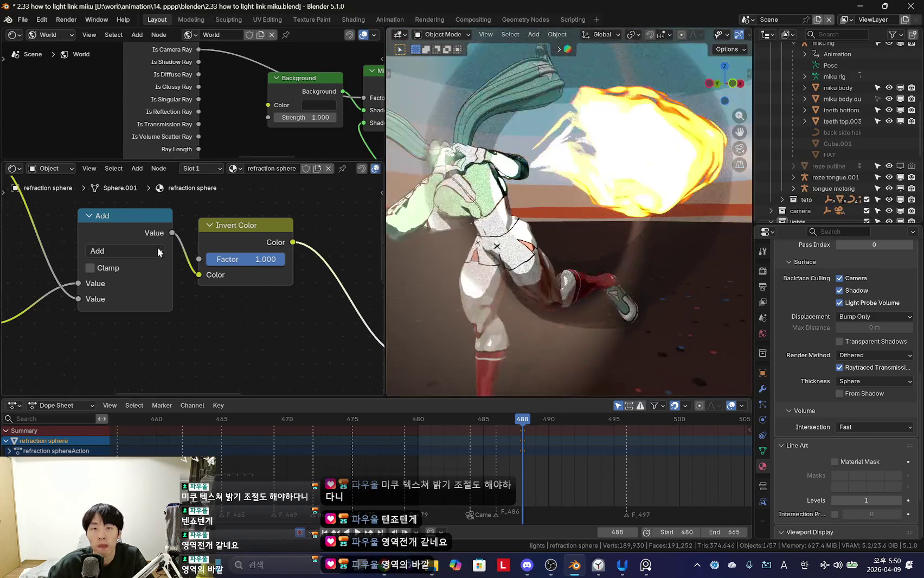
{"action": "middle_click_drag", "start_coordinate": [97, 228], "coordinate": [195, 266]}
{"action": "left_click", "coordinate": [247, 246]}
{"action": "left_click", "coordinate": [247, 277]}
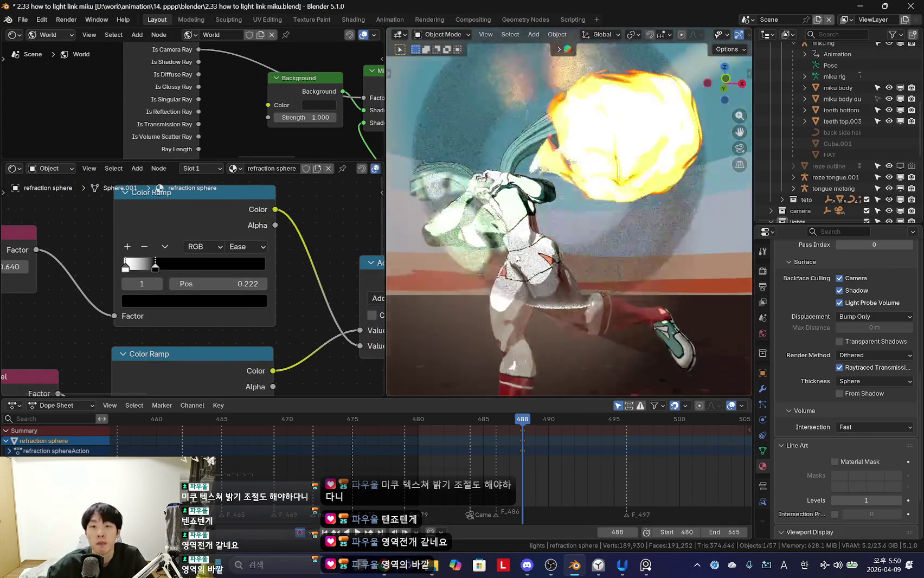
Step: Slide the color ramp stop to 0.489, then back to 0.243
{"action": "middle_click_drag", "start_coordinate": [448, 204], "coordinate": [452, 278]}
{"action": "scroll", "coordinate": [195, 283], "scroll_direction": "up", "scroll_amount": 2}
{"action": "mouse_move", "coordinate": [133, 260]}
{"action": "left_mouse_down"}
{"action": "mouse_move", "coordinate": [205, 264]}
{"action": "mouse_move", "coordinate": [124, 260]}
{"action": "left_mouse_up"}
{"action": "scroll", "coordinate": [136, 260], "scroll_direction": "down", "scroll_amount": 3}
{"action": "mouse_move", "coordinate": [542, 255]}
{"action": "middle_mouse_down"}
{"action": "mouse_move", "coordinate": [608, 261]}
{"action": "mouse_move", "coordinate": [663, 302]}
{"action": "mouse_move", "coordinate": [473, 295]}
{"action": "middle_mouse_up"}
{"action": "scroll", "coordinate": [260, 328], "scroll_direction": "down", "scroll_amount": 4}
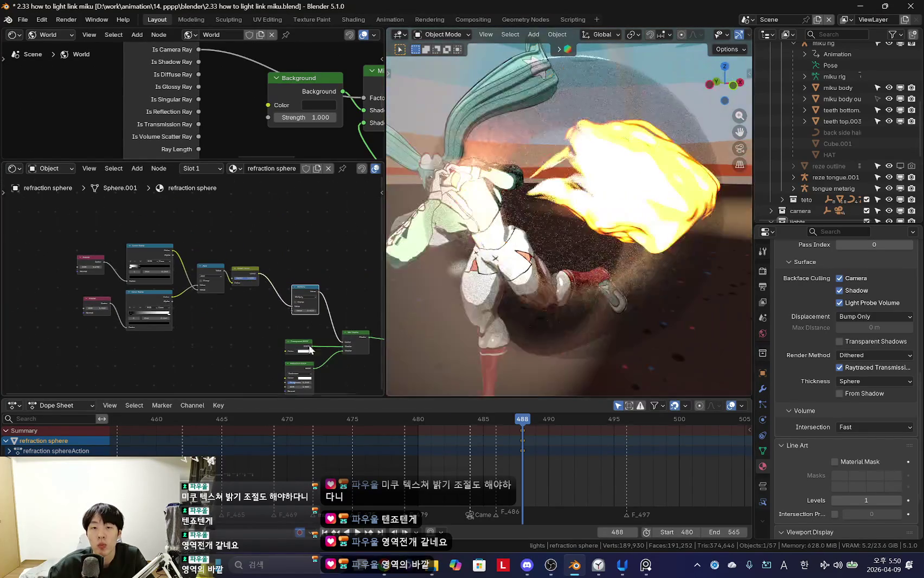
{"action": "scroll", "coordinate": [217, 304], "scroll_direction": "down", "scroll_amount": 2}
Step: Scale the refraction sphere up around the character
{"action": "middle_click_drag", "start_coordinate": [487, 244], "coordinate": [575, 287]}
{"action": "scroll", "coordinate": [228, 307], "scroll_direction": "up", "scroll_amount": 2}
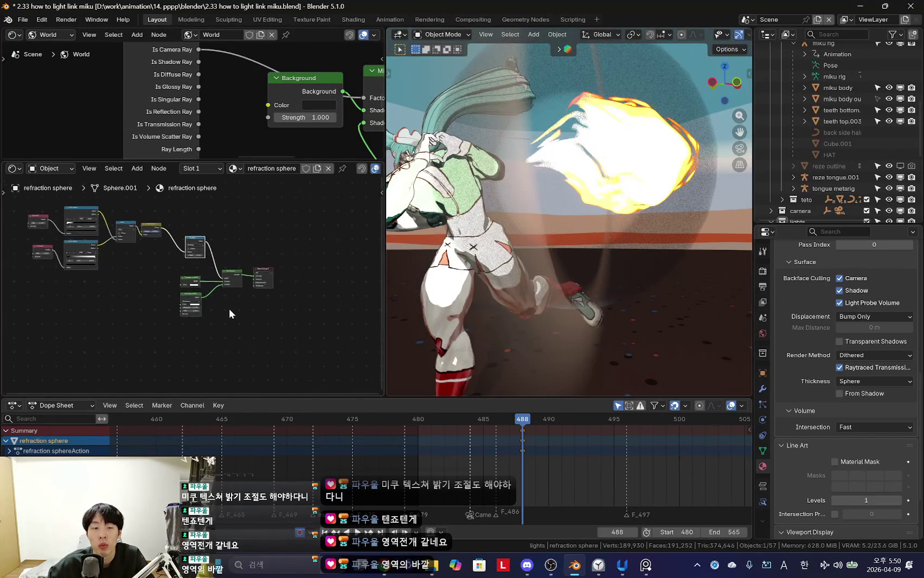
{"action": "scroll", "coordinate": [242, 325], "scroll_direction": "up", "scroll_amount": 2}
{"action": "scroll", "coordinate": [241, 325], "scroll_direction": "up", "scroll_amount": 2}
{"action": "mouse_move", "coordinate": [242, 325]}
{"action": "middle_mouse_down"}
{"action": "mouse_move", "coordinate": [240, 307]}
{"action": "mouse_move", "coordinate": [230, 340]}
{"action": "mouse_move", "coordinate": [260, 342]}
{"action": "middle_mouse_up"}
{"action": "scroll", "coordinate": [230, 340], "scroll_direction": "down", "scroll_amount": 1}
{"action": "scroll", "coordinate": [601, 301], "scroll_direction": "down", "scroll_amount": 3}
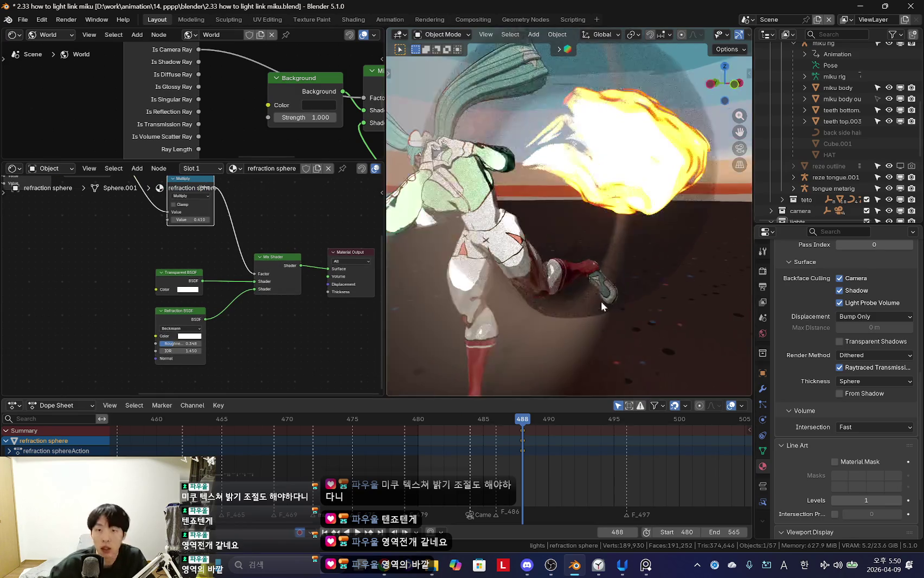
{"action": "middle_click_drag", "start_coordinate": [601, 301], "coordinate": [544, 290]}
{"action": "scroll", "coordinate": [544, 290], "scroll_direction": "down", "scroll_amount": 2}
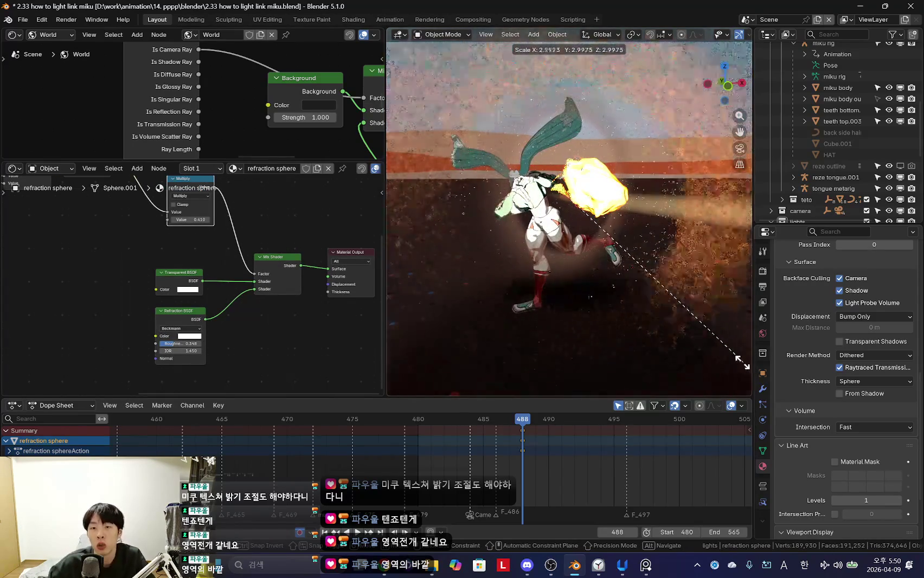
{"action": "key", "text": "s"}
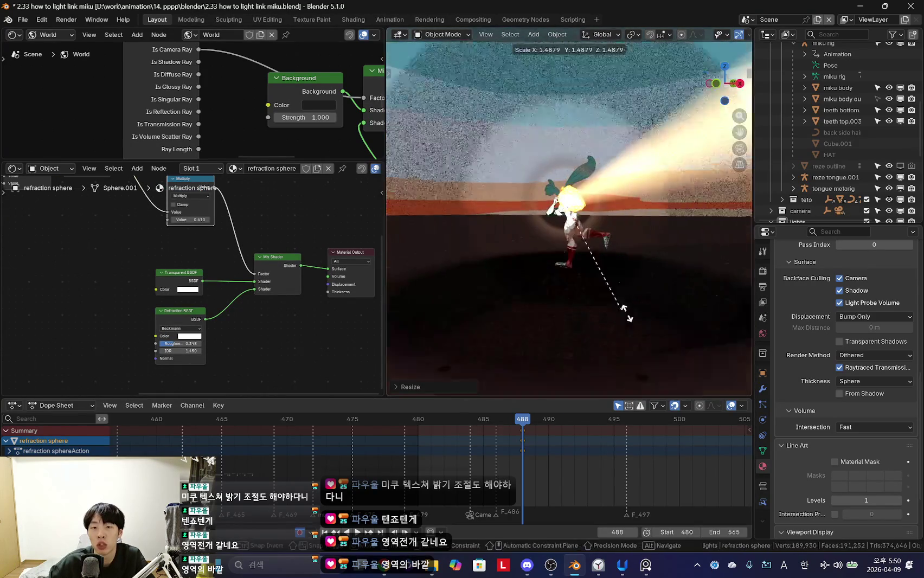
{"action": "left_click", "coordinate": [650, 305]}
Step: Slightly rescale the sphere and lower the refraction roughness to 0.077
{"action": "middle_click_drag", "start_coordinate": [648, 303], "coordinate": [641, 321]}
{"action": "scroll", "coordinate": [645, 309], "scroll_direction": "up", "scroll_amount": 3}
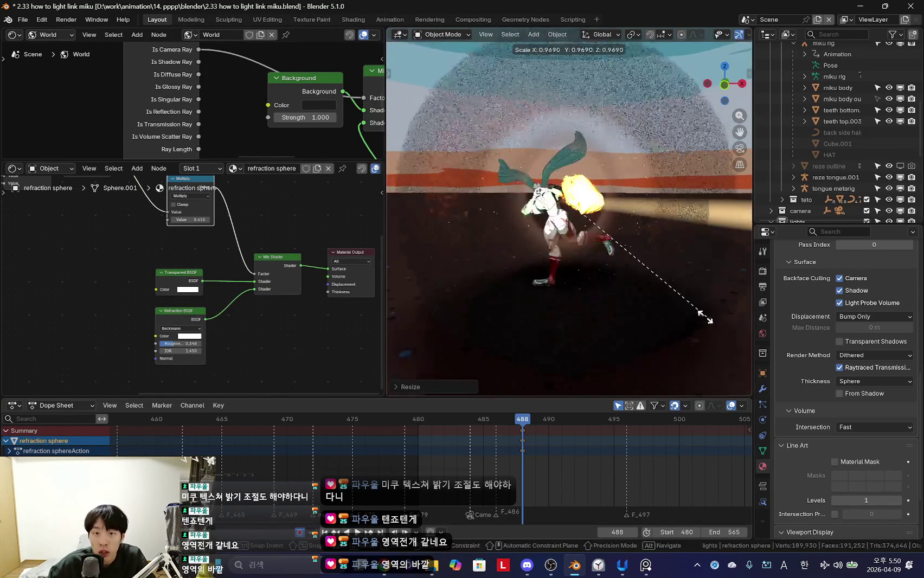
{"action": "scroll", "coordinate": [652, 272], "scroll_direction": "up", "scroll_amount": 2}
{"action": "mouse_move", "coordinate": [652, 272]}
{"action": "middle_mouse_down"}
{"action": "mouse_move", "coordinate": [530, 250]}
{"action": "mouse_move", "coordinate": [604, 299]}
{"action": "mouse_move", "coordinate": [707, 308]}
{"action": "mouse_move", "coordinate": [596, 294]}
{"action": "mouse_move", "coordinate": [605, 268]}
{"action": "mouse_move", "coordinate": [696, 304]}
{"action": "mouse_move", "coordinate": [680, 298]}
{"action": "mouse_move", "coordinate": [693, 262]}
{"action": "mouse_move", "coordinate": [652, 269]}
{"action": "mouse_move", "coordinate": [666, 280]}
{"action": "mouse_move", "coordinate": [447, 320]}
{"action": "middle_mouse_up"}
{"action": "key", "text": "s"}
{"action": "left_click", "coordinate": [659, 314]}
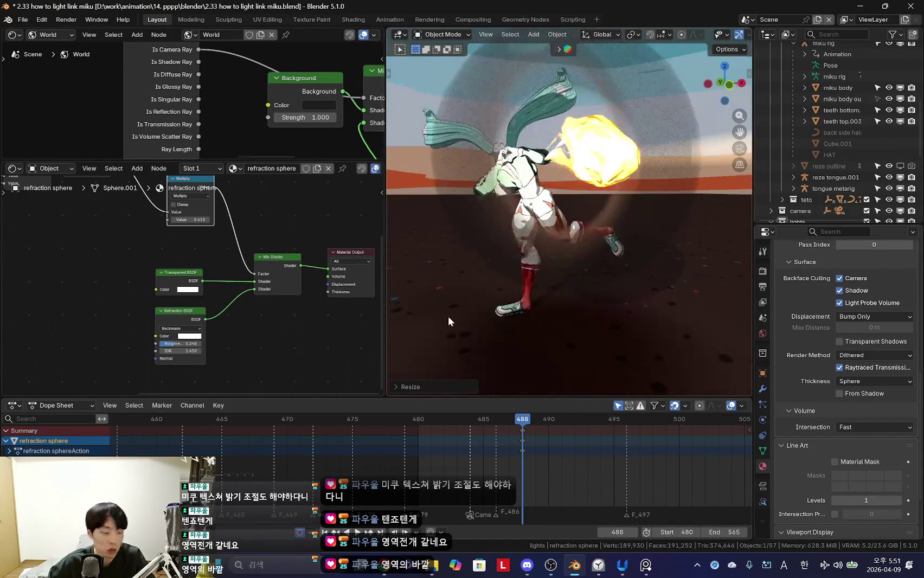
{"action": "middle_click_drag", "start_coordinate": [601, 310], "coordinate": [523, 312]}
{"action": "scroll", "coordinate": [219, 336], "scroll_direction": "up", "scroll_amount": 2}
{"action": "scroll", "coordinate": [228, 325], "scroll_direction": "up", "scroll_amount": 1}
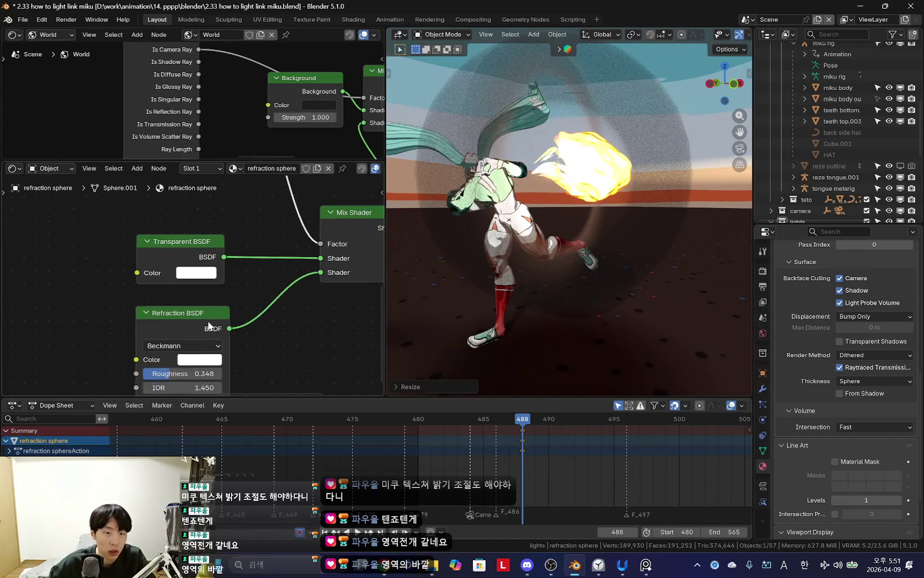
{"action": "middle_click_drag", "start_coordinate": [584, 278], "coordinate": [564, 282]}
{"action": "scroll", "coordinate": [239, 296], "scroll_direction": "up", "scroll_amount": 1}
{"action": "scroll", "coordinate": [238, 292], "scroll_direction": "up", "scroll_amount": 1}
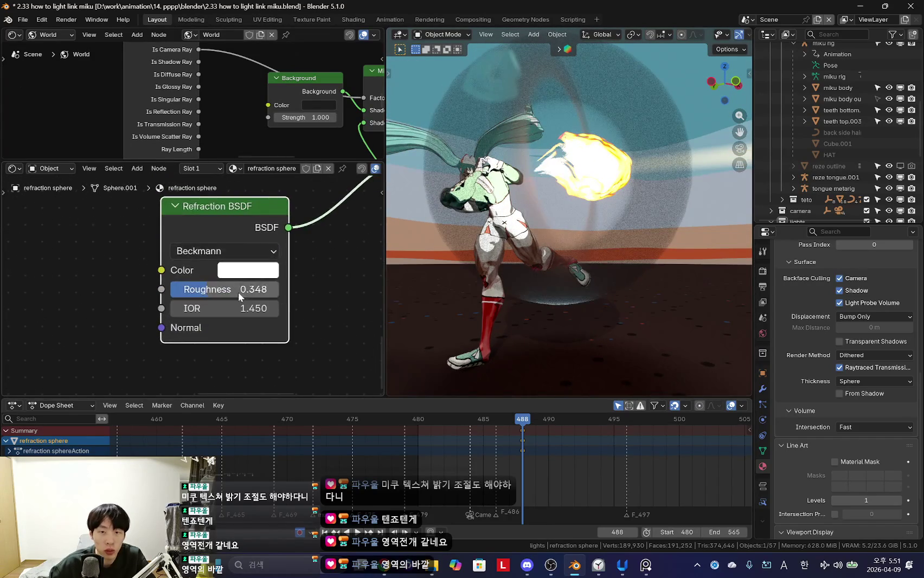
{"action": "mouse_move", "coordinate": [493, 241]}
{"action": "middle_mouse_down"}
{"action": "mouse_move", "coordinate": [492, 275]}
{"action": "mouse_move", "coordinate": [524, 328]}
{"action": "mouse_move", "coordinate": [568, 330]}
{"action": "mouse_move", "coordinate": [573, 356]}
{"action": "middle_mouse_up"}
Step: Move the Fresnel-fed Color Ramp stops to positions 0 and 0.243
{"action": "mouse_move", "coordinate": [606, 311]}
{"action": "middle_mouse_down"}
{"action": "mouse_move", "coordinate": [652, 272]}
{"action": "mouse_move", "coordinate": [695, 272]}
{"action": "mouse_move", "coordinate": [625, 246]}
{"action": "middle_mouse_up"}
{"action": "scroll", "coordinate": [237, 291], "scroll_direction": "down", "scroll_amount": 4}
{"action": "middle_click_drag", "start_coordinate": [237, 291], "coordinate": [269, 281]}
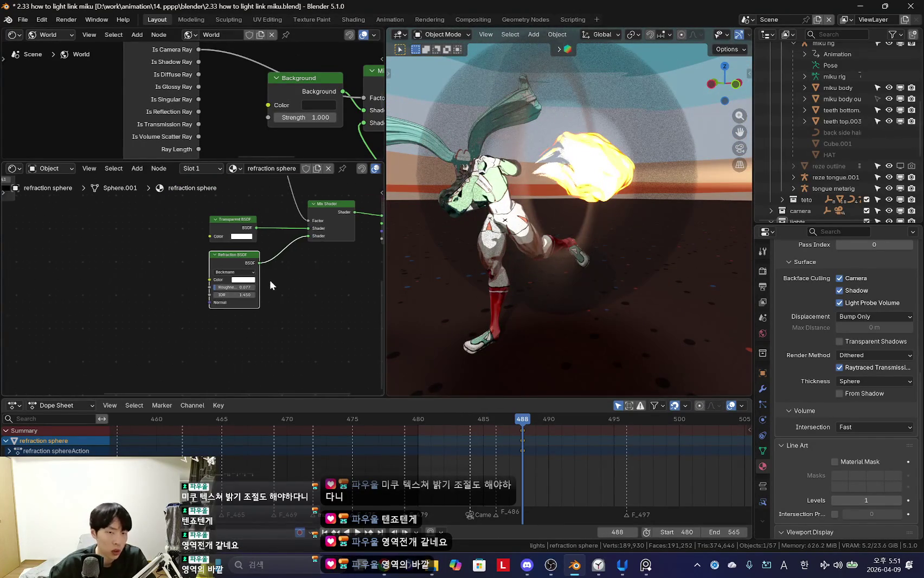
{"action": "middle_click_drag", "start_coordinate": [207, 241], "coordinate": [191, 272]}
{"action": "middle_click_drag", "start_coordinate": [81, 265], "coordinate": [73, 298]}
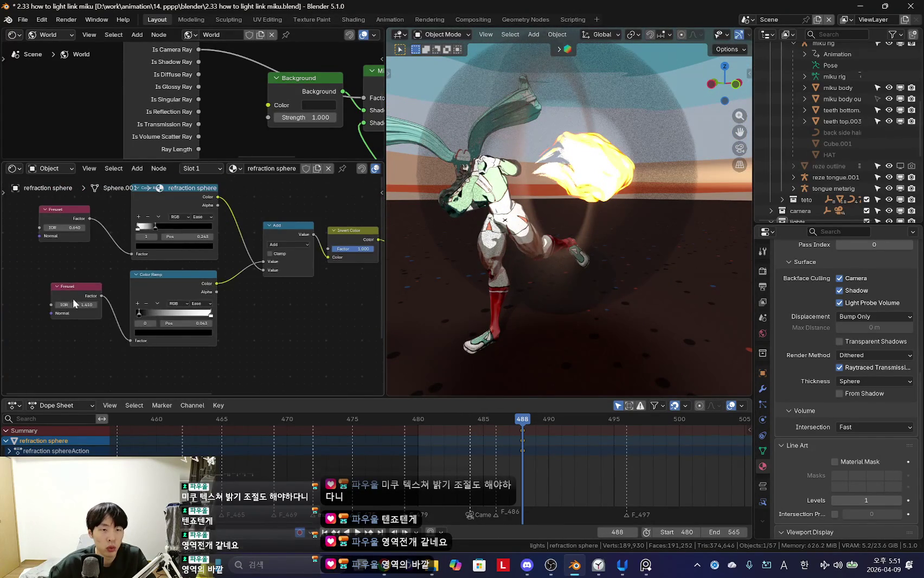
{"action": "scroll", "coordinate": [195, 302], "scroll_direction": "up", "scroll_amount": 2}
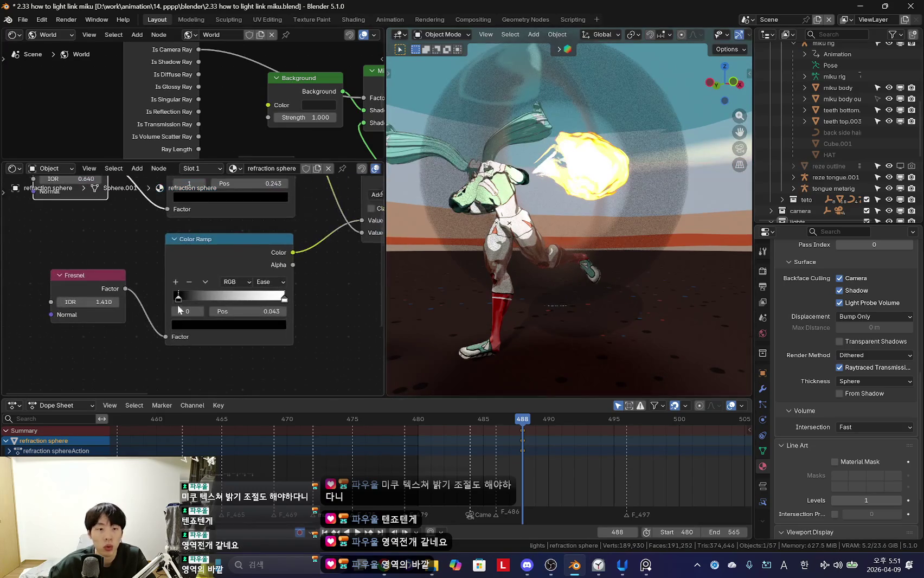
{"action": "left_click_drag", "start_coordinate": [213, 311], "coordinate": [188, 297]}
{"action": "left_click", "coordinate": [273, 300]}
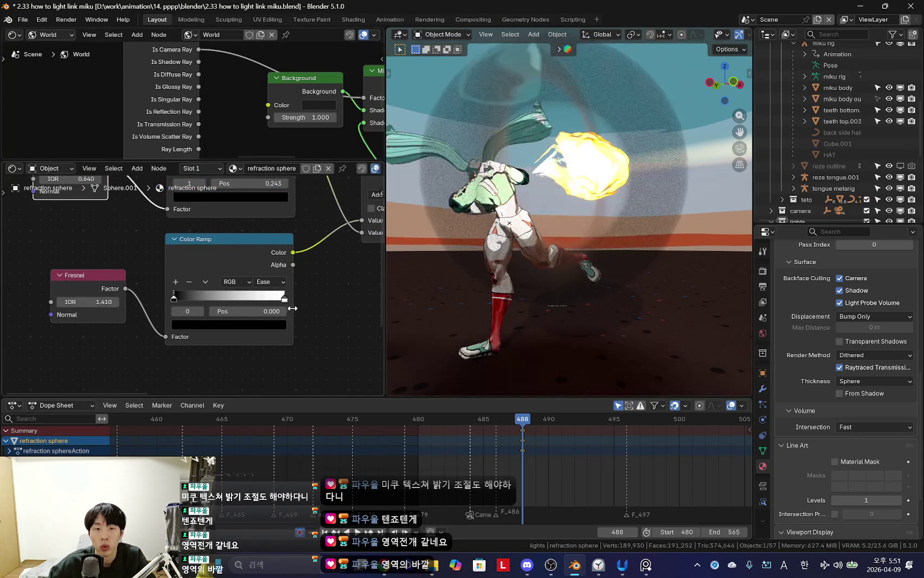
{"action": "key", "text": "ctrl+v"}
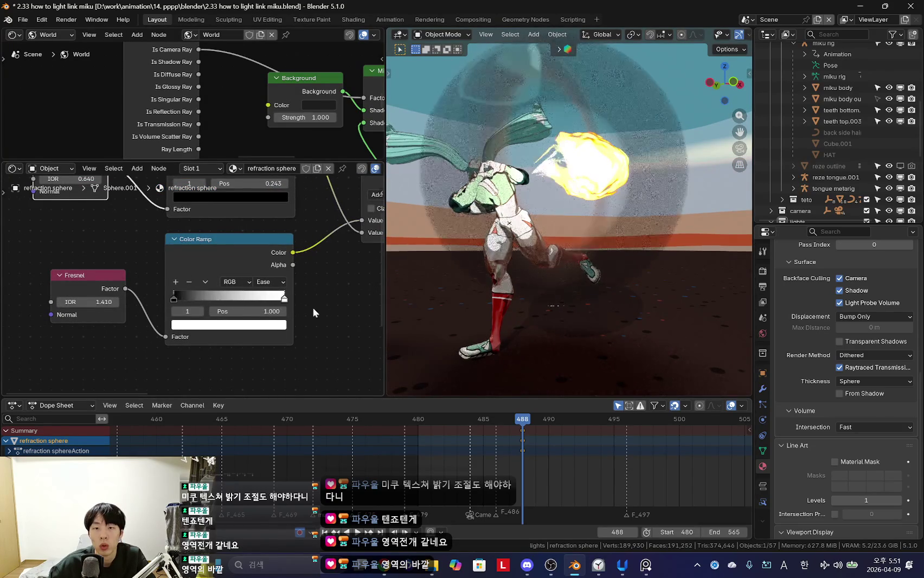
{"action": "scroll", "coordinate": [228, 315], "scroll_direction": "down", "scroll_amount": 3}
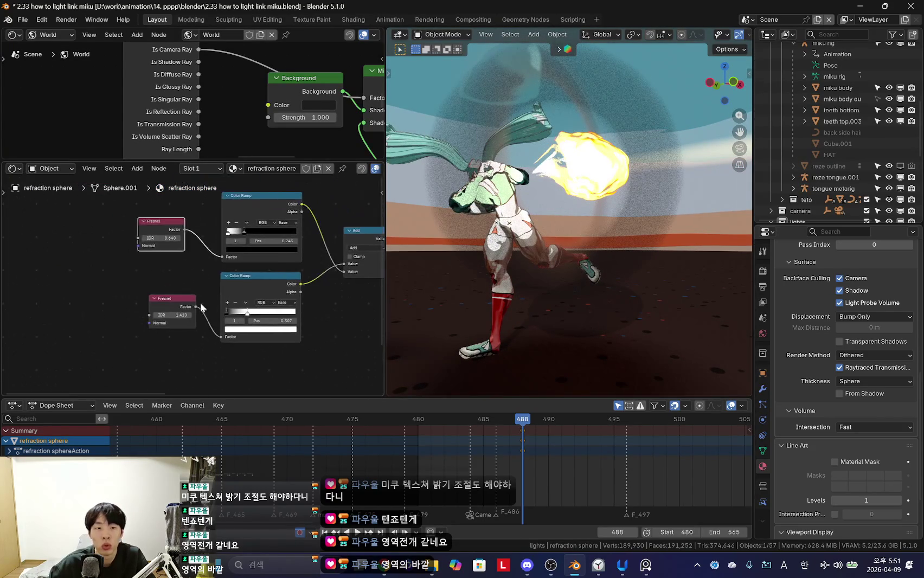
Step: Add a Bump node and position it beside the Refraction BSDF
{"action": "left_click_drag", "start_coordinate": [166, 286], "coordinate": [172, 273]}
{"action": "key", "text": "shift+a"}
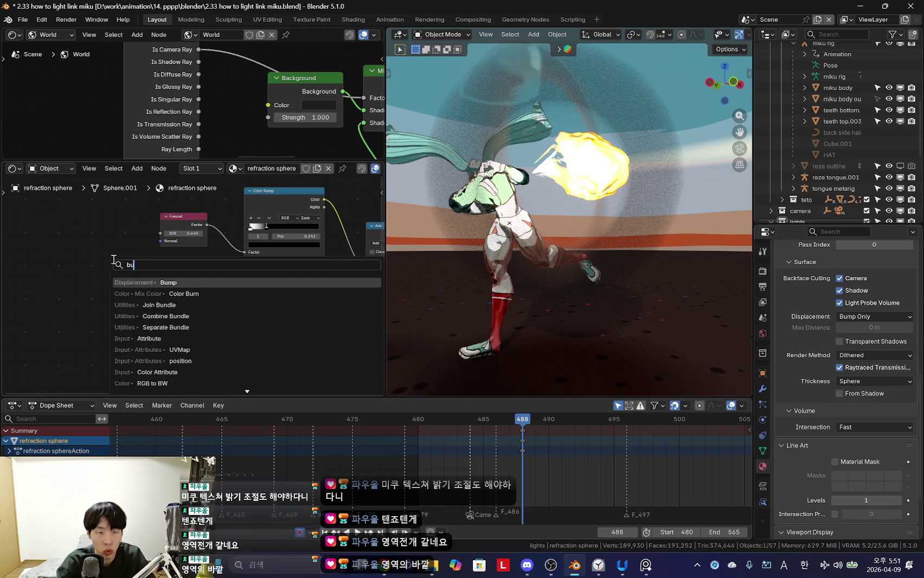
{"action": "key", "text": "Return"}
{"action": "scroll", "coordinate": [70, 228], "scroll_direction": "down", "scroll_amount": 2}
{"action": "left_click", "coordinate": [51, 224]}
{"action": "scroll", "coordinate": [144, 276], "scroll_direction": "down", "scroll_amount": 2}
{"action": "key", "text": "g"}
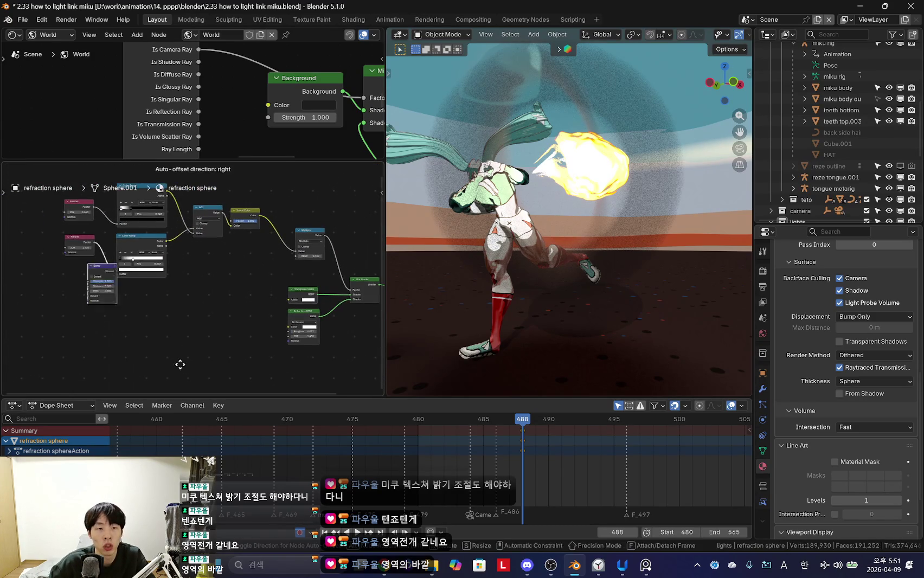
{"action": "left_click", "coordinate": [235, 331]}
{"action": "scroll", "coordinate": [249, 334], "scroll_direction": "up", "scroll_amount": 3}
{"action": "left_click_drag", "start_coordinate": [191, 257], "coordinate": [132, 247]}
{"action": "key", "text": "Return"}
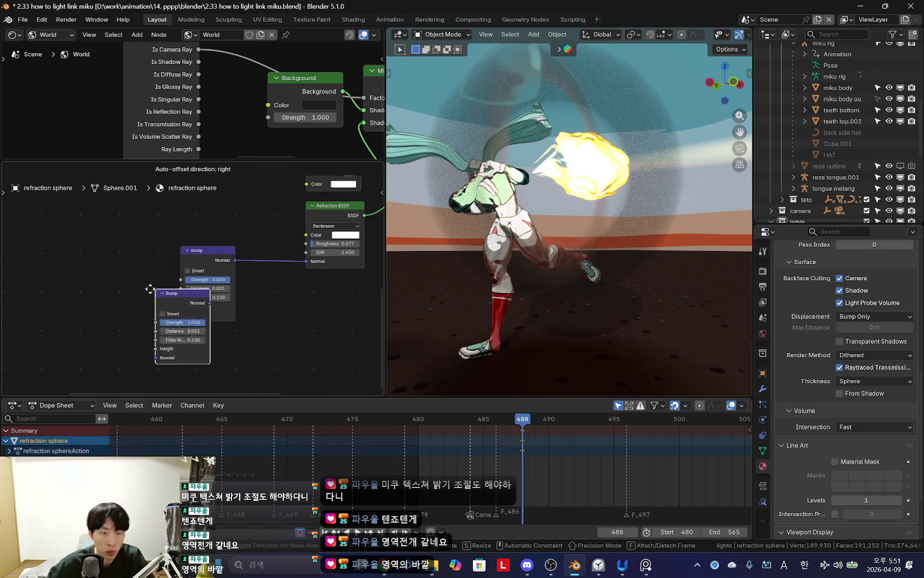
{"action": "key", "text": "Escape"}
Step: Add a Noise Texture and connect its Factor to the Bump Height
{"action": "key", "text": "shift+a"}
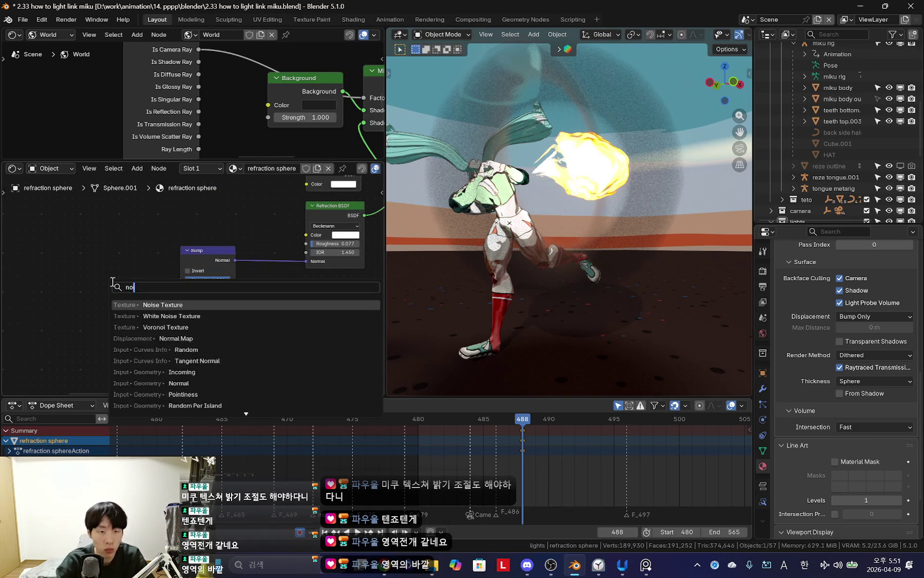
{"action": "key", "text": "Return"}
{"action": "left_click", "coordinate": [106, 276]}
{"action": "scroll", "coordinate": [174, 271], "scroll_direction": "up", "scroll_amount": 2}
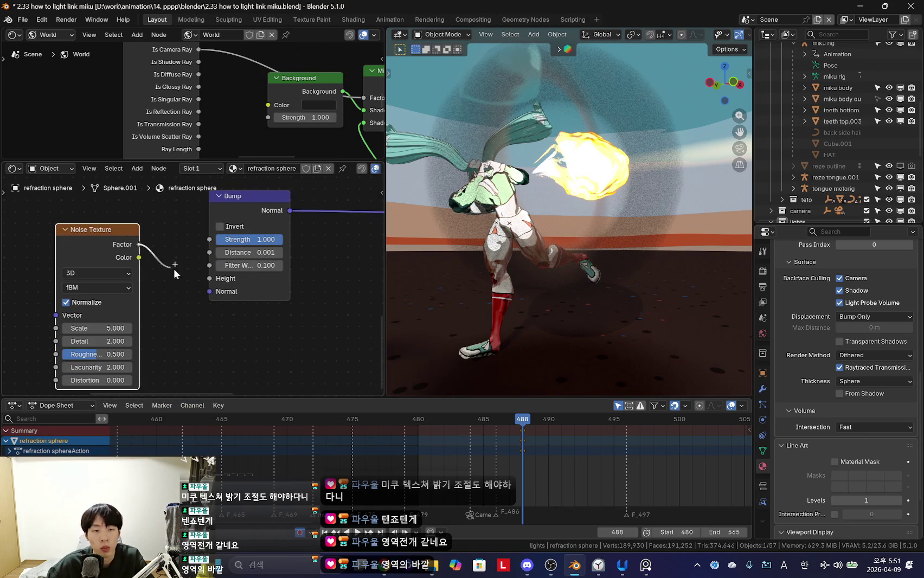
{"action": "left_click_drag", "start_coordinate": [156, 257], "coordinate": [209, 278]}
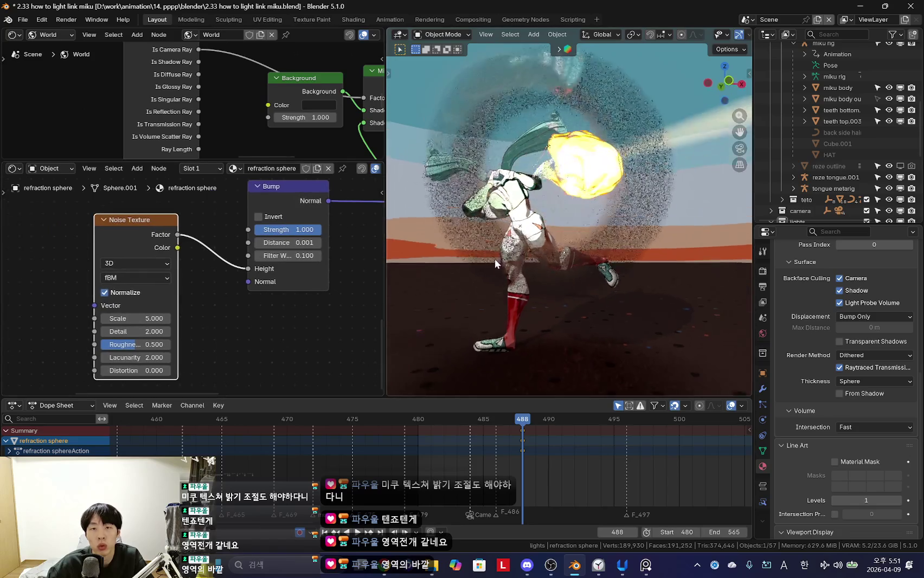
{"action": "scroll", "coordinate": [136, 325], "scroll_direction": "up", "scroll_amount": 2}
Step: Set the Bump Distance to 0.090 and the noise Scale to 5.230
{"action": "left_click_drag", "start_coordinate": [173, 296], "coordinate": [211, 296]}
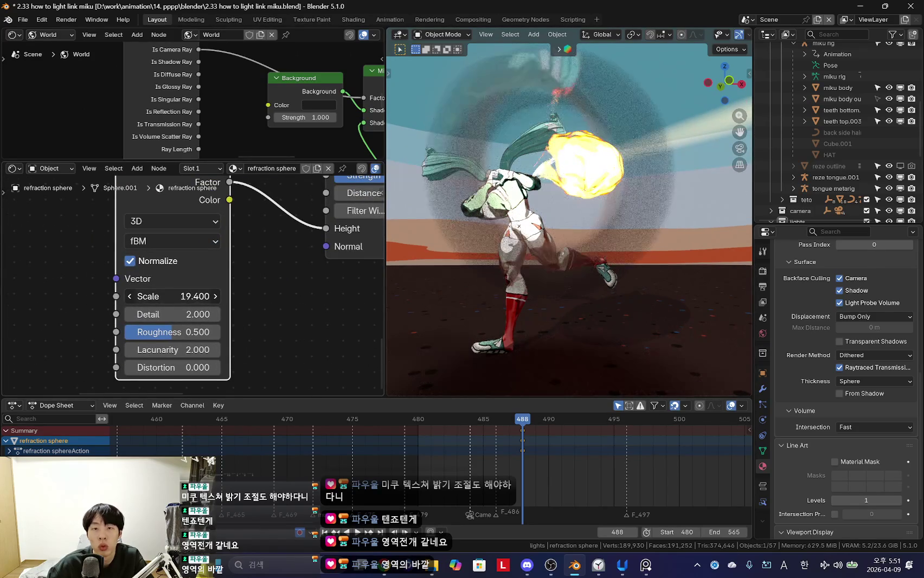
{"action": "middle_click_drag", "start_coordinate": [298, 258], "coordinate": [155, 303]}
{"action": "scroll", "coordinate": [155, 304], "scroll_direction": "up", "scroll_amount": 1}
{"action": "key", "text": "Return"}
{"action": "left_click_drag", "start_coordinate": [303, 227], "coordinate": [544, 235]}
{"action": "mouse_move", "coordinate": [543, 236]}
{"action": "middle_mouse_down"}
{"action": "mouse_move", "coordinate": [600, 271]}
{"action": "mouse_move", "coordinate": [610, 265]}
{"action": "mouse_move", "coordinate": [561, 267]}
{"action": "mouse_move", "coordinate": [477, 314]}
{"action": "middle_mouse_up"}
{"action": "middle_click_drag", "start_coordinate": [121, 354], "coordinate": [206, 320]}
{"action": "scroll", "coordinate": [205, 319], "scroll_direction": "down", "scroll_amount": 1}
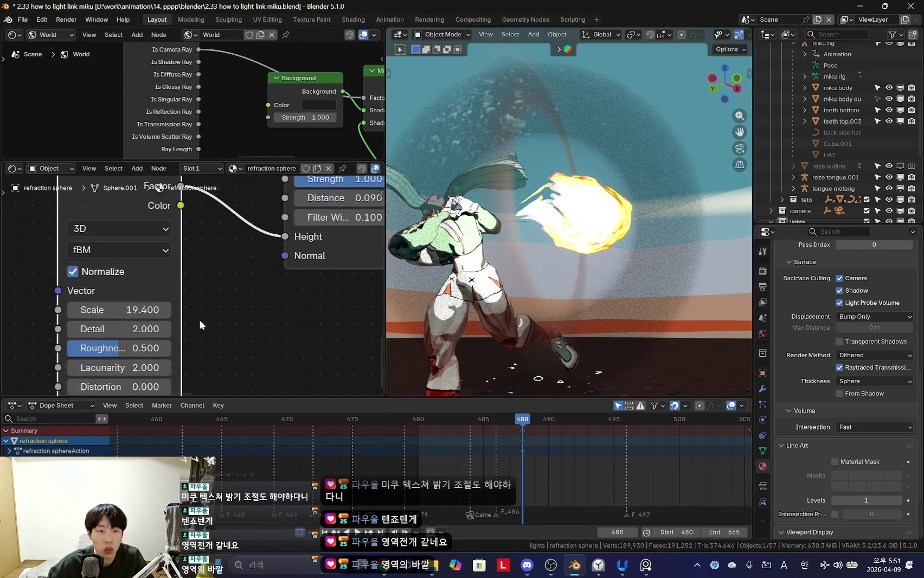
{"action": "left_click_drag", "start_coordinate": [119, 310], "coordinate": [81, 309]}
{"action": "mouse_move", "coordinate": [568, 267]}
{"action": "middle_mouse_down"}
{"action": "mouse_move", "coordinate": [560, 292]}
{"action": "mouse_move", "coordinate": [569, 261]}
{"action": "mouse_move", "coordinate": [510, 290]}
{"action": "mouse_move", "coordinate": [556, 287]}
{"action": "mouse_move", "coordinate": [534, 305]}
{"action": "middle_mouse_up"}
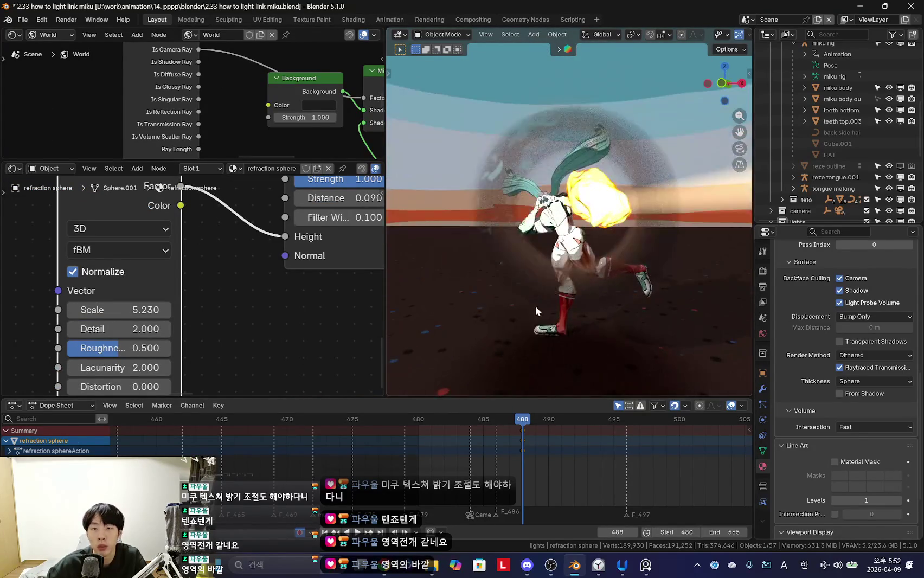
Step: Scale the refraction sphere up while viewing through the scene camera
{"action": "key", "text": "KP_0"}
{"action": "scroll", "coordinate": [542, 330], "scroll_direction": "up", "scroll_amount": 3}
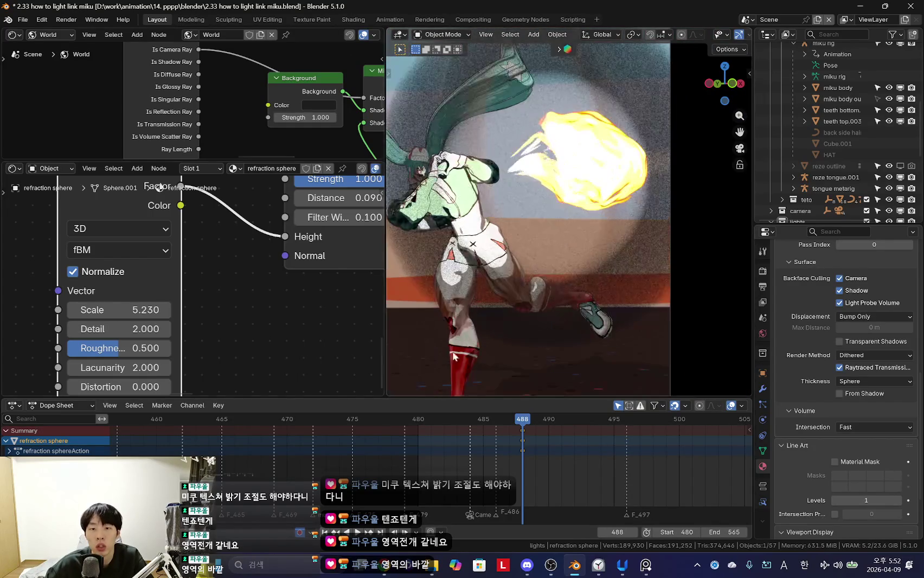
{"action": "scroll", "coordinate": [226, 325], "scroll_direction": "down", "scroll_amount": 2}
{"action": "scroll", "coordinate": [226, 325], "scroll_direction": "down", "scroll_amount": 1}
{"action": "key", "text": "s"}
{"action": "left_click", "coordinate": [631, 295]}
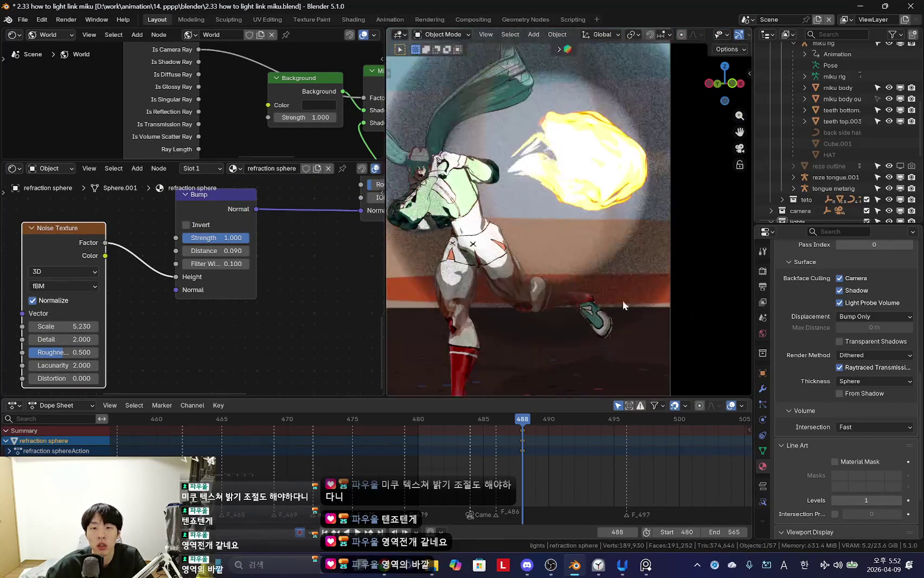
Step: Test a much larger Bump Distance, then undo it back to 0.090
{"action": "scroll", "coordinate": [225, 318], "scroll_direction": "up", "scroll_amount": 1}
{"action": "scroll", "coordinate": [225, 318], "scroll_direction": "up", "scroll_amount": 1}
{"action": "left_click_drag", "start_coordinate": [163, 269], "coordinate": [206, 269]}
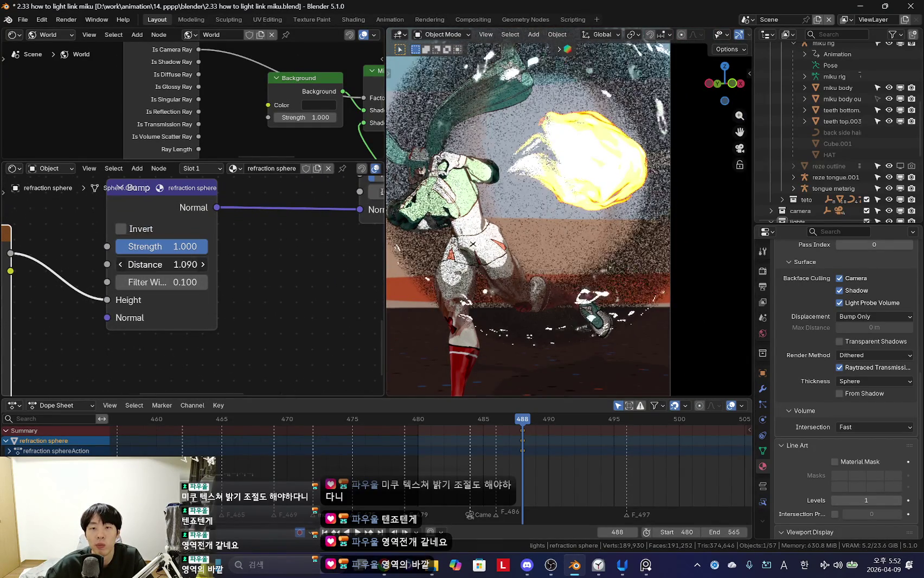
{"action": "scroll", "coordinate": [404, 290], "scroll_direction": "down", "scroll_amount": 2}
{"action": "key", "text": "ctrl+z"}
{"action": "scroll", "coordinate": [488, 290], "scroll_direction": "up", "scroll_amount": 2}
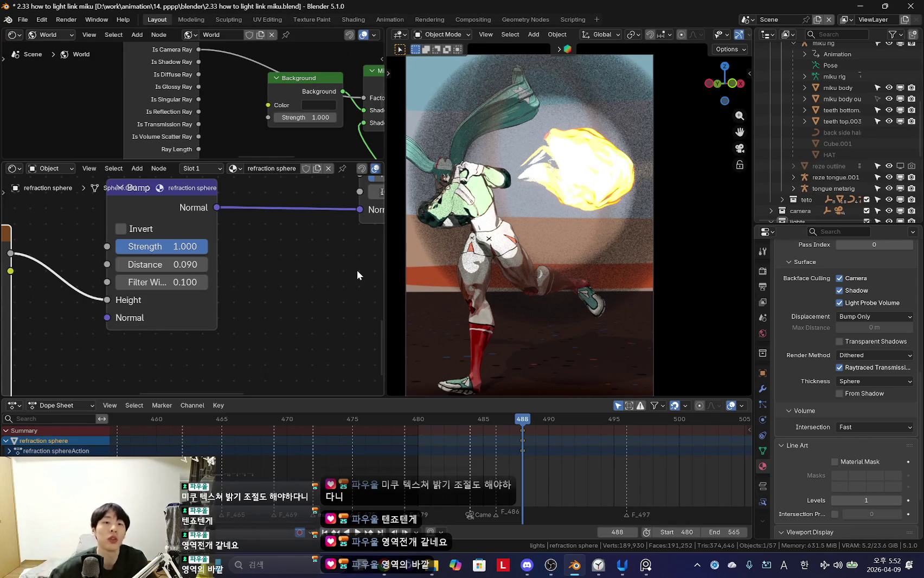
Step: Enlarge the World node editor and box-select the lower World nodes
{"action": "left_click_drag", "start_coordinate": [244, 162], "coordinate": [243, 222]}
{"action": "scroll", "coordinate": [243, 180], "scroll_direction": "down", "scroll_amount": 5}
{"action": "scroll", "coordinate": [242, 180], "scroll_direction": "down", "scroll_amount": 2}
{"action": "right_click", "coordinate": [198, 169]}
{"action": "middle_click_drag", "start_coordinate": [115, 145], "coordinate": [138, 158]}
{"action": "mouse_move", "coordinate": [113, 215]}
{"action": "left_mouse_down"}
{"action": "mouse_move", "coordinate": [293, 130]}
{"action": "mouse_move", "coordinate": [309, 146]}
{"action": "left_mouse_up"}
Step: Move the selected World nodes aside to make room
{"action": "key", "text": "g"}
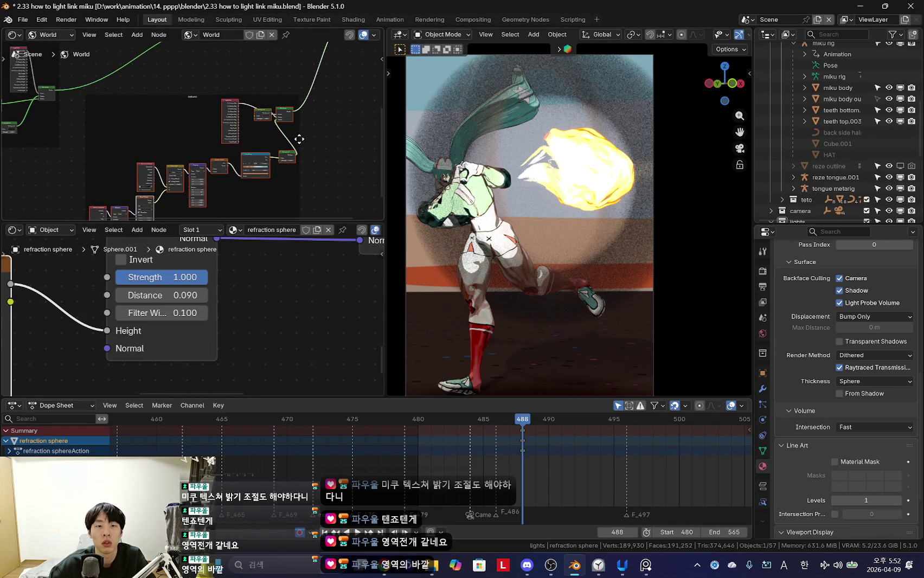
{"action": "left_click", "coordinate": [252, 183]}
{"action": "key", "text": "shift+a"}
{"action": "left_click", "coordinate": [253, 185]}
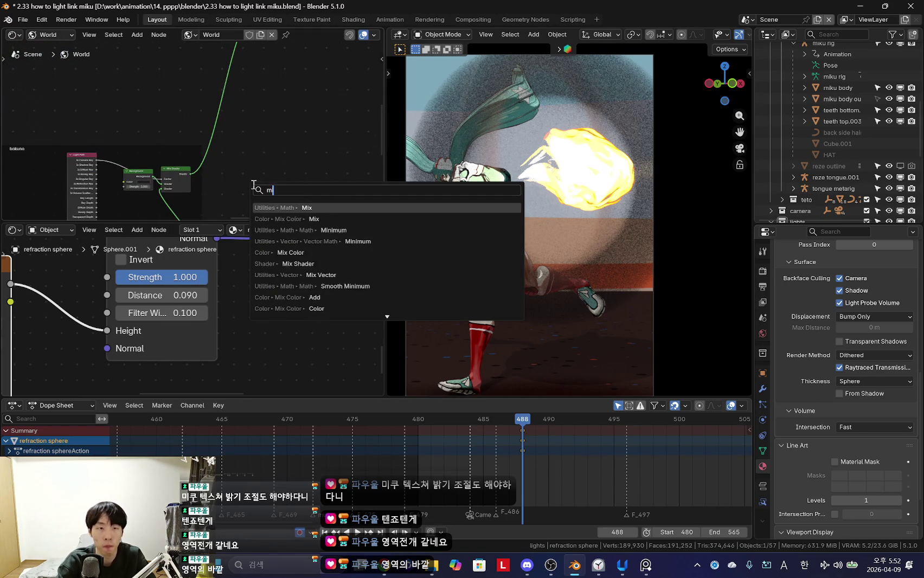
{"action": "key", "text": "Escape"}
Step: Test the World background Strength at 52.600, then undo it
{"action": "scroll", "coordinate": [246, 139], "scroll_direction": "up", "scroll_amount": 3}
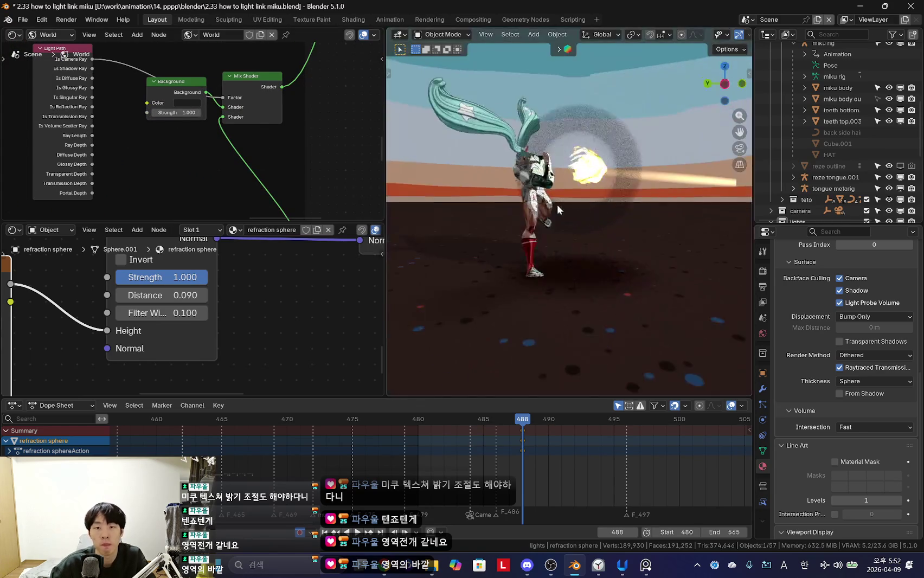
{"action": "scroll", "coordinate": [656, 203], "scroll_direction": "up", "scroll_amount": 5}
{"action": "left_click_drag", "start_coordinate": [176, 112], "coordinate": [282, 112]}
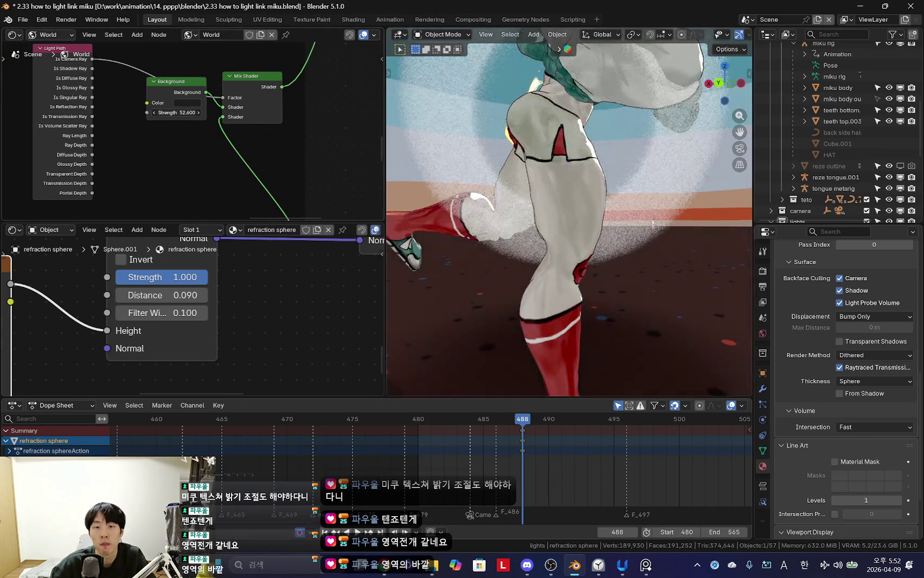
{"action": "scroll", "coordinate": [518, 198], "scroll_direction": "down", "scroll_amount": 5}
{"action": "key", "text": "ctrl+z"}
{"action": "scroll", "coordinate": [137, 172], "scroll_direction": "up", "scroll_amount": 2}
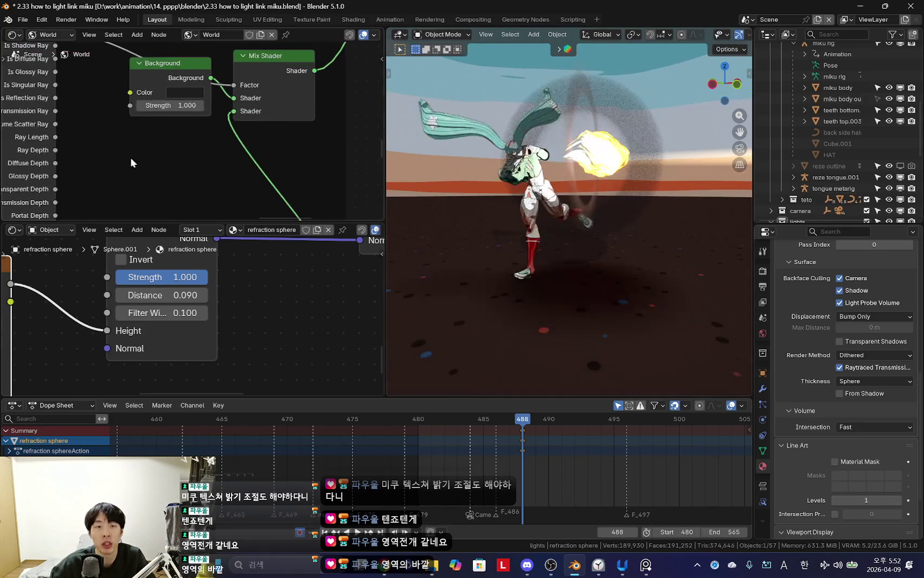
Step: Preview the background Strength at 14.300 through the camera, then revert it to 1.000
{"action": "left_click_drag", "start_coordinate": [171, 105], "coordinate": [228, 105]}
{"action": "scroll", "coordinate": [660, 257], "scroll_direction": "up", "scroll_amount": 5}
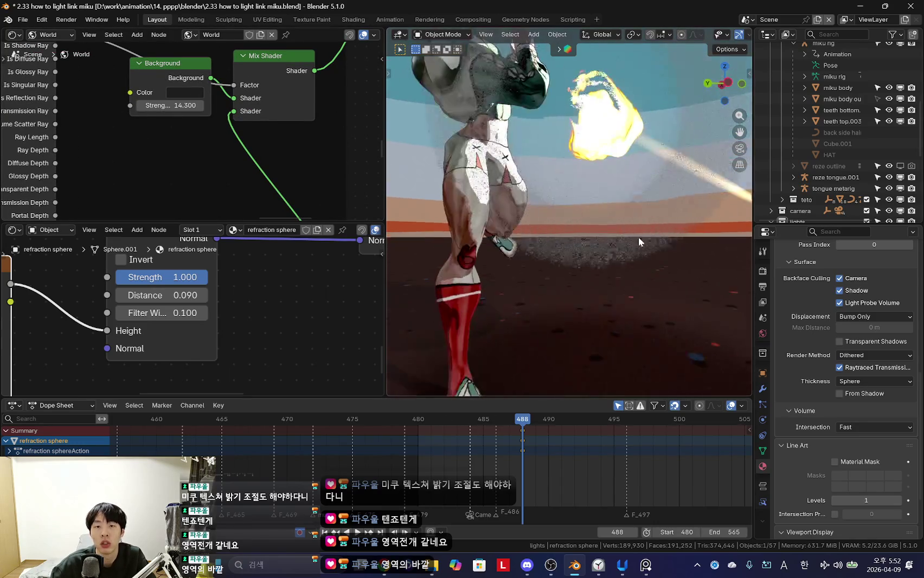
{"action": "scroll", "coordinate": [440, 477], "scroll_direction": "up", "scroll_amount": 20, "text": "alt"}
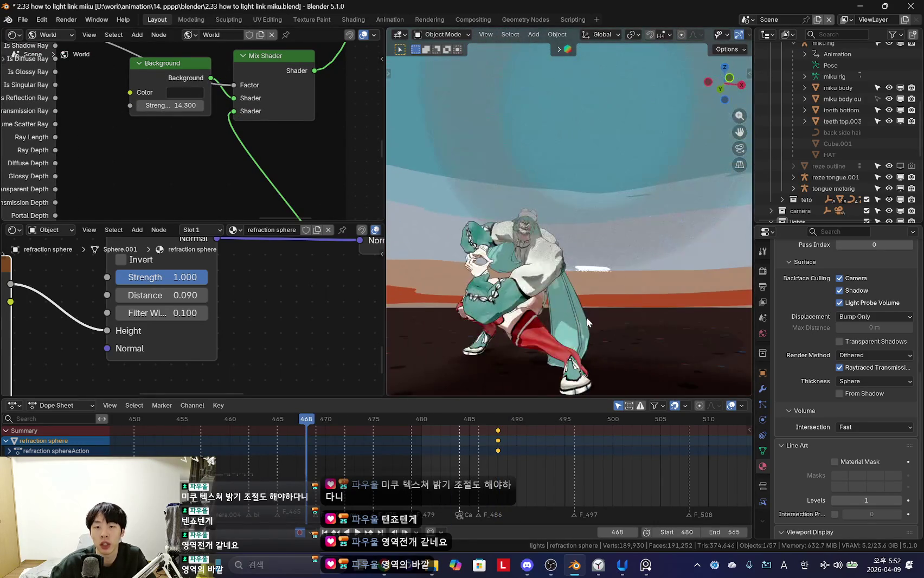
{"action": "key", "text": "KP_0"}
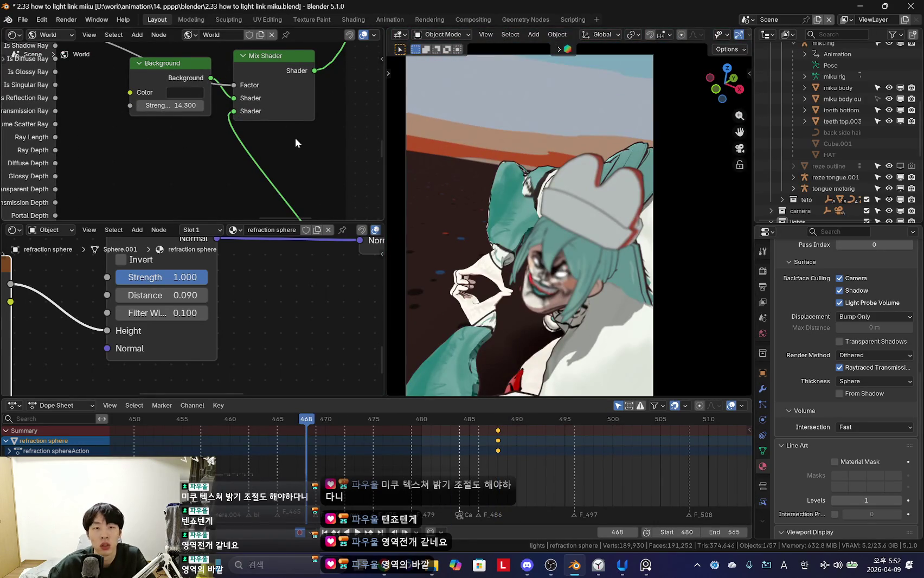
{"action": "key", "text": "ctrl+z"}
{"action": "key", "text": "KP_0"}
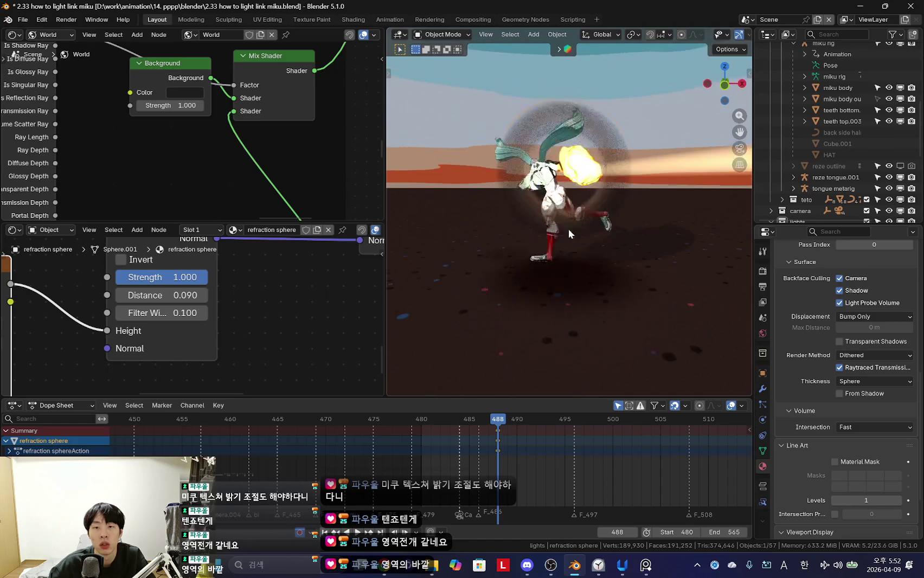
Step: Start a node search in the World node editor to add a mix node
{"action": "scroll", "coordinate": [174, 149], "scroll_direction": "down", "scroll_amount": 2}
{"action": "scroll", "coordinate": [281, 133], "scroll_direction": "down", "scroll_amount": 2}
{"action": "key", "text": "shift+a"}
{"action": "type", "text": "d"}
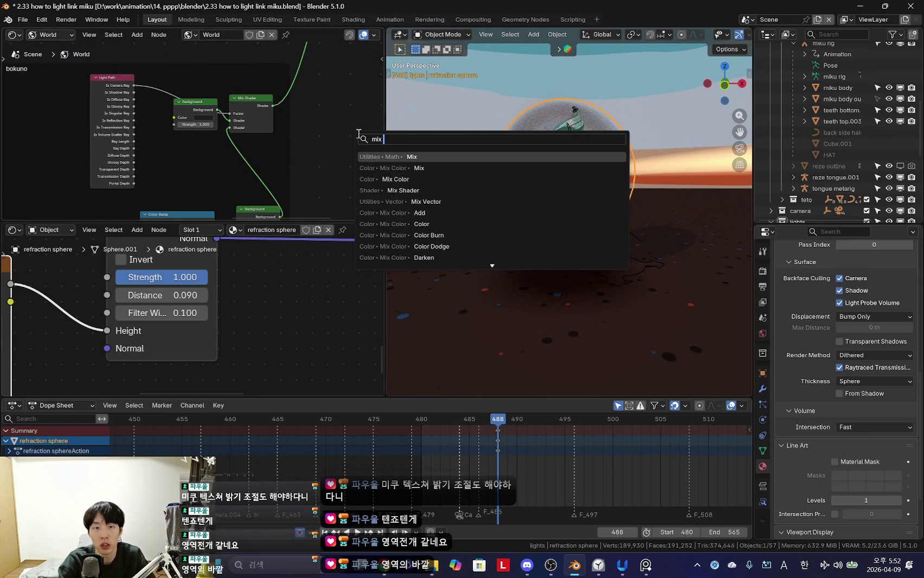
Step: Add a Mix Shader after the existing one, with Is Reflection Ray driving its Factor
{"action": "key", "text": "Return"}
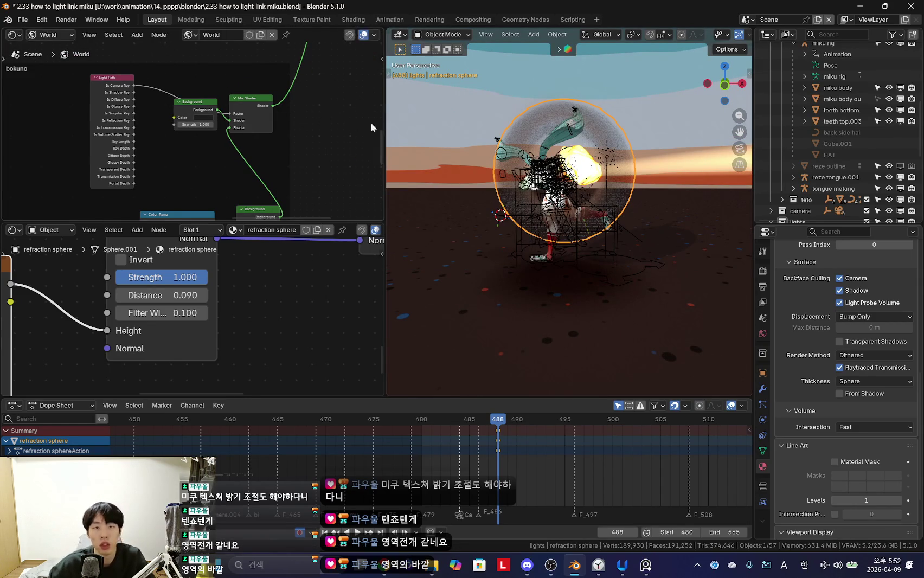
{"action": "middle_click_drag", "start_coordinate": [365, 125], "coordinate": [333, 140]}
{"action": "key", "text": "shift+a"}
{"action": "type", "text": "mix s"}
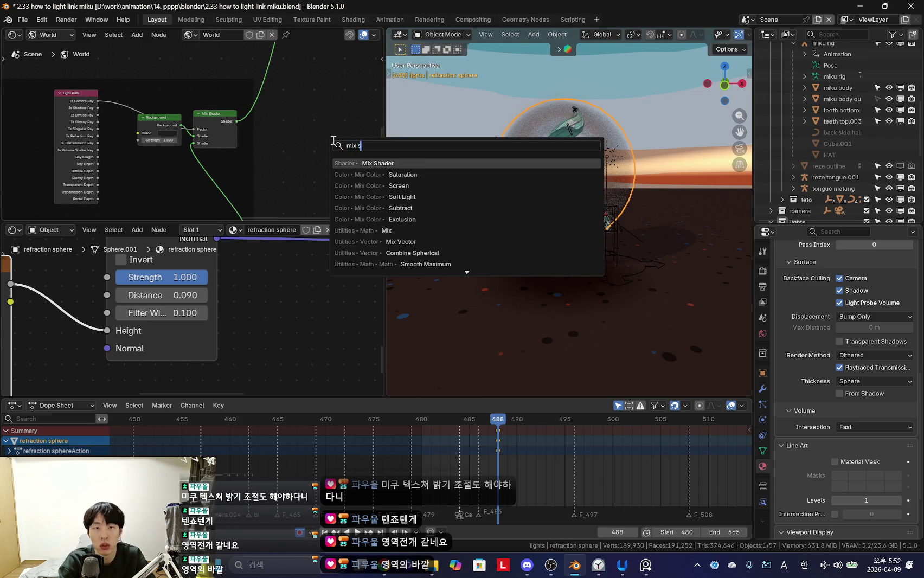
{"action": "key", "text": "Return"}
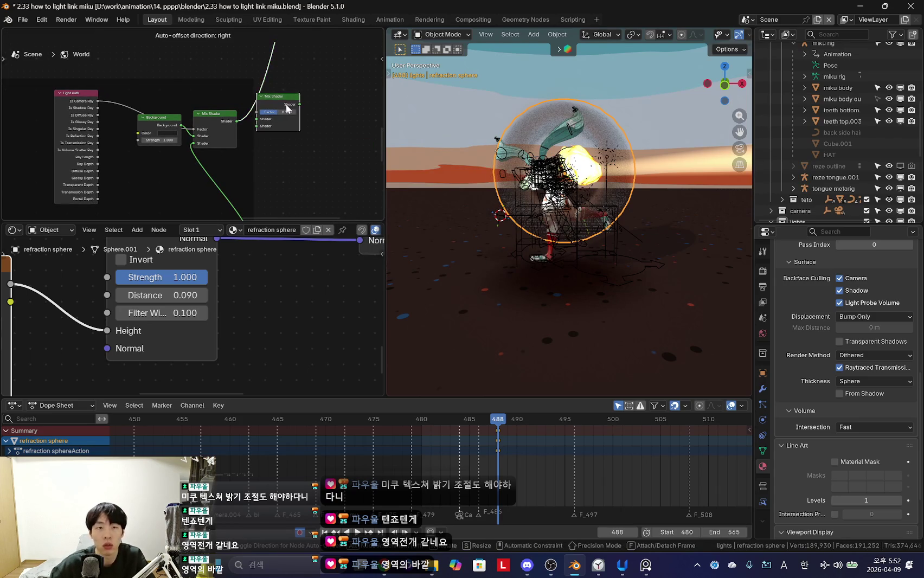
{"action": "left_click", "coordinate": [288, 109]}
{"action": "scroll", "coordinate": [243, 155], "scroll_direction": "down", "scroll_amount": 1}
{"action": "scroll", "coordinate": [249, 147], "scroll_direction": "up", "scroll_amount": 2}
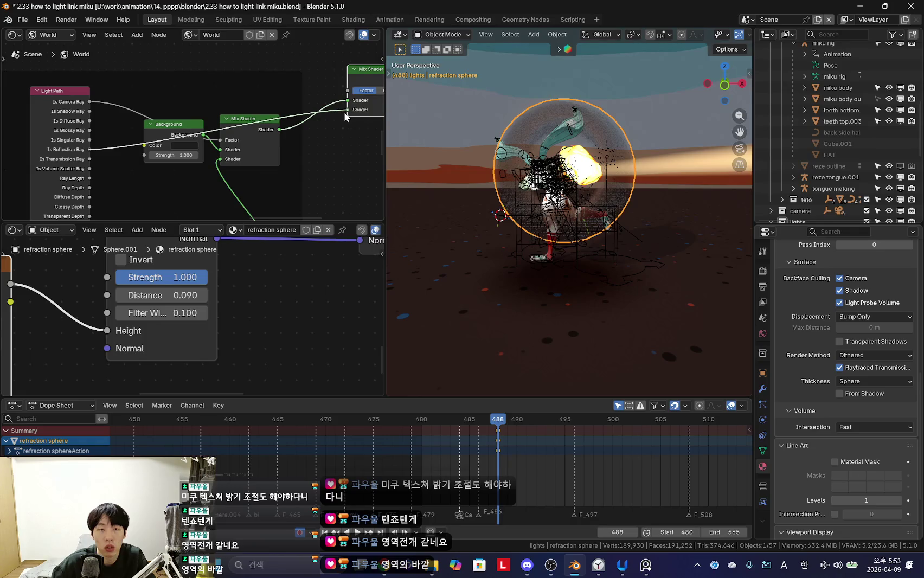
{"action": "left_click_drag", "start_coordinate": [89, 149], "coordinate": [347, 90]}
Step: Reframe the World node view and add another node from the node search
{"action": "scroll", "coordinate": [307, 163], "scroll_direction": "right", "scroll_amount": 5, "text": "ctrl"}
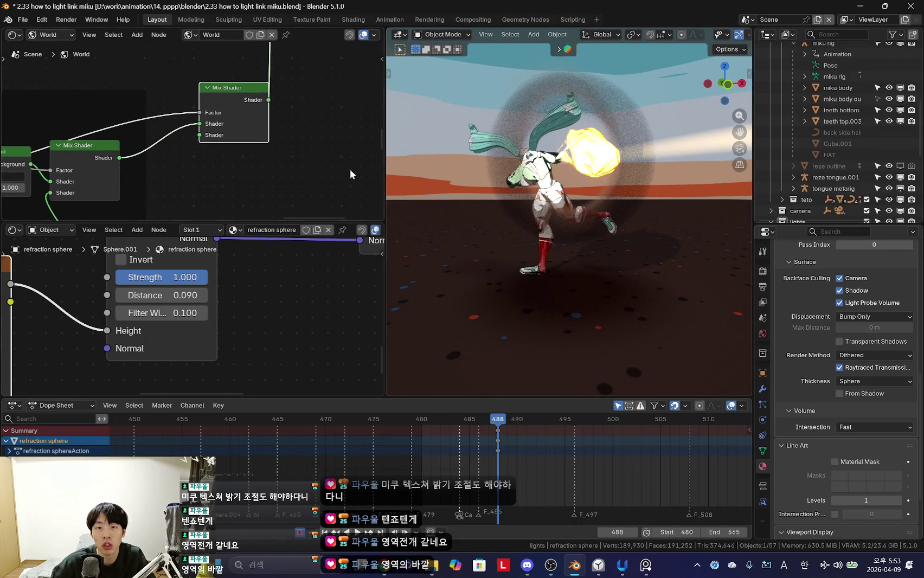
{"action": "scroll", "coordinate": [228, 136], "scroll_direction": "up", "scroll_amount": 2}
{"action": "scroll", "coordinate": [190, 147], "scroll_direction": "left", "scroll_amount": 5, "text": "ctrl"}
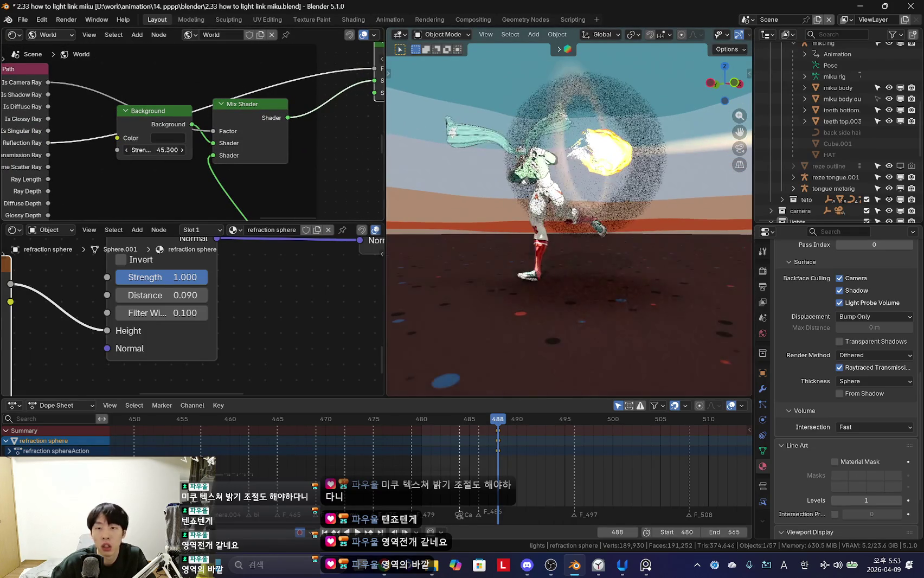
{"action": "middle_click_drag", "start_coordinate": [528, 216], "coordinate": [454, 201]}
{"action": "mouse_move", "coordinate": [380, 76]}
{"action": "middle_mouse_down"}
{"action": "mouse_move", "coordinate": [251, 102]}
{"action": "mouse_move", "coordinate": [340, 109]}
{"action": "middle_mouse_up"}
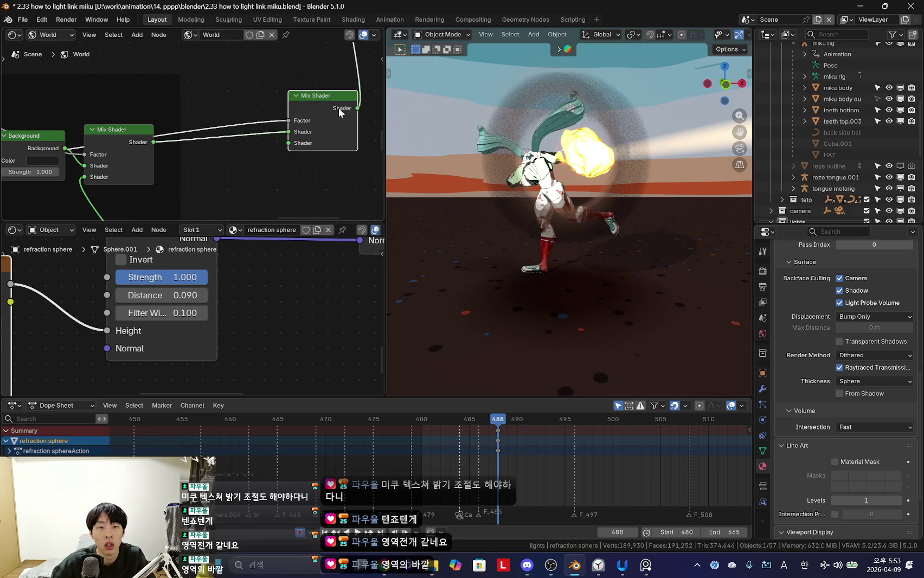
{"action": "scroll", "coordinate": [325, 120], "scroll_direction": "down", "scroll_amount": 4}
{"action": "key", "text": "shift+a"}
{"action": "middle_click_drag", "start_coordinate": [277, 88], "coordinate": [223, 153]}
{"action": "mouse_move", "coordinate": [229, 218]}
{"action": "middle_mouse_down"}
{"action": "mouse_move", "coordinate": [252, 108]}
{"action": "mouse_move", "coordinate": [227, 141]}
{"action": "mouse_move", "coordinate": [321, 114]}
{"action": "middle_mouse_up"}
{"action": "key", "text": "shift+a"}
{"action": "type", "text": "d"}
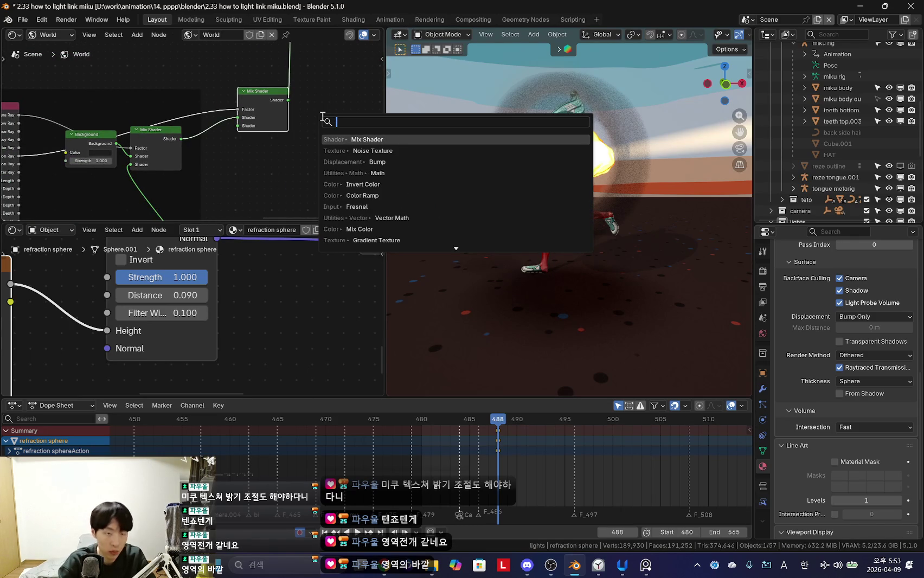
{"action": "right_click", "coordinate": [319, 159]}
{"action": "key", "text": "Return"}
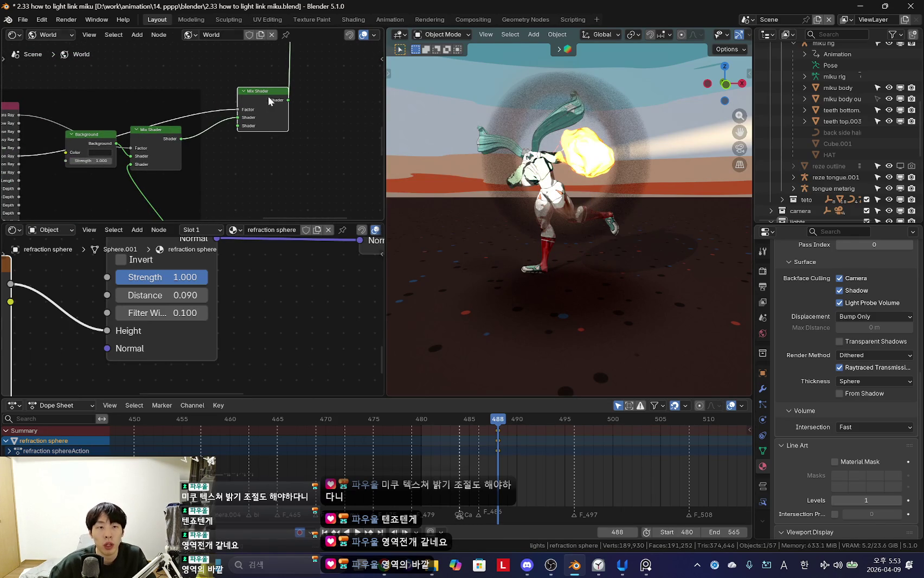
{"action": "left_click", "coordinate": [263, 102]}
Step: Add a Background node to the World shader beside the Light Path node
{"action": "middle_click_drag", "start_coordinate": [207, 139], "coordinate": [293, 137]}
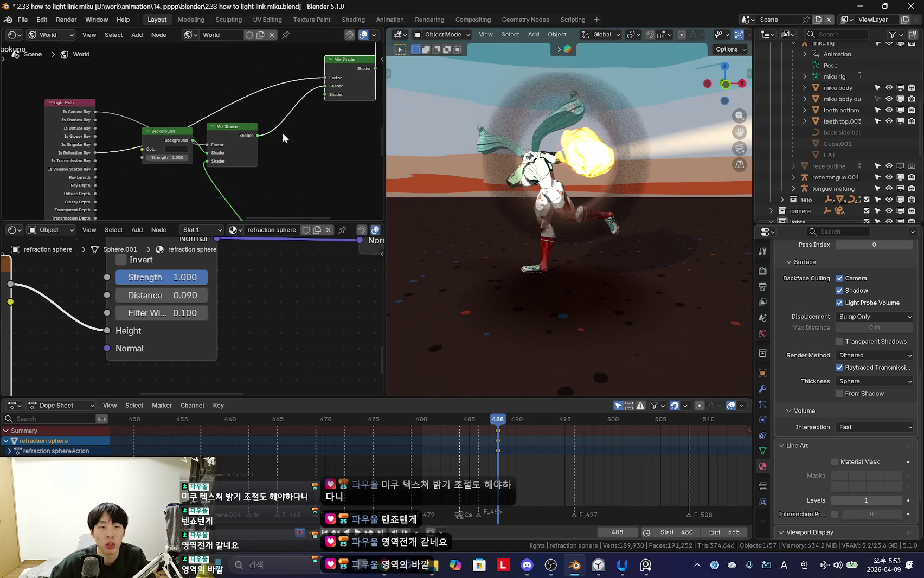
{"action": "key", "text": "shift+a"}
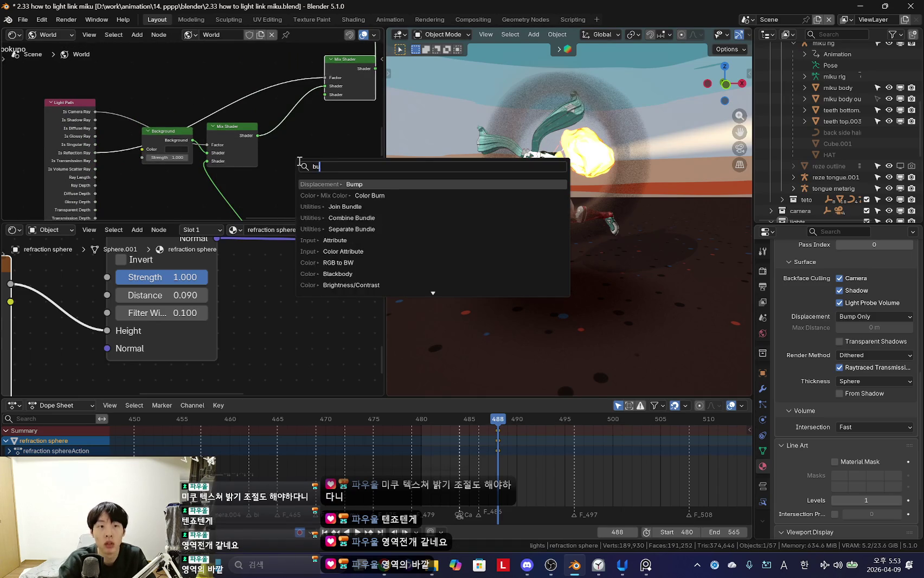
{"action": "type", "text": "u"}
{"action": "key", "text": "Return"}
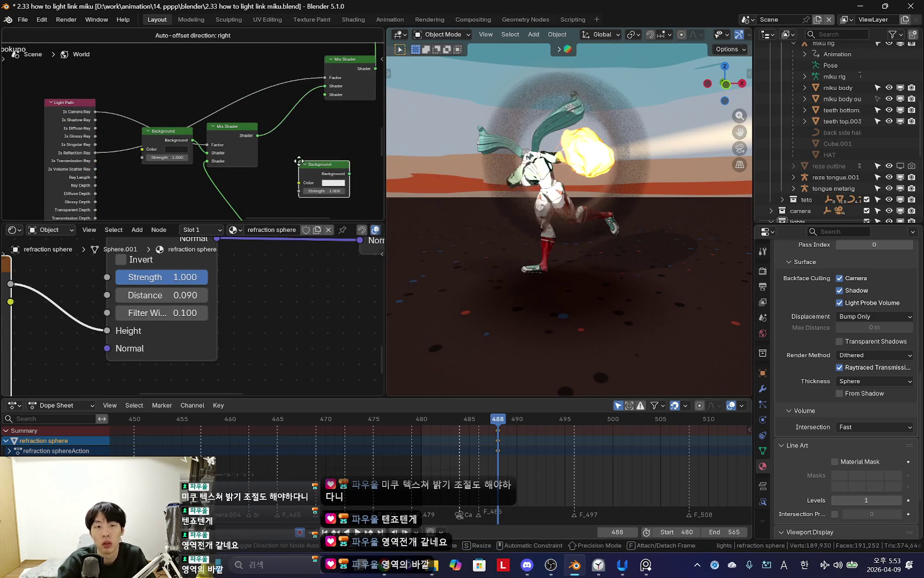
Step: Set the new Background Strength to 0.500 after trying 4.200
{"action": "scroll", "coordinate": [243, 156], "scroll_direction": "up", "scroll_amount": 1}
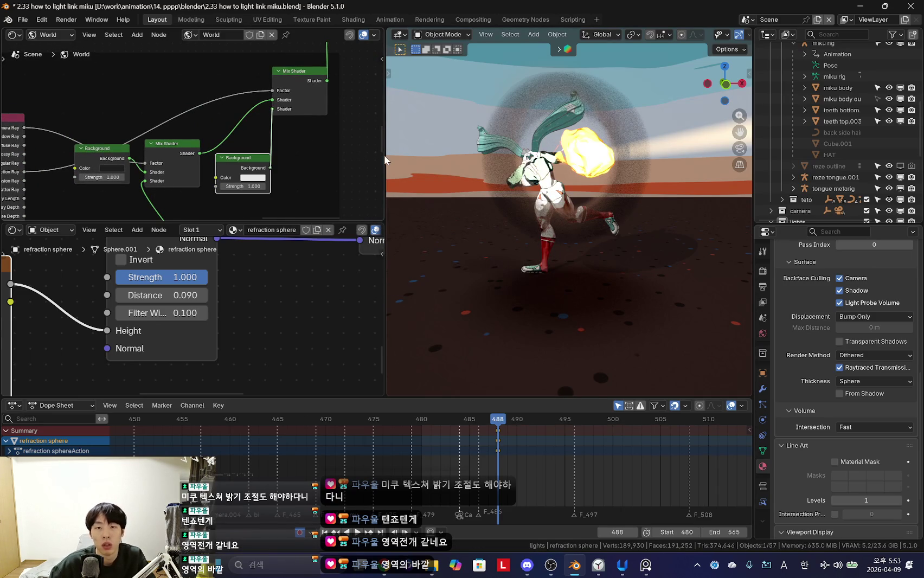
{"action": "mouse_move", "coordinate": [586, 199]}
{"action": "middle_mouse_down"}
{"action": "mouse_move", "coordinate": [628, 232]}
{"action": "mouse_move", "coordinate": [553, 217]}
{"action": "middle_mouse_up"}
{"action": "mouse_move", "coordinate": [244, 186]}
{"action": "left_mouse_down"}
{"action": "mouse_move", "coordinate": [304, 186]}
{"action": "mouse_move", "coordinate": [244, 186]}
{"action": "left_mouse_up"}
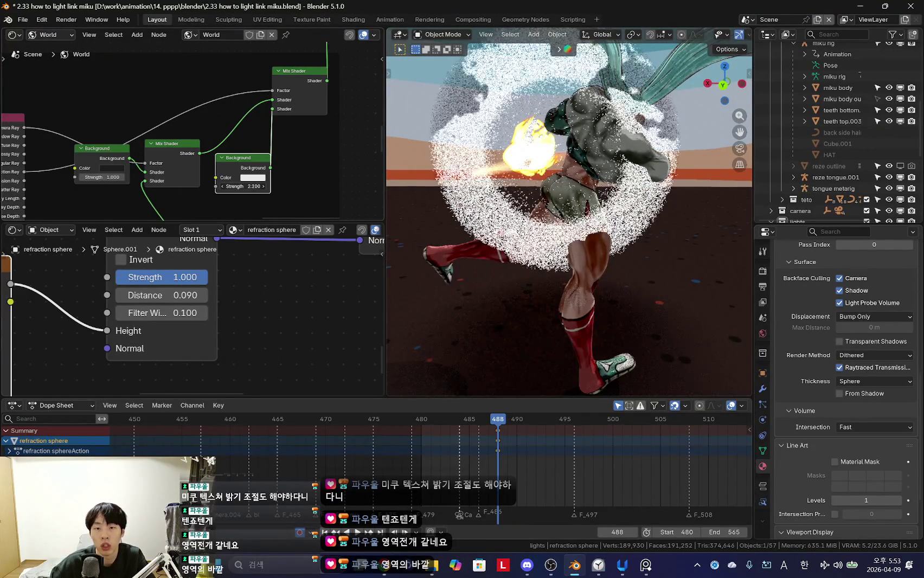
{"action": "mouse_move", "coordinate": [624, 228]}
{"action": "middle_mouse_down"}
{"action": "mouse_move", "coordinate": [700, 243]}
{"action": "mouse_move", "coordinate": [575, 227]}
{"action": "middle_mouse_up"}
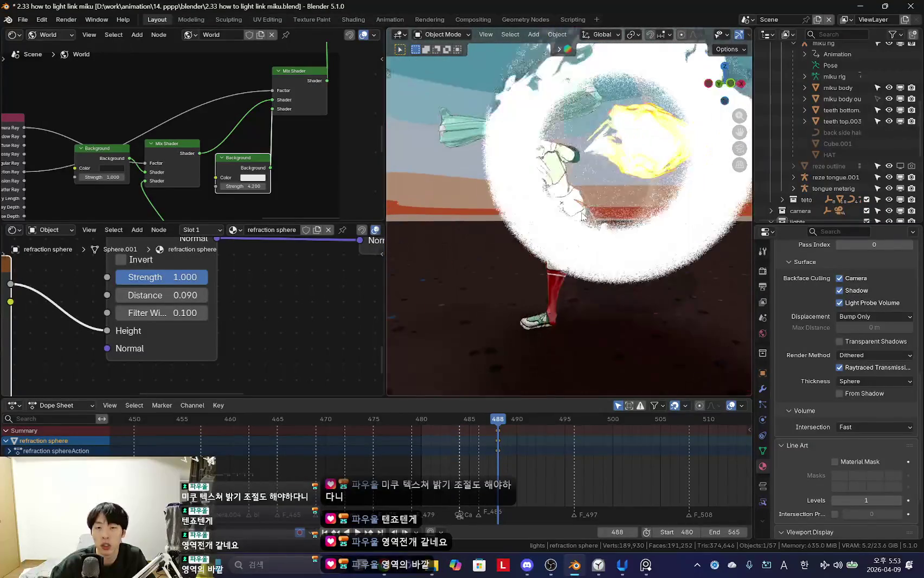
{"action": "scroll", "coordinate": [290, 182], "scroll_direction": "up", "scroll_amount": 1}
{"action": "scroll", "coordinate": [282, 201], "scroll_direction": "up", "scroll_amount": 1}
{"action": "left_click_drag", "start_coordinate": [273, 212], "coordinate": [255, 212]}
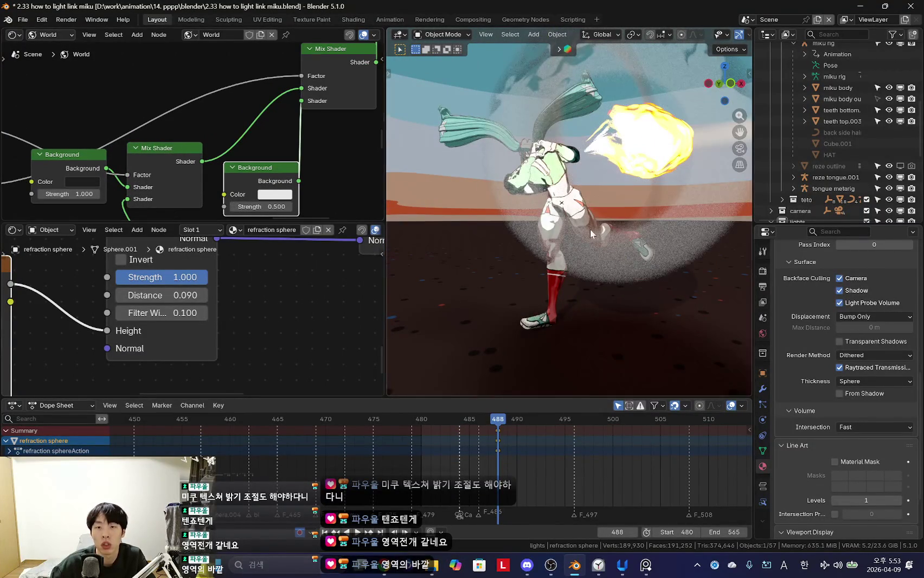
Step: Tint the Background colour light pink/peach (#E7D1BA)
{"action": "key", "text": "KP_0"}
{"action": "scroll", "coordinate": [235, 146], "scroll_direction": "up", "scroll_amount": 1}
{"action": "scroll", "coordinate": [236, 146], "scroll_direction": "up", "scroll_amount": 1}
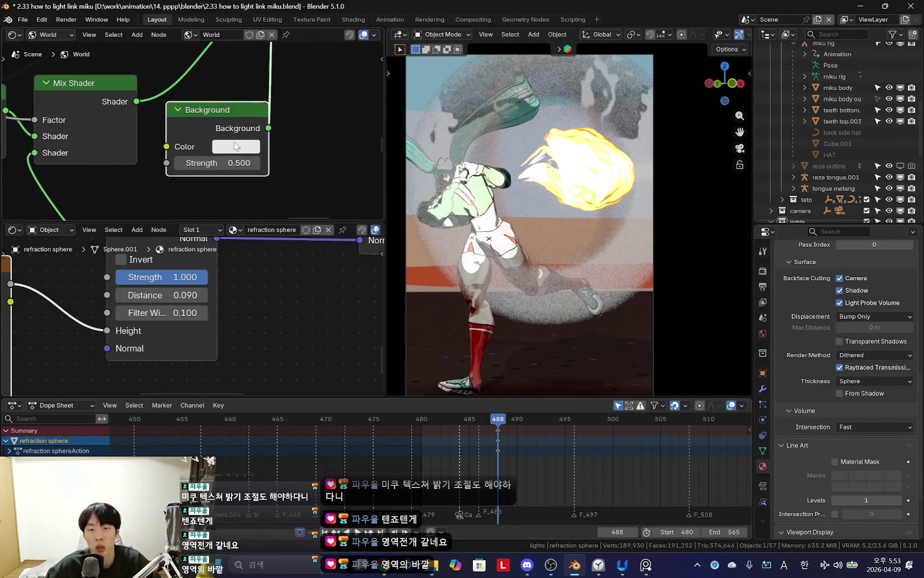
{"action": "left_click", "coordinate": [235, 146]}
{"action": "left_click_drag", "start_coordinate": [276, 217], "coordinate": [271, 225]}
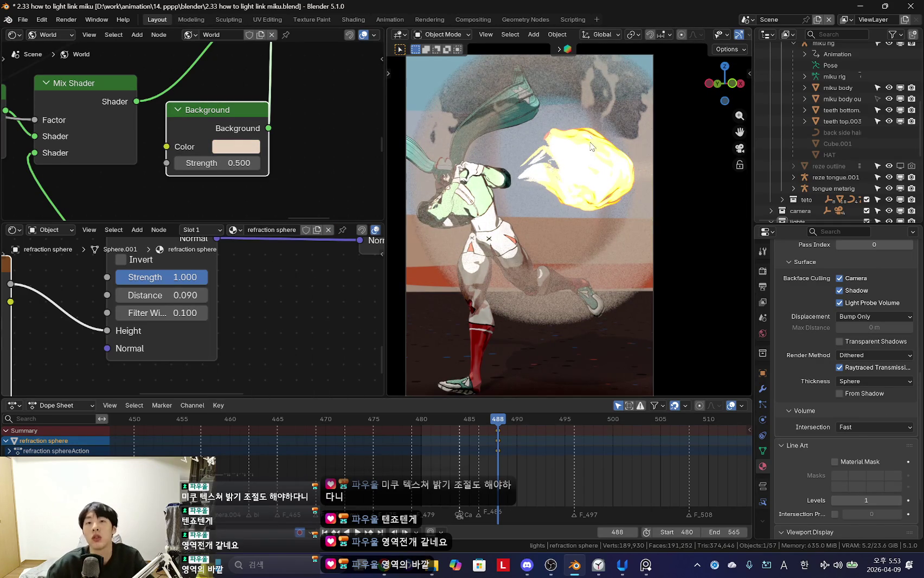
Step: Enlarge the refraction sphere material editor and open the add-node search
{"action": "scroll", "coordinate": [194, 132], "scroll_direction": "down", "scroll_amount": 3}
{"action": "scroll", "coordinate": [195, 131], "scroll_direction": "down", "scroll_amount": 2}
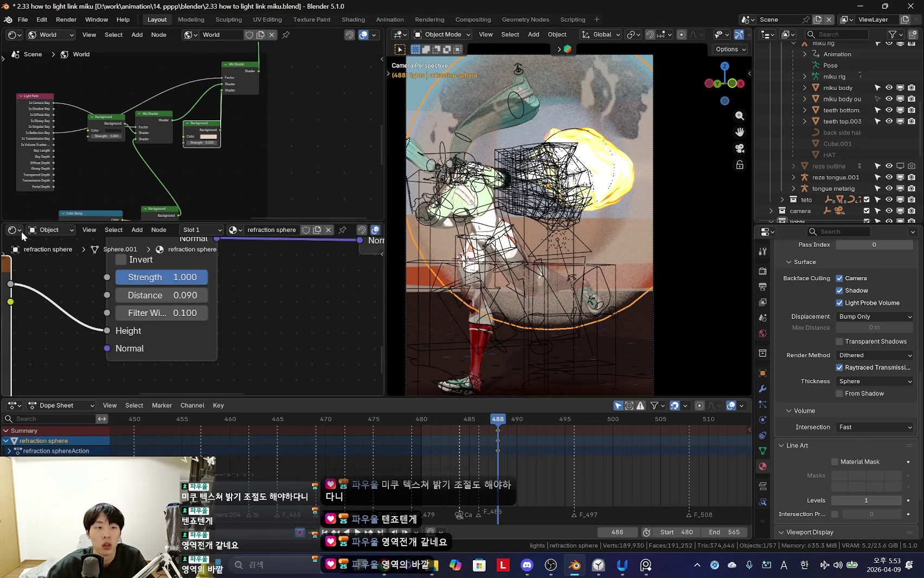
{"action": "left_click_drag", "start_coordinate": [48, 221], "coordinate": [48, 148]}
{"action": "scroll", "coordinate": [132, 291], "scroll_direction": "down", "scroll_amount": 3}
{"action": "scroll", "coordinate": [134, 260], "scroll_direction": "down", "scroll_amount": 2}
{"action": "key", "text": "shift+a"}
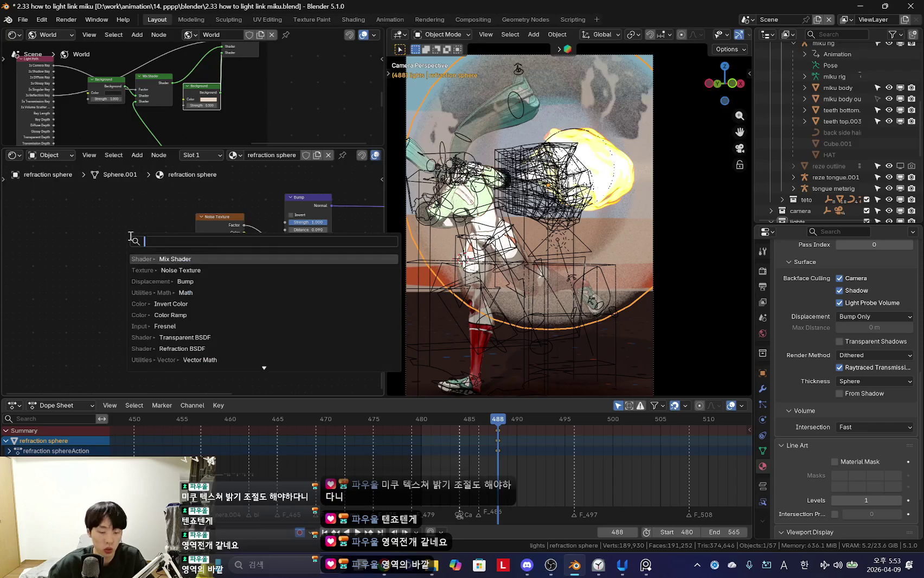
{"action": "type", "text": "fre"}
Step: Add a Fresnel node feeding a Math node set to Multiply
{"action": "key", "text": "Return"}
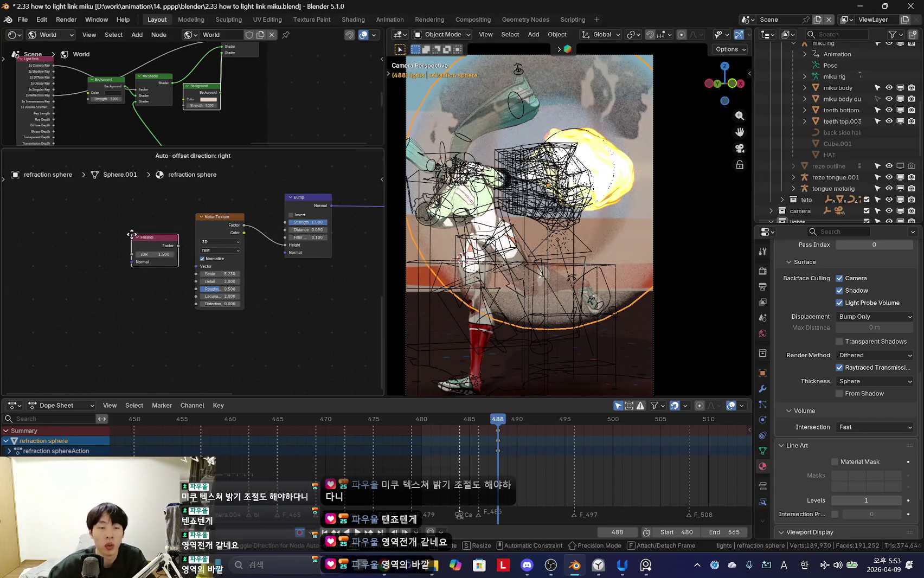
{"action": "left_click", "coordinate": [110, 237]}
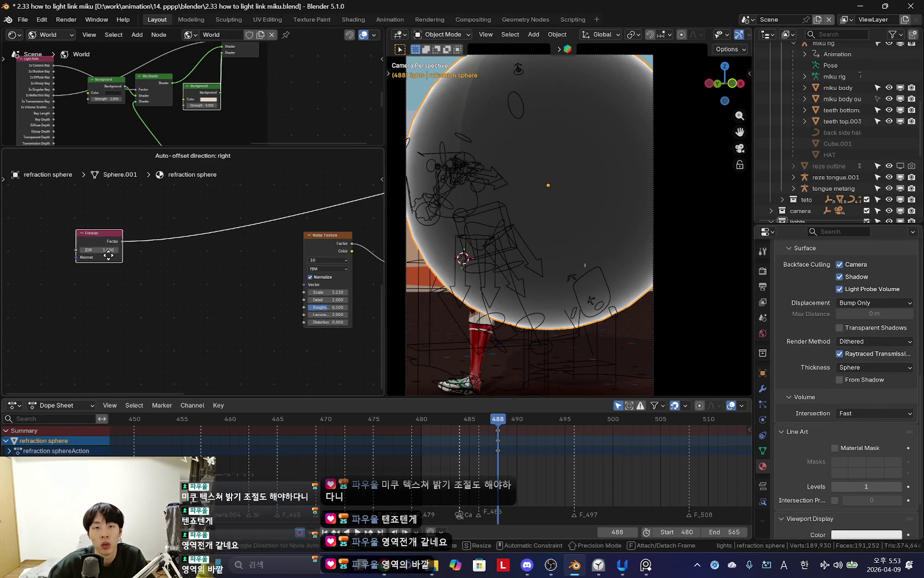
{"action": "scroll", "coordinate": [153, 268], "scroll_direction": "up", "scroll_amount": 2}
{"action": "key", "text": "shift+a"}
{"action": "type", "text": "add"}
{"action": "key", "text": "Return"}
{"action": "left_click", "coordinate": [85, 211]}
{"action": "left_click", "coordinate": [119, 239]}
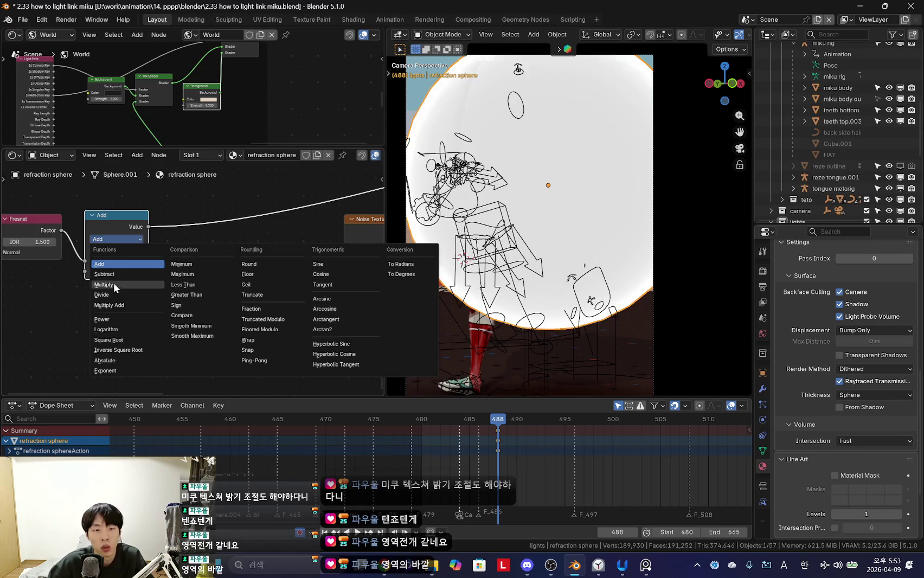
{"action": "left_click", "coordinate": [113, 284]}
Step: Insert a second Math node after Multiply and set it to Wrap
{"action": "mouse_move", "coordinate": [128, 230]}
{"action": "middle_mouse_down"}
{"action": "mouse_move", "coordinate": [209, 279]}
{"action": "mouse_move", "coordinate": [197, 292]}
{"action": "middle_mouse_up"}
{"action": "key", "text": "shift+a"}
{"action": "type", "text": "d"}
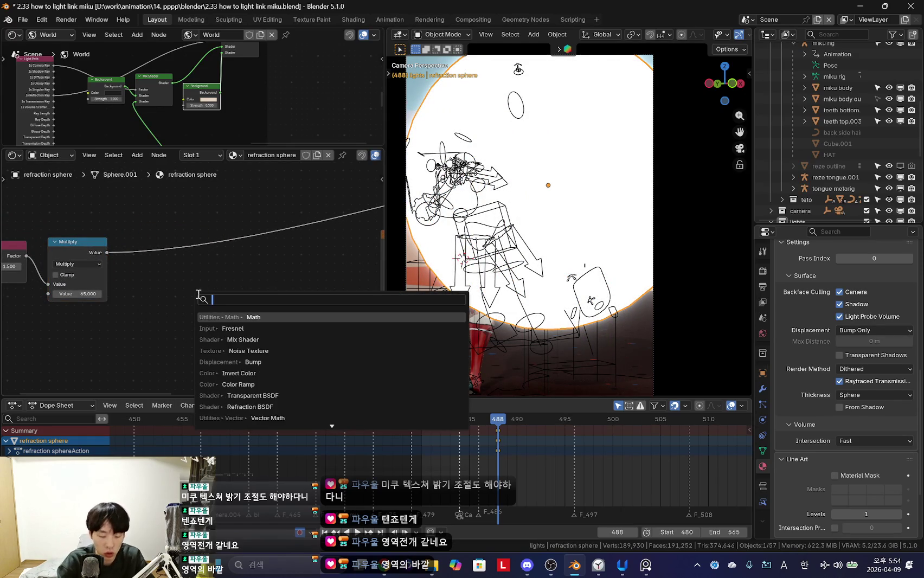
{"action": "key", "text": "Return"}
{"action": "left_click", "coordinate": [198, 294]}
{"action": "scroll", "coordinate": [198, 287], "scroll_direction": "up", "scroll_amount": 2}
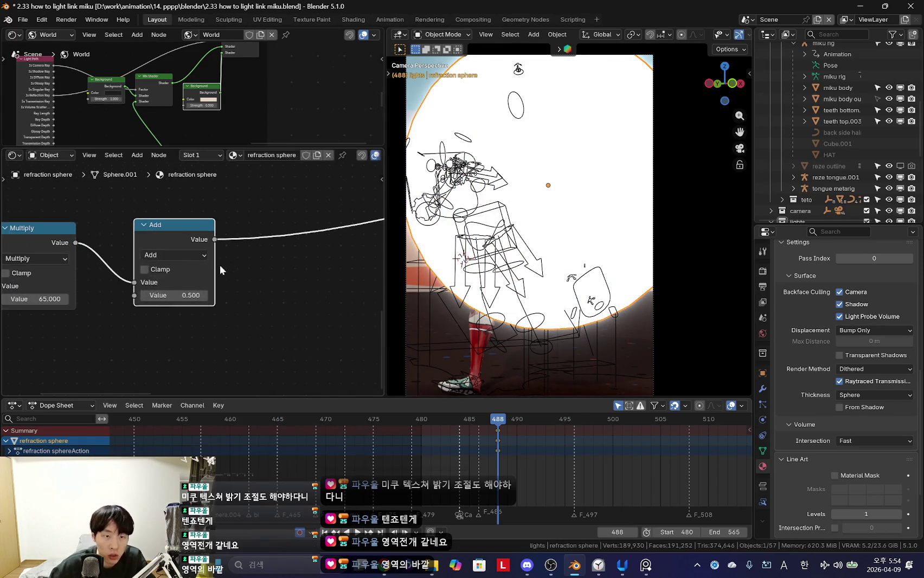
{"action": "left_click", "coordinate": [202, 255]}
{"action": "left_click", "coordinate": [389, 393]}
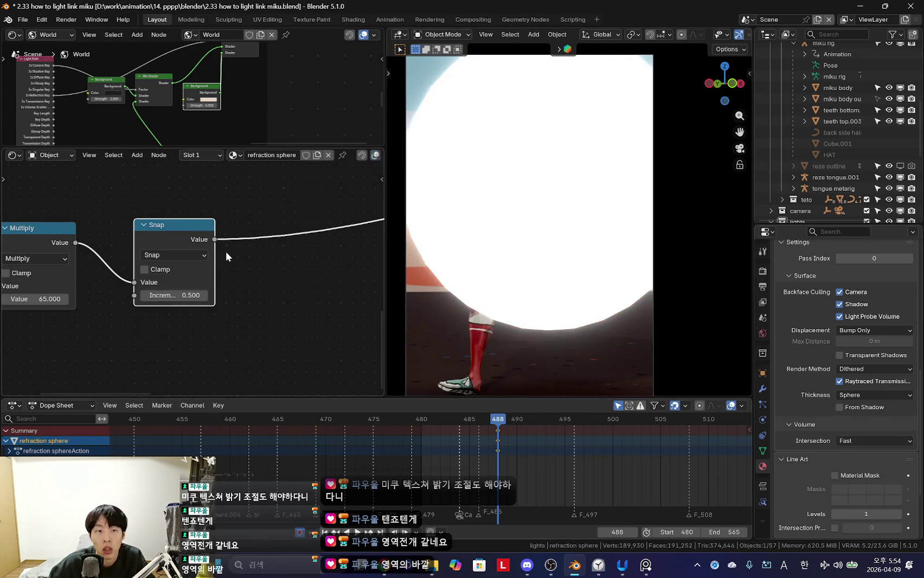
{"action": "left_click", "coordinate": [184, 255]}
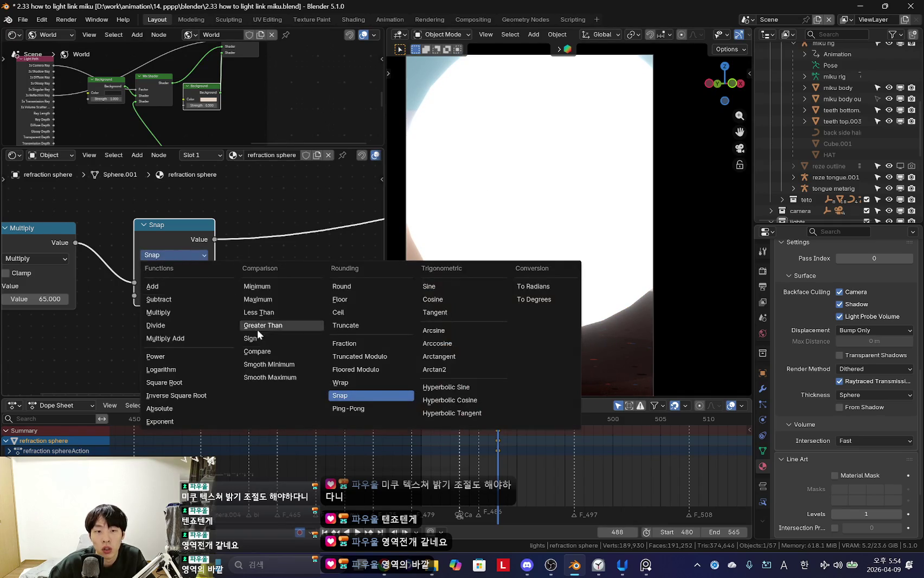
{"action": "left_click", "coordinate": [350, 383]}
Step: Tune the Wrap node: Min 0.000, Max tried at 0.710 and returned to 1
{"action": "scroll", "coordinate": [191, 301], "scroll_direction": "up", "scroll_amount": 2}
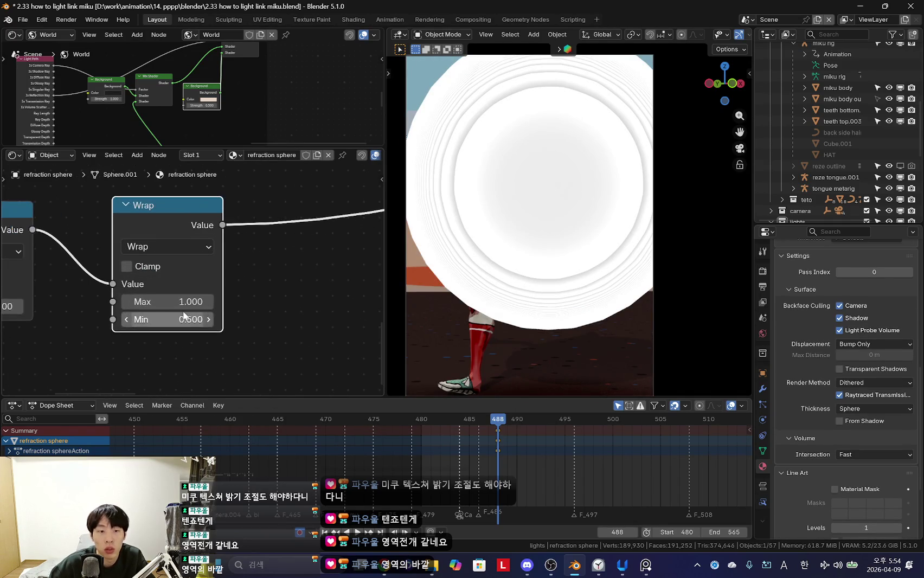
{"action": "mouse_move", "coordinate": [183, 302]}
{"action": "left_mouse_down"}
{"action": "mouse_move", "coordinate": [162, 301]}
{"action": "mouse_move", "coordinate": [187, 301]}
{"action": "left_mouse_up"}
{"action": "left_click_drag", "start_coordinate": [178, 302], "coordinate": [193, 320]}
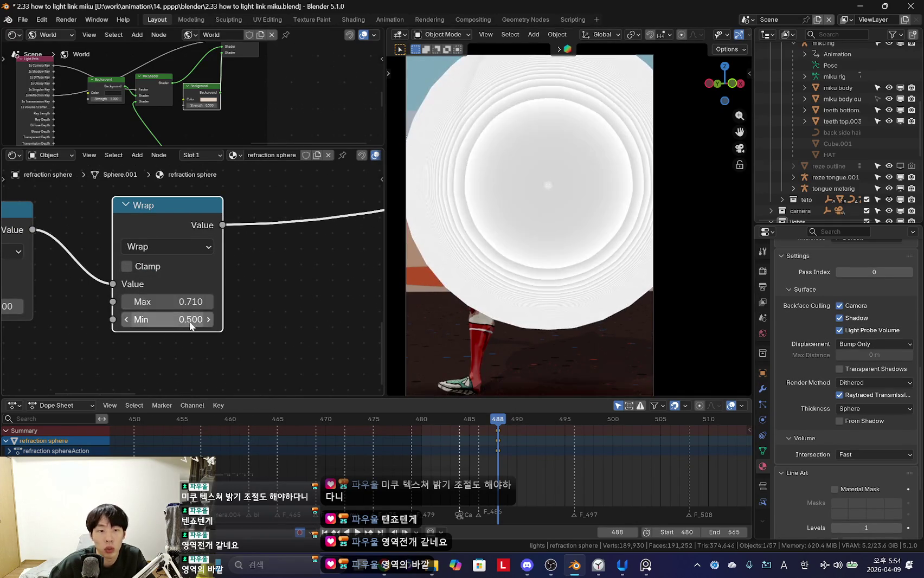
{"action": "type", "text": "1"}
{"action": "key", "text": "Return"}
{"action": "key", "text": "BackSpace"}
{"action": "left_click_drag", "start_coordinate": [184, 301], "coordinate": [172, 301]}
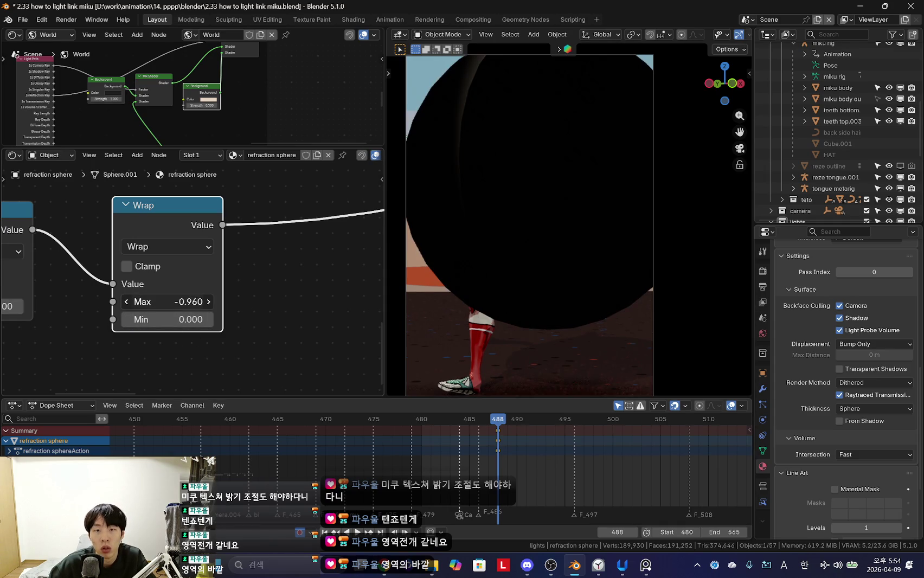
{"action": "key", "text": "Return"}
{"action": "scroll", "coordinate": [154, 276], "scroll_direction": "up", "scroll_amount": 5, "text": "ctrl"}
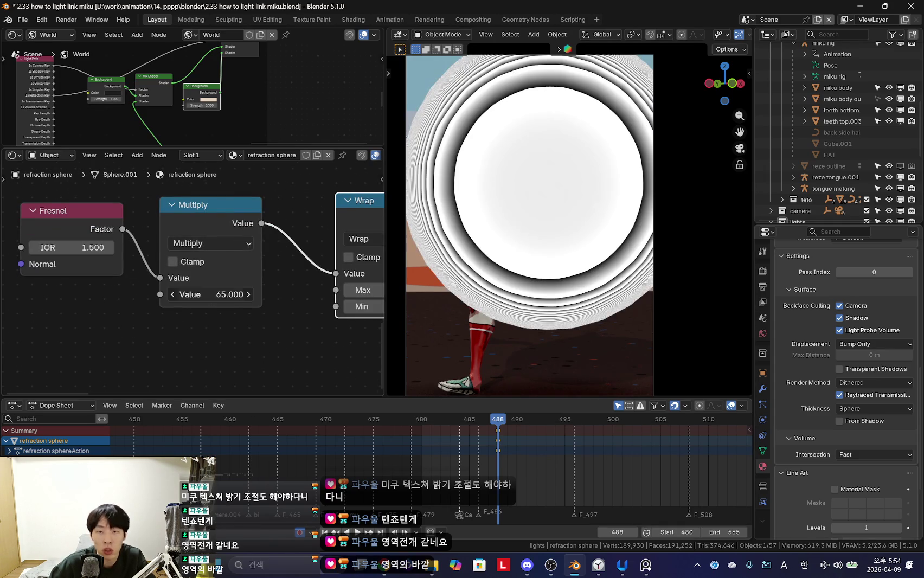
Step: Try Multiply values around 5.8–5.96 and raise the Fresnel IOR to 3.620
{"action": "left_click_drag", "start_coordinate": [212, 299], "coordinate": [195, 299]}
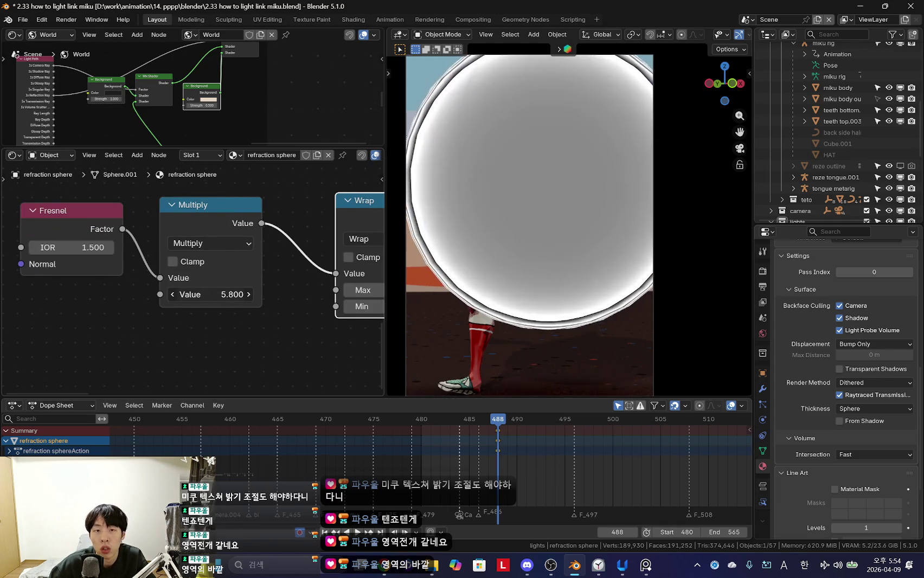
{"action": "left_click_drag", "start_coordinate": [82, 248], "coordinate": [111, 248]}
{"action": "mouse_move", "coordinate": [186, 294]}
{"action": "left_mouse_down"}
{"action": "mouse_move", "coordinate": [214, 294]}
{"action": "mouse_move", "coordinate": [191, 294]}
{"action": "left_mouse_up"}
{"action": "scroll", "coordinate": [101, 285], "scroll_direction": "down", "scroll_amount": 3}
{"action": "left_click_drag", "start_coordinate": [130, 237], "coordinate": [98, 236]}
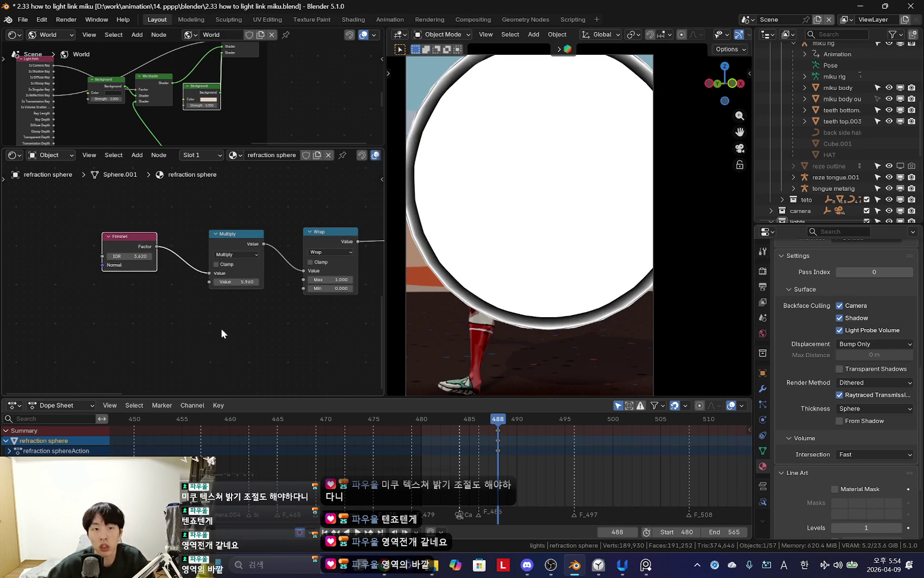
{"action": "scroll", "coordinate": [275, 326], "scroll_direction": "up", "scroll_amount": 2}
Step: Raise the Multiply value to about 6.750 while checking the sphere from a freer view
{"action": "middle_click_drag", "start_coordinate": [542, 234], "coordinate": [588, 241]}
{"action": "scroll", "coordinate": [588, 241], "scroll_direction": "down", "scroll_amount": 1}
{"action": "scroll", "coordinate": [462, 263], "scroll_direction": "up", "scroll_amount": 5}
{"action": "scroll", "coordinate": [230, 313], "scroll_direction": "down", "scroll_amount": 2}
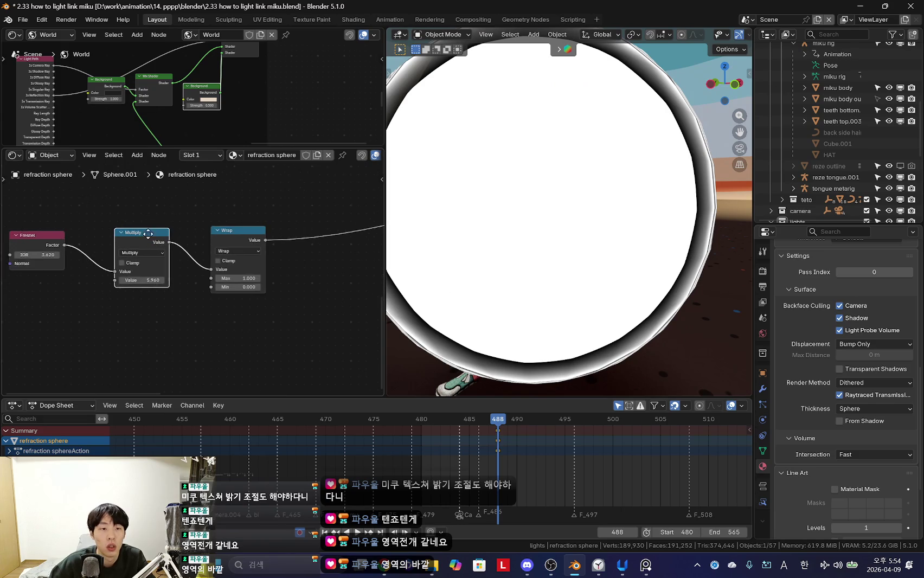
{"action": "scroll", "coordinate": [146, 254], "scroll_direction": "up", "scroll_amount": 3}
{"action": "scroll", "coordinate": [226, 214], "scroll_direction": "down", "scroll_amount": 1}
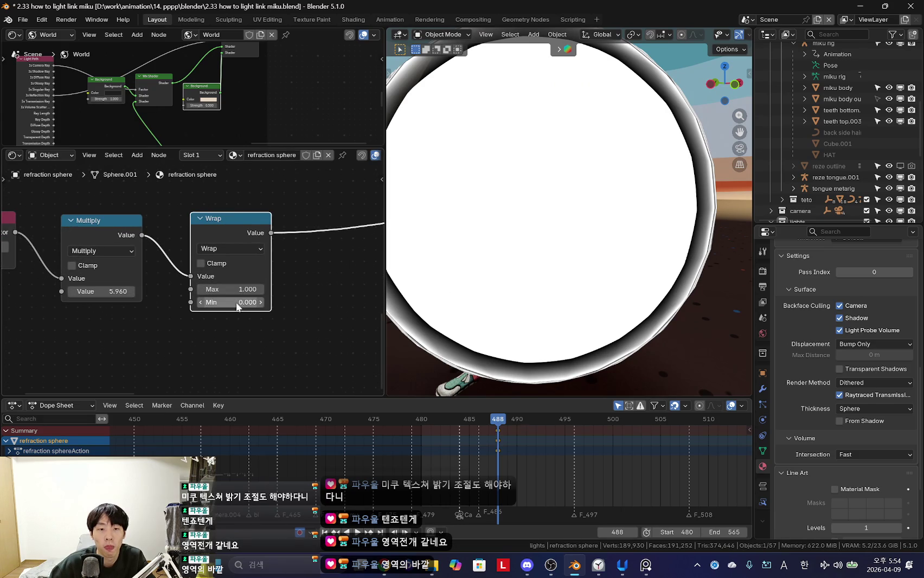
{"action": "middle_click_drag", "start_coordinate": [237, 307], "coordinate": [310, 311]}
{"action": "mouse_move", "coordinate": [182, 296]}
{"action": "left_mouse_down"}
{"action": "mouse_move", "coordinate": [206, 296]}
{"action": "mouse_move", "coordinate": [162, 297]}
{"action": "left_mouse_up"}
{"action": "scroll", "coordinate": [137, 297], "scroll_direction": "down", "scroll_amount": 1}
{"action": "scroll", "coordinate": [237, 309], "scroll_direction": "up", "scroll_amount": 1}
{"action": "scroll", "coordinate": [214, 298], "scroll_direction": "up", "scroll_amount": 2}
Step: Adjust Wrap Max from 0.440 up to 0.730 and retune the Fresnel IOR
{"action": "left_click_drag", "start_coordinate": [282, 293], "coordinate": [255, 293]}
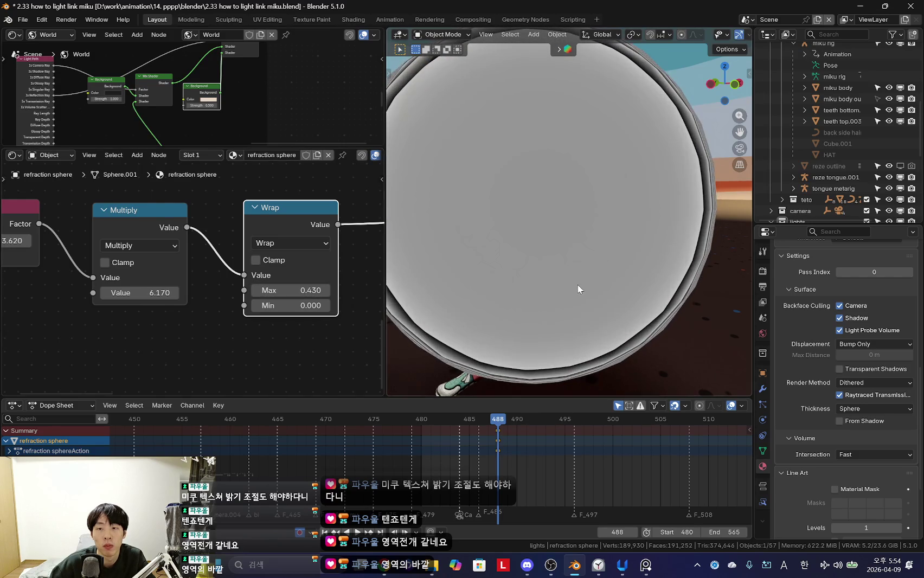
{"action": "middle_click_drag", "start_coordinate": [19, 241], "coordinate": [161, 252]}
{"action": "left_click_drag", "start_coordinate": [136, 251], "coordinate": [105, 251]}
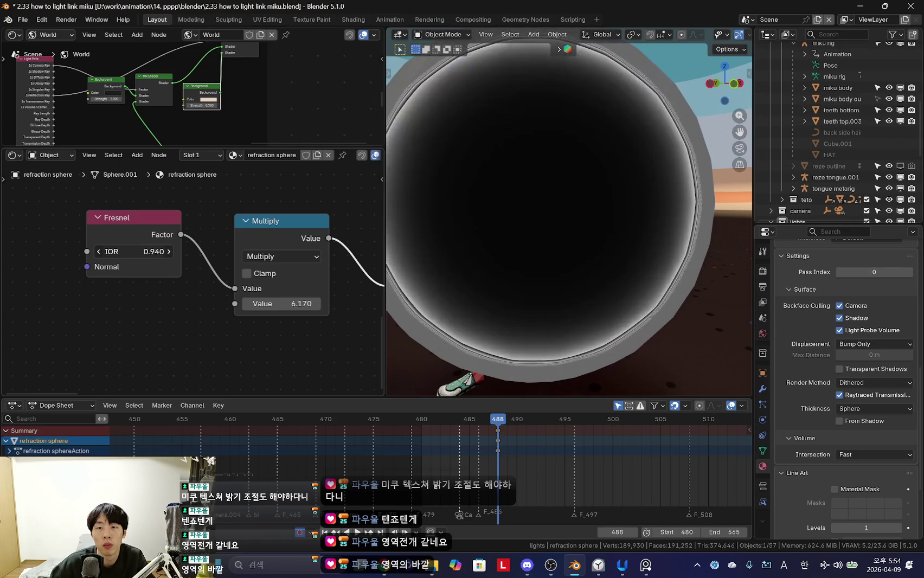
{"action": "middle_click_drag", "start_coordinate": [336, 353], "coordinate": [132, 352]}
{"action": "mouse_move", "coordinate": [279, 297]}
{"action": "left_mouse_down"}
{"action": "mouse_move", "coordinate": [322, 297]}
{"action": "mouse_move", "coordinate": [233, 297]}
{"action": "mouse_move", "coordinate": [250, 297]}
{"action": "left_mouse_up"}
{"action": "scroll", "coordinate": [267, 297], "scroll_direction": "down", "scroll_amount": 1}
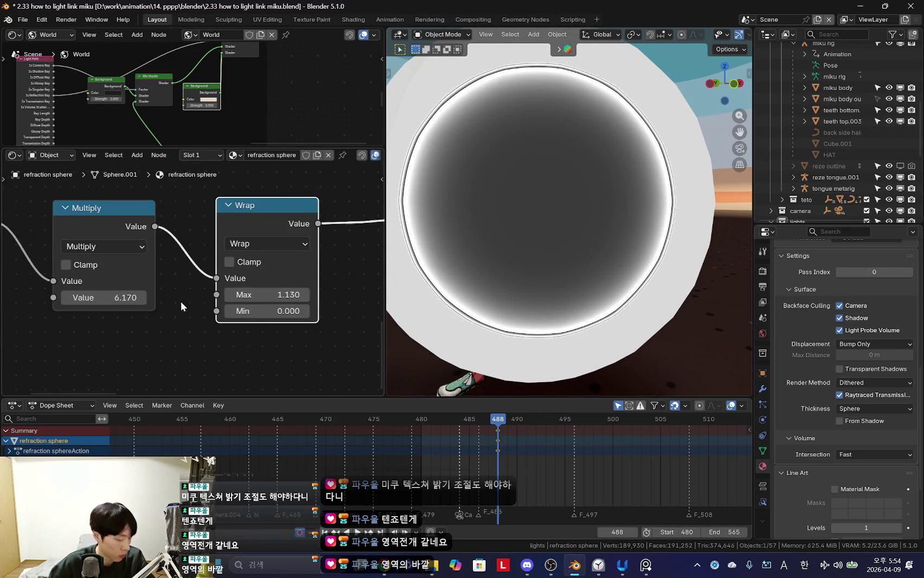
{"action": "scroll", "coordinate": [236, 296], "scroll_direction": "down", "scroll_amount": 1}
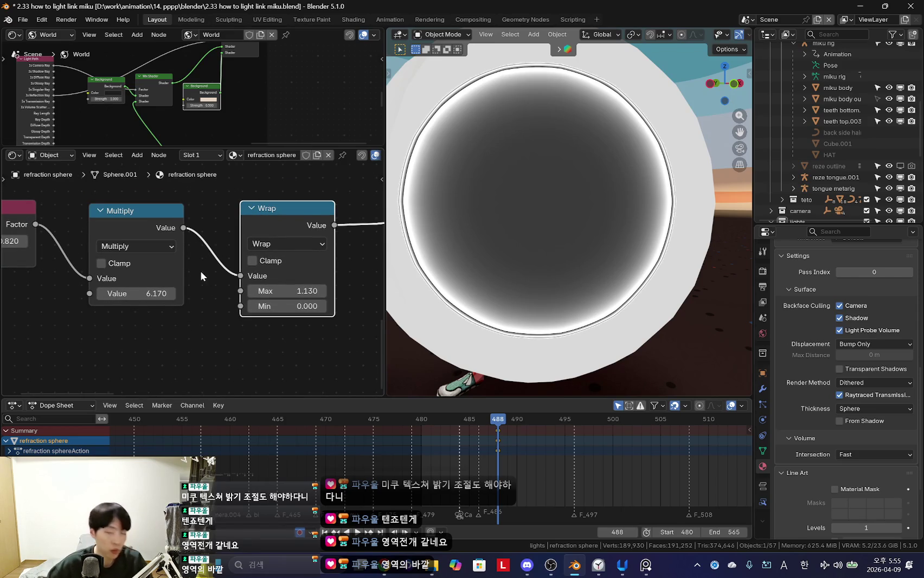
{"action": "scroll", "coordinate": [119, 299], "scroll_direction": "down", "scroll_amount": 1}
Step: Set the Fresnel node's IOR to 1.330
{"action": "middle_click_drag", "start_coordinate": [119, 305], "coordinate": [172, 308]}
{"action": "left_click", "coordinate": [108, 223]}
{"action": "mouse_move", "coordinate": [114, 245]}
{"action": "left_mouse_down"}
{"action": "mouse_move", "coordinate": [157, 246]}
{"action": "mouse_move", "coordinate": [136, 249]}
{"action": "left_mouse_up"}
{"action": "scroll", "coordinate": [111, 246], "scroll_direction": "down", "scroll_amount": 1}
{"action": "scroll", "coordinate": [206, 301], "scroll_direction": "up", "scroll_amount": 2}
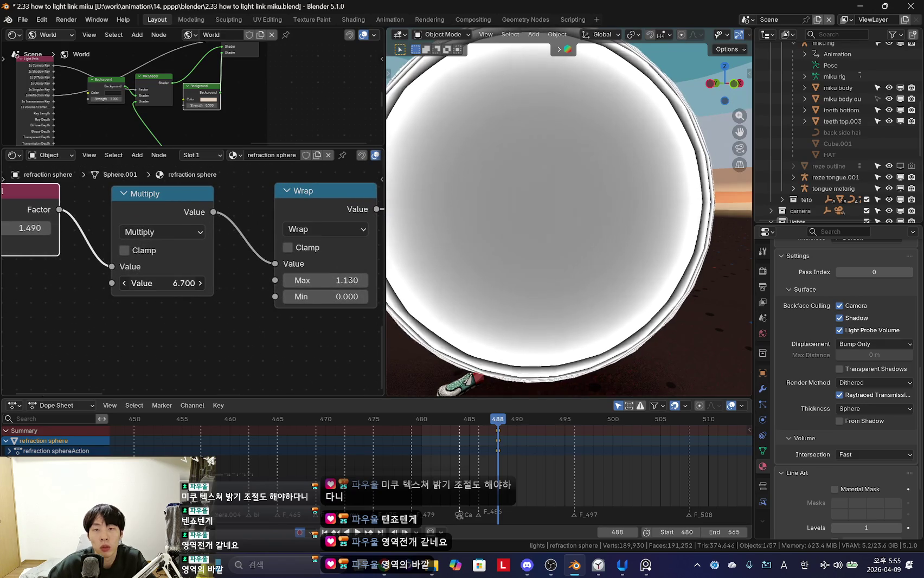
Step: Push the Multiply value up, then settle it at 25.110 for tighter rings
{"action": "left_click_drag", "start_coordinate": [162, 283], "coordinate": [228, 283]}
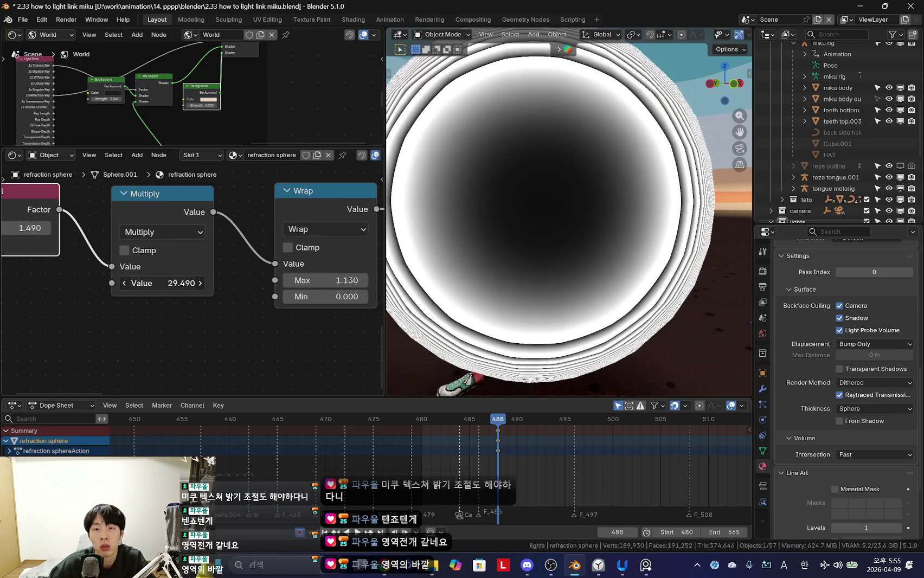
{"action": "left_click_drag", "start_coordinate": [163, 283], "coordinate": [138, 283]}
{"action": "scroll", "coordinate": [452, 291], "scroll_direction": "down", "scroll_amount": 4}
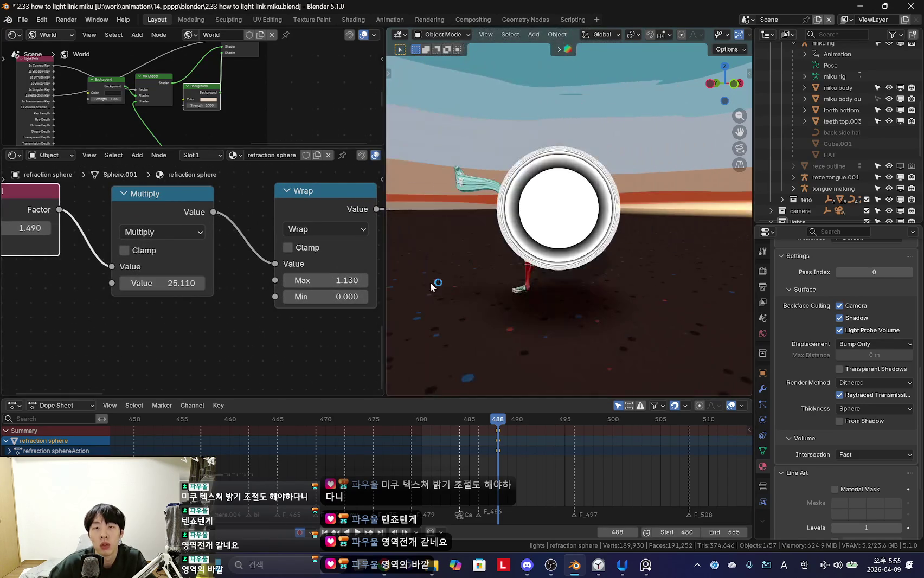
{"action": "scroll", "coordinate": [259, 300], "scroll_direction": "down", "scroll_amount": 2}
{"action": "scroll", "coordinate": [457, 282], "scroll_direction": "up", "scroll_amount": 3}
{"action": "scroll", "coordinate": [457, 282], "scroll_direction": "down", "scroll_amount": 4}
{"action": "scroll", "coordinate": [154, 290], "scroll_direction": "down", "scroll_amount": 3}
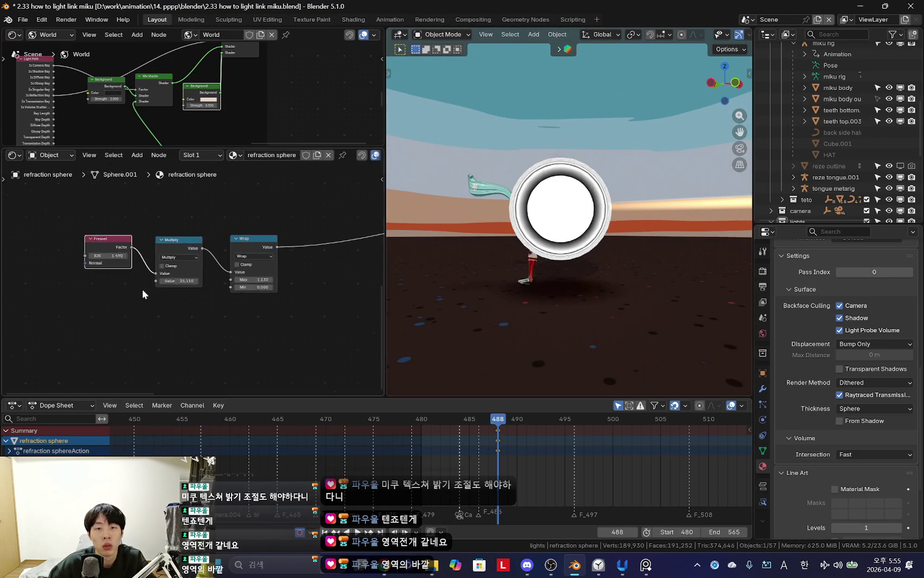
{"action": "key", "text": "shift+a"}
Step: Add a Noise Texture node and a Bump node to the sphere shader
{"action": "type", "text": "noise"}
{"action": "key", "text": "Return"}
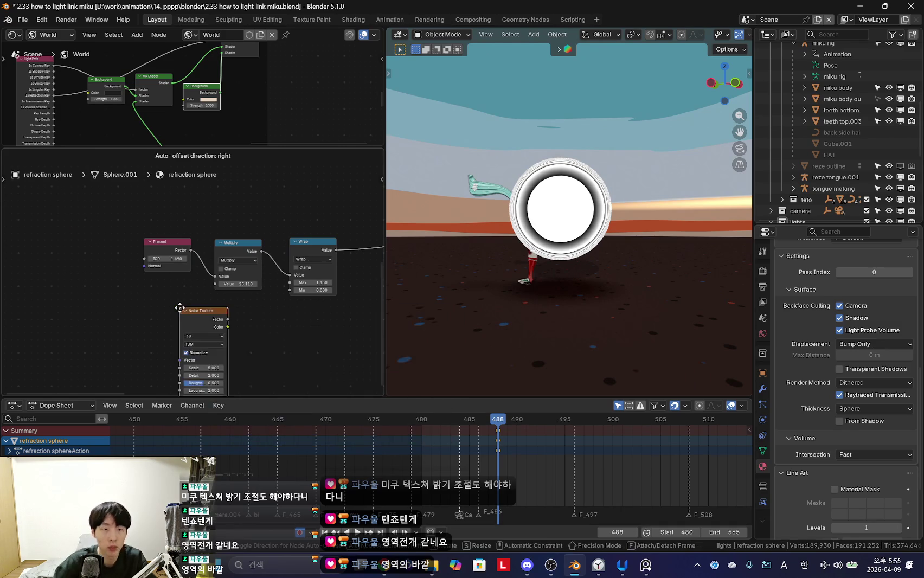
{"action": "left_click", "coordinate": [103, 294]}
{"action": "scroll", "coordinate": [203, 317], "scroll_direction": "up", "scroll_amount": 2}
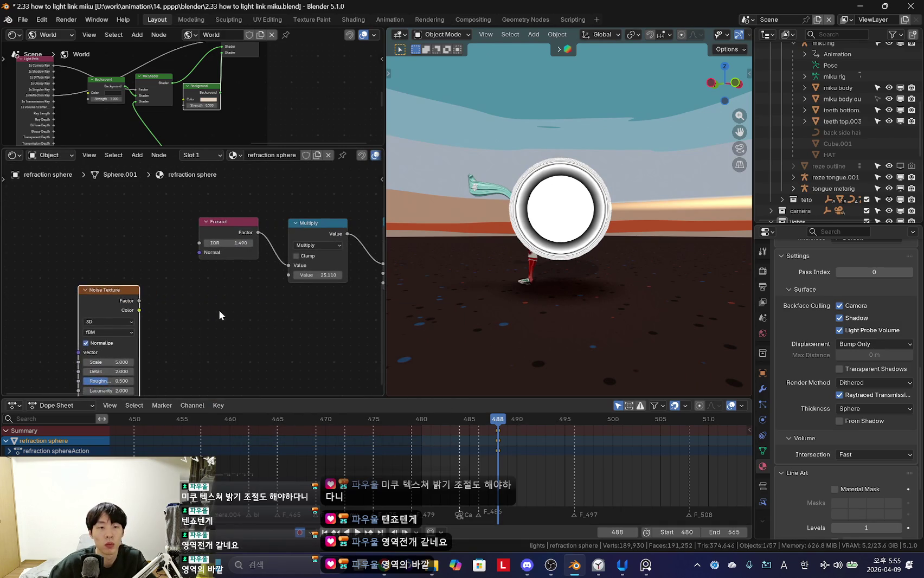
{"action": "key", "text": "shift+a"}
{"action": "key", "text": "Return"}
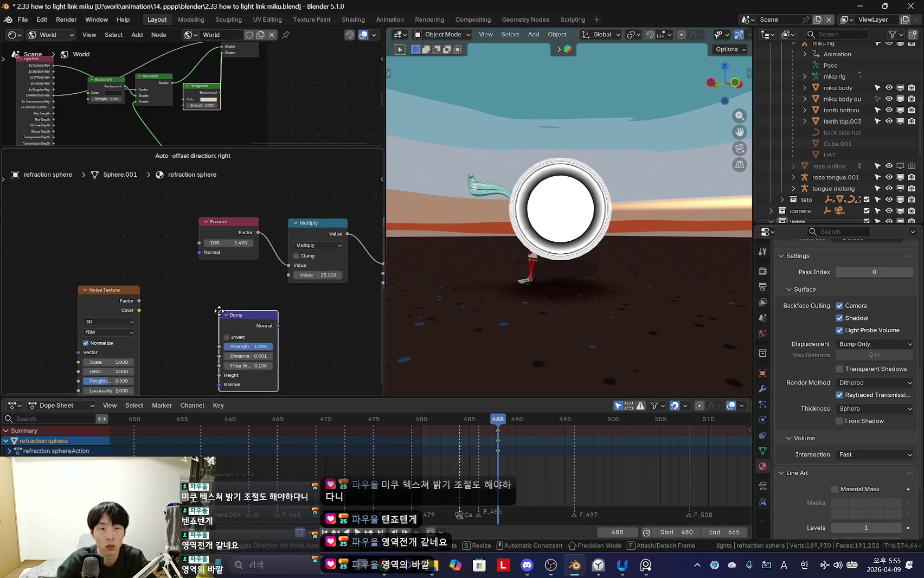
{"action": "left_click", "coordinate": [216, 307]}
{"action": "scroll", "coordinate": [187, 290], "scroll_direction": "down", "scroll_amount": 1}
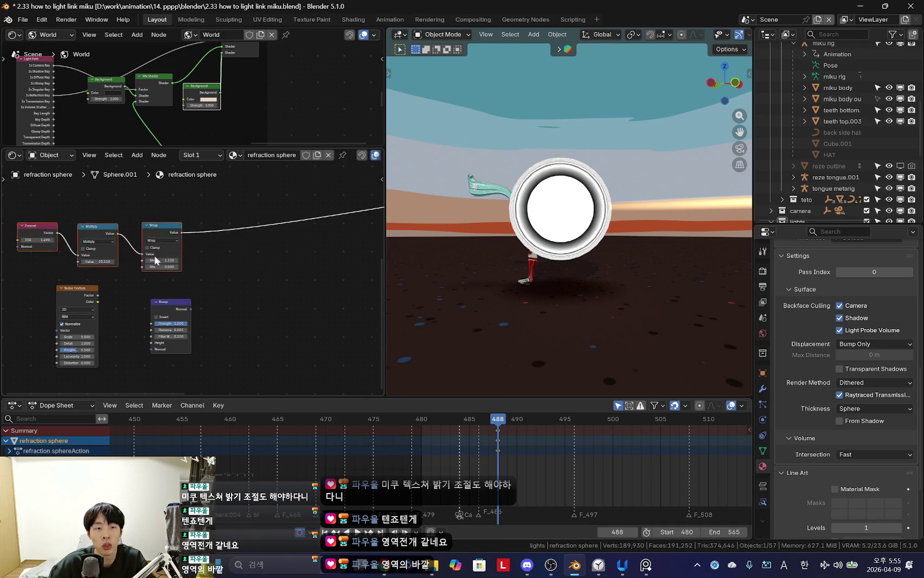
Step: Place the Noise Texture right of Wrap and feed the Wrap output into it
{"action": "left_click_drag", "start_coordinate": [72, 290], "coordinate": [245, 272]}
{"action": "scroll", "coordinate": [205, 251], "scroll_direction": "up", "scroll_amount": 2}
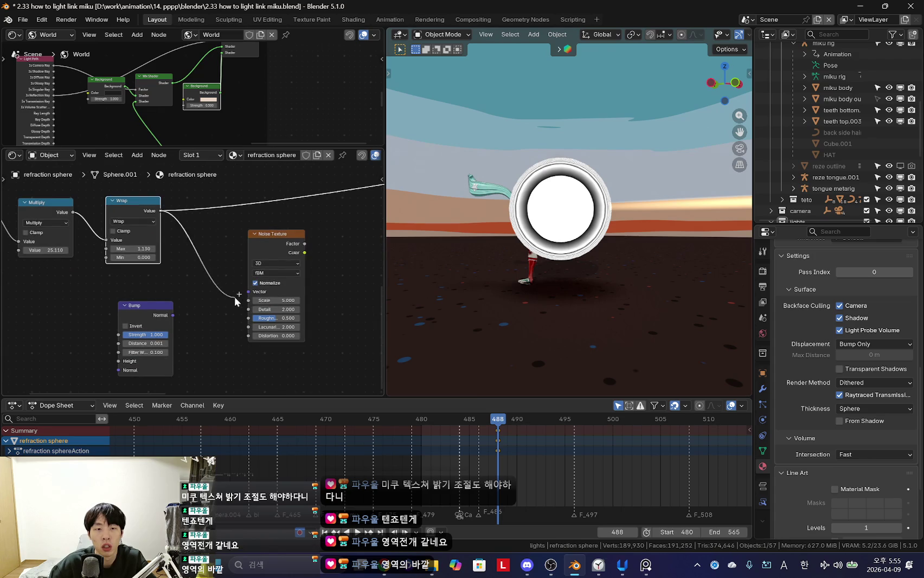
{"action": "left_click", "coordinate": [274, 249], "text": "ctrl+shift"}
{"action": "scroll", "coordinate": [560, 267], "scroll_direction": "up", "scroll_amount": 4}
{"action": "middle_click_drag", "start_coordinate": [560, 267], "coordinate": [491, 286]}
{"action": "scroll", "coordinate": [260, 292], "scroll_direction": "up", "scroll_amount": 2}
{"action": "scroll", "coordinate": [214, 295], "scroll_direction": "up", "scroll_amount": 1}
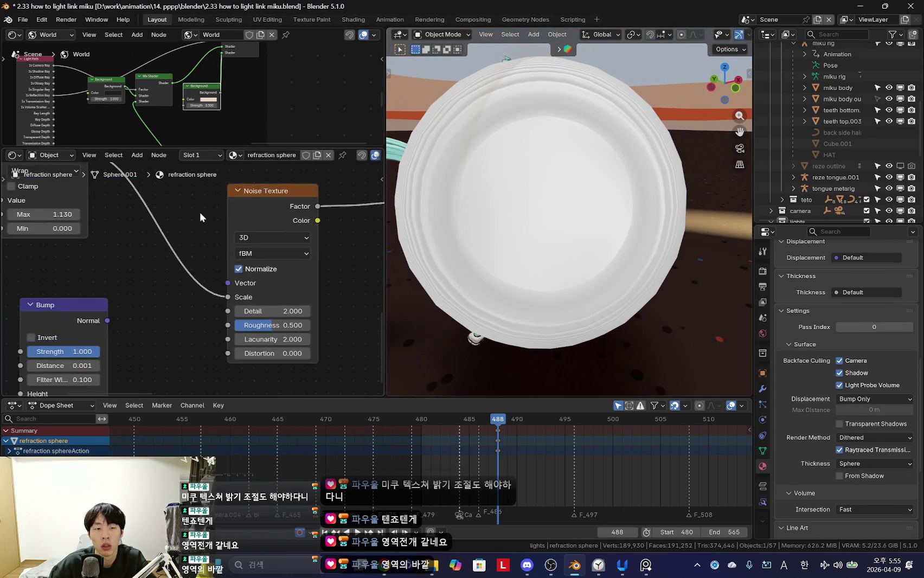
{"action": "scroll", "coordinate": [185, 311], "scroll_direction": "down", "scroll_amount": 2}
Step: Set Wrap Max to 3, then lower it to -4.400
{"action": "key", "text": "shift+a"}
{"action": "middle_click_drag", "start_coordinate": [111, 252], "coordinate": [155, 254]}
{"action": "key", "text": "shift+a"}
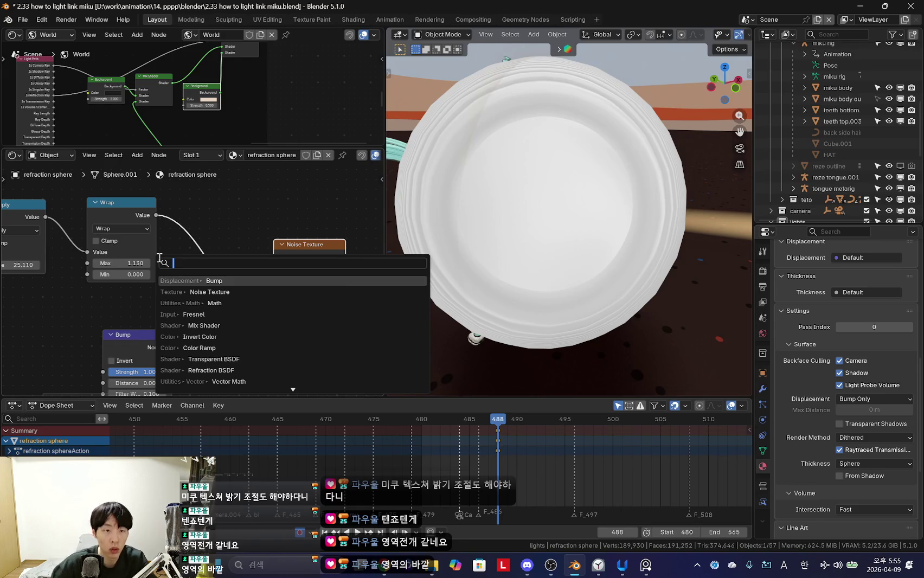
{"action": "key", "text": "Escape"}
{"action": "double_click", "coordinate": [121, 263]}
{"action": "type", "text": "3"}
{"action": "key", "text": "Return"}
{"action": "scroll", "coordinate": [263, 284], "scroll_direction": "up", "scroll_amount": 1}
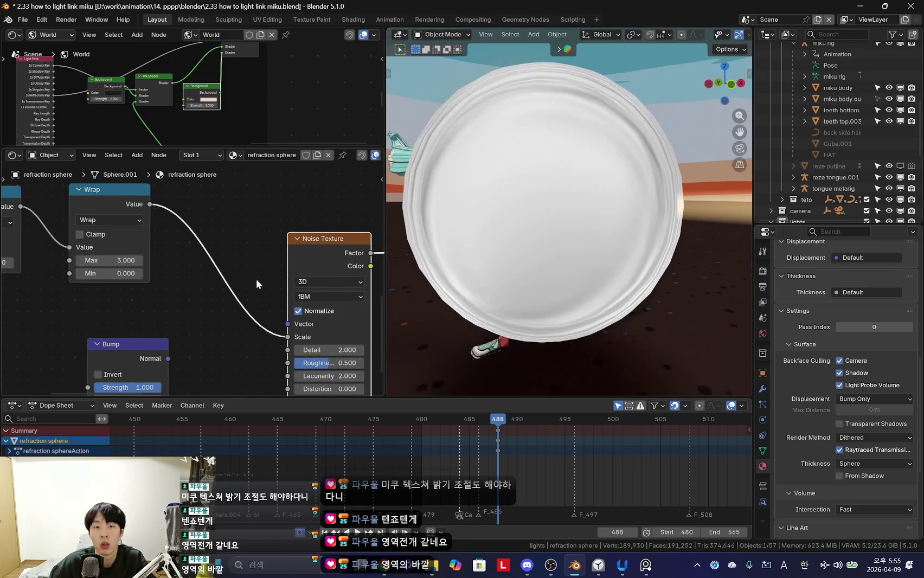
{"action": "left_click_drag", "start_coordinate": [111, 260], "coordinate": [97, 260]}
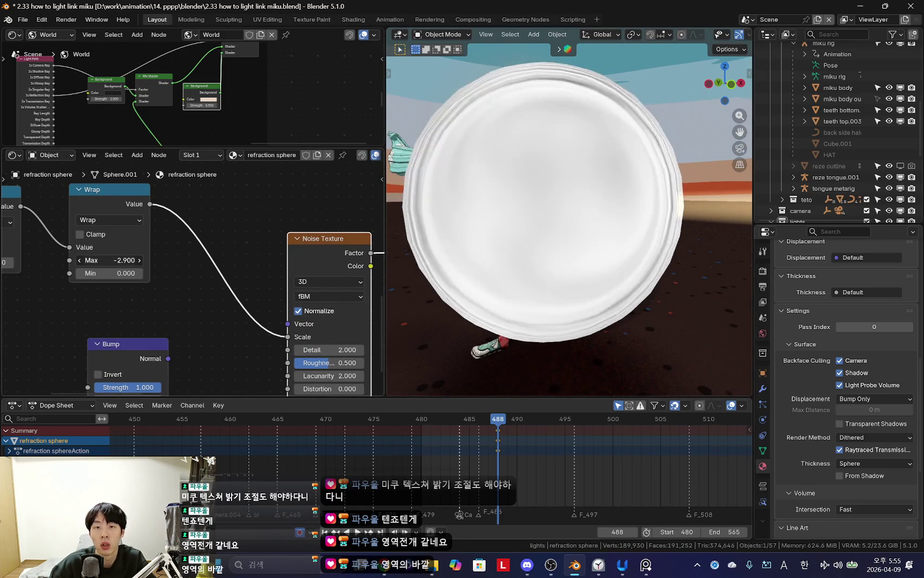
{"action": "left_click_drag", "start_coordinate": [97, 260], "coordinate": [86, 260]}
Step: Set the Wrap Min value to -1.850
{"action": "mouse_move", "coordinate": [495, 267]}
{"action": "middle_mouse_down"}
{"action": "mouse_move", "coordinate": [562, 246]}
{"action": "mouse_move", "coordinate": [479, 231]}
{"action": "mouse_move", "coordinate": [515, 282]}
{"action": "mouse_move", "coordinate": [535, 256]}
{"action": "middle_mouse_up"}
{"action": "scroll", "coordinate": [200, 270], "scroll_direction": "up", "scroll_amount": 5, "text": "ctrl"}
{"action": "mouse_move", "coordinate": [193, 273]}
{"action": "left_mouse_down"}
{"action": "mouse_move", "coordinate": [209, 273]}
{"action": "mouse_move", "coordinate": [187, 273]}
{"action": "left_mouse_up"}
{"action": "mouse_move", "coordinate": [537, 289]}
{"action": "middle_mouse_down"}
{"action": "mouse_move", "coordinate": [525, 274]}
{"action": "mouse_move", "coordinate": [554, 333]}
{"action": "mouse_move", "coordinate": [548, 321]}
{"action": "middle_mouse_up"}
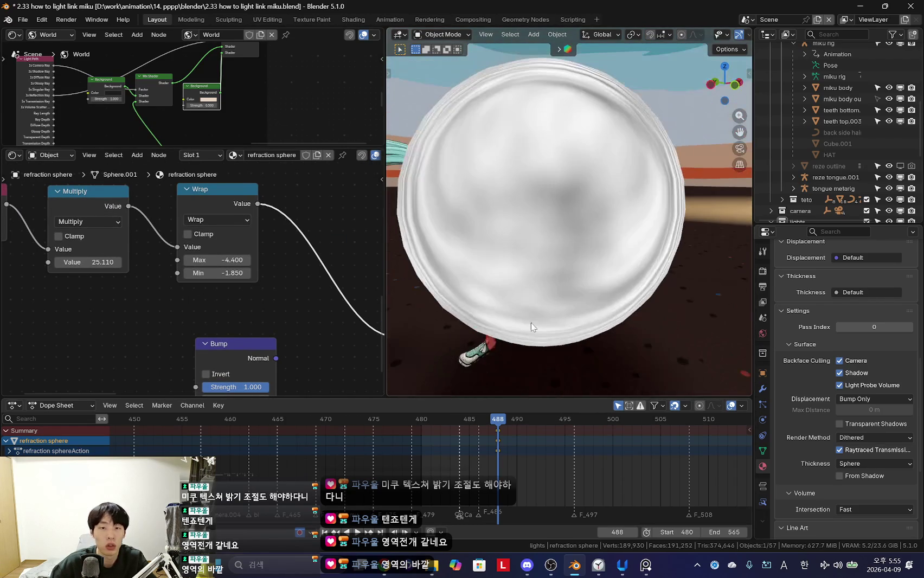
{"action": "scroll", "coordinate": [172, 242], "scroll_direction": "down", "scroll_amount": 12, "text": "ctrl"}
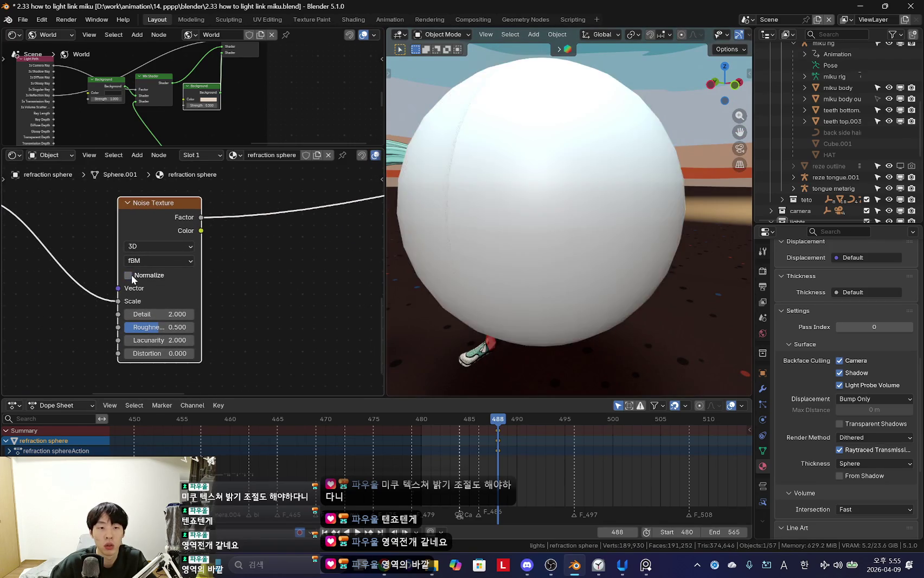
Step: Turn the Noise Texture's Normalize option off to inspect the sphere, then back on
{"action": "left_click", "coordinate": [128, 275]}
{"action": "mouse_move", "coordinate": [585, 272]}
{"action": "middle_mouse_down"}
{"action": "mouse_move", "coordinate": [530, 263]}
{"action": "mouse_move", "coordinate": [504, 279]}
{"action": "middle_mouse_up"}
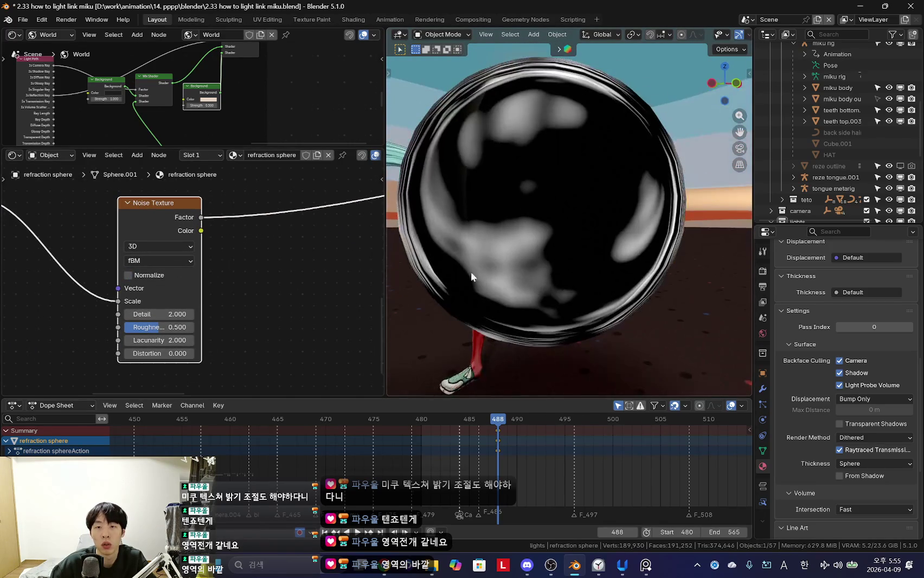
{"action": "left_click", "coordinate": [128, 274]}
{"action": "scroll", "coordinate": [186, 255], "scroll_direction": "down", "scroll_amount": 5}
{"action": "scroll", "coordinate": [208, 278], "scroll_direction": "right", "scroll_amount": 5}
{"action": "scroll", "coordinate": [188, 296], "scroll_direction": "right", "scroll_amount": 4}
{"action": "scroll", "coordinate": [172, 302], "scroll_direction": "up", "scroll_amount": 1}
{"action": "scroll", "coordinate": [223, 297], "scroll_direction": "left", "scroll_amount": 3}
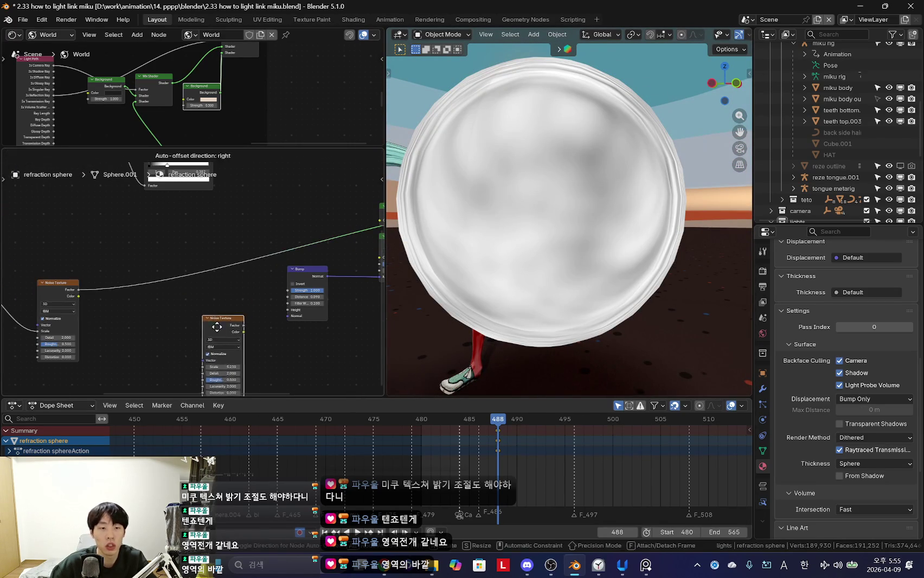
Step: Move the Noise Texture node up and to the right
{"action": "left_click_drag", "start_coordinate": [73, 289], "coordinate": [125, 259]}
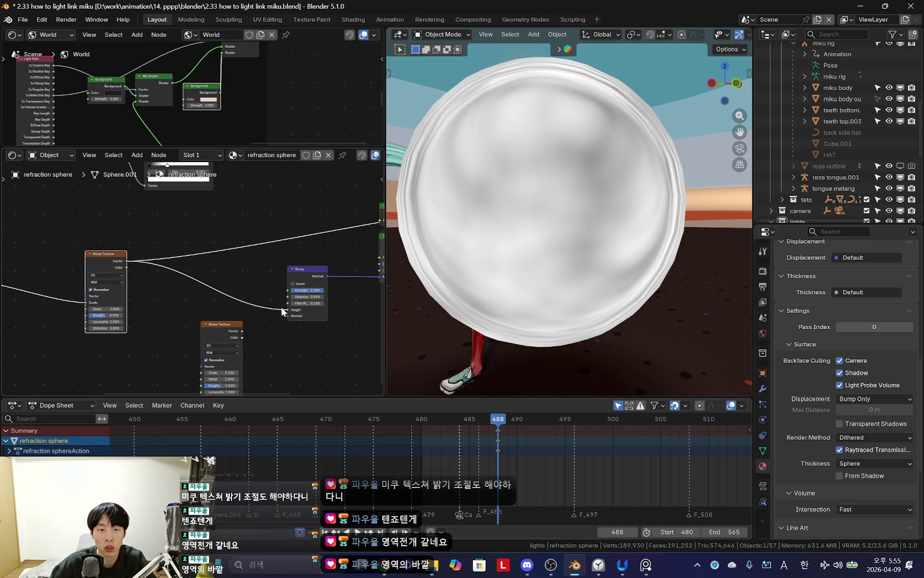
{"action": "scroll", "coordinate": [283, 312], "scroll_direction": "down", "scroll_amount": 1}
{"action": "scroll", "coordinate": [282, 312], "scroll_direction": "right", "scroll_amount": 5}
{"action": "scroll", "coordinate": [244, 304], "scroll_direction": "up", "scroll_amount": 2}
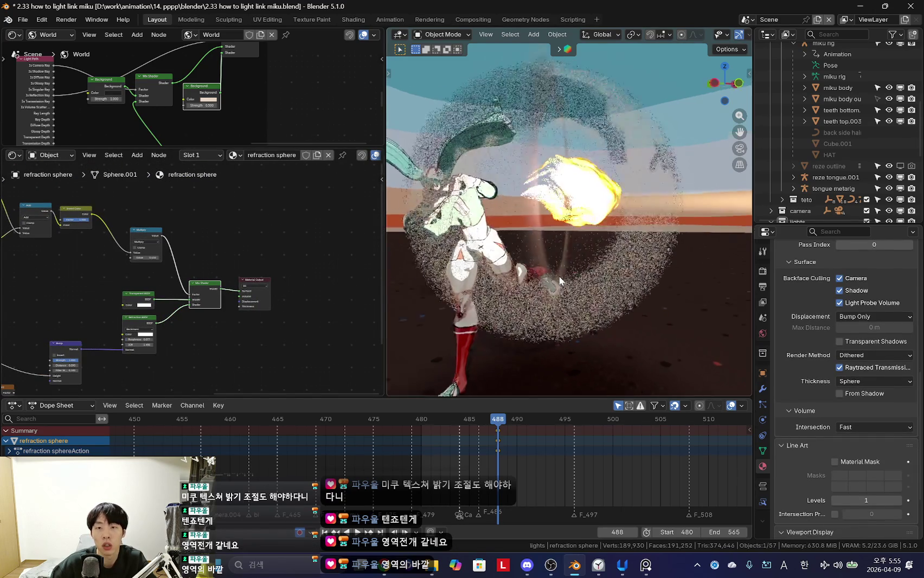
Step: Look through the scene camera and rescale the refraction sphere
{"action": "scroll", "coordinate": [596, 273], "scroll_direction": "up", "scroll_amount": 3}
{"action": "mouse_move", "coordinate": [586, 262]}
{"action": "middle_mouse_down"}
{"action": "mouse_move", "coordinate": [552, 267]}
{"action": "mouse_move", "coordinate": [583, 274]}
{"action": "middle_mouse_up"}
{"action": "scroll", "coordinate": [552, 267], "scroll_direction": "down", "scroll_amount": 3}
{"action": "scroll", "coordinate": [584, 274], "scroll_direction": "up", "scroll_amount": 3}
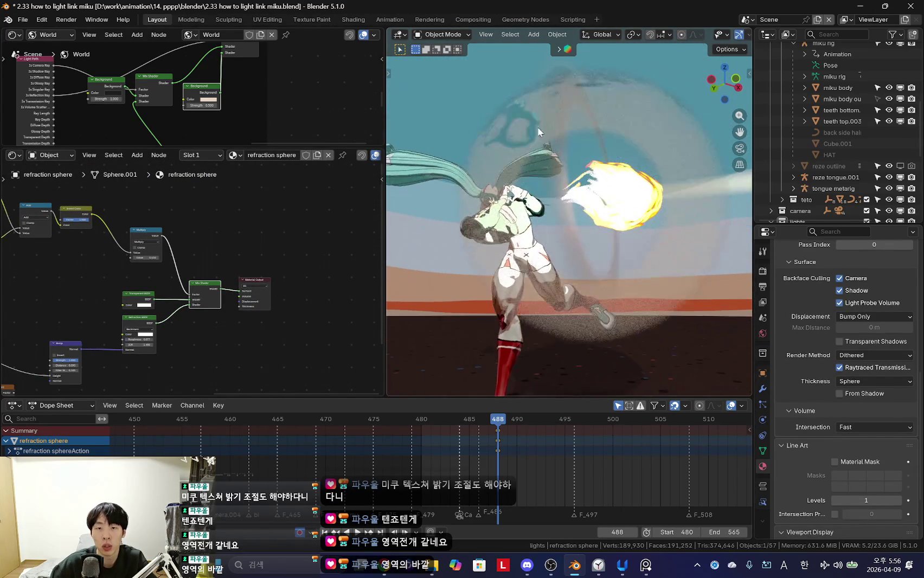
{"action": "key", "text": "KP_0"}
{"action": "key", "text": "s"}
{"action": "left_click", "coordinate": [644, 320]}
Step: Shrink the sphere from a top-down view and switch its material to Blended rendering
{"action": "scroll", "coordinate": [586, 241], "scroll_direction": "down", "scroll_amount": 3}
{"action": "mouse_move", "coordinate": [585, 241]}
{"action": "middle_mouse_down"}
{"action": "mouse_move", "coordinate": [625, 305]}
{"action": "mouse_move", "coordinate": [670, 316]}
{"action": "mouse_move", "coordinate": [641, 329]}
{"action": "middle_mouse_up"}
{"action": "scroll", "coordinate": [635, 309], "scroll_direction": "up", "scroll_amount": 4}
{"action": "key", "text": "s"}
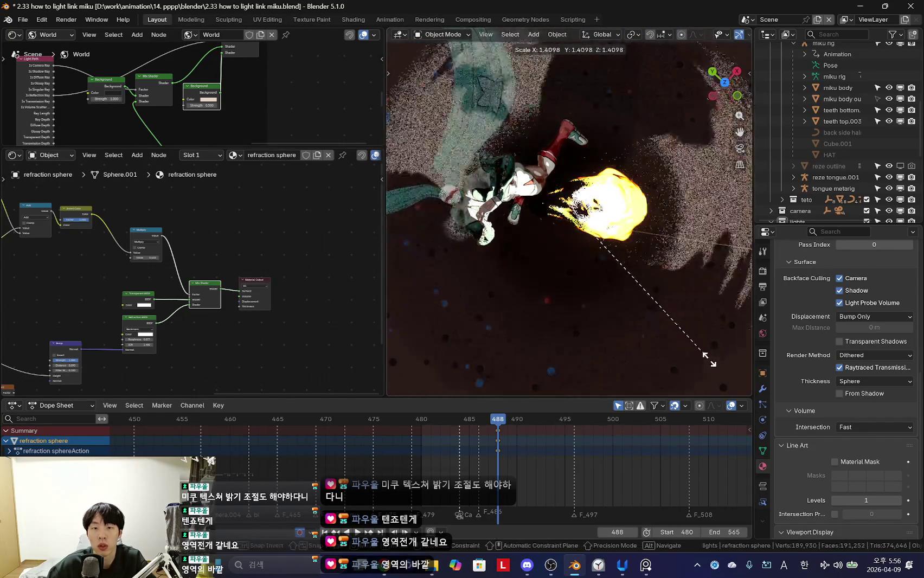
{"action": "left_click", "coordinate": [666, 309]}
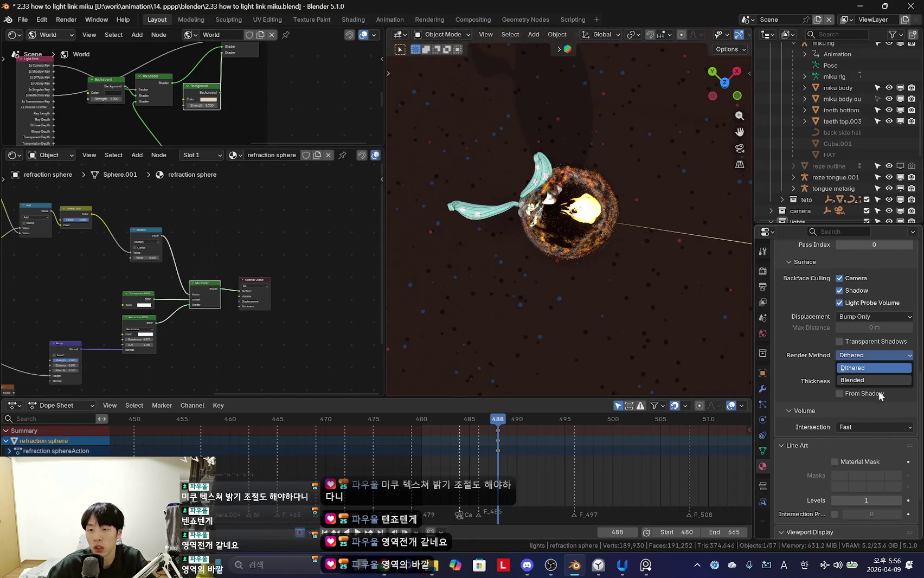
{"action": "left_click", "coordinate": [870, 380]}
Step: Rescale the sphere again and switch its material back to Dithered rendering
{"action": "mouse_move", "coordinate": [635, 291]}
{"action": "middle_mouse_down"}
{"action": "mouse_move", "coordinate": [598, 262]}
{"action": "mouse_move", "coordinate": [588, 275]}
{"action": "mouse_move", "coordinate": [637, 285]}
{"action": "mouse_move", "coordinate": [591, 254]}
{"action": "middle_mouse_up"}
{"action": "key", "text": "s"}
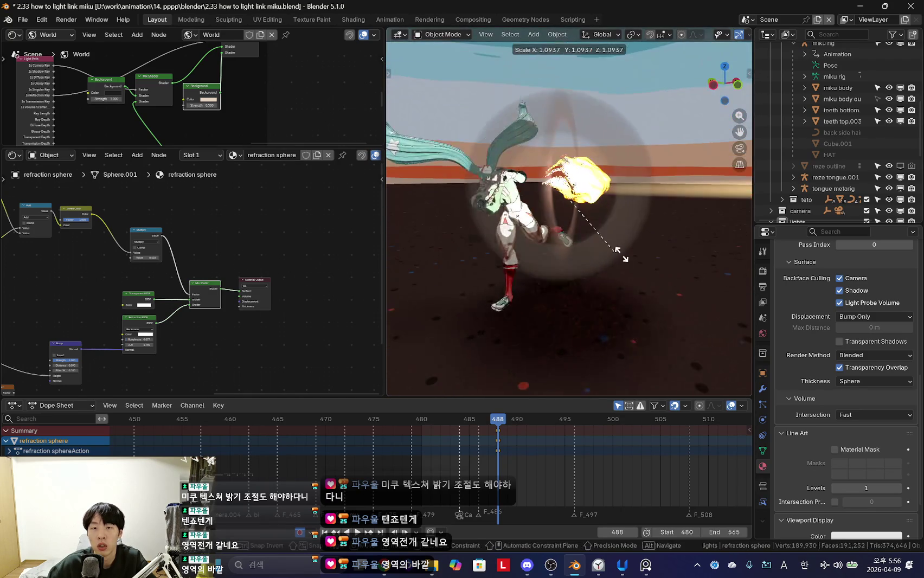
{"action": "left_click", "coordinate": [676, 271]}
{"action": "mouse_move", "coordinate": [676, 271]}
{"action": "middle_mouse_down"}
{"action": "mouse_move", "coordinate": [611, 264]}
{"action": "mouse_move", "coordinate": [658, 246]}
{"action": "mouse_move", "coordinate": [577, 245]}
{"action": "middle_mouse_up"}
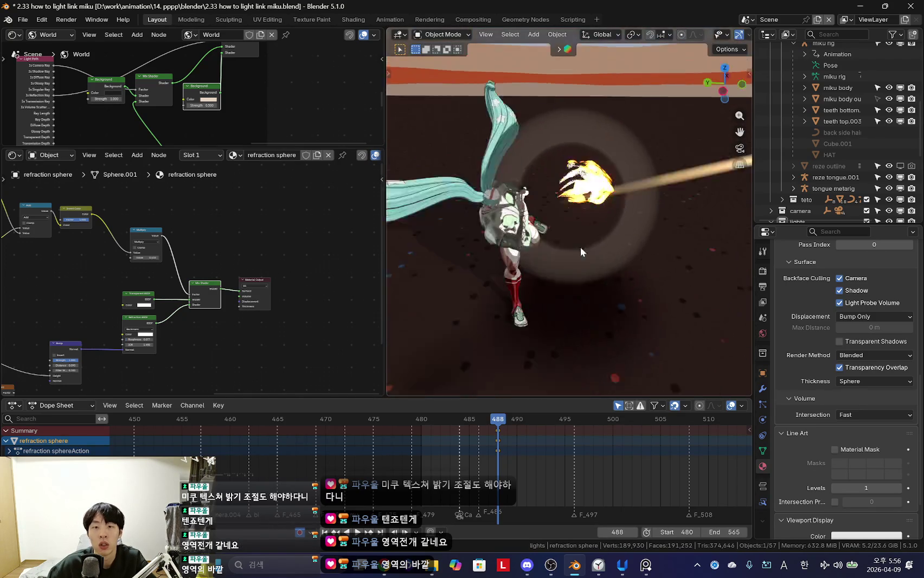
{"action": "scroll", "coordinate": [577, 246], "scroll_direction": "up", "scroll_amount": 3}
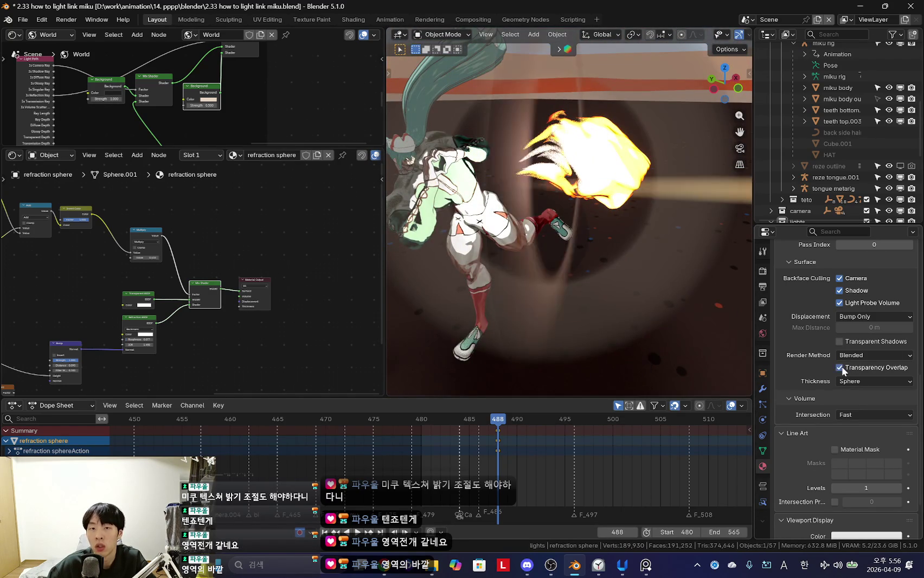
{"action": "middle_click_drag", "start_coordinate": [742, 355], "coordinate": [705, 352]}
{"action": "left_click", "coordinate": [866, 367]}
{"action": "mouse_move", "coordinate": [626, 281]}
{"action": "middle_mouse_down"}
{"action": "mouse_move", "coordinate": [580, 277]}
{"action": "mouse_move", "coordinate": [618, 306]}
{"action": "mouse_move", "coordinate": [600, 304]}
{"action": "middle_mouse_up"}
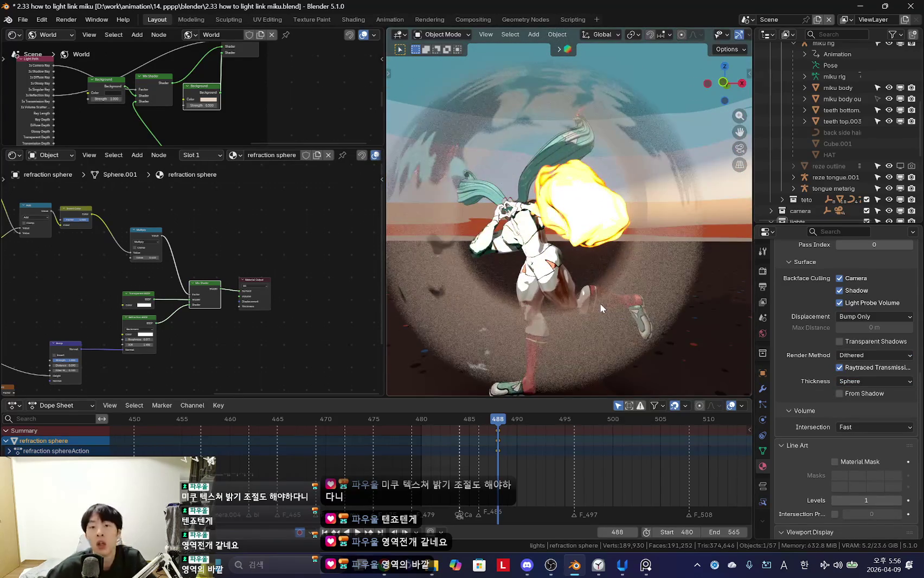
Step: View the shockwave through the scene camera, cancelling an accidental sphere move
{"action": "key", "text": "KP_0"}
{"action": "key", "text": "g"}
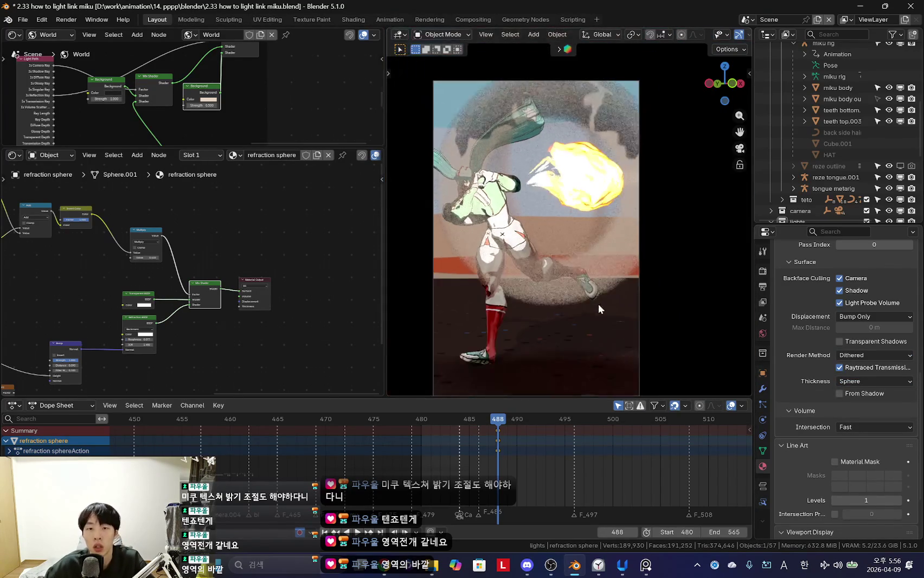
{"action": "right_click", "coordinate": [638, 300]}
Step: Bring the Multiply, Wrap and Noise Texture nodes into view in the node editor
{"action": "scroll", "coordinate": [175, 330], "scroll_direction": "up", "scroll_amount": 3}
{"action": "scroll", "coordinate": [223, 281], "scroll_direction": "up", "scroll_amount": 3}
{"action": "scroll", "coordinate": [155, 259], "scroll_direction": "up", "scroll_amount": 2}
{"action": "scroll", "coordinate": [179, 269], "scroll_direction": "up", "scroll_amount": 1}
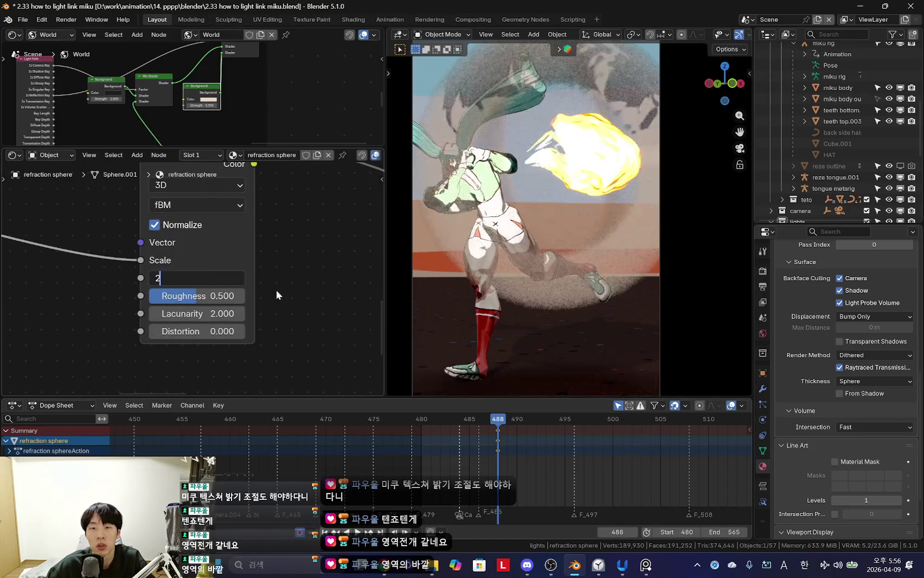
{"action": "scroll", "coordinate": [276, 289], "scroll_direction": "down", "scroll_amount": 3}
{"action": "mouse_move", "coordinate": [133, 264]}
{"action": "middle_mouse_down"}
{"action": "mouse_move", "coordinate": [167, 284]}
{"action": "mouse_move", "coordinate": [246, 303]}
{"action": "middle_mouse_up"}
{"action": "scroll", "coordinate": [242, 296], "scroll_direction": "up", "scroll_amount": 1}
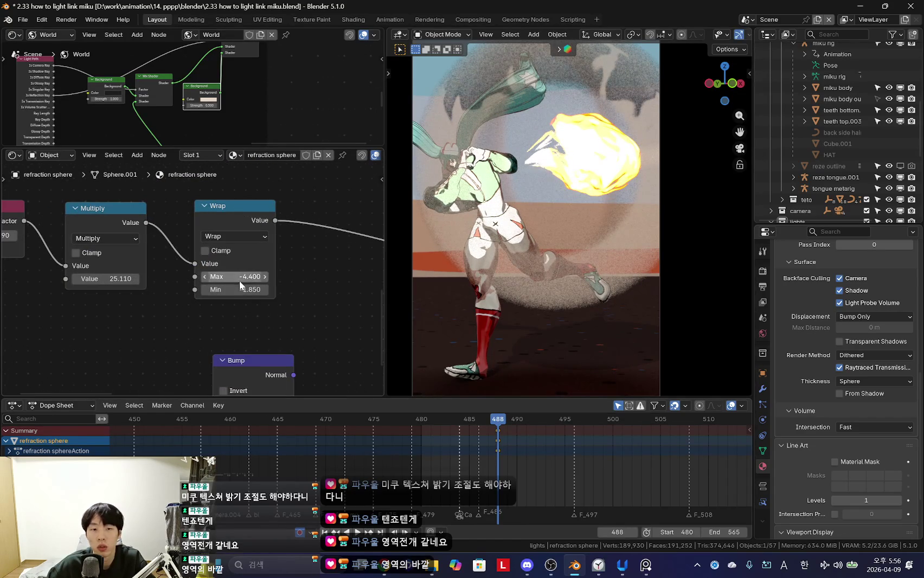
{"action": "scroll", "coordinate": [303, 274], "scroll_direction": "down", "scroll_amount": 2}
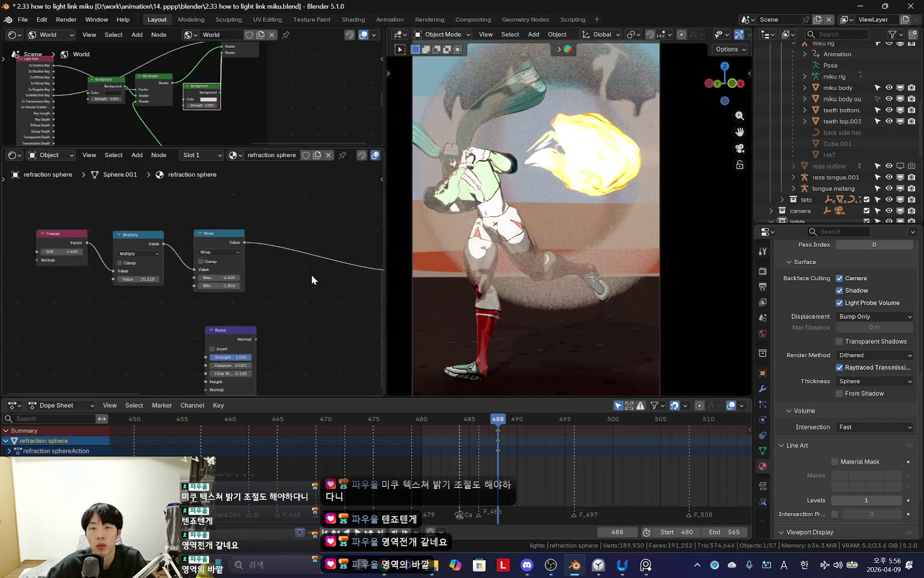
{"action": "middle_click_drag", "start_coordinate": [303, 273], "coordinate": [265, 220]}
{"action": "key", "text": "shift+a"}
{"action": "key", "text": "Escape"}
Step: Insert a Color Ramp node between the Noise Texture and the Bump
{"action": "key", "text": "shift+a"}
{"action": "type", "text": "c"}
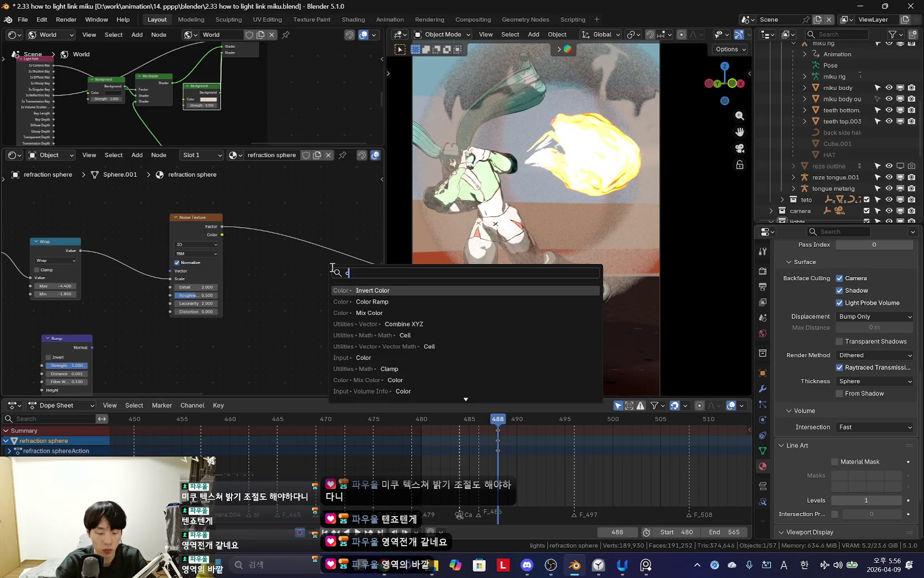
{"action": "type", "text": "r"}
{"action": "key", "text": "Return"}
{"action": "left_click", "coordinate": [278, 224]}
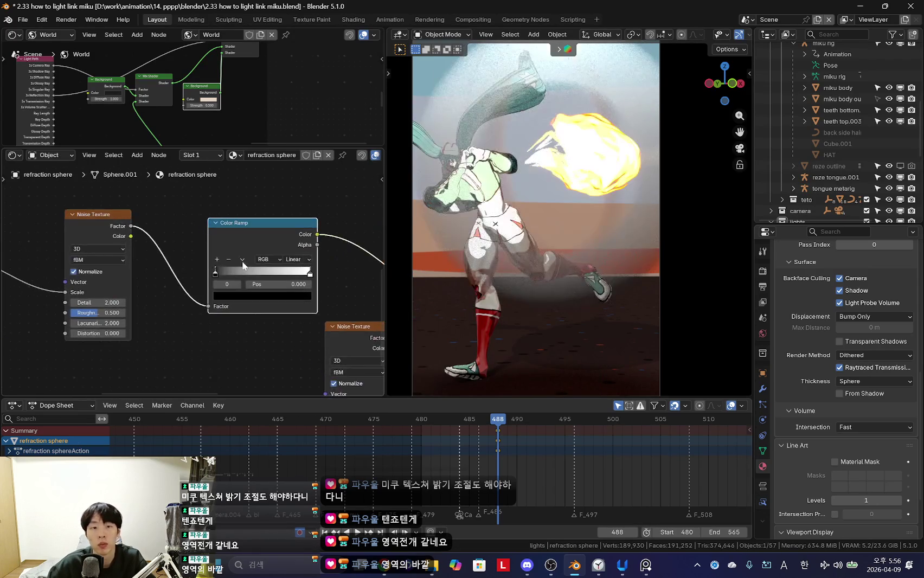
{"action": "scroll", "coordinate": [278, 223], "scroll_direction": "up", "scroll_amount": 2}
{"action": "scroll", "coordinate": [292, 260], "scroll_direction": "up", "scroll_amount": 2}
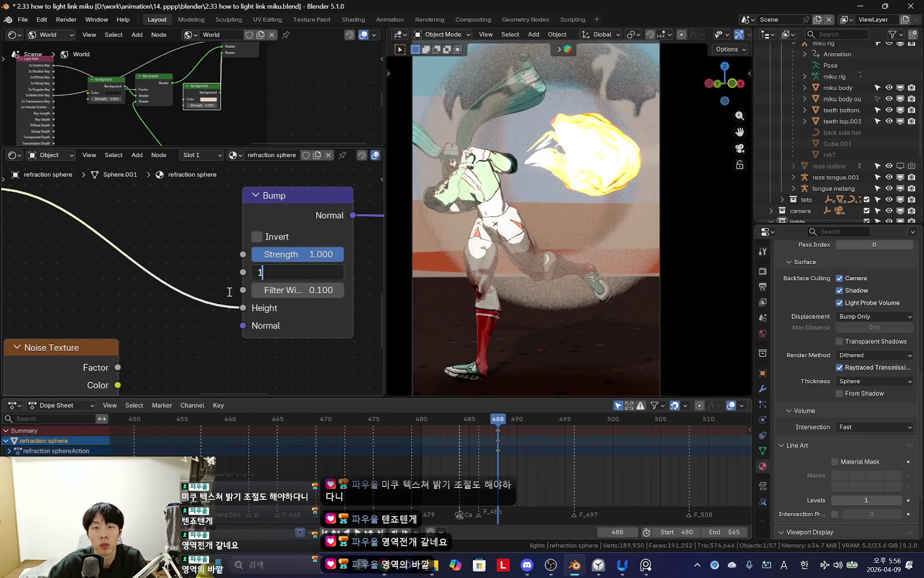
{"action": "key", "text": "Return"}
{"action": "scroll", "coordinate": [163, 281], "scroll_direction": "left", "scroll_amount": 5, "text": "ctrl"}
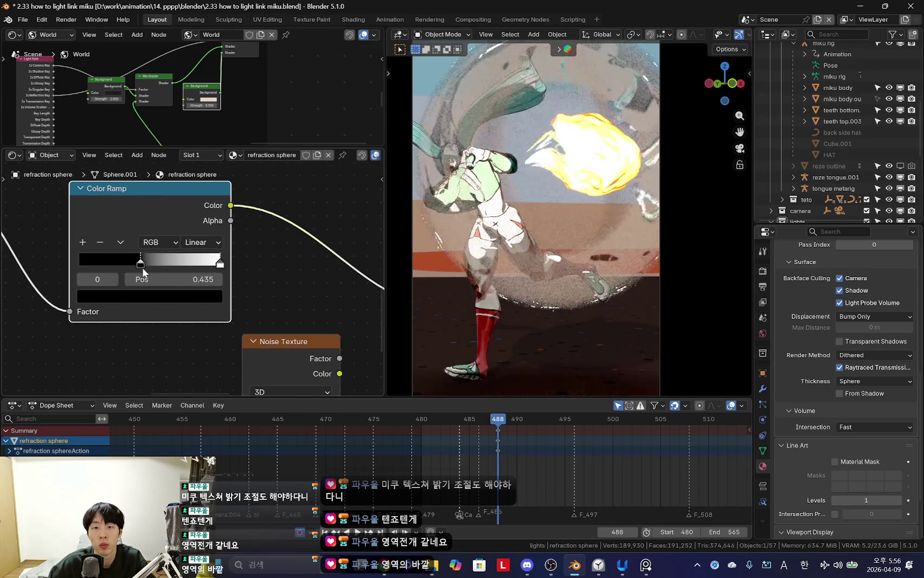
Step: Slide the white ramp stop to about 0.505, preview it on the sphere, and set Wrap Max to -3.29
{"action": "left_click_drag", "start_coordinate": [221, 270], "coordinate": [144, 264]}
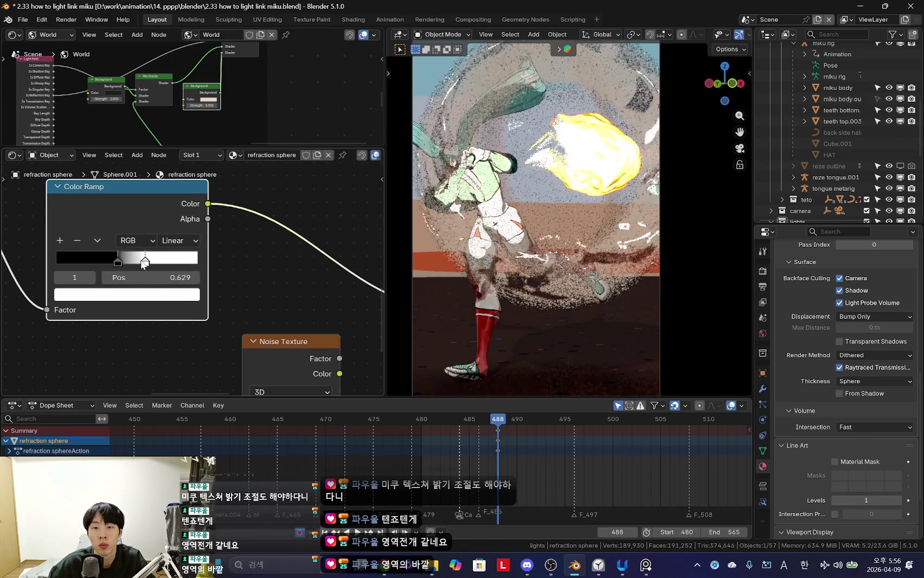
{"action": "key", "text": "KP_0"}
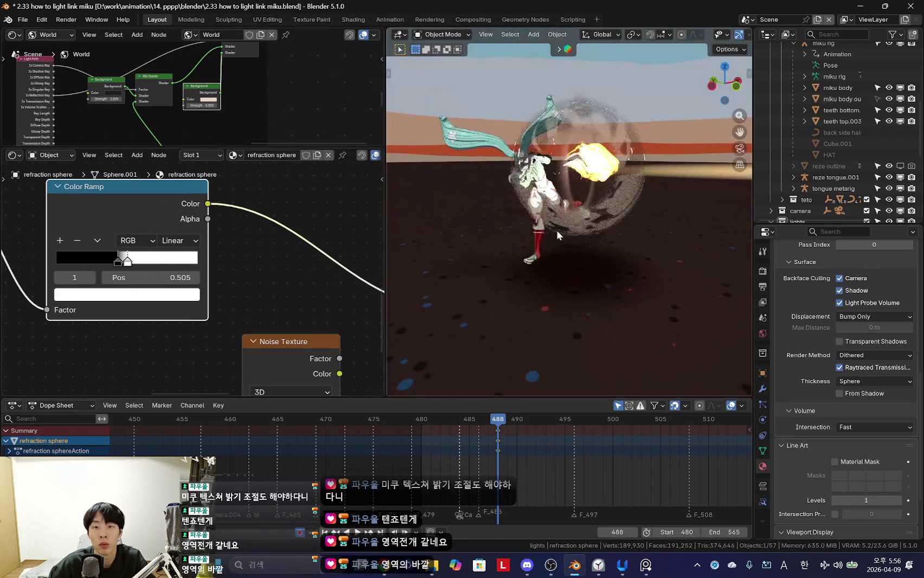
{"action": "left_click", "coordinate": [173, 203], "text": "ctrl+shift"}
{"action": "scroll", "coordinate": [552, 255], "scroll_direction": "up", "scroll_amount": 2}
{"action": "scroll", "coordinate": [527, 272], "scroll_direction": "up", "scroll_amount": 3}
{"action": "mouse_move", "coordinate": [84, 273]}
{"action": "middle_mouse_down"}
{"action": "mouse_move", "coordinate": [264, 274]}
{"action": "mouse_move", "coordinate": [232, 285]}
{"action": "mouse_move", "coordinate": [165, 275]}
{"action": "middle_mouse_up"}
{"action": "mouse_move", "coordinate": [157, 275]}
{"action": "left_mouse_down"}
{"action": "mouse_move", "coordinate": [179, 274]}
{"action": "mouse_move", "coordinate": [135, 275]}
{"action": "left_mouse_up"}
{"action": "scroll", "coordinate": [161, 292], "scroll_direction": "down", "scroll_amount": 1}
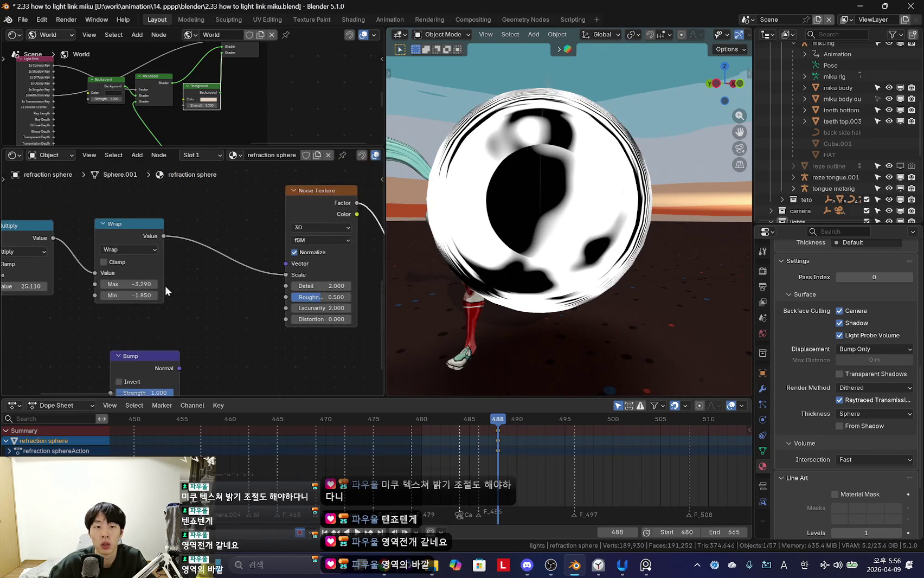
Step: Add a Mapping node, then insert a Map Range node between Wrap and the Noise Scale
{"action": "key", "text": "shift+a"}
{"action": "type", "text": "d"}
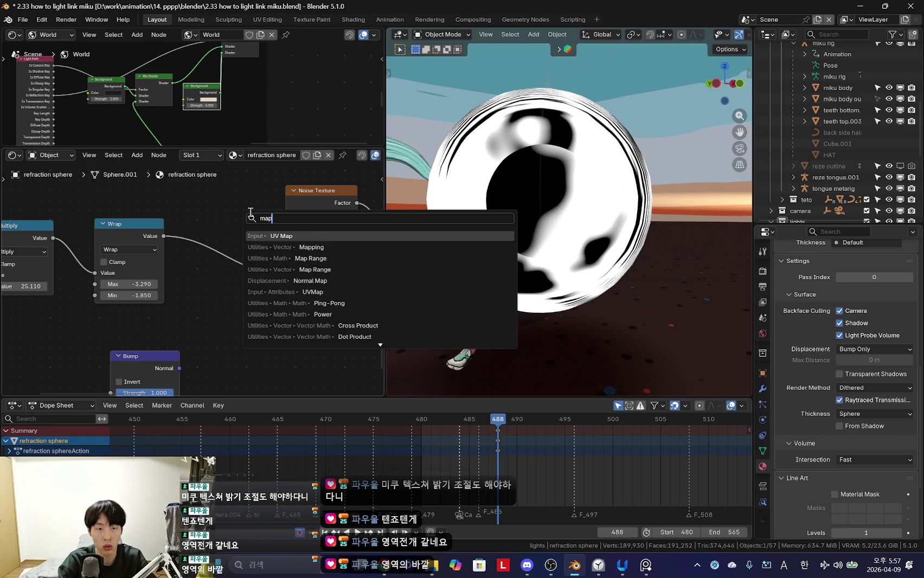
{"action": "key", "text": "Return"}
{"action": "left_click", "coordinate": [207, 307]}
{"action": "key", "text": "shift+a"}
{"action": "type", "text": "map range"}
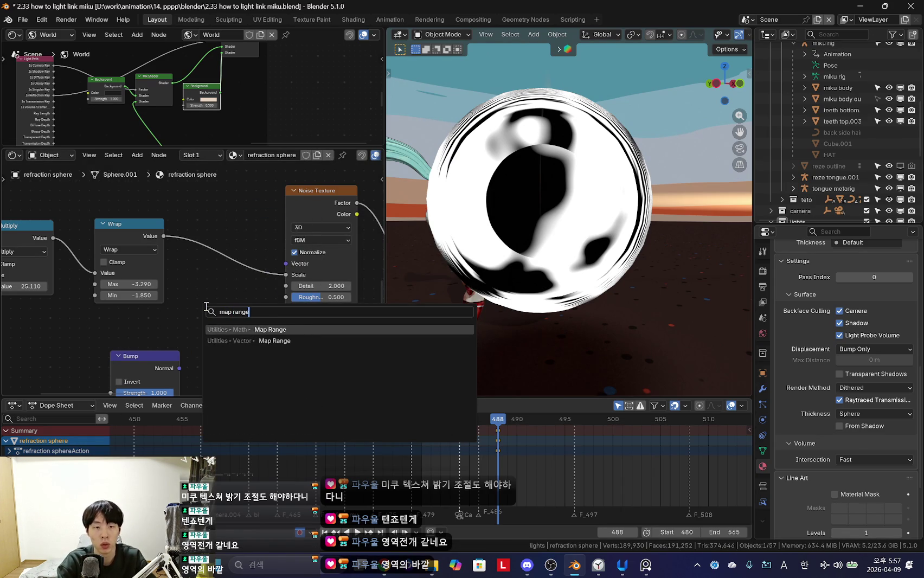
{"action": "key", "text": "Return"}
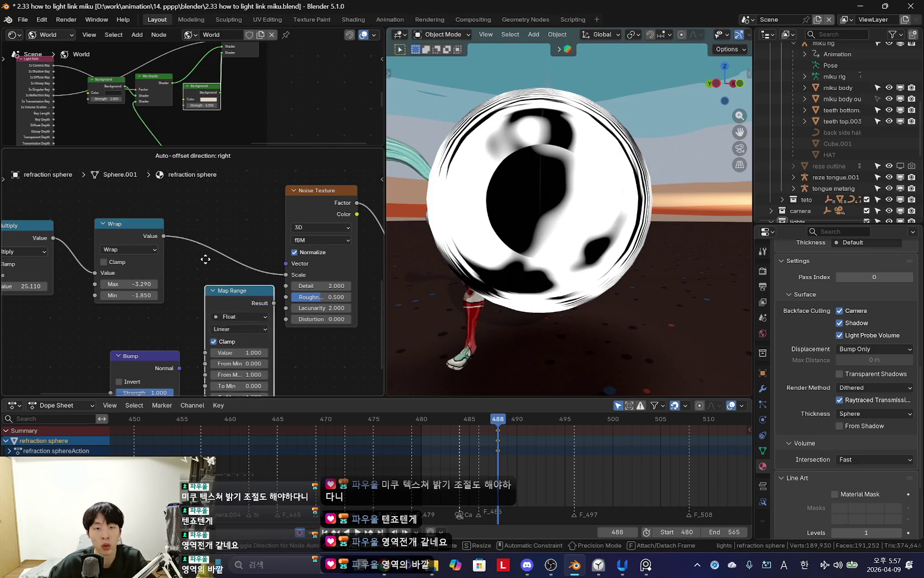
{"action": "left_click", "coordinate": [254, 309]}
Step: Set Map Range Wrap Min 1, From Max 1, To Min 0 and To Max 2.58
{"action": "scroll", "coordinate": [275, 355], "scroll_direction": "up", "scroll_amount": 2}
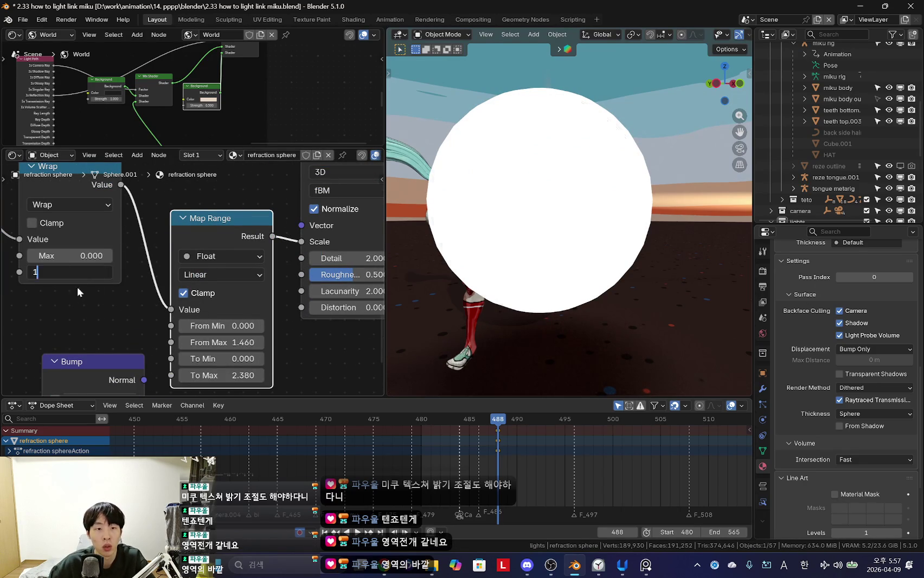
{"action": "key", "text": "Return"}
{"action": "middle_click_drag", "start_coordinate": [504, 261], "coordinate": [521, 286]}
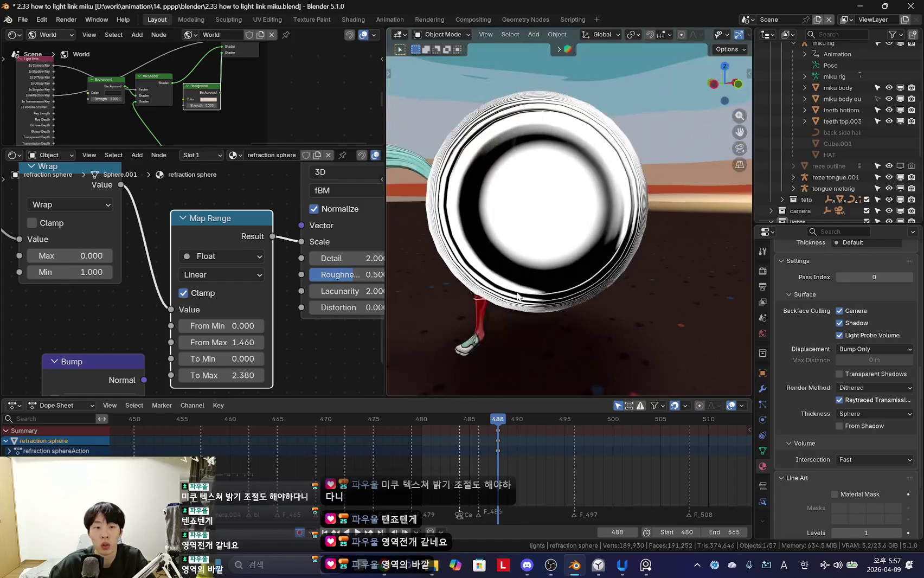
{"action": "type", "text": "1"}
{"action": "key", "text": "Return"}
{"action": "scroll", "coordinate": [291, 366], "scroll_direction": "up", "scroll_amount": 1}
{"action": "mouse_move", "coordinate": [255, 346]}
{"action": "left_mouse_down"}
{"action": "mouse_move", "coordinate": [233, 346]}
{"action": "mouse_move", "coordinate": [298, 364]}
{"action": "left_mouse_up"}
{"action": "type", "text": "0"}
{"action": "key", "text": "Return"}
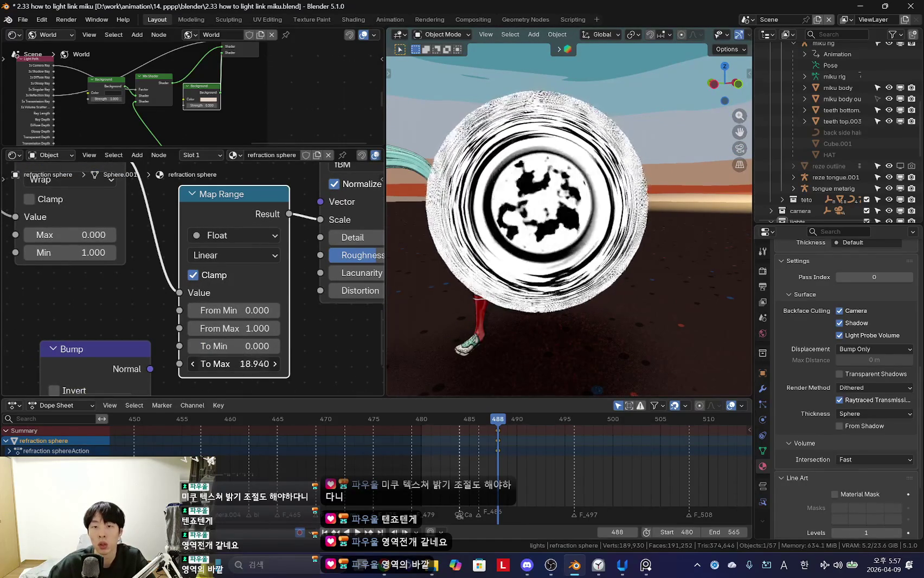
{"action": "left_click_drag", "start_coordinate": [233, 364], "coordinate": [214, 364]}
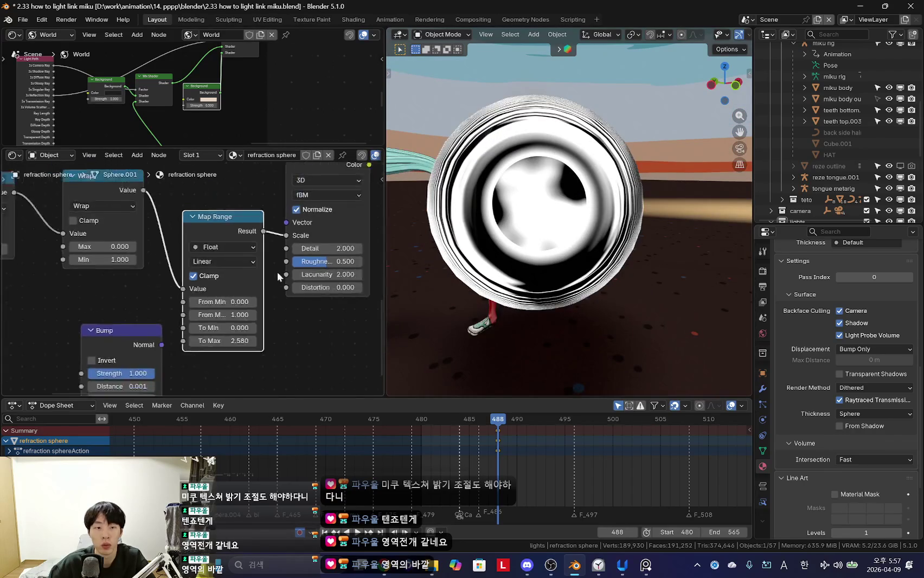
Step: Slide the Color Ramp's black stop to 0.225 and inspect the sphere shading
{"action": "middle_click_drag", "start_coordinate": [343, 291], "coordinate": [182, 300]}
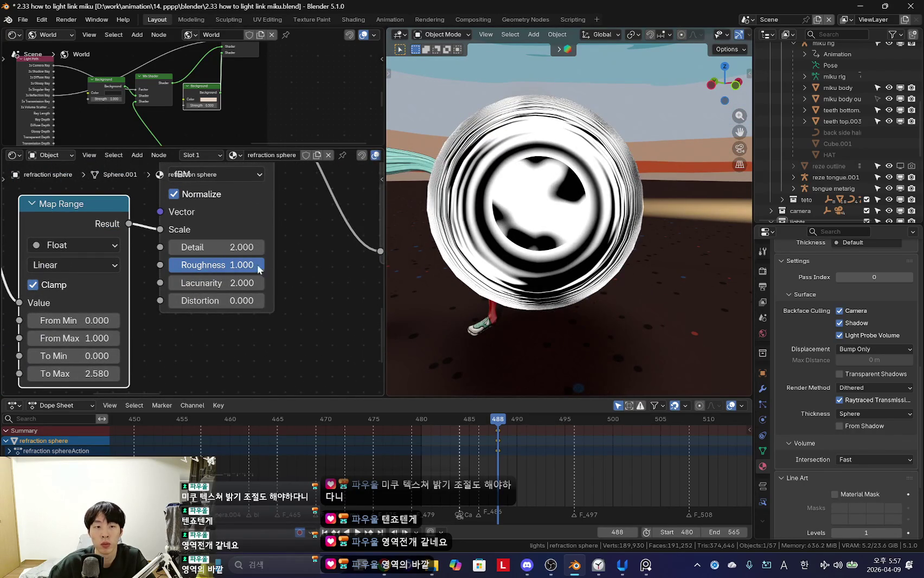
{"action": "middle_click_drag", "start_coordinate": [263, 264], "coordinate": [118, 303]}
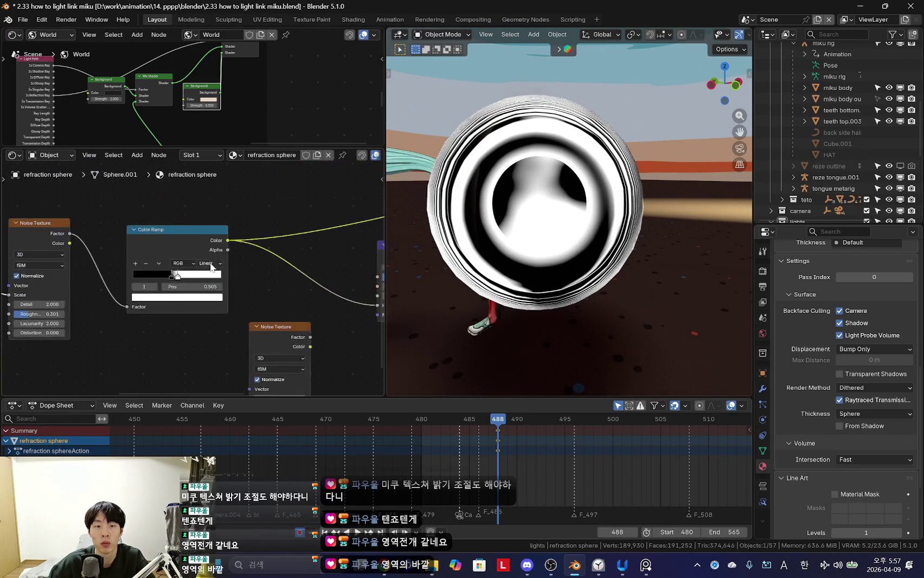
{"action": "scroll", "coordinate": [168, 289], "scroll_direction": "up", "scroll_amount": 1}
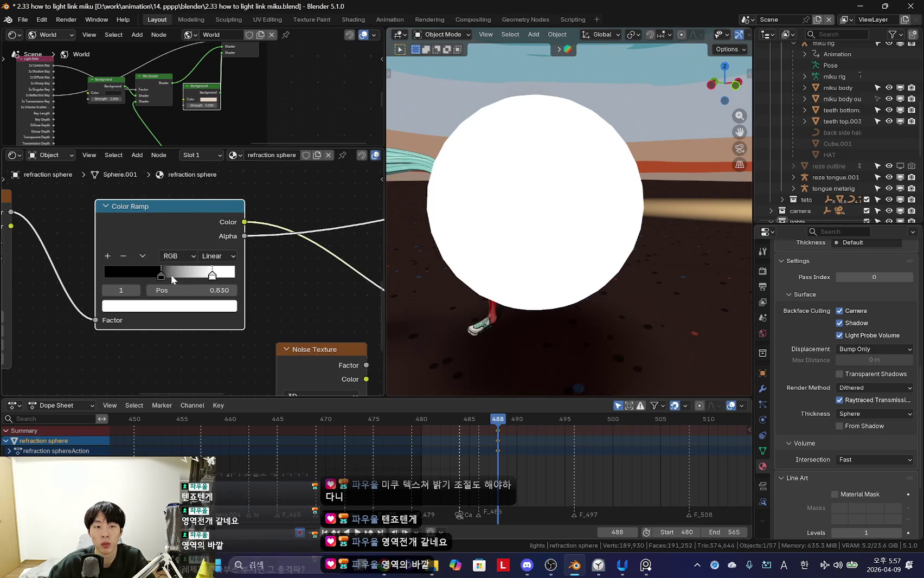
{"action": "left_click_drag", "start_coordinate": [179, 276], "coordinate": [134, 276]}
{"action": "middle_click_drag", "start_coordinate": [133, 276], "coordinate": [90, 287]}
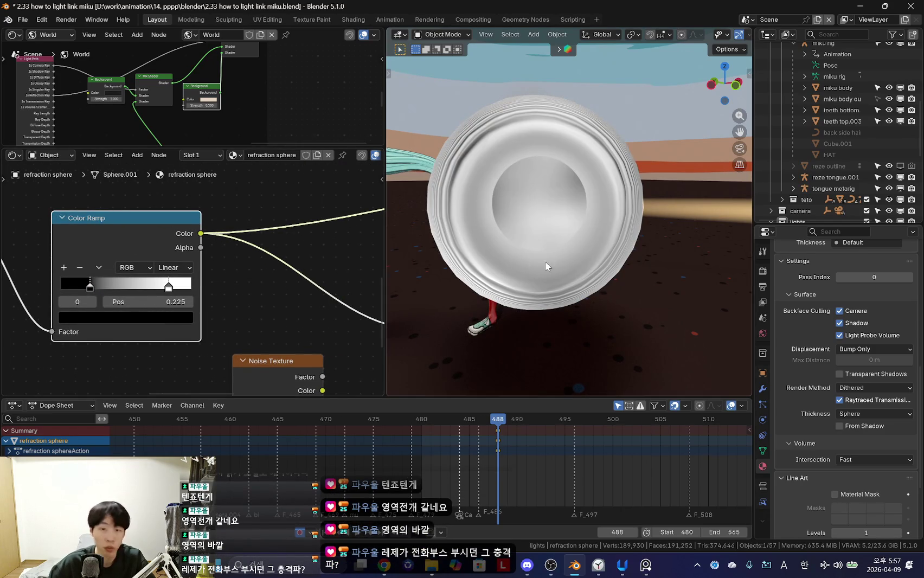
{"action": "middle_click_drag", "start_coordinate": [518, 267], "coordinate": [509, 260]}
{"action": "scroll", "coordinate": [505, 256], "scroll_direction": "up", "scroll_amount": 3}
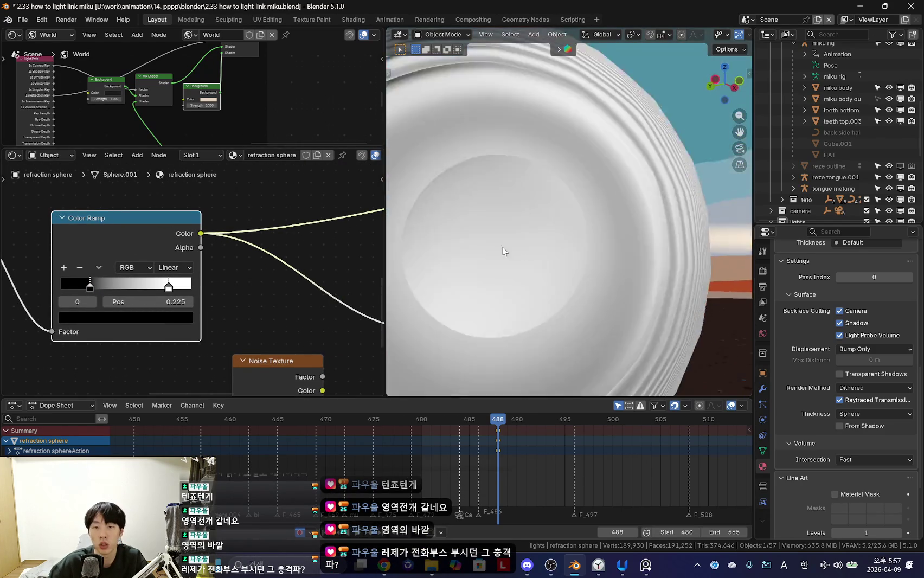
{"action": "scroll", "coordinate": [218, 286], "scroll_direction": "down", "scroll_amount": 3}
{"action": "middle_click_drag", "start_coordinate": [219, 286], "coordinate": [148, 264]}
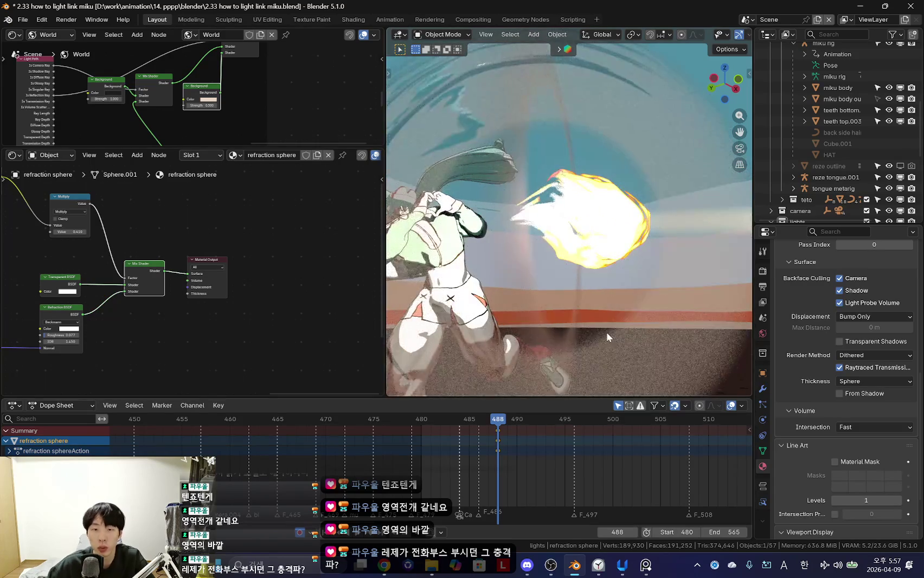
Step: In camera view, scale the refraction sphere down slightly
{"action": "key", "text": "KP_0"}
{"action": "key", "text": "s"}
{"action": "left_click", "coordinate": [662, 260]}
{"action": "key", "text": "s"}
{"action": "left_click", "coordinate": [589, 263]}
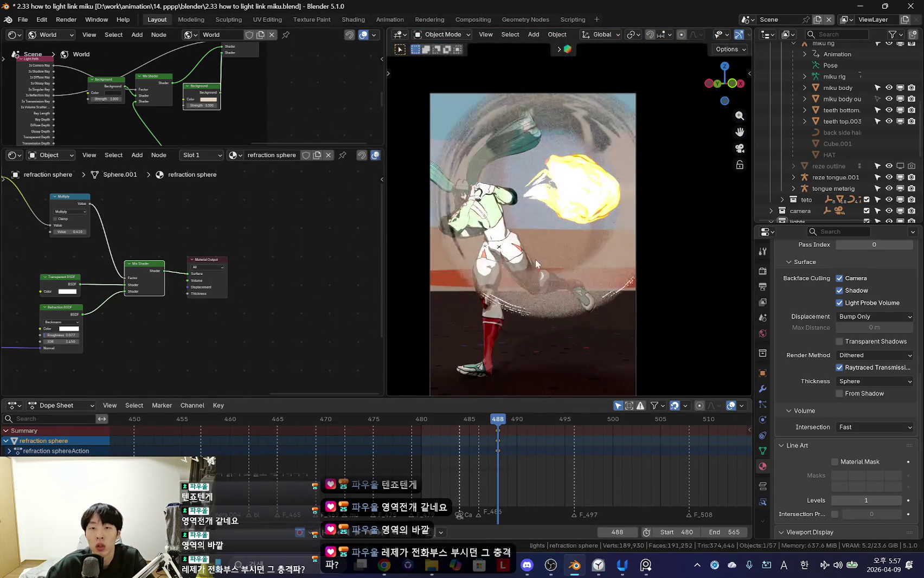
{"action": "middle_click_drag", "start_coordinate": [646, 250], "coordinate": [631, 275]}
Step: Raise the Map Range To Max to 14.83 and check the ripples through the camera
{"action": "mouse_move", "coordinate": [183, 280]}
{"action": "middle_mouse_down"}
{"action": "mouse_move", "coordinate": [258, 257]}
{"action": "mouse_move", "coordinate": [383, 286]}
{"action": "middle_mouse_up"}
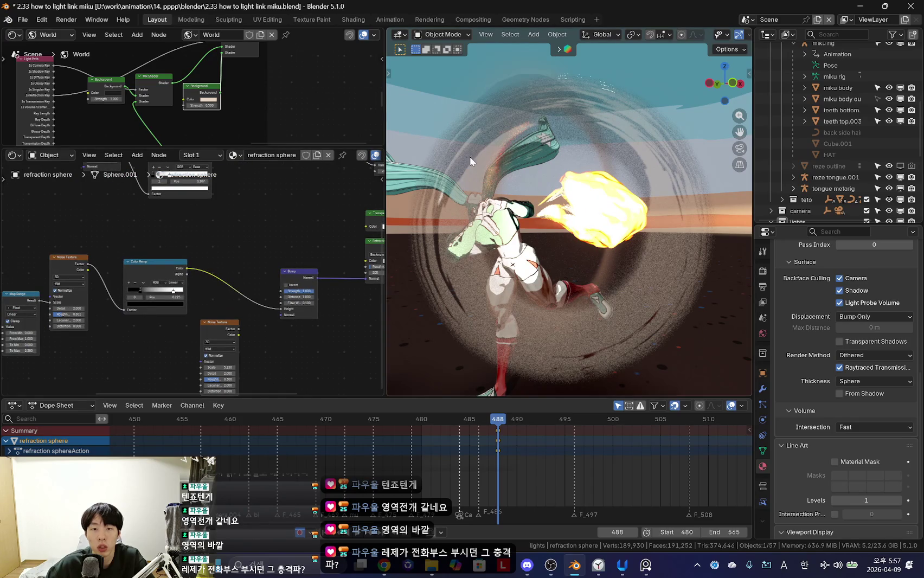
{"action": "middle_click_drag", "start_coordinate": [32, 293], "coordinate": [194, 297]}
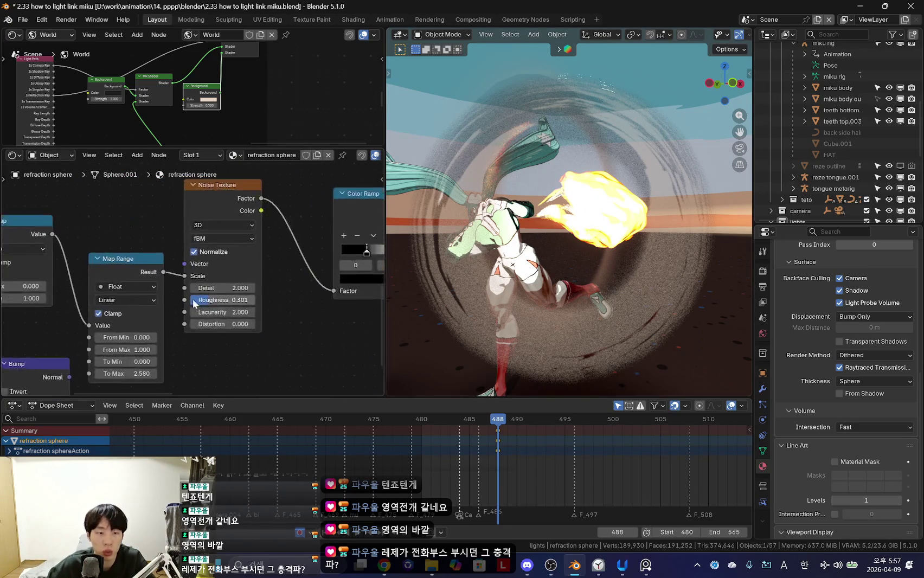
{"action": "scroll", "coordinate": [249, 304], "scroll_direction": "up", "scroll_amount": 5}
{"action": "scroll", "coordinate": [249, 304], "scroll_direction": "down", "scroll_amount": 2}
{"action": "mouse_move", "coordinate": [235, 334]}
{"action": "left_mouse_down"}
{"action": "mouse_move", "coordinate": [179, 334]}
{"action": "mouse_move", "coordinate": [260, 332]}
{"action": "left_mouse_up"}
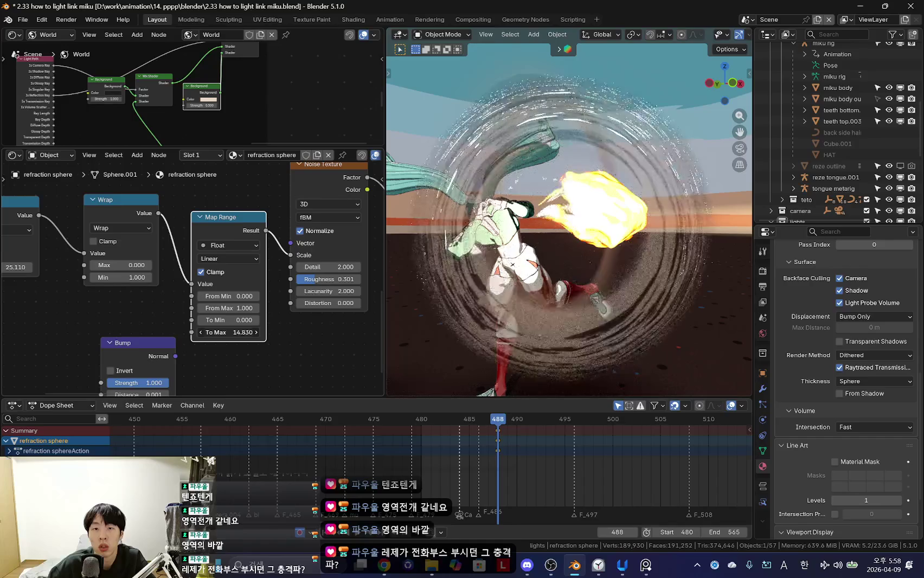
{"action": "middle_click_drag", "start_coordinate": [433, 293], "coordinate": [593, 248]}
{"action": "key", "text": "KP_0"}
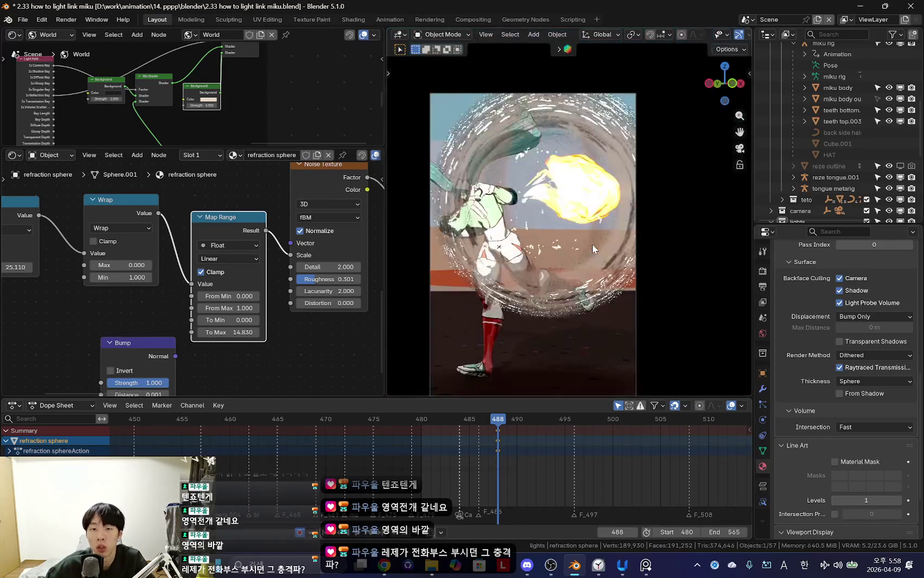
{"action": "middle_click_drag", "start_coordinate": [253, 263], "coordinate": [179, 314]}
{"action": "scroll", "coordinate": [316, 288], "scroll_direction": "up", "scroll_amount": 2}
{"action": "scroll", "coordinate": [241, 298], "scroll_direction": "down", "scroll_amount": 1}
{"action": "middle_click_drag", "start_coordinate": [536, 241], "coordinate": [627, 239]}
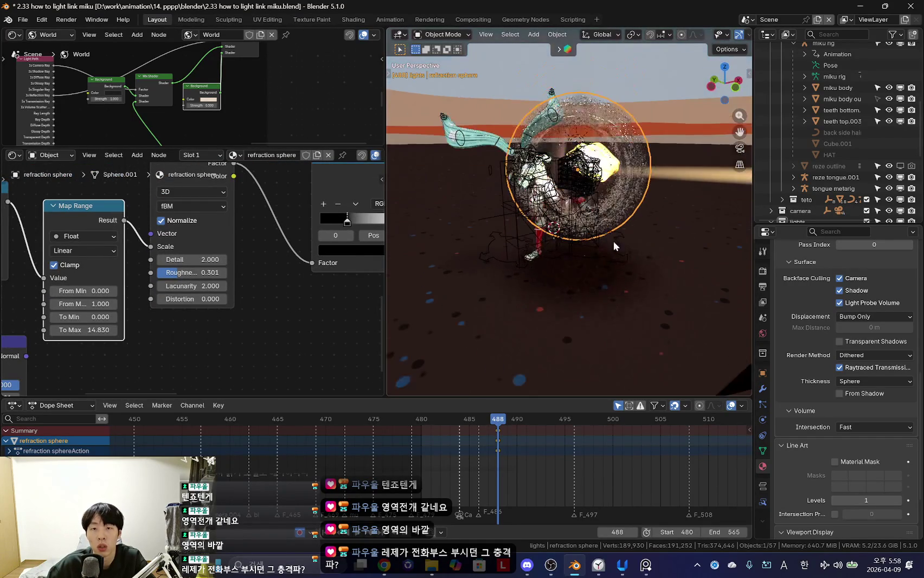
Step: Preview the shockwave animation, then raise the sphere's Fresnel IOR to 2.930
{"action": "mouse_move", "coordinate": [144, 251]}
{"action": "middle_mouse_down"}
{"action": "mouse_move", "coordinate": [171, 257]}
{"action": "mouse_move", "coordinate": [177, 244]}
{"action": "middle_mouse_up"}
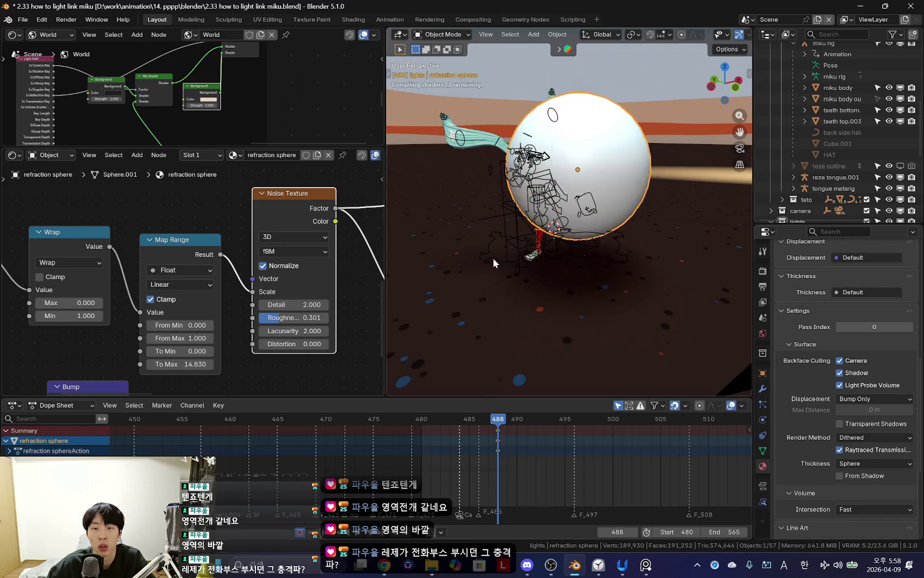
{"action": "middle_click_drag", "start_coordinate": [434, 252], "coordinate": [562, 242]}
{"action": "scroll", "coordinate": [131, 272], "scroll_direction": "down", "scroll_amount": 2}
{"action": "scroll", "coordinate": [131, 272], "scroll_direction": "down", "scroll_amount": 2}
{"action": "scroll", "coordinate": [130, 272], "scroll_direction": "up", "scroll_amount": 1}
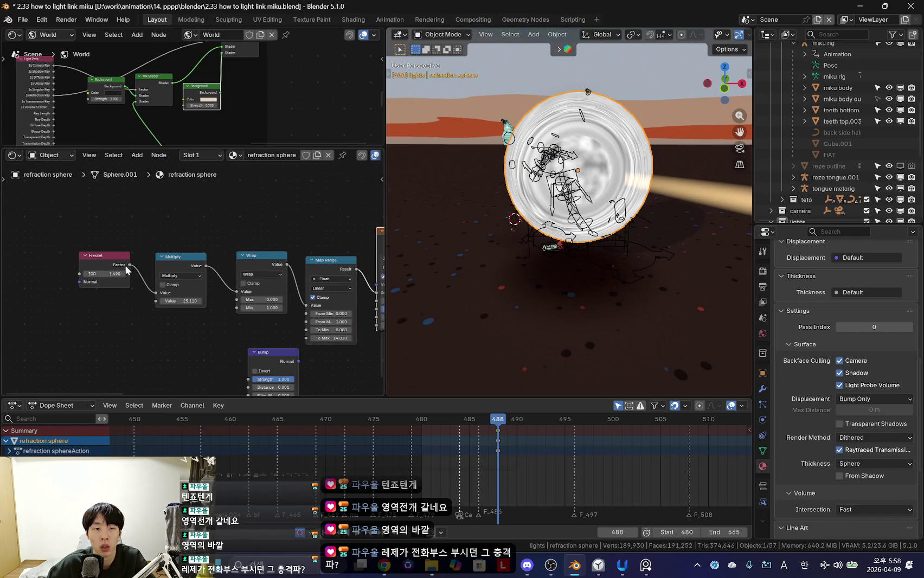
{"action": "key", "text": "space"}
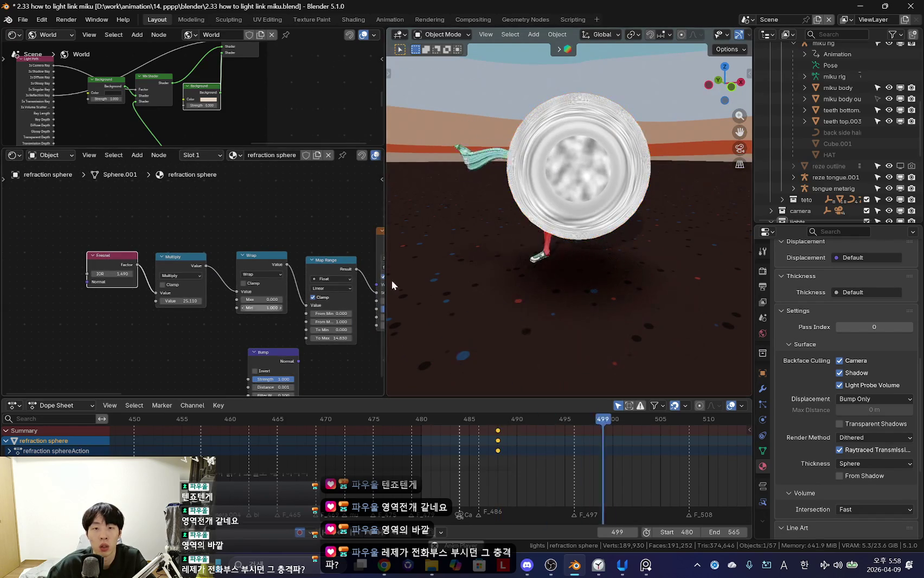
{"action": "middle_click_drag", "start_coordinate": [438, 269], "coordinate": [600, 281]}
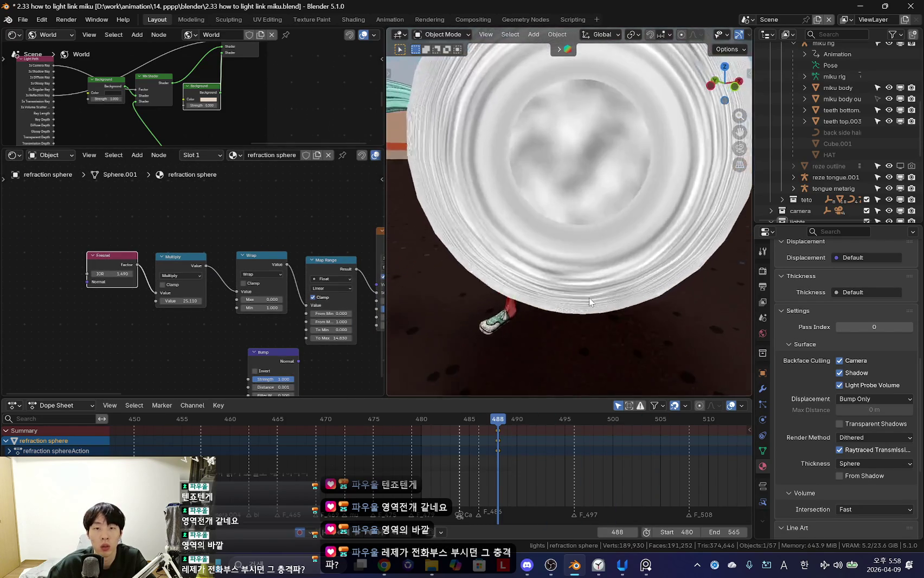
{"action": "scroll", "coordinate": [320, 327], "scroll_direction": "up", "scroll_amount": 1}
{"action": "mouse_move", "coordinate": [97, 273]}
{"action": "left_mouse_down"}
{"action": "mouse_move", "coordinate": [227, 272]}
{"action": "mouse_move", "coordinate": [141, 273]}
{"action": "mouse_move", "coordinate": [150, 272]}
{"action": "left_mouse_up"}
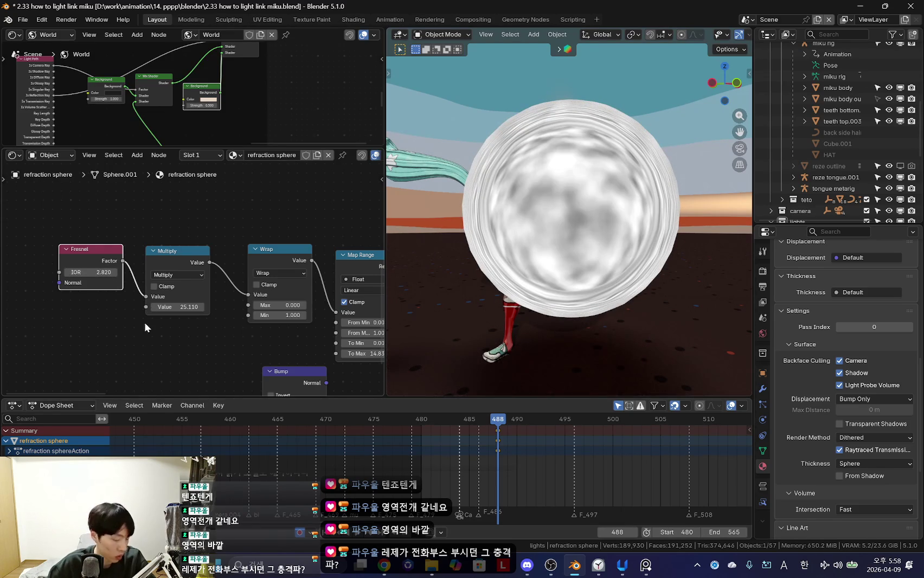
Step: Raise the sphere material's Multiply value to about 4.39
{"action": "scroll", "coordinate": [141, 313], "scroll_direction": "up", "scroll_amount": 2}
{"action": "left_click_drag", "start_coordinate": [171, 317], "coordinate": [179, 317]}
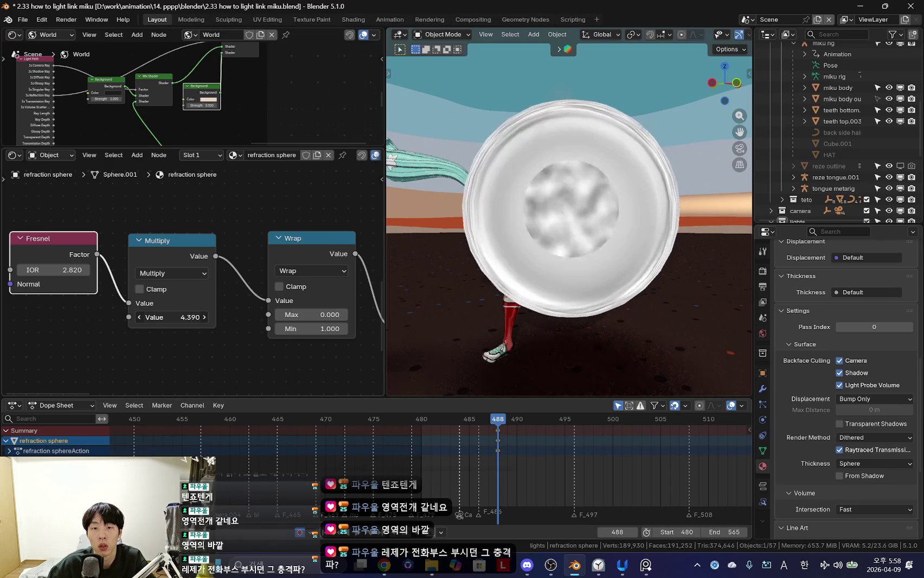
{"action": "mouse_move", "coordinate": [571, 279]}
{"action": "middle_mouse_down"}
{"action": "mouse_move", "coordinate": [556, 329]}
{"action": "mouse_move", "coordinate": [542, 271]}
{"action": "middle_mouse_up"}
{"action": "middle_click_drag", "start_coordinate": [338, 278], "coordinate": [251, 265]}
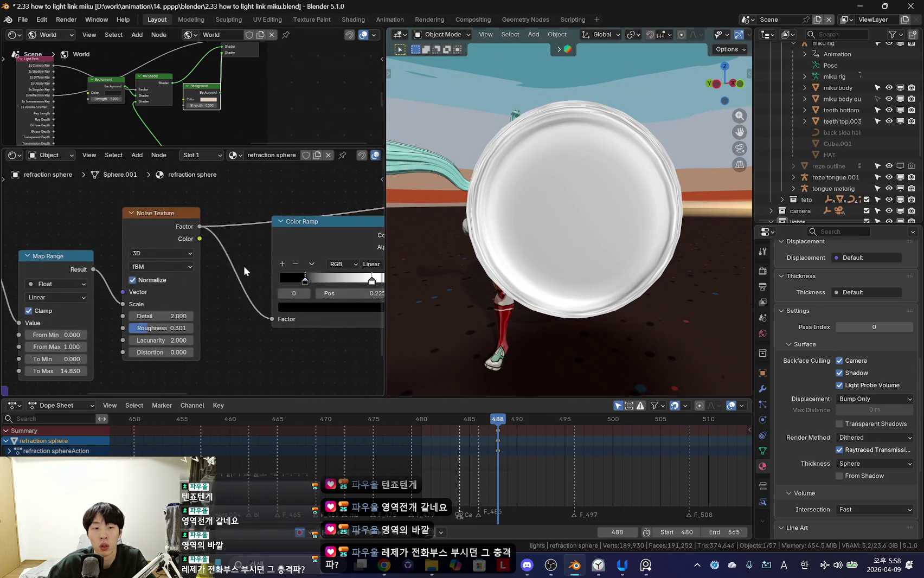
{"action": "mouse_move", "coordinate": [324, 239]}
{"action": "middle_mouse_down"}
{"action": "mouse_move", "coordinate": [274, 276]}
{"action": "mouse_move", "coordinate": [195, 259]}
{"action": "middle_mouse_up"}
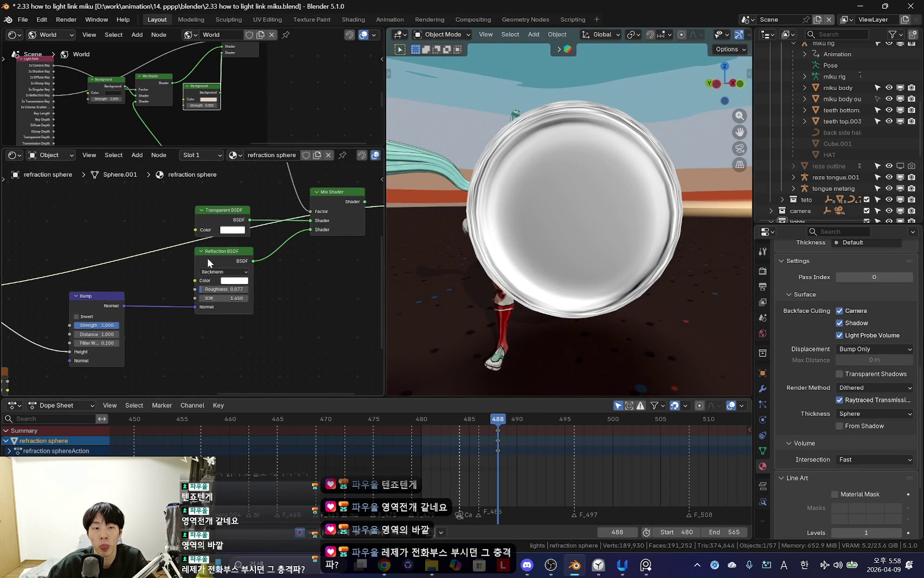
Step: Preview the Refraction BSDF alone, then reconnect the Mix Shader to Material Output
{"action": "left_click", "coordinate": [252, 255], "text": "ctrl+shift"}
{"action": "left_click", "coordinate": [333, 225], "text": "ctrl+shift"}
{"action": "middle_click_drag", "start_coordinate": [344, 259], "coordinate": [75, 324]}
{"action": "scroll", "coordinate": [565, 265], "scroll_direction": "up", "scroll_amount": 2}
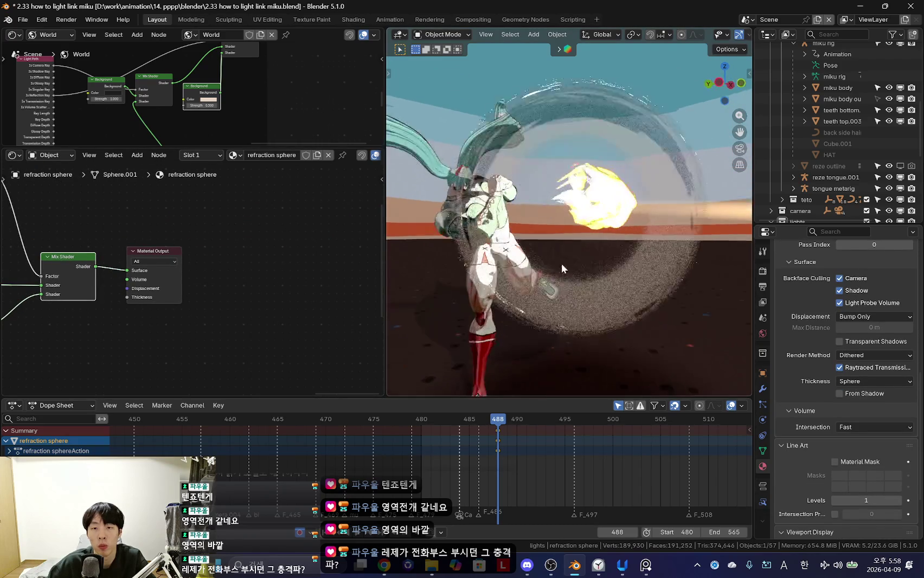
{"action": "key", "text": "KP_0"}
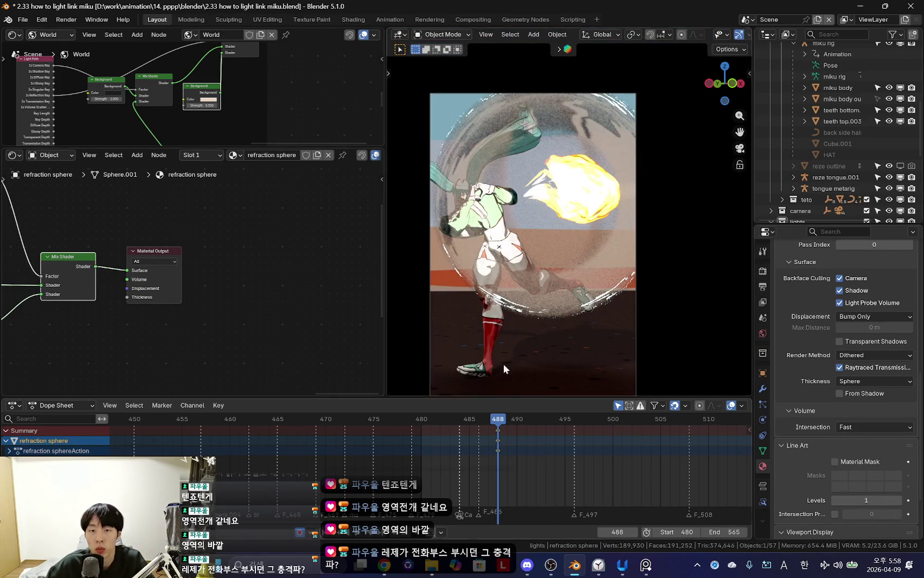
Step: Lower the Multiply node's value to 0.180
{"action": "middle_click_drag", "start_coordinate": [37, 280], "coordinate": [192, 312]}
{"action": "scroll", "coordinate": [192, 312], "scroll_direction": "up", "scroll_amount": 2}
{"action": "scroll", "coordinate": [185, 267], "scroll_direction": "up", "scroll_amount": 2}
{"action": "scroll", "coordinate": [179, 272], "scroll_direction": "up", "scroll_amount": 1}
{"action": "left_click_drag", "start_coordinate": [181, 277], "coordinate": [158, 276]}
{"action": "middle_click_drag", "start_coordinate": [60, 293], "coordinate": [219, 305]}
{"action": "scroll", "coordinate": [219, 304], "scroll_direction": "down", "scroll_amount": 2}
Step: Move the Color Ramp stop to 0.158 and spread the stops further apart
{"action": "middle_click_drag", "start_coordinate": [71, 304], "coordinate": [200, 312]}
{"action": "scroll", "coordinate": [126, 251], "scroll_direction": "up", "scroll_amount": 3}
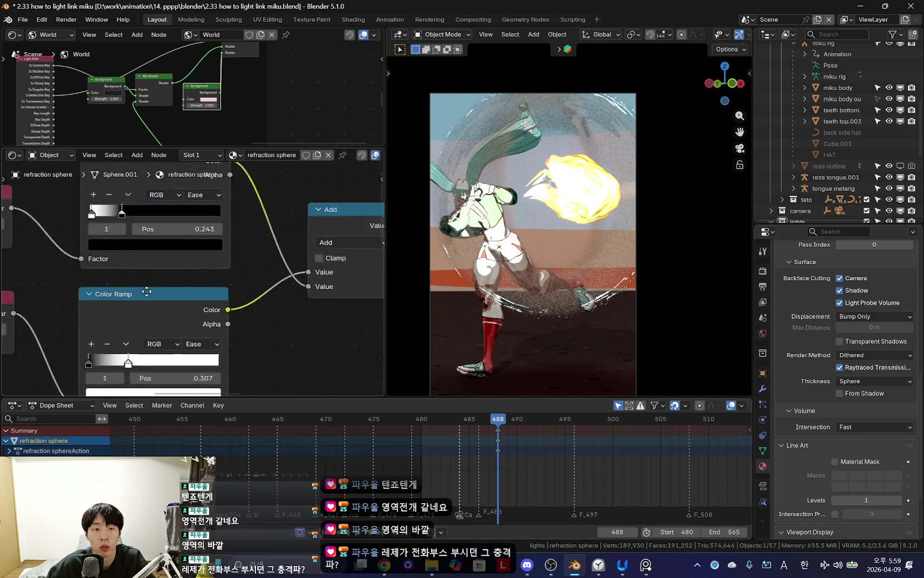
{"action": "mouse_move", "coordinate": [126, 251]}
{"action": "left_mouse_down"}
{"action": "mouse_move", "coordinate": [113, 253]}
{"action": "mouse_move", "coordinate": [186, 258]}
{"action": "mouse_move", "coordinate": [220, 234]}
{"action": "left_mouse_up"}
{"action": "scroll", "coordinate": [175, 291], "scroll_direction": "up", "scroll_amount": 2}
{"action": "left_click_drag", "start_coordinate": [58, 236], "coordinate": [64, 235]}
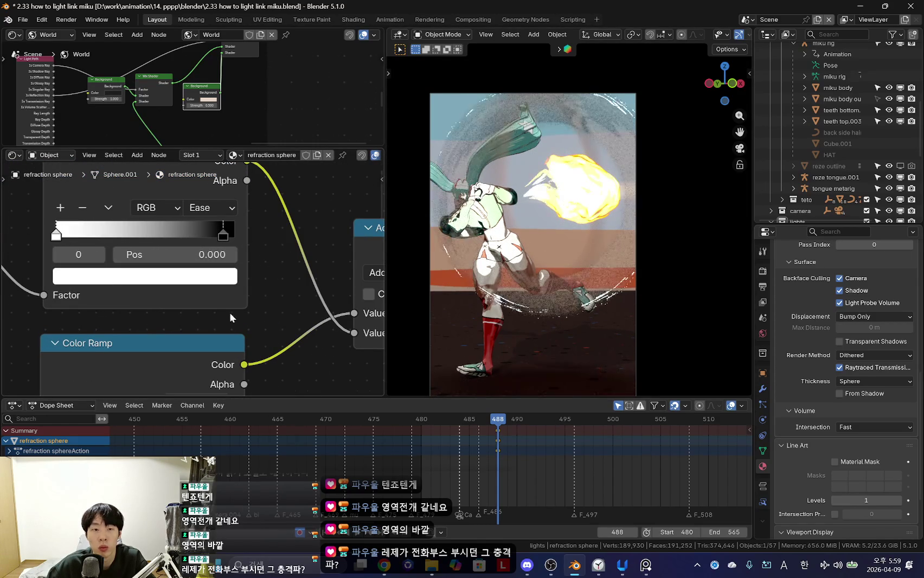
{"action": "middle_click_drag", "start_coordinate": [239, 377], "coordinate": [262, 244]}
Step: Set the Fresnel IOR to 0.640 and check the effect around frame 488
{"action": "middle_click_drag", "start_coordinate": [202, 298], "coordinate": [374, 393]}
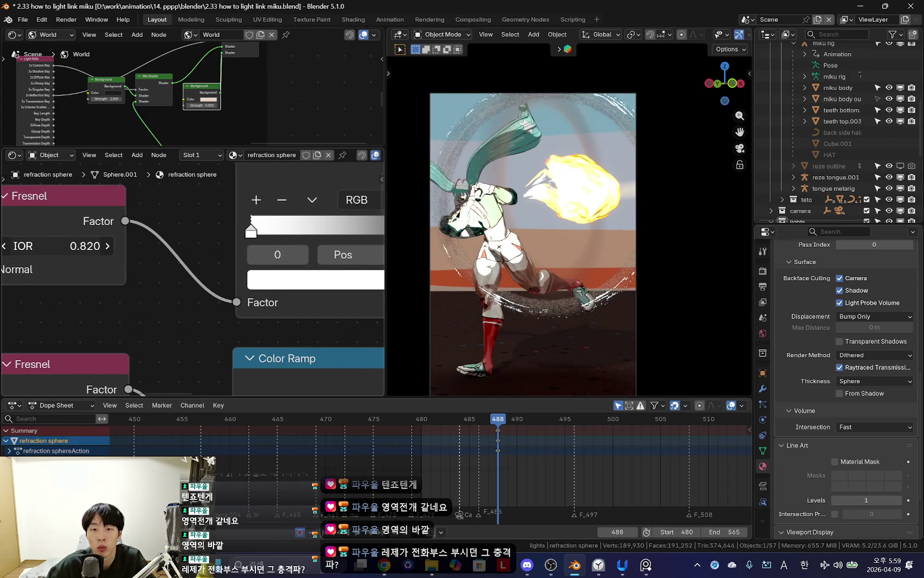
{"action": "left_click_drag", "start_coordinate": [65, 246], "coordinate": [89, 246]}
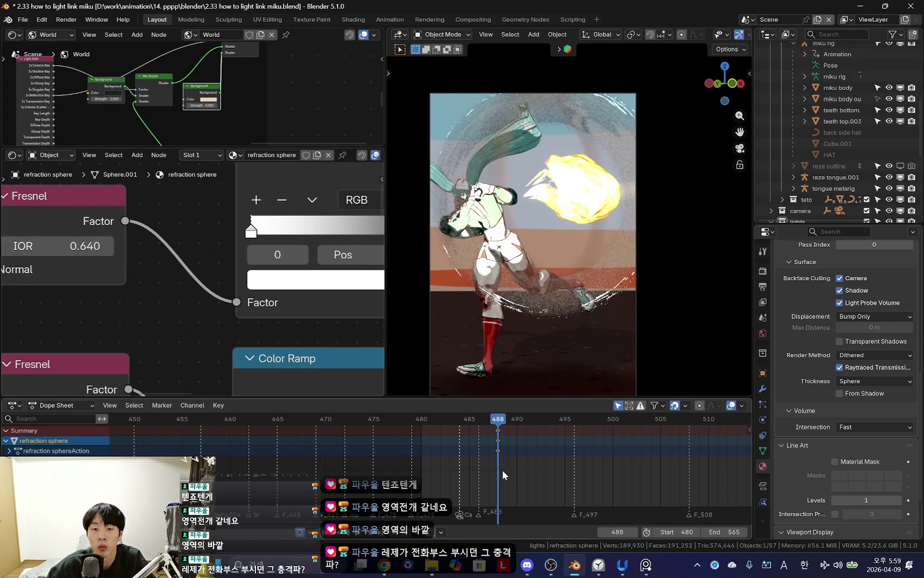
{"action": "left_click_drag", "start_coordinate": [416, 449], "coordinate": [477, 453]}
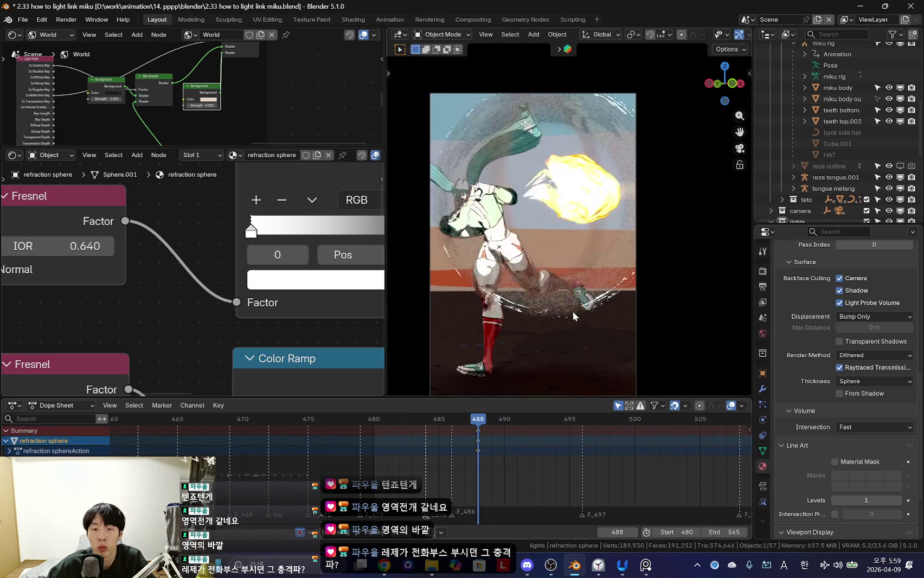
{"action": "key", "text": "shift+alt+z"}
Step: Keyframe the sphere's transforms at frame 488, then shrink, move and key it at 487
{"action": "key", "text": "k"}
{"action": "left_click", "coordinate": [672, 319]}
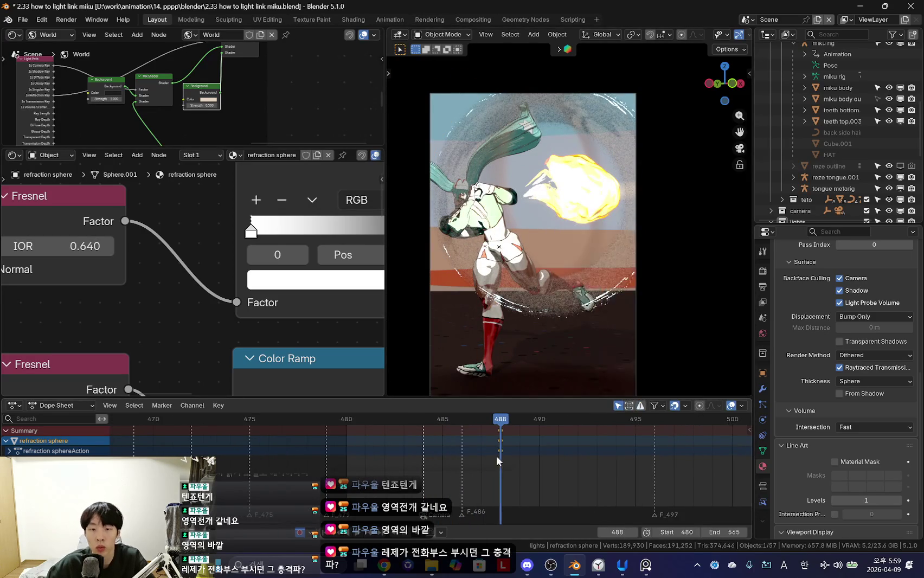
{"action": "scroll", "coordinate": [501, 446], "scroll_direction": "up", "scroll_amount": 2}
{"action": "key", "text": "Left"}
{"action": "key", "text": "s"}
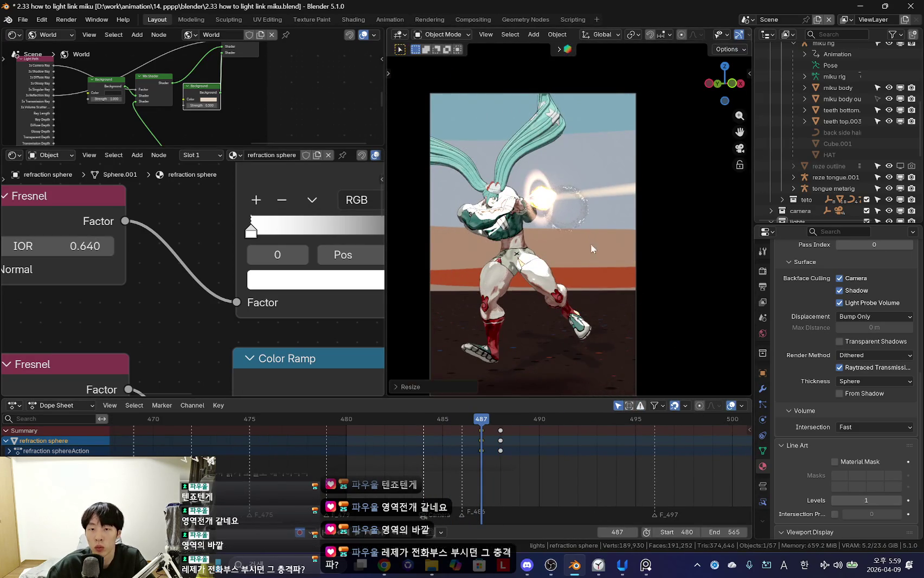
{"action": "key", "text": "g"}
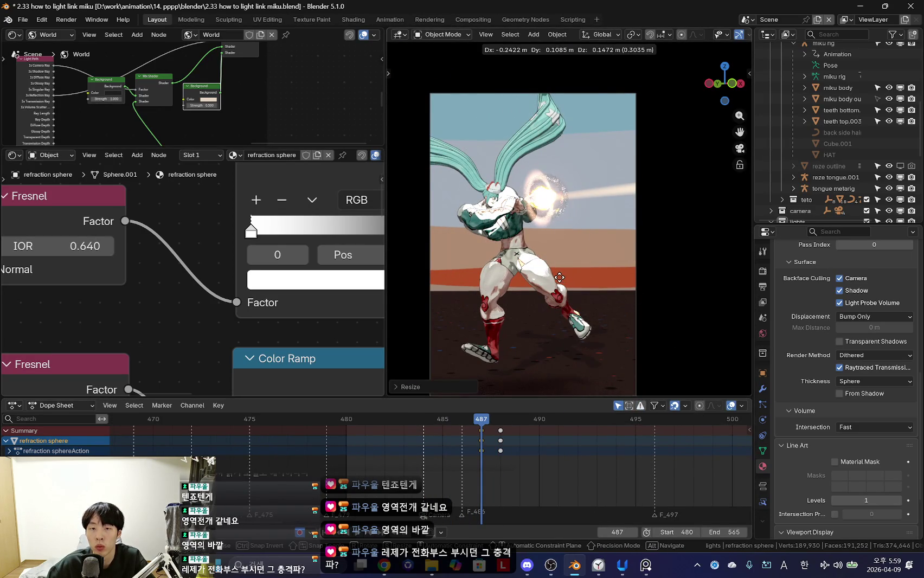
{"action": "key", "text": "i"}
Step: Key a smaller sphere scale at frame 488 and zero scale at frame 486
{"action": "key", "text": "Right"}
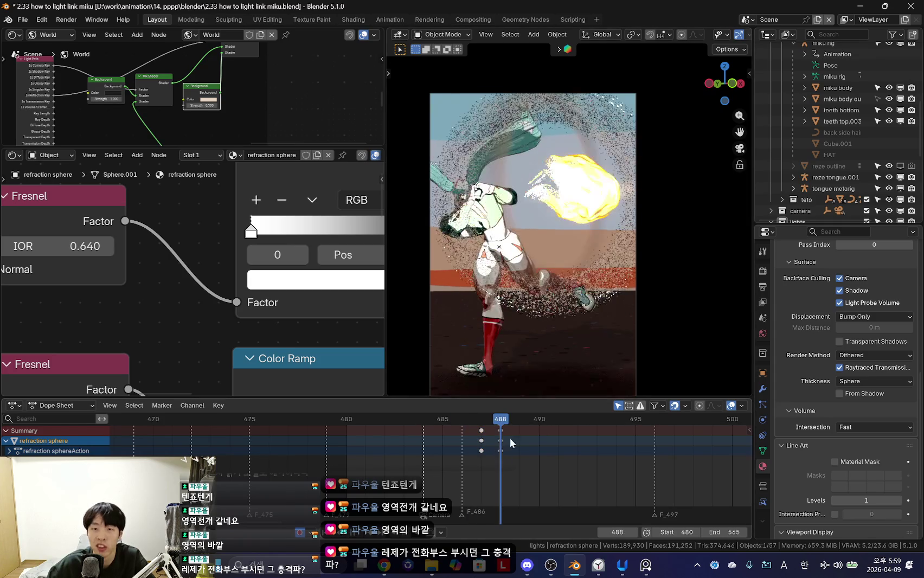
{"action": "key", "text": "s"}
{"action": "key", "text": "Return"}
{"action": "key", "text": "i"}
{"action": "key", "text": "Left"}
{"action": "left_click_drag", "start_coordinate": [479, 451], "coordinate": [461, 442]}
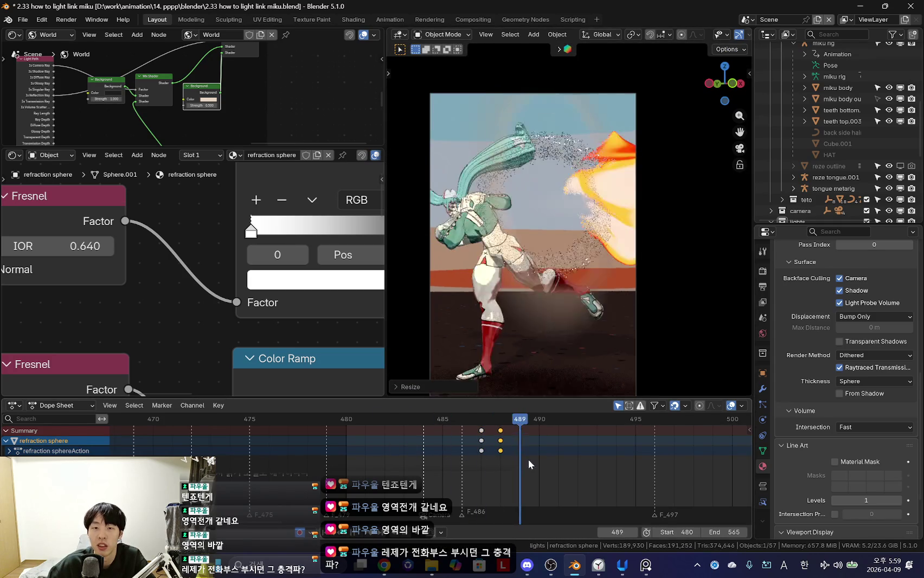
{"action": "key", "text": "s"}
{"action": "key", "text": "0"}
{"action": "key", "text": "Return"}
{"action": "key", "text": "i"}
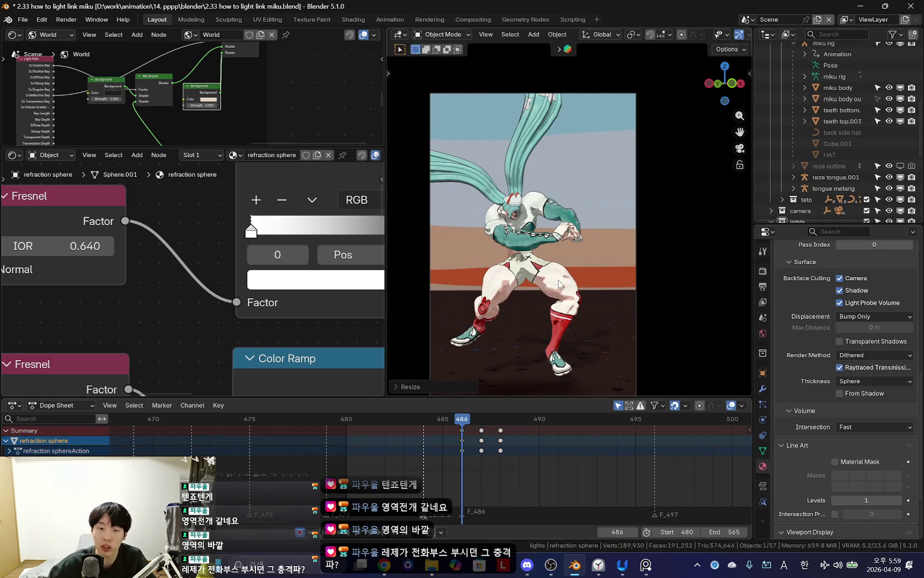
Step: Scrub through the punch frames to watch the shockwave grow
{"action": "left_click_drag", "start_coordinate": [482, 466], "coordinate": [556, 466]}
{"action": "key", "text": "Left"}
{"action": "key", "text": "Left"}
{"action": "key", "text": "Left"}
{"action": "left_click", "coordinate": [690, 345]}
{"action": "scroll", "coordinate": [542, 439], "scroll_direction": "down", "scroll_amount": 2}
{"action": "left_click_drag", "start_coordinate": [458, 458], "coordinate": [505, 466]}
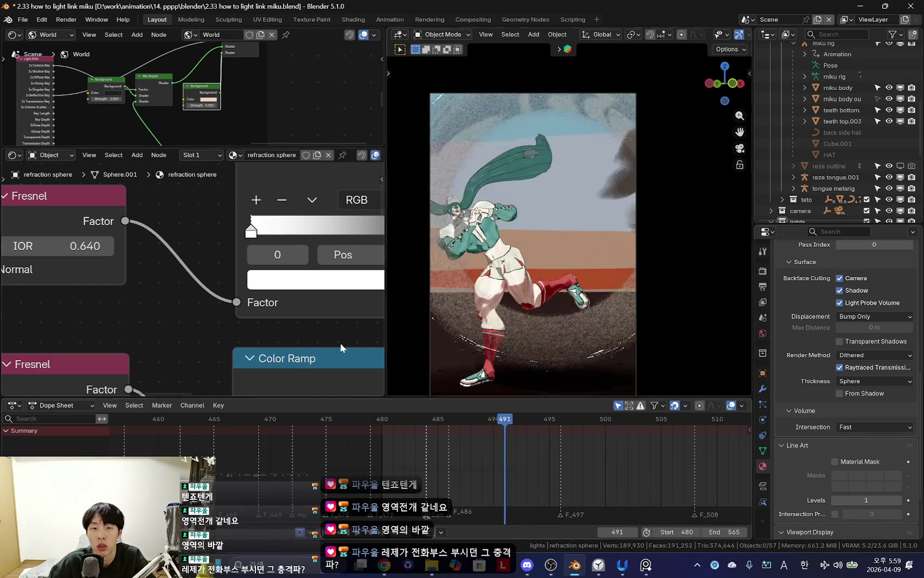
{"action": "scroll", "coordinate": [191, 271], "scroll_direction": "down", "scroll_amount": 3}
Step: Raise the Multiply node's value from 0.180 to 1.120
{"action": "middle_click_drag", "start_coordinate": [298, 276], "coordinate": [173, 242]}
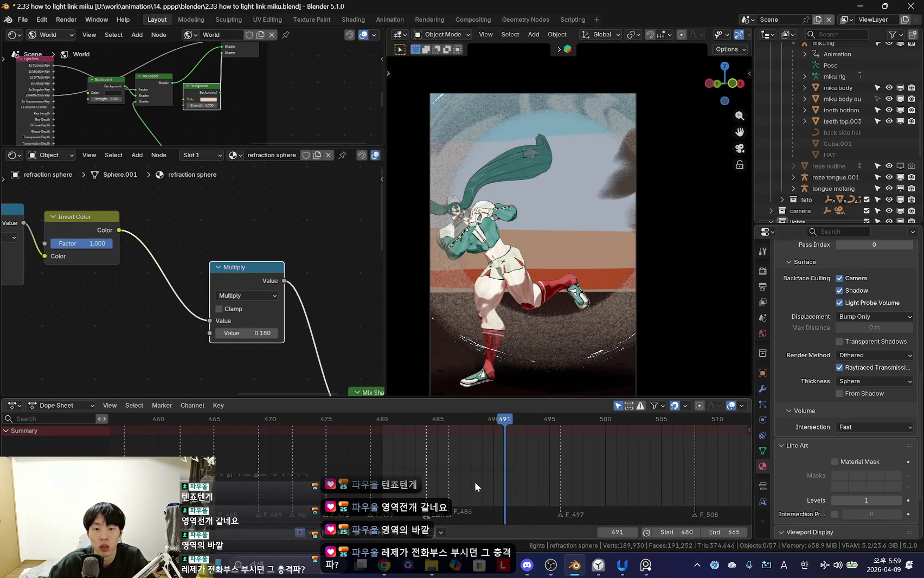
{"action": "left_click_drag", "start_coordinate": [448, 470], "coordinate": [458, 469]}
{"action": "scroll", "coordinate": [276, 347], "scroll_direction": "up", "scroll_amount": 3}
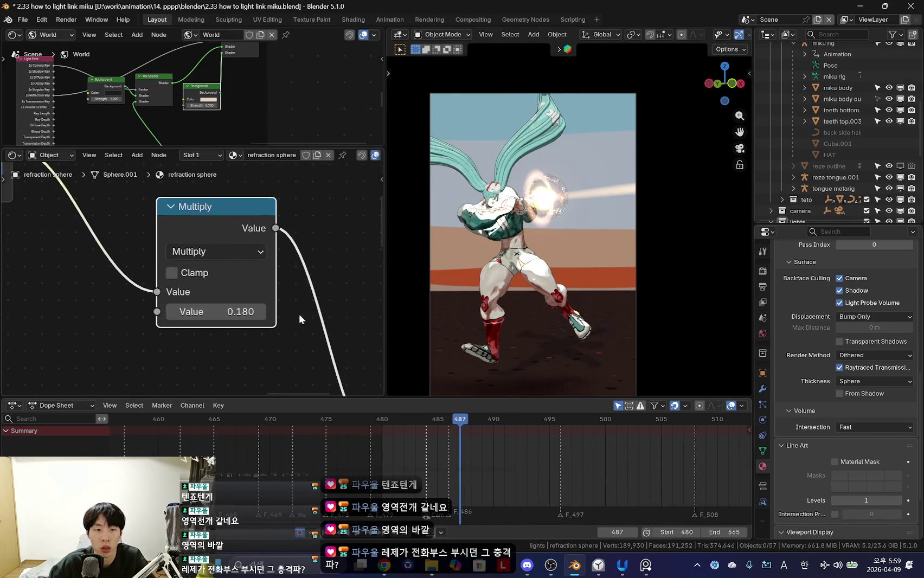
{"action": "left_click_drag", "start_coordinate": [239, 317], "coordinate": [255, 317]}
{"action": "scroll", "coordinate": [244, 337], "scroll_direction": "up", "scroll_amount": 2}
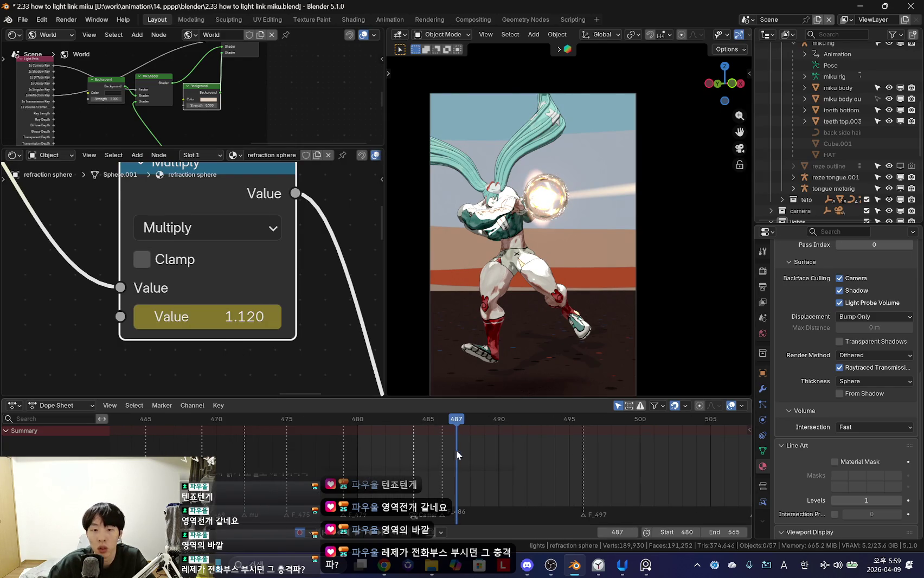
{"action": "left_click_drag", "start_coordinate": [231, 193], "coordinate": [232, 191]}
{"action": "key", "text": "shift+alt+z"}
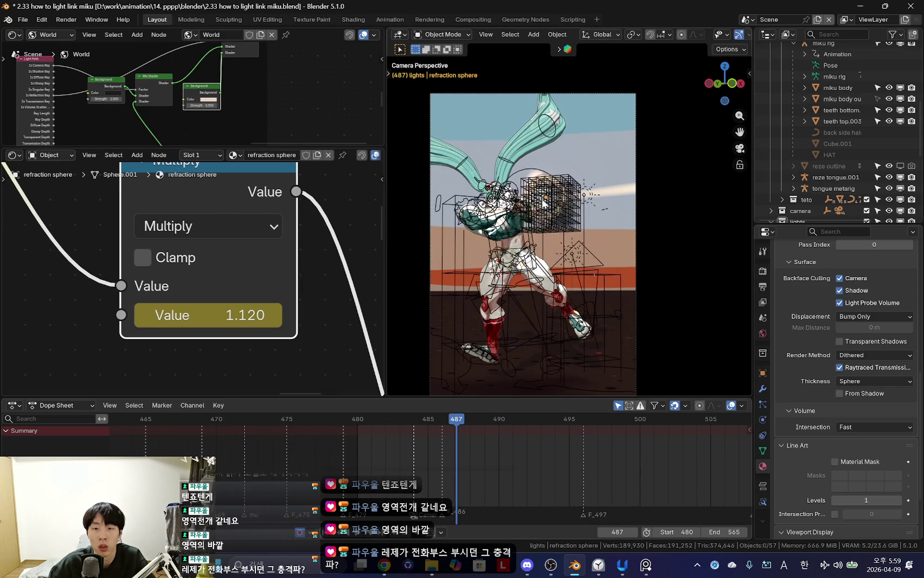
Step: Select the refraction sphere and step through frames 486–489 with overlays hidden
{"action": "left_click", "coordinate": [547, 193]}
{"action": "scroll", "coordinate": [542, 153], "scroll_direction": "up", "scroll_amount": 3}
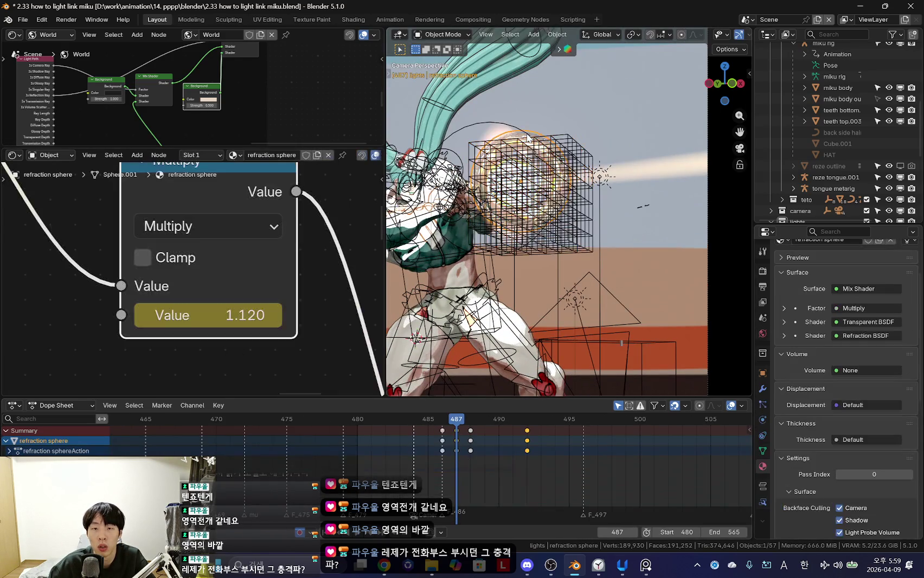
{"action": "scroll", "coordinate": [195, 278], "scroll_direction": "down", "scroll_amount": 2}
{"action": "scroll", "coordinate": [500, 479], "scroll_direction": "down", "scroll_amount": 2, "text": "ctrl"}
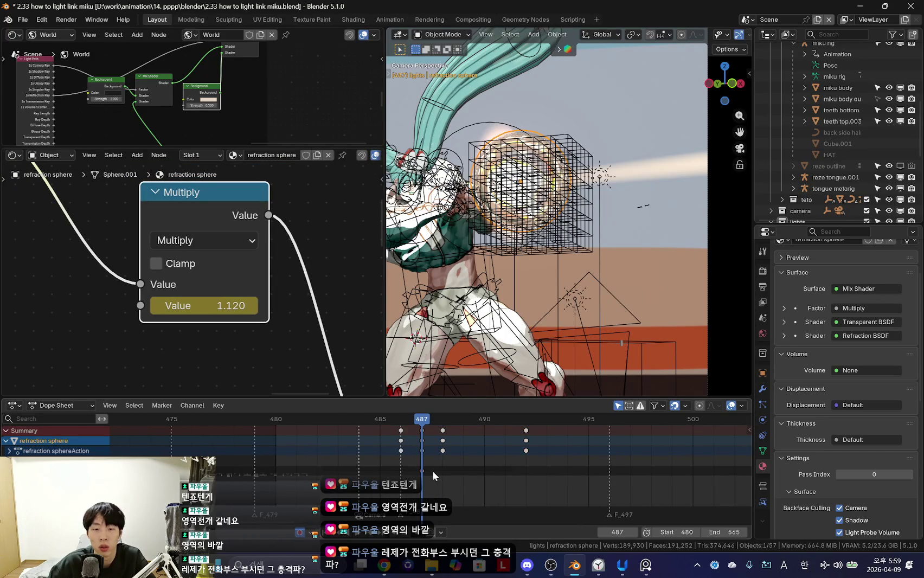
{"action": "key", "text": "Left"}
{"action": "key", "text": "shift+alt+z"}
{"action": "key", "text": "Right"}
{"action": "key", "text": "Right"}
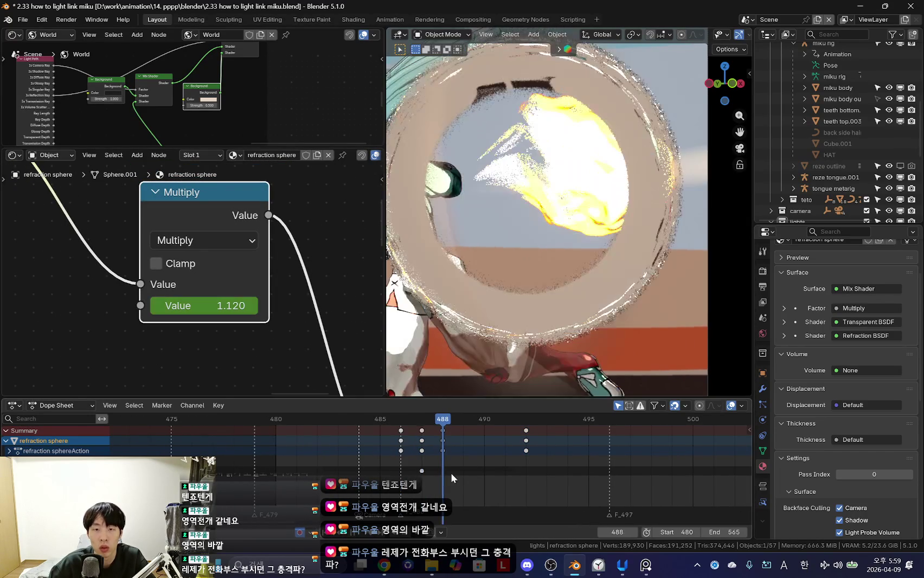
{"action": "key", "text": "Home"}
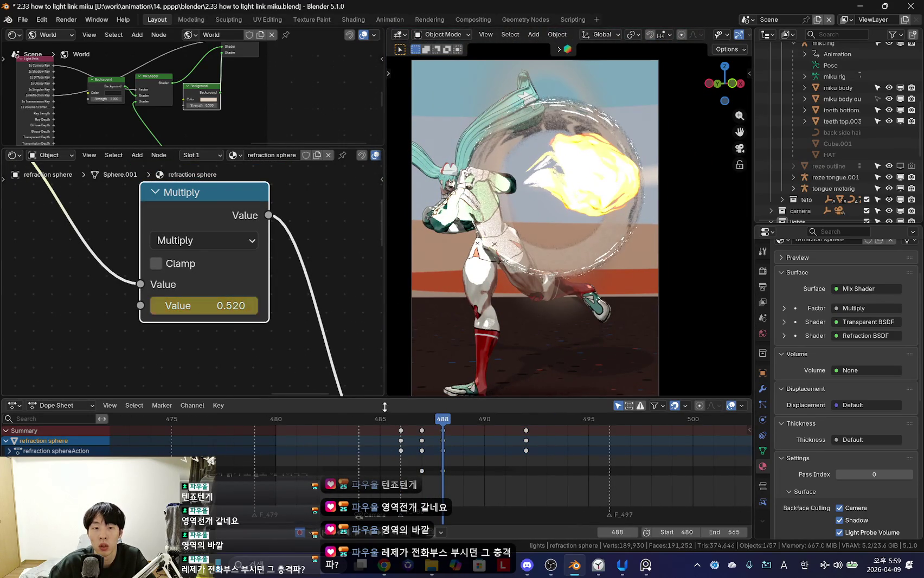
{"action": "key", "text": "Left"}
{"action": "key", "text": "Right"}
{"action": "key", "text": "Right"}
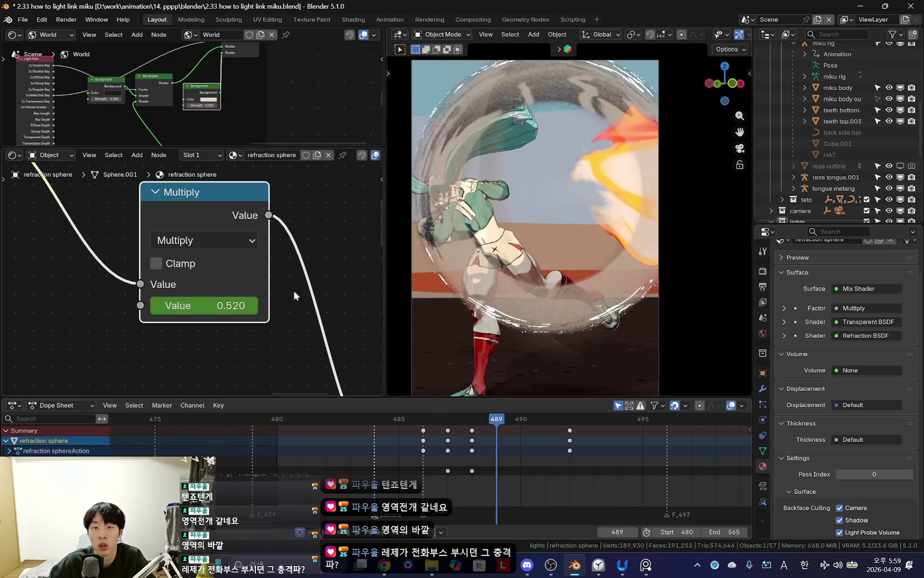
Step: Key a lower Multiply value at frame 489 and 0.000 at frame 490
{"action": "left_click_drag", "start_coordinate": [204, 305], "coordinate": [228, 305]}
{"action": "key", "text": "i"}
{"action": "left_click_drag", "start_coordinate": [425, 471], "coordinate": [501, 474]}
{"action": "key", "text": "Right"}
{"action": "left_click_drag", "start_coordinate": [204, 305], "coordinate": [228, 305]}
{"action": "key", "text": "i"}
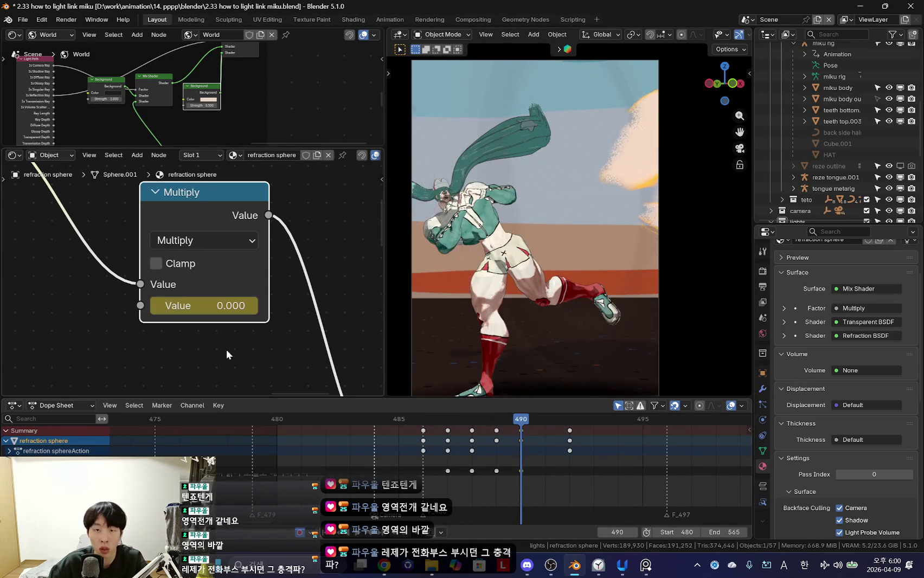
Step: Scrub frames 485–489 to check the shockwave fade, toggling viewport overlays
{"action": "key", "text": "Left"}
{"action": "key", "text": "Left"}
{"action": "key", "text": "Left"}
{"action": "left_click_drag", "start_coordinate": [407, 466], "coordinate": [491, 466]}
{"action": "scroll", "coordinate": [450, 453], "scroll_direction": "down", "scroll_amount": 3}
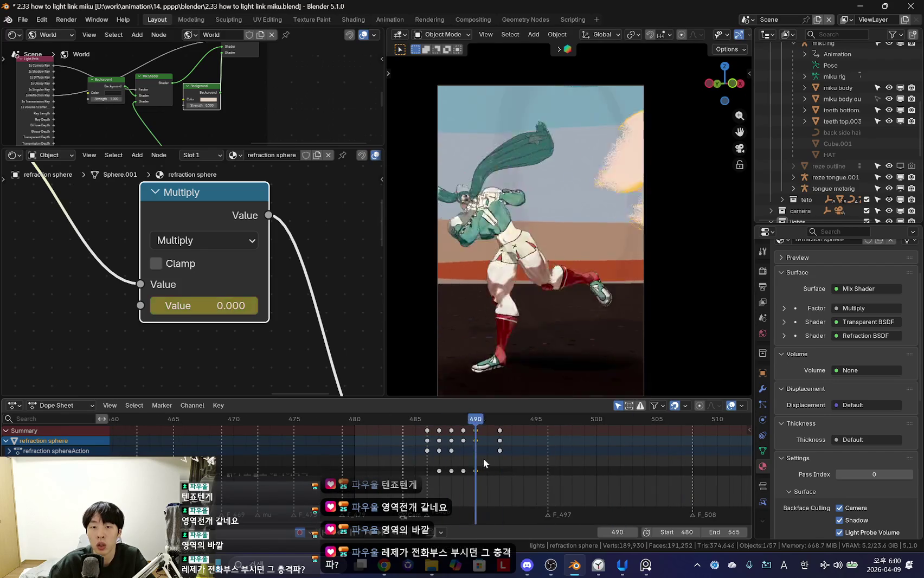
{"action": "key", "text": "Left"}
{"action": "key", "text": "Left"}
{"action": "key", "text": "Left"}
{"action": "scroll", "coordinate": [557, 458], "scroll_direction": "up", "scroll_amount": 2}
{"action": "left_click_drag", "start_coordinate": [488, 466], "coordinate": [459, 468]}
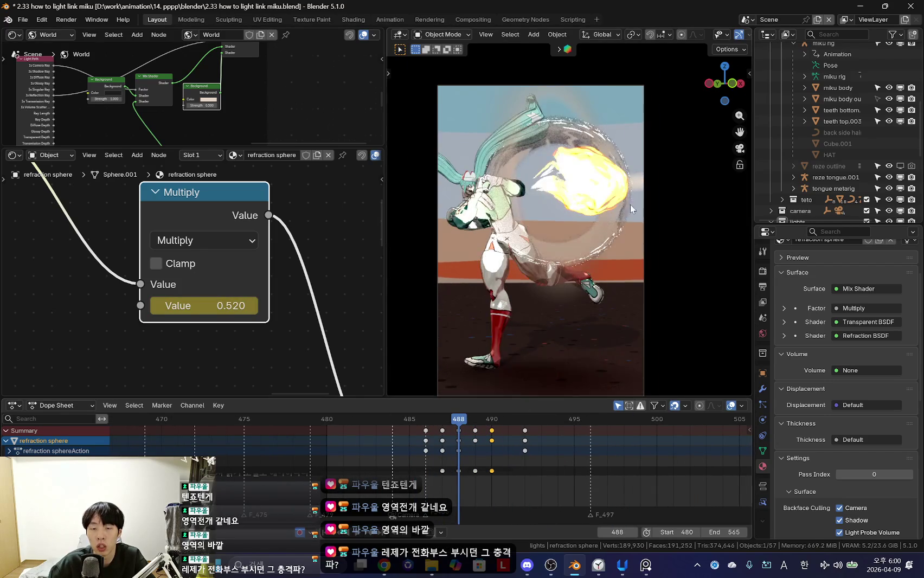
{"action": "scroll", "coordinate": [630, 205], "scroll_direction": "up", "scroll_amount": 3}
{"action": "key", "text": "shift+alt+z"}
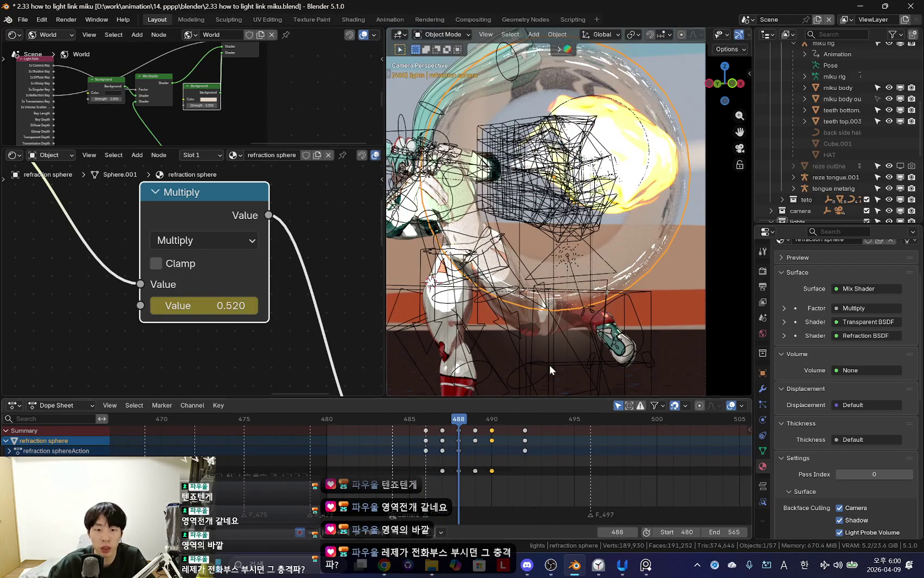
{"action": "scroll", "coordinate": [619, 246], "scroll_direction": "down", "scroll_amount": 3}
{"action": "key", "text": "shift+alt+z"}
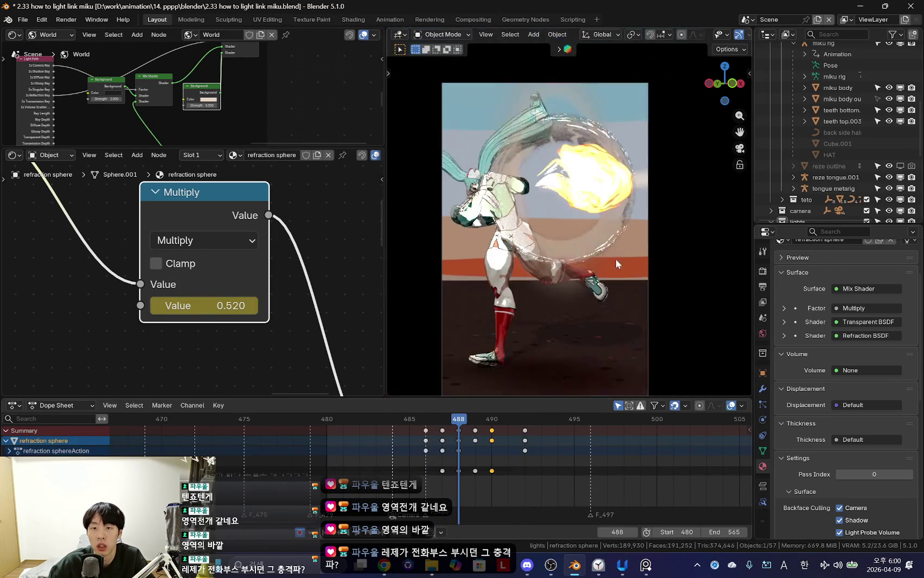
Step: Compare frames 487 and 488 with the Multiply node in view, then begin rescaling the sphere
{"action": "left_click", "coordinate": [449, 476]}
{"action": "middle_click_drag", "start_coordinate": [258, 281], "coordinate": [257, 257]}
{"action": "scroll", "coordinate": [257, 257], "scroll_direction": "up", "scroll_amount": 2}
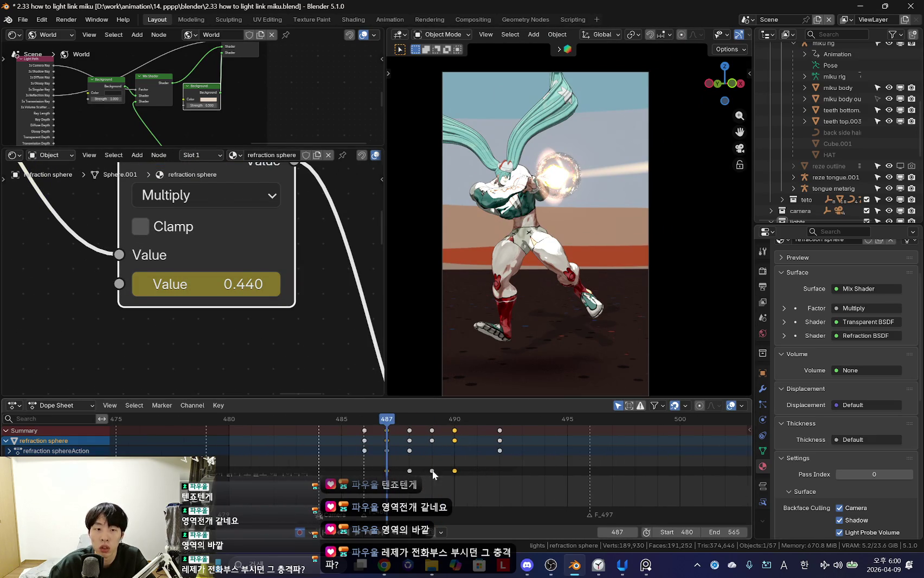
{"action": "left_click", "coordinate": [409, 469]}
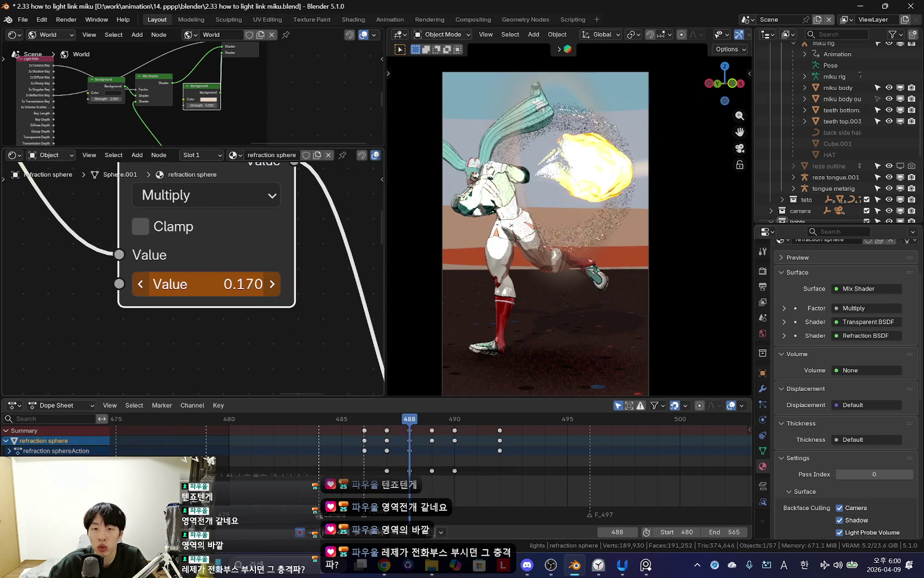
{"action": "key", "text": "Left"}
{"action": "key", "text": "Left"}
{"action": "key", "text": "Right"}
{"action": "key", "text": "Right"}
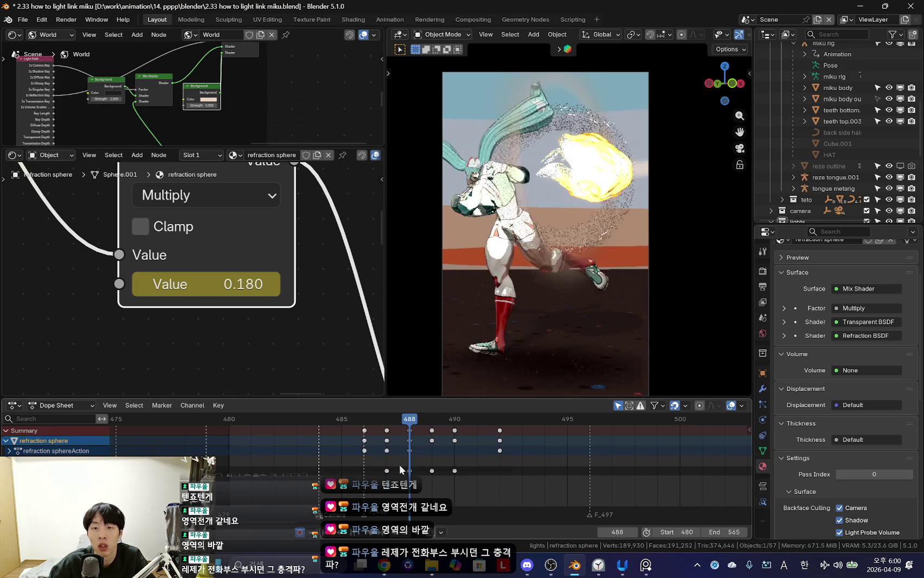
{"action": "key", "text": "s"}
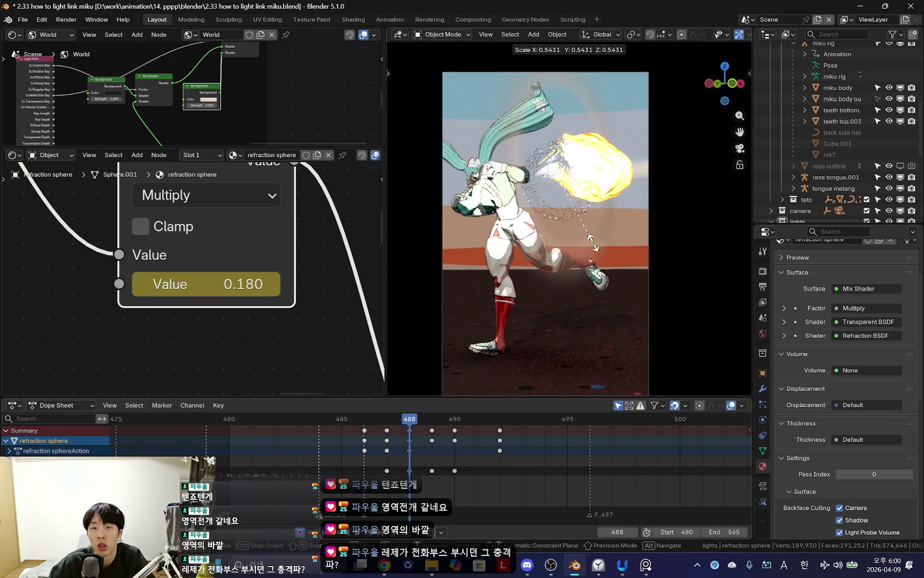
Step: Try rescaling the refraction sphere at frame 488, cancelling both attempts
{"action": "key", "text": "Escape"}
{"action": "key", "text": "Left"}
{"action": "key", "text": "Left"}
{"action": "key", "text": "Left"}
{"action": "key", "text": "Right"}
{"action": "key", "text": "Right"}
{"action": "key", "text": "Right"}
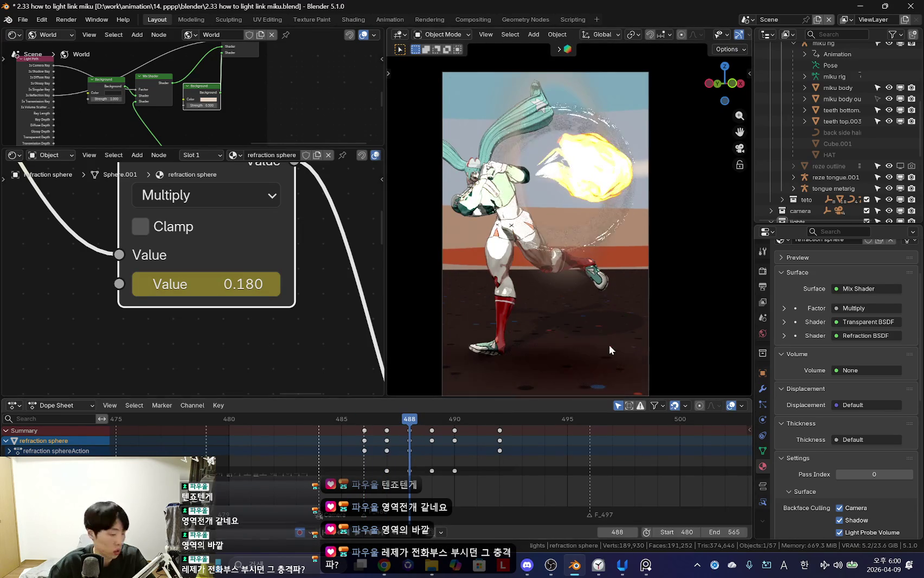
{"action": "key", "text": "s"}
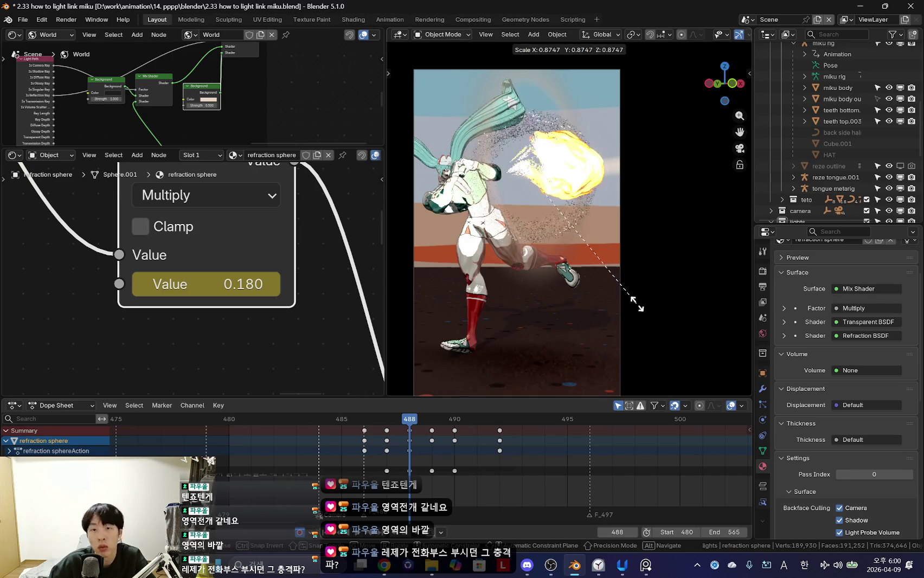
{"action": "key", "text": "Escape"}
Step: Toggle shadow backface culling on the sphere's material and cancel a trial move
{"action": "scroll", "coordinate": [821, 414], "scroll_direction": "down", "scroll_amount": 7}
{"action": "scroll", "coordinate": [820, 415], "scroll_direction": "down", "scroll_amount": 5}
{"action": "scroll", "coordinate": [820, 415], "scroll_direction": "down", "scroll_amount": 1}
{"action": "scroll", "coordinate": [820, 414], "scroll_direction": "up", "scroll_amount": 5}
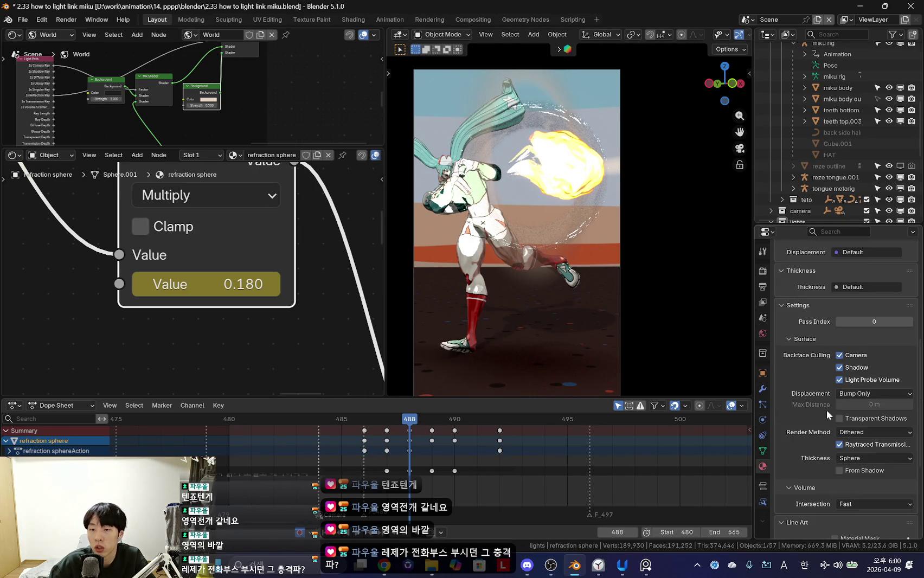
{"action": "left_click", "coordinate": [840, 367]}
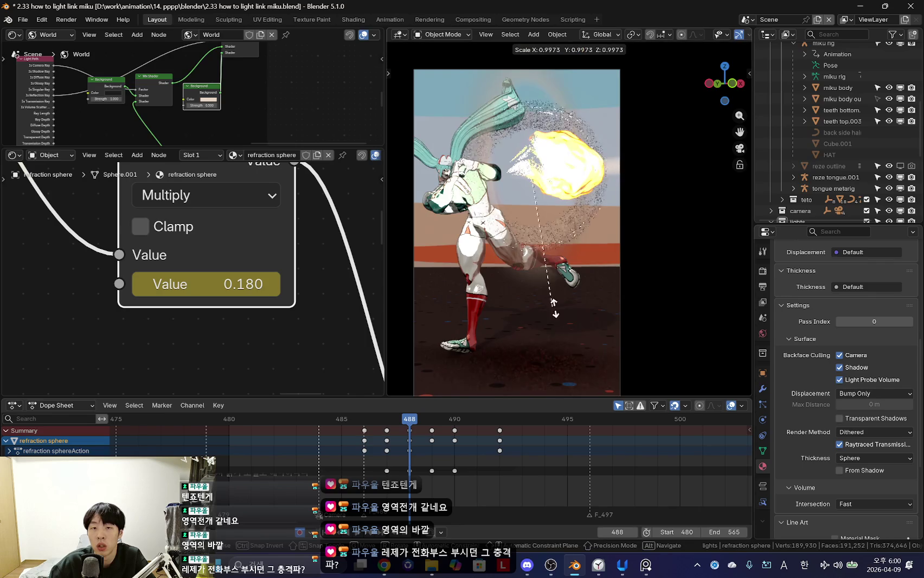
{"action": "key", "text": "g"}
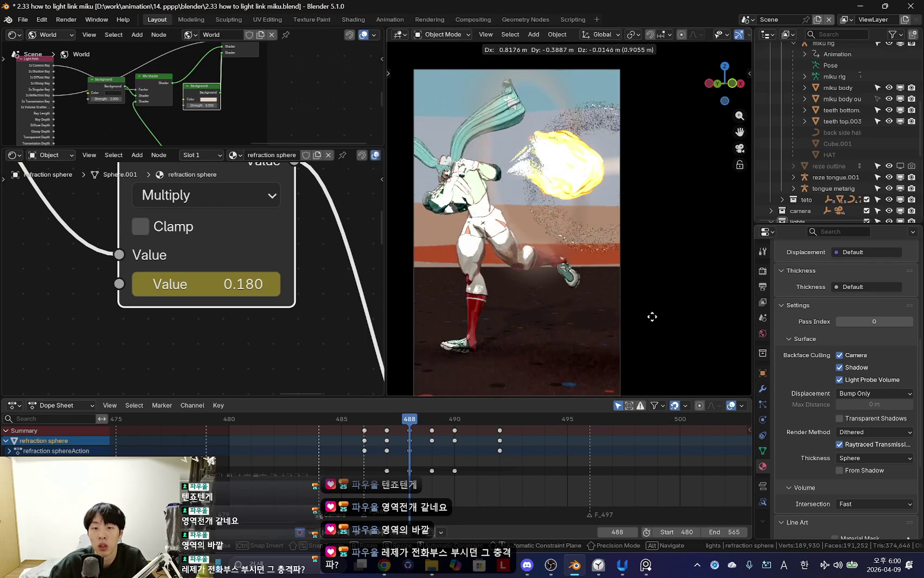
{"action": "right_click", "coordinate": [648, 315]}
Step: Turn off Shadow ray visibility in the sphere's Object Properties, then check frames 488–489
{"action": "left_click", "coordinate": [762, 373]}
{"action": "scroll", "coordinate": [791, 404], "scroll_direction": "down", "scroll_amount": 5}
{"action": "scroll", "coordinate": [804, 410], "scroll_direction": "down", "scroll_amount": 4}
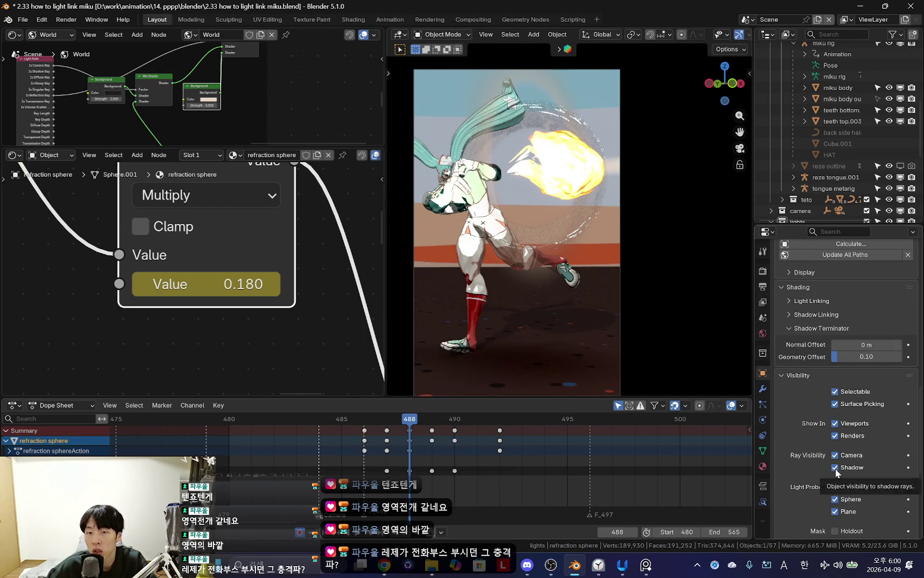
{"action": "middle_click_drag", "start_coordinate": [519, 464], "coordinate": [542, 464]}
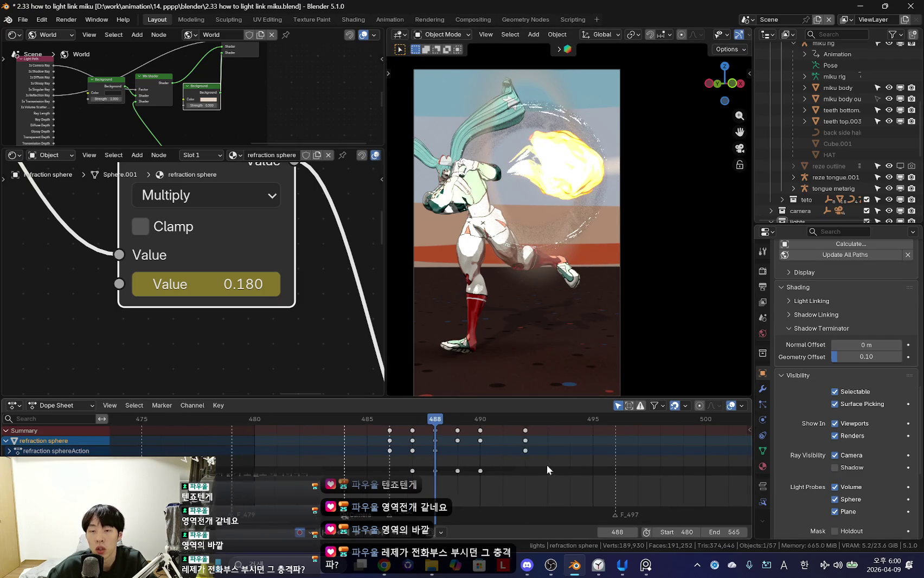
{"action": "key", "text": "Left"}
{"action": "key", "text": "Right"}
{"action": "key", "text": "Right"}
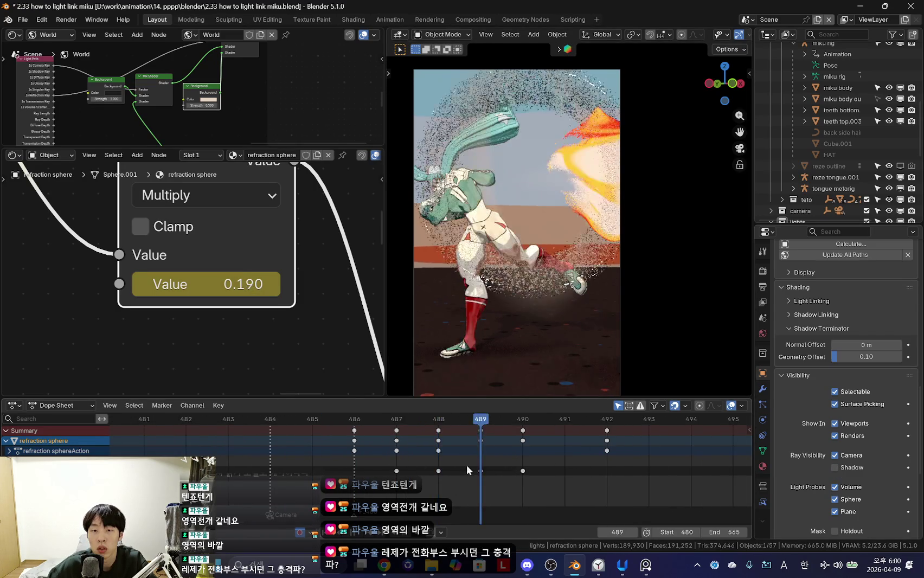
{"action": "key", "text": "Left"}
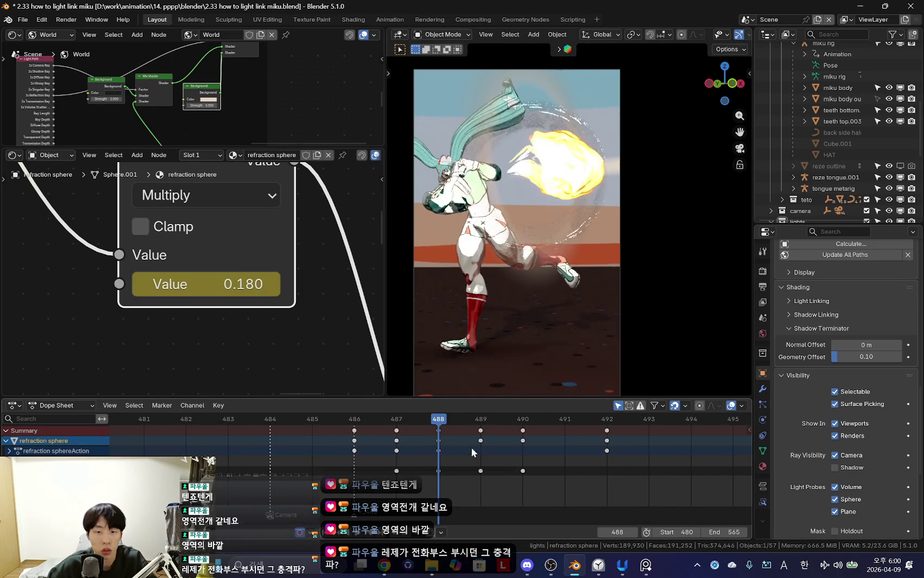
{"action": "key", "text": "Right"}
{"action": "key", "text": "shift+alt+z"}
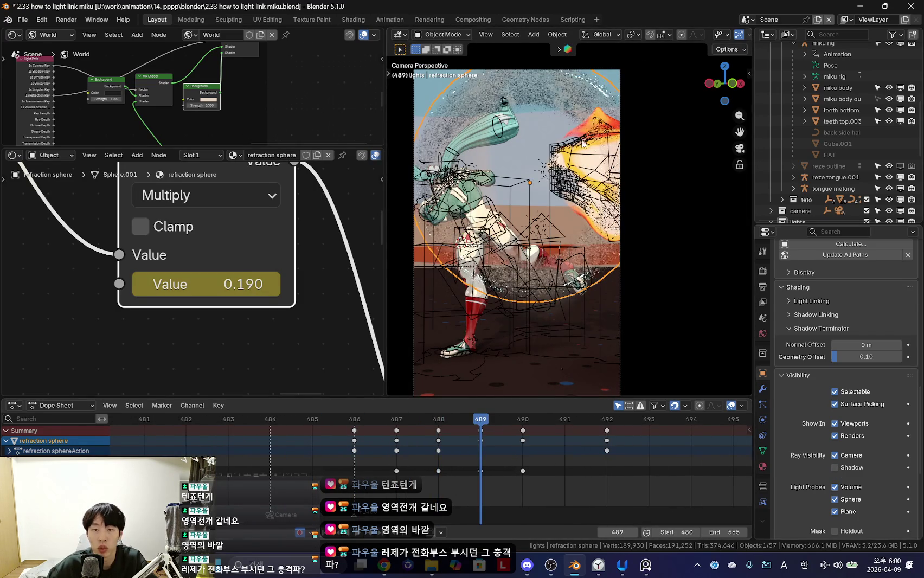
Step: Select the flame object and switch off its Shadow ray visibility in Object Properties
{"action": "left_click", "coordinate": [583, 128]}
{"action": "left_click", "coordinate": [582, 128]}
{"action": "key", "text": "shift+alt+z"}
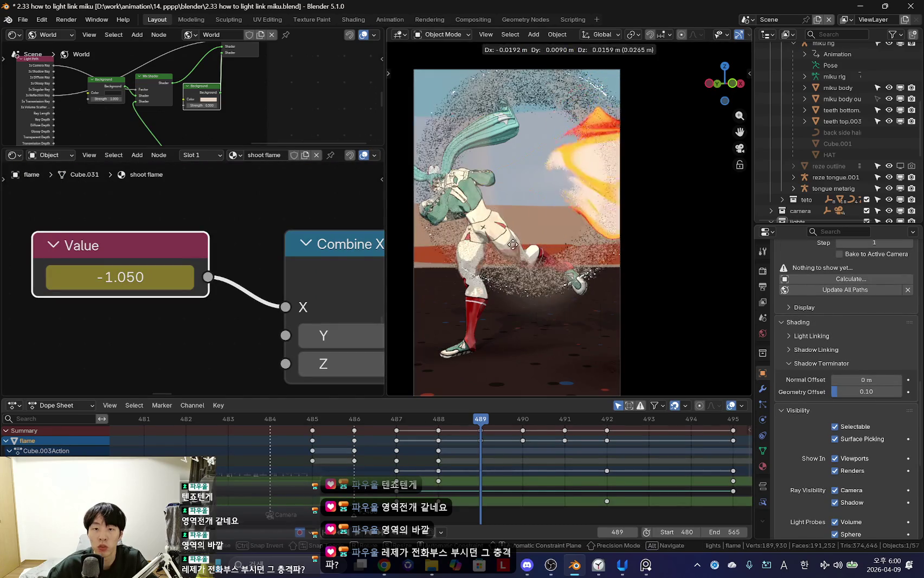
{"action": "scroll", "coordinate": [849, 451], "scroll_direction": "down", "scroll_amount": 5}
{"action": "scroll", "coordinate": [845, 447], "scroll_direction": "up", "scroll_amount": 7}
{"action": "scroll", "coordinate": [813, 422], "scroll_direction": "up", "scroll_amount": 1}
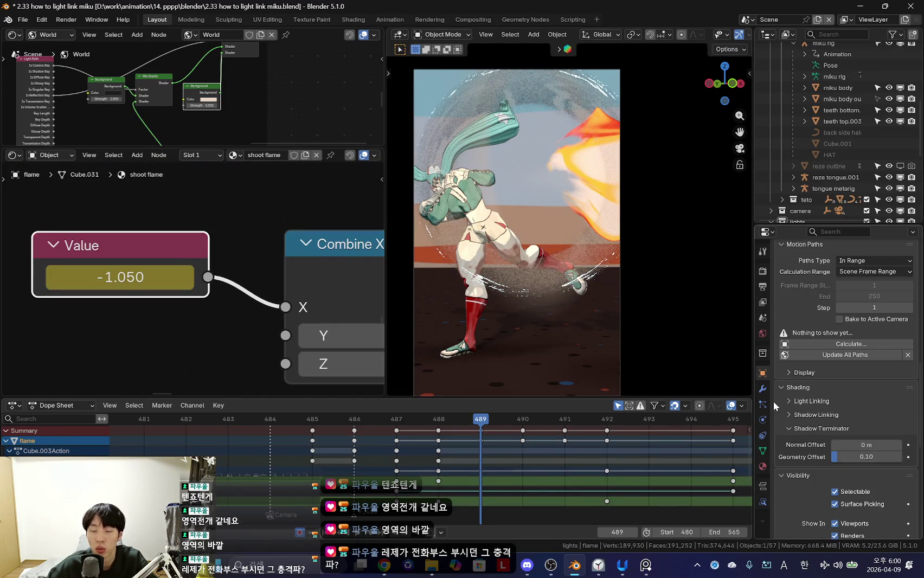
{"action": "scroll", "coordinate": [800, 408], "scroll_direction": "down", "scroll_amount": 4}
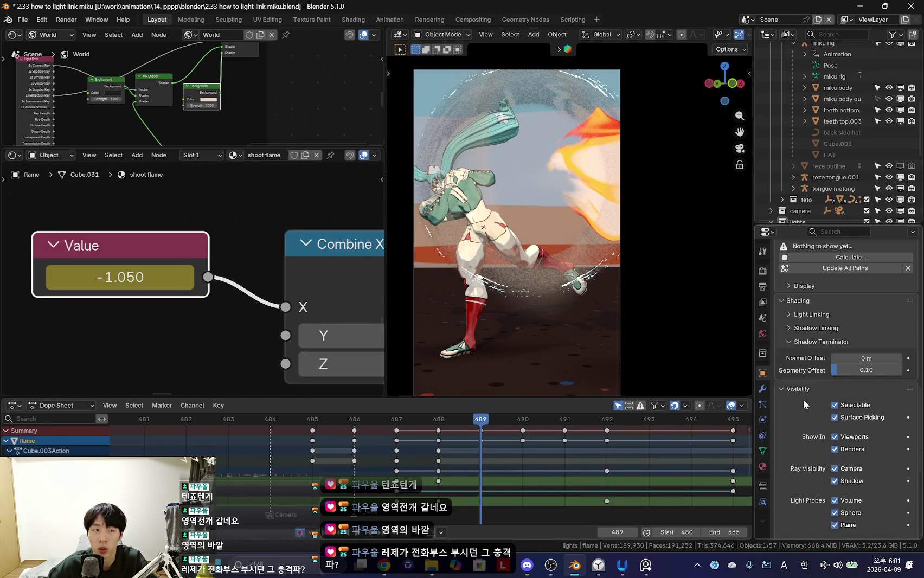
{"action": "scroll", "coordinate": [866, 414], "scroll_direction": "down", "scroll_amount": 5}
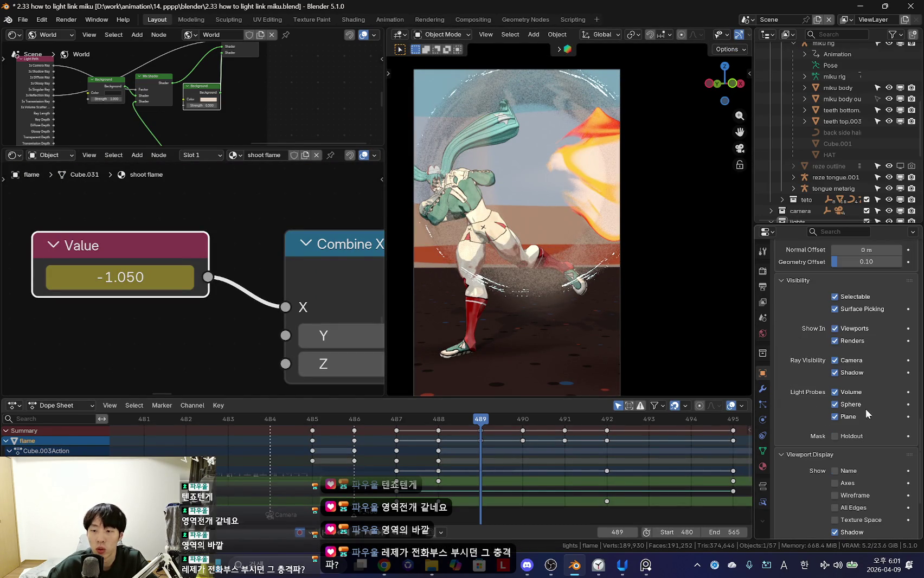
{"action": "left_click", "coordinate": [835, 372]}
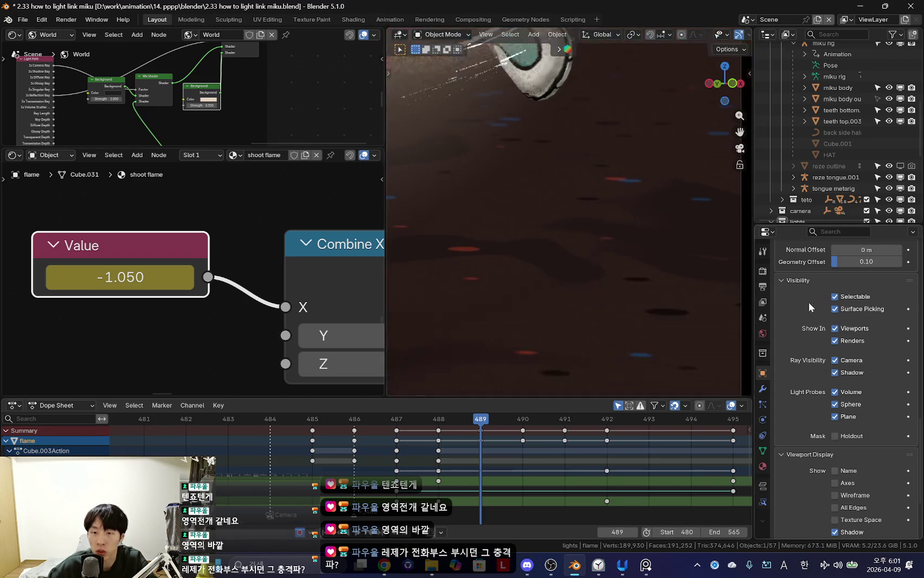
{"action": "scroll", "coordinate": [610, 257], "scroll_direction": "down", "scroll_amount": 3}
{"action": "left_click", "coordinate": [834, 372]}
Step: Look through the scene camera and scrub back to frame 487
{"action": "scroll", "coordinate": [492, 269], "scroll_direction": "down", "scroll_amount": 3}
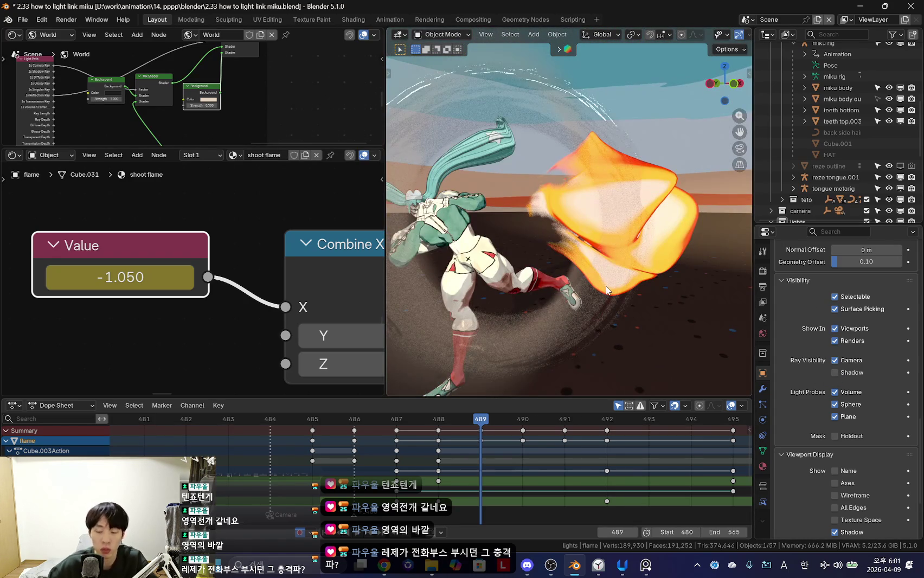
{"action": "key", "text": "KP_0"}
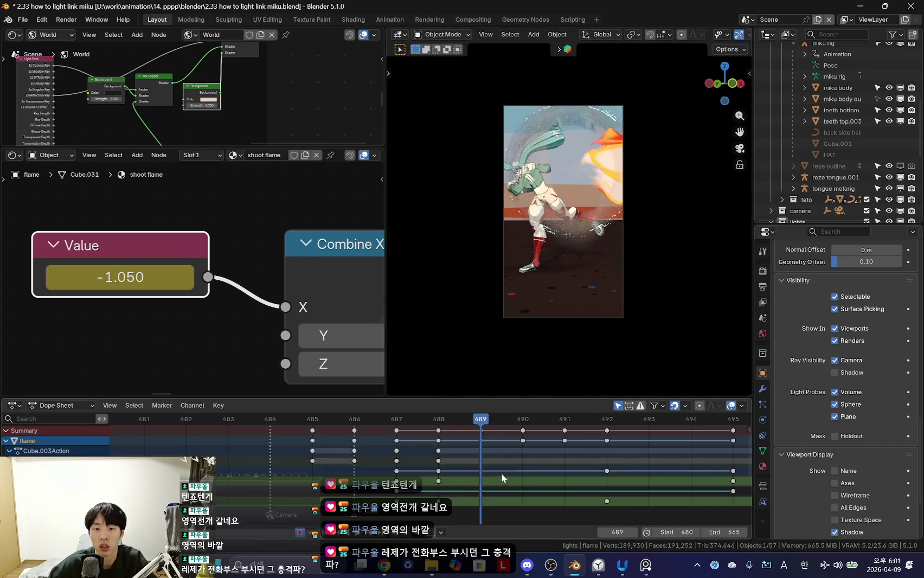
{"action": "scroll", "coordinate": [477, 467], "scroll_direction": "down", "scroll_amount": 1}
{"action": "mouse_move", "coordinate": [476, 468]}
{"action": "left_mouse_down"}
{"action": "mouse_move", "coordinate": [393, 466]}
{"action": "mouse_move", "coordinate": [524, 468]}
{"action": "mouse_move", "coordinate": [319, 466]}
{"action": "mouse_move", "coordinate": [438, 466]}
{"action": "left_mouse_up"}
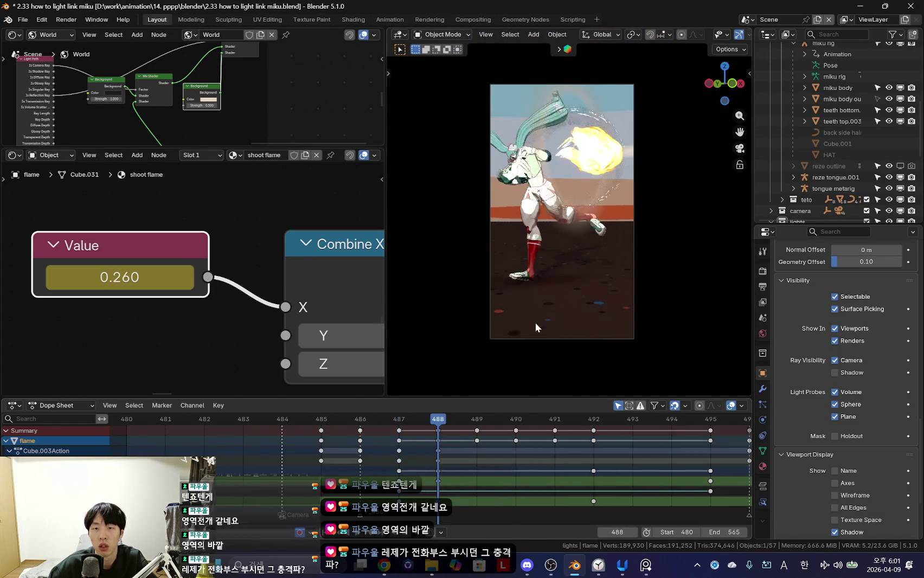
Step: Select the refraction sphere and scale it larger at frame 488
{"action": "key", "text": "shift+alt+z"}
{"action": "left_click", "coordinate": [624, 163]}
{"action": "key", "text": "Left"}
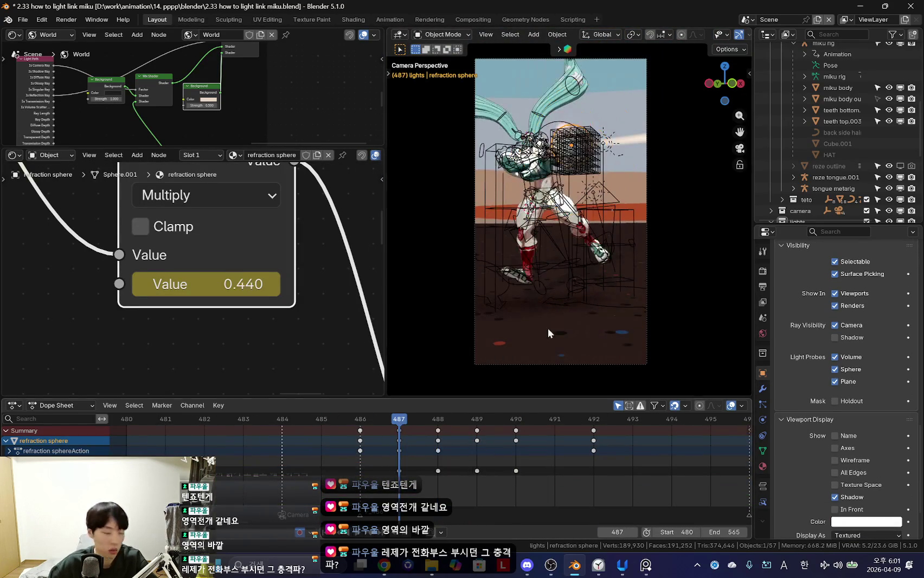
{"action": "key", "text": "shift+alt+z"}
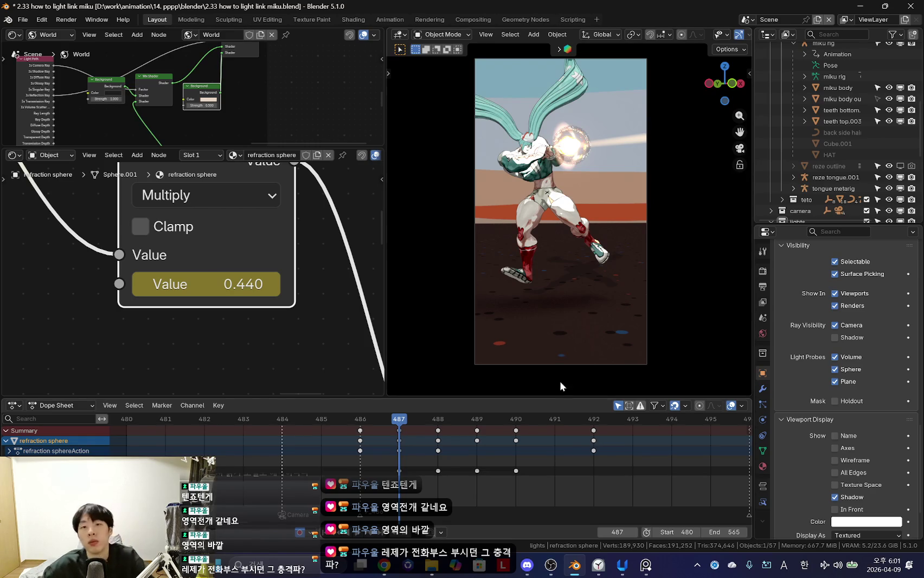
{"action": "key", "text": "Right"}
{"action": "key", "text": "s"}
{"action": "left_click", "coordinate": [685, 292]}
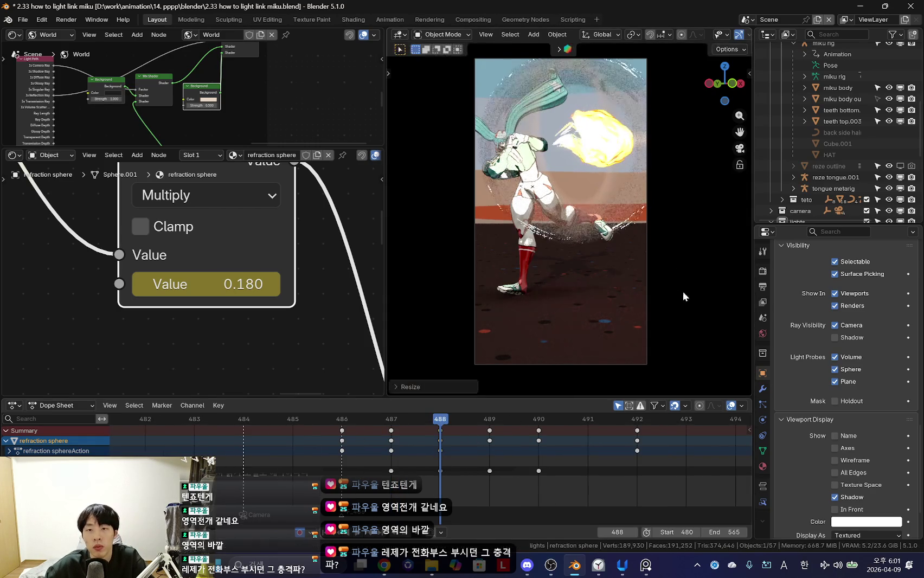
Step: Advance to frames 489–492 and play the punch from a free view
{"action": "scroll", "coordinate": [450, 462], "scroll_direction": "down", "scroll_amount": 1}
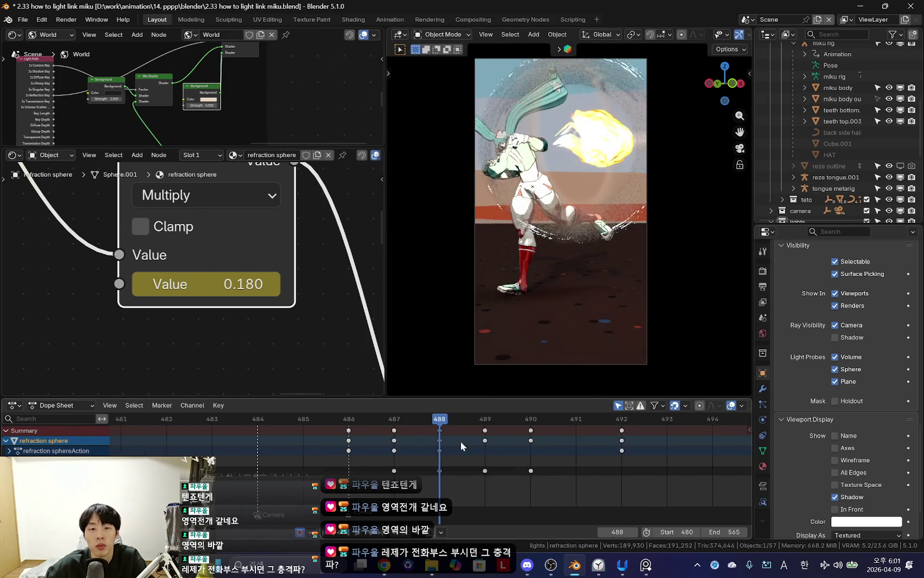
{"action": "key", "text": "Right"}
{"action": "scroll", "coordinate": [501, 472], "scroll_direction": "down", "scroll_amount": 2}
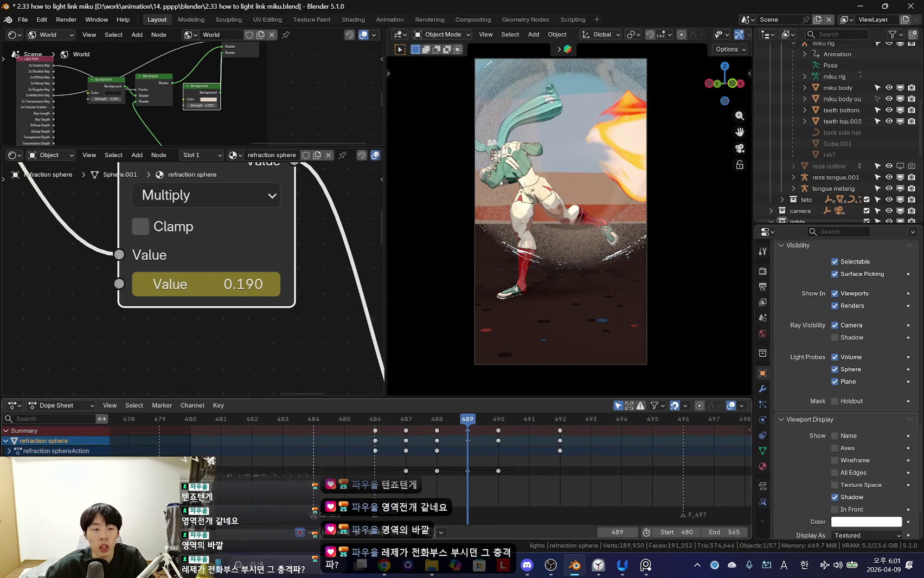
{"action": "scroll", "coordinate": [451, 473], "scroll_direction": "down", "scroll_amount": 1}
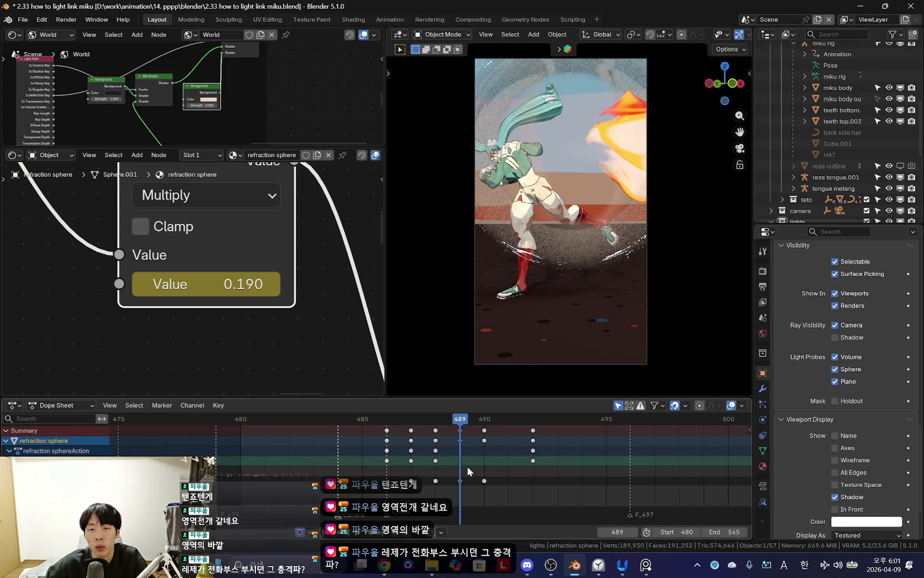
{"action": "left_click", "coordinate": [528, 470]}
{"action": "middle_click_drag", "start_coordinate": [547, 282], "coordinate": [562, 269]}
{"action": "scroll", "coordinate": [561, 269], "scroll_direction": "down", "scroll_amount": 4}
{"action": "left_click", "coordinate": [421, 423]}
{"action": "key", "text": "space"}
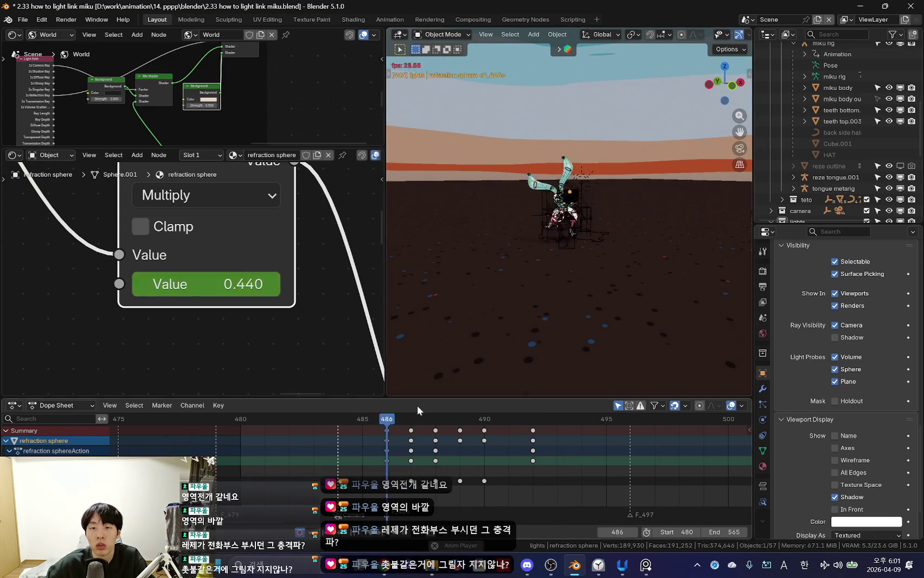
Step: Preview the punch through the camera, replaying and scrubbing frames 485–490
{"action": "key", "text": "shift+alt+z"}
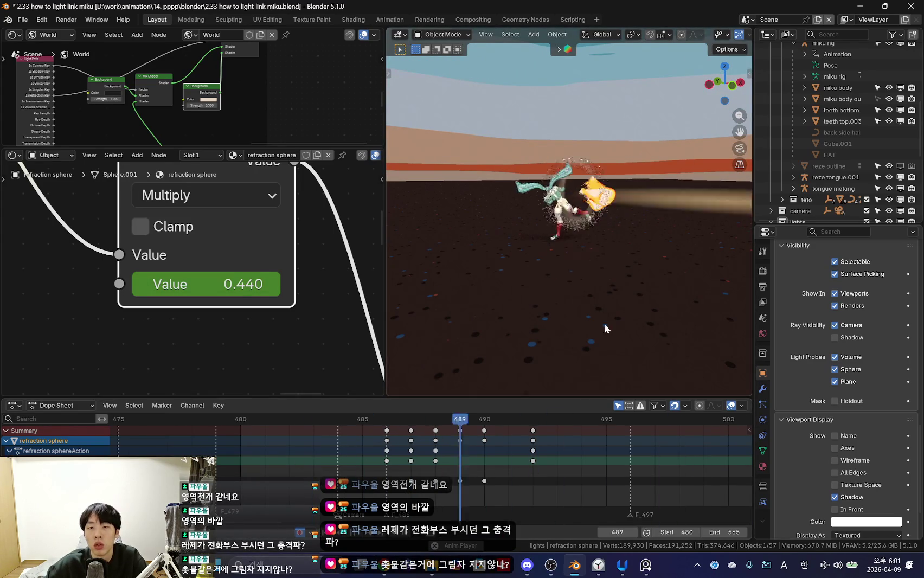
{"action": "key", "text": "KP_0"}
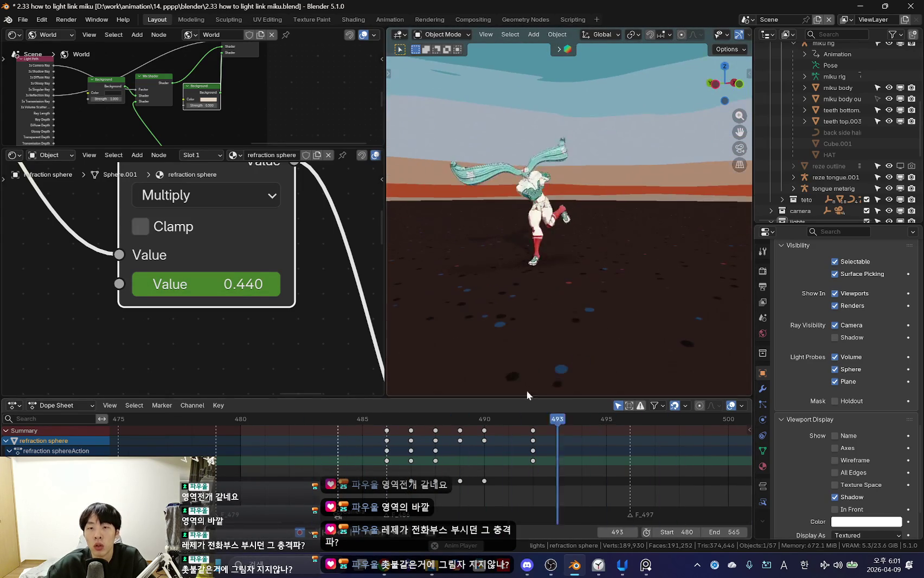
{"action": "left_click", "coordinate": [434, 478]}
{"action": "left_click", "coordinate": [385, 466]}
{"action": "key", "text": "space"}
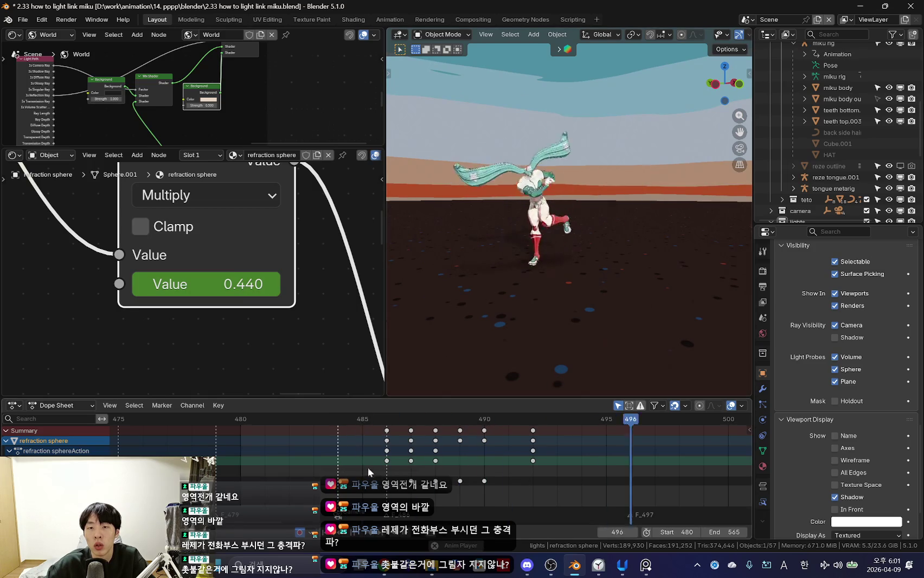
{"action": "left_click", "coordinate": [361, 465]}
{"action": "left_click_drag", "start_coordinate": [377, 457], "coordinate": [486, 475]}
{"action": "key", "text": "shift+alt+z"}
{"action": "key", "text": "KP_0"}
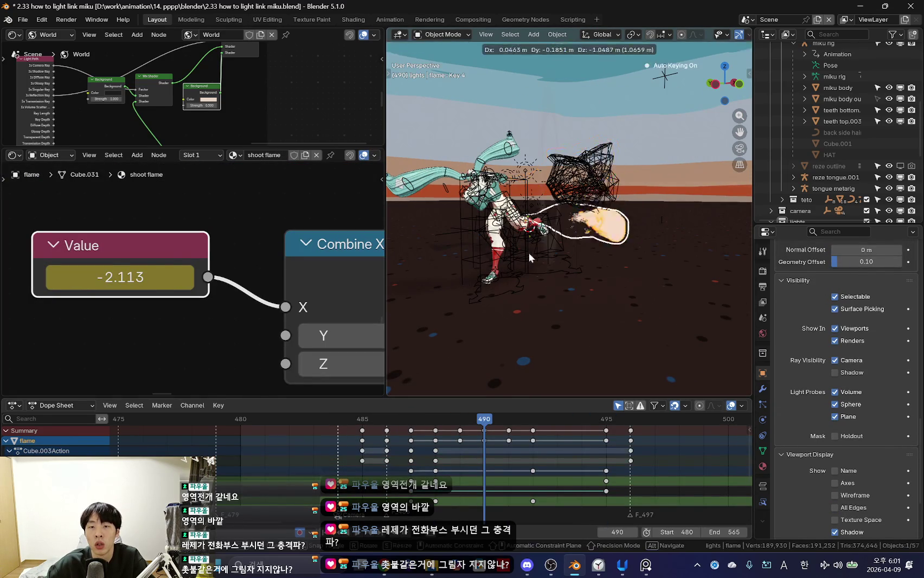
Step: Select the flame lattice, try moving it, and undo the move
{"action": "middle_click_drag", "start_coordinate": [610, 159], "coordinate": [580, 181]}
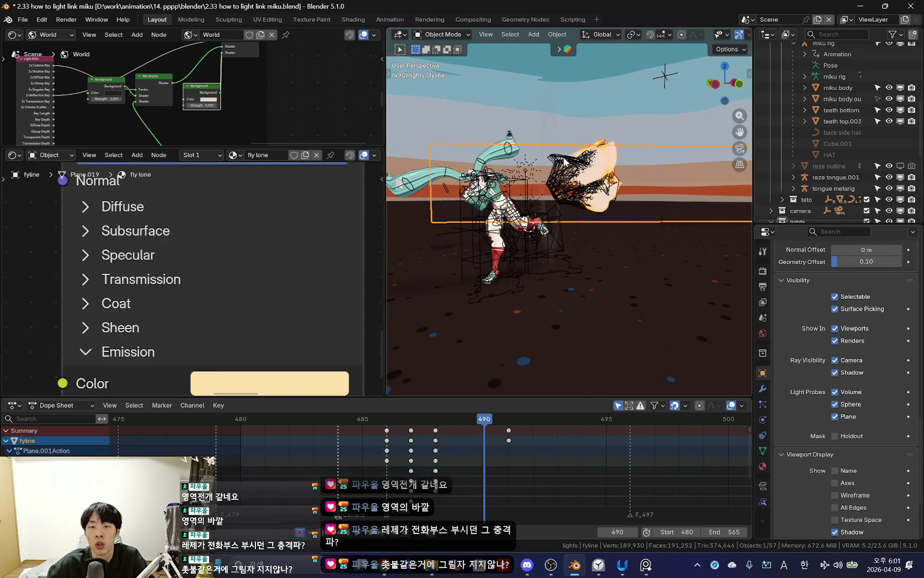
{"action": "left_click", "coordinate": [565, 166]}
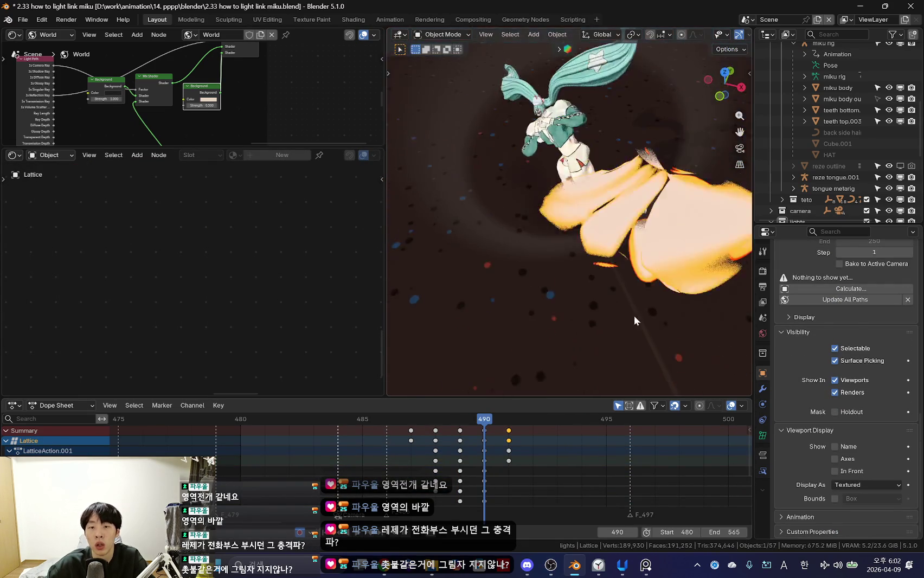
{"action": "middle_click_drag", "start_coordinate": [670, 258], "coordinate": [659, 295]}
{"action": "key", "text": "g"}
{"action": "left_click", "coordinate": [598, 264]}
{"action": "key", "text": "ctrl+z"}
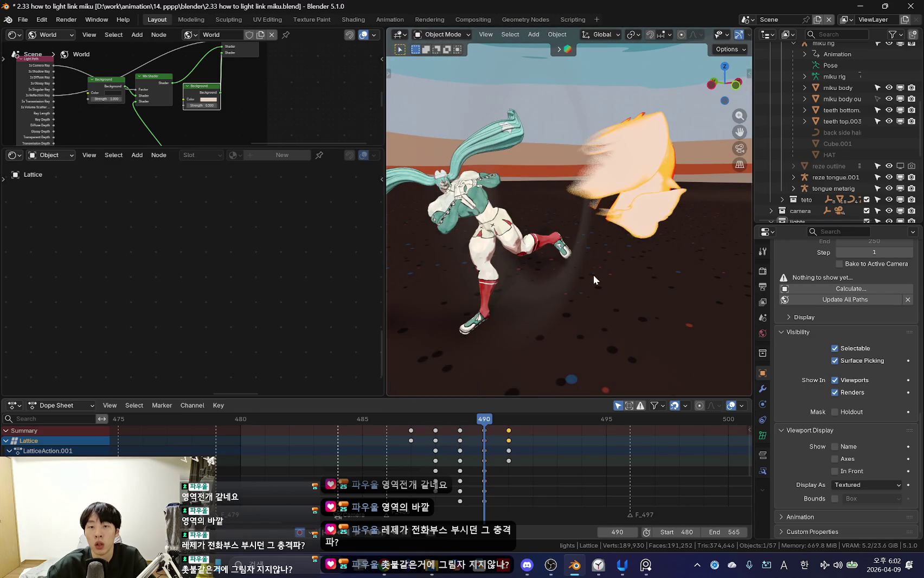
Step: Raise the lattice's Key 1 shape key to 6.400 at frame 490
{"action": "key", "text": "Left"}
{"action": "key", "text": "Right"}
{"action": "key", "text": "shift+alt+z"}
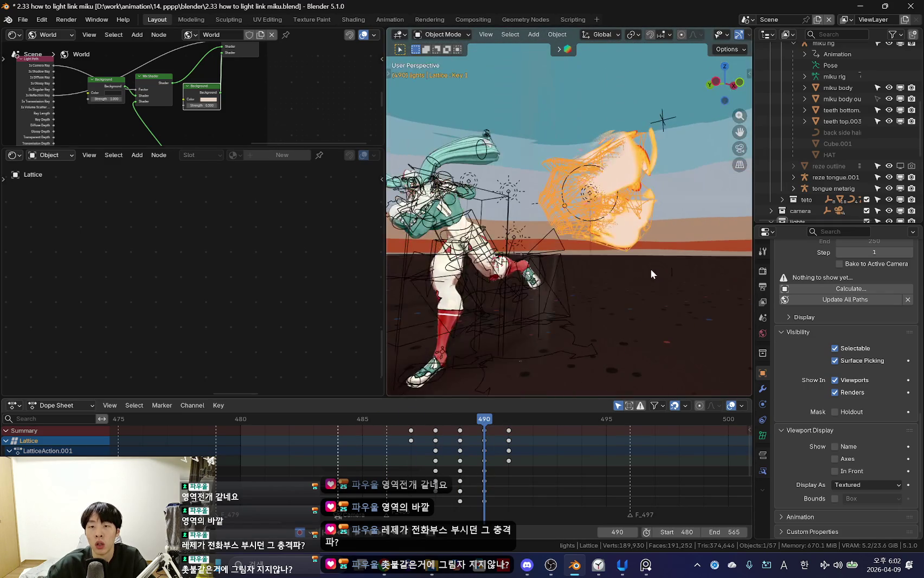
{"action": "left_click", "coordinate": [762, 435]}
{"action": "left_click_drag", "start_coordinate": [857, 447], "coordinate": [889, 448]}
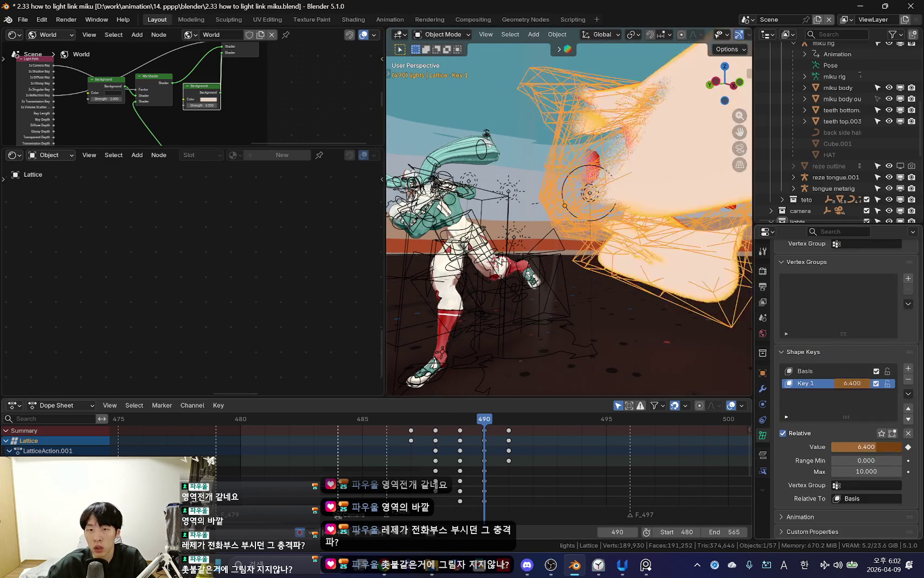
Step: Compare the larger flame through the camera, then undo Key 1 back to 1.750
{"action": "key", "text": "shift+alt+z"}
{"action": "key", "text": "KP_0"}
{"action": "scroll", "coordinate": [528, 467], "scroll_direction": "up", "scroll_amount": 2}
{"action": "key", "text": "ctrl+z"}
{"action": "key", "text": "ctrl+shift+z"}
{"action": "key", "text": "ctrl+z"}
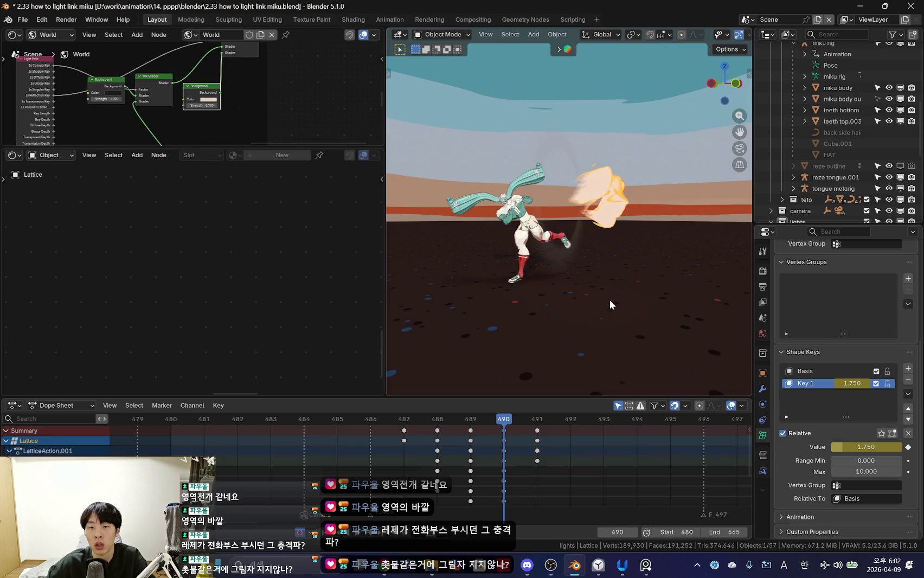
{"action": "key", "text": "Left"}
{"action": "key", "text": "KP_0"}
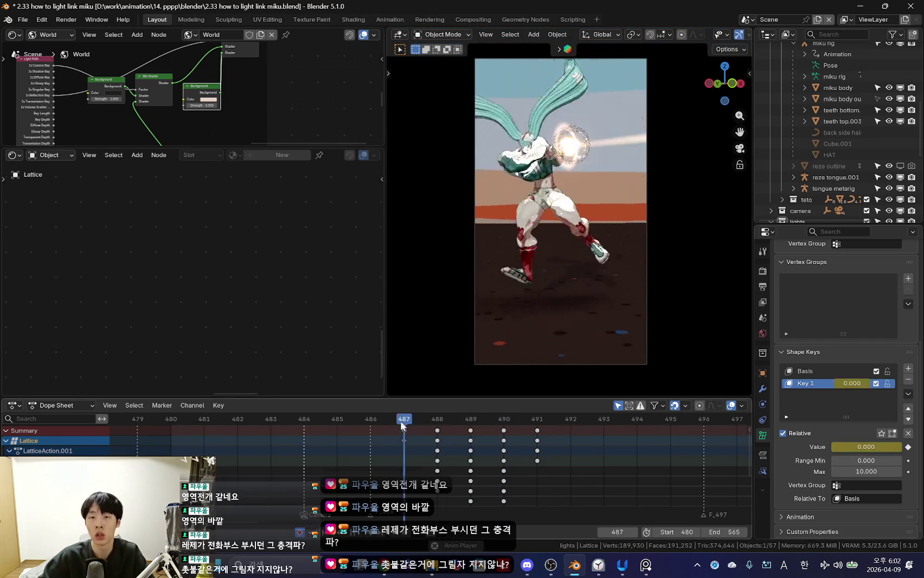
Step: Step through frames 487–490 and play the animation to check the flame's growth
{"action": "scroll", "coordinate": [457, 456], "scroll_direction": "down", "scroll_amount": 2}
{"action": "key", "text": "Left"}
{"action": "key", "text": "Left"}
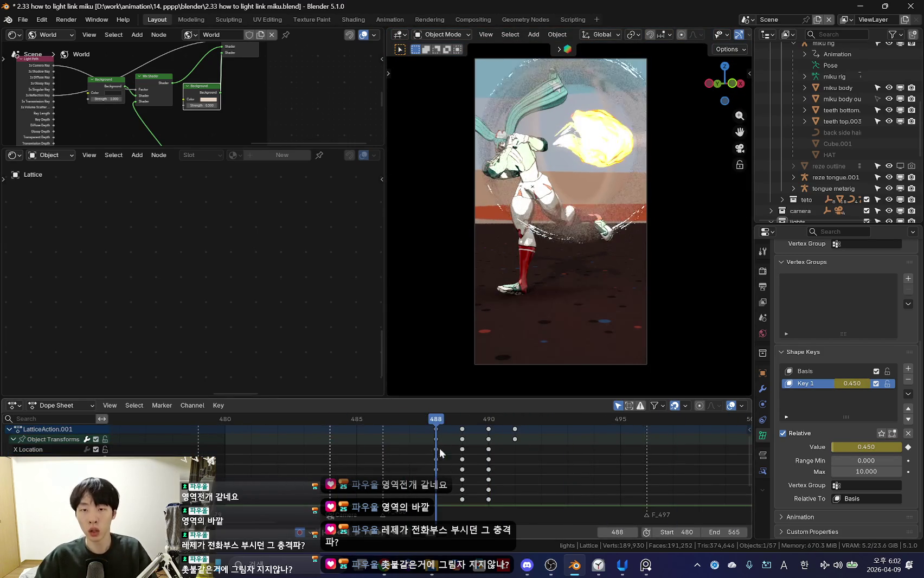
{"action": "scroll", "coordinate": [427, 466], "scroll_direction": "up", "scroll_amount": 2}
{"action": "key", "text": "Right"}
{"action": "key", "text": "Right"}
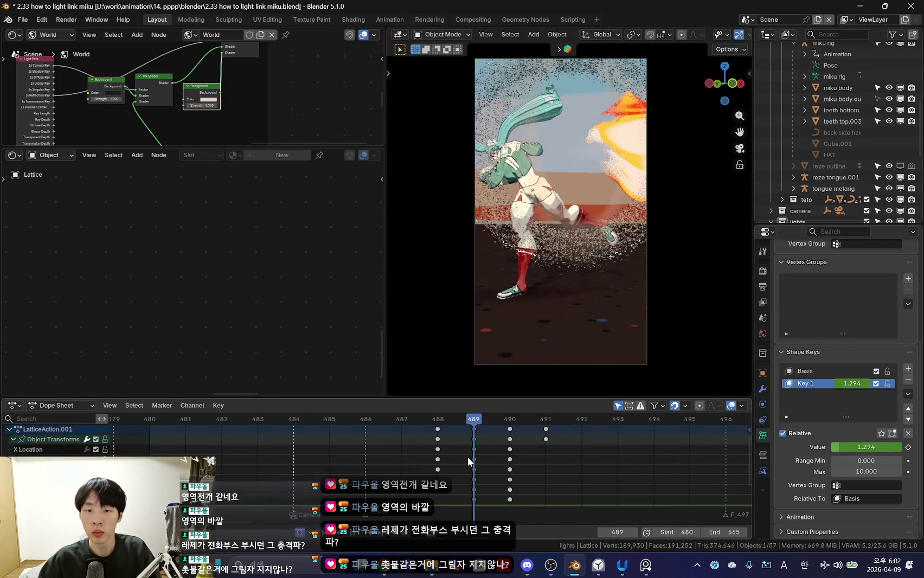
{"action": "key", "text": "shift+alt+z"}
{"action": "key", "text": "shift+alt+z"}
{"action": "scroll", "coordinate": [558, 462], "scroll_direction": "up", "scroll_amount": 2}
{"action": "key", "text": "Right"}
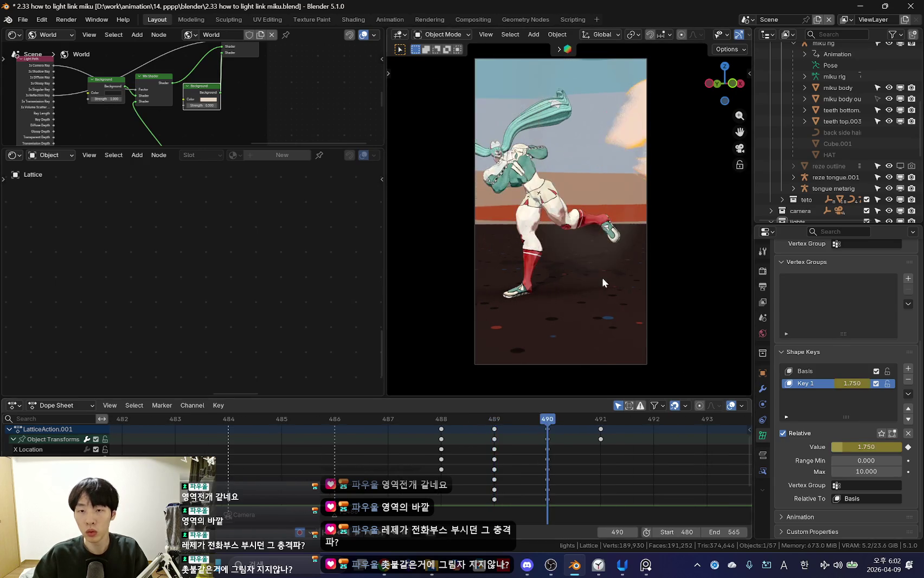
{"action": "key", "text": "space"}
{"action": "scroll", "coordinate": [521, 480], "scroll_direction": "down", "scroll_amount": 3}
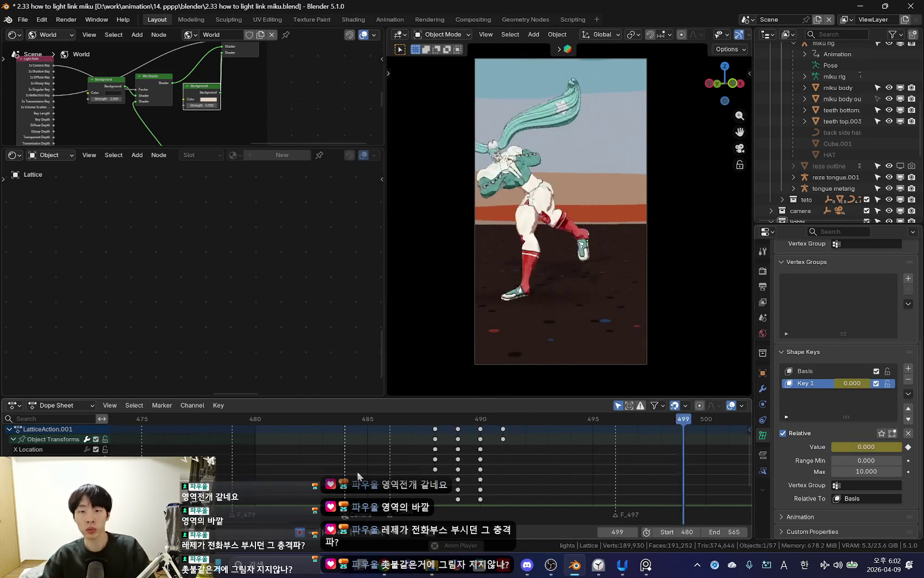
Step: Scrub around frames 488–489 in free and camera views, then select the refraction sphere
{"action": "middle_click_drag", "start_coordinate": [667, 285], "coordinate": [614, 344]}
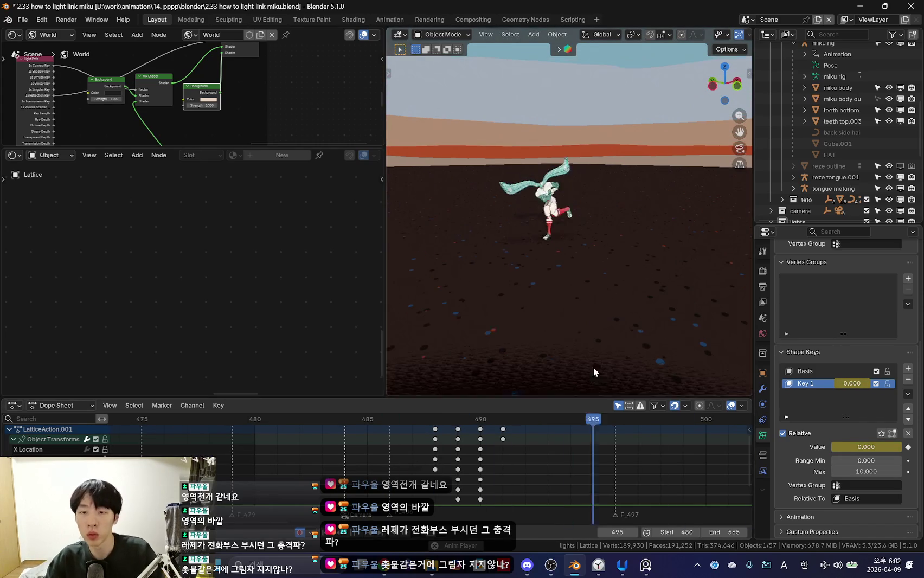
{"action": "left_click", "coordinate": [434, 494]}
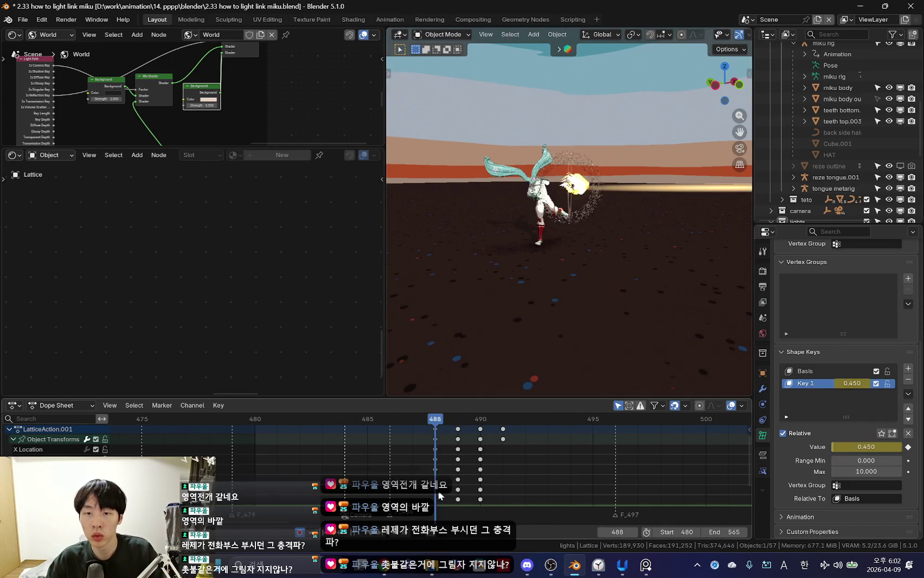
{"action": "left_click_drag", "start_coordinate": [435, 495], "coordinate": [481, 325]}
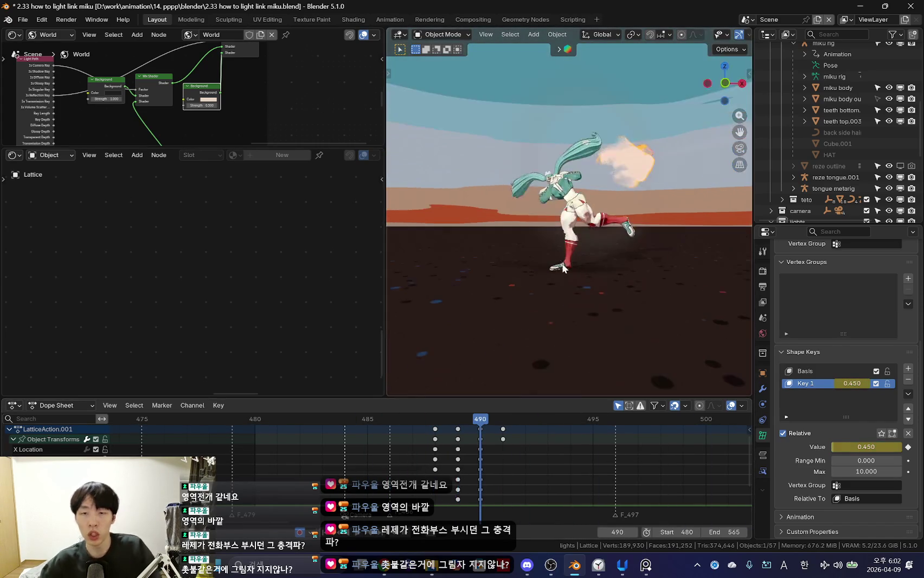
{"action": "key", "text": "KP_0"}
{"action": "mouse_move", "coordinate": [332, 440]}
{"action": "left_mouse_down"}
{"action": "mouse_move", "coordinate": [438, 446]}
{"action": "mouse_move", "coordinate": [460, 474]}
{"action": "left_mouse_up"}
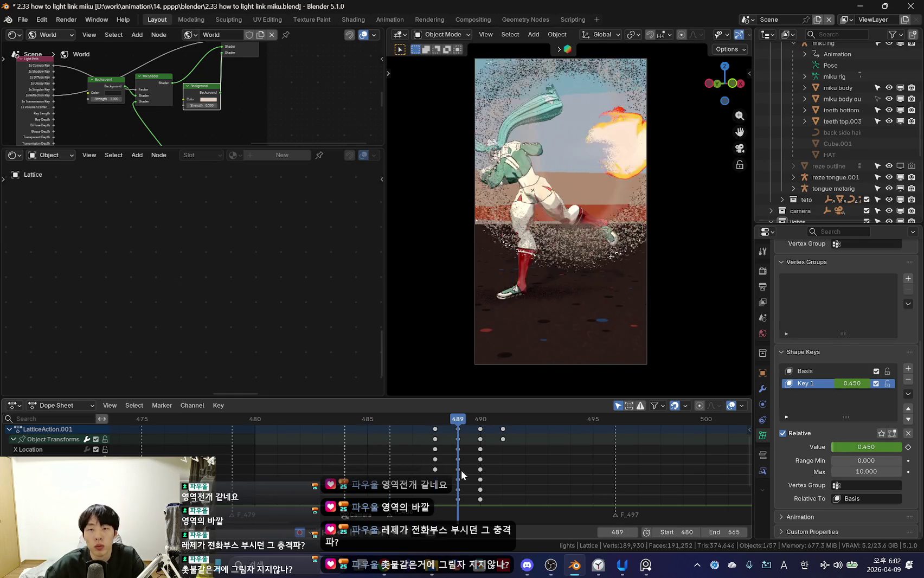
{"action": "key", "text": "KP_0"}
{"action": "left_click", "coordinate": [592, 253]}
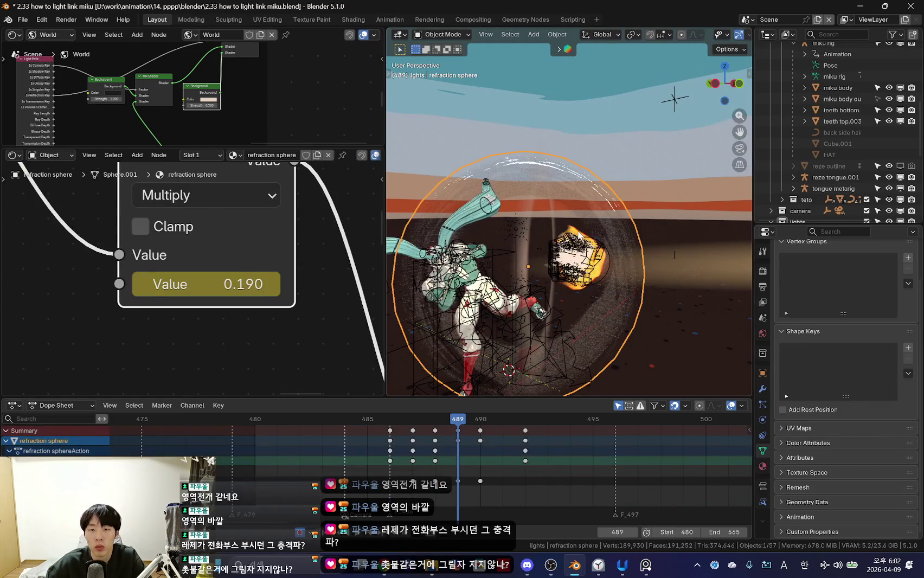
Step: Select the flame, hide overlays, widen the 3D view and frame its 'shoot flame' shader nodes
{"action": "left_click", "coordinate": [582, 241]}
{"action": "left_click", "coordinate": [585, 238]}
{"action": "key", "text": "shift+alt+z"}
{"action": "key", "text": "shift+alt+z"}
{"action": "key", "text": "shift+alt+z"}
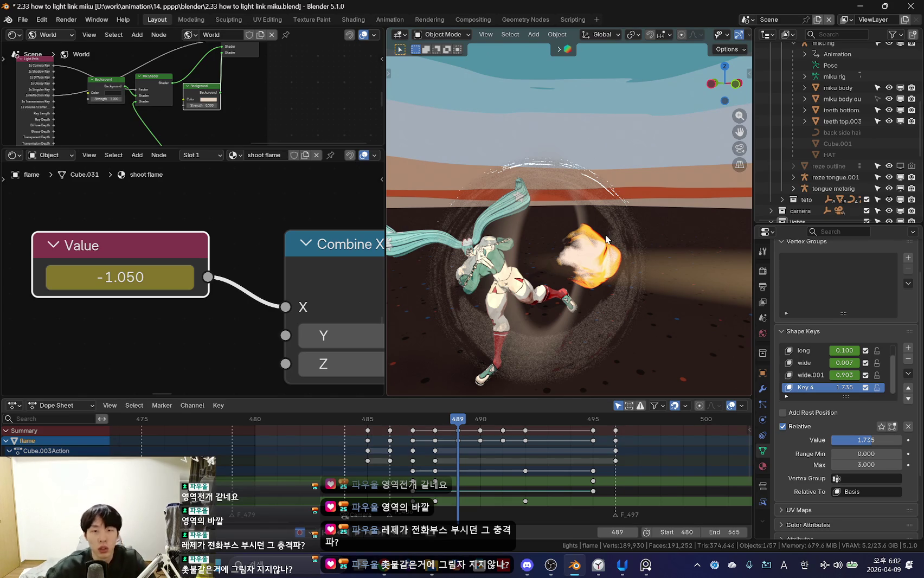
{"action": "left_click_drag", "start_coordinate": [387, 214], "coordinate": [340, 214]}
{"action": "scroll", "coordinate": [162, 271], "scroll_direction": "down", "scroll_amount": 3}
{"action": "scroll", "coordinate": [163, 271], "scroll_direction": "down", "scroll_amount": 3}
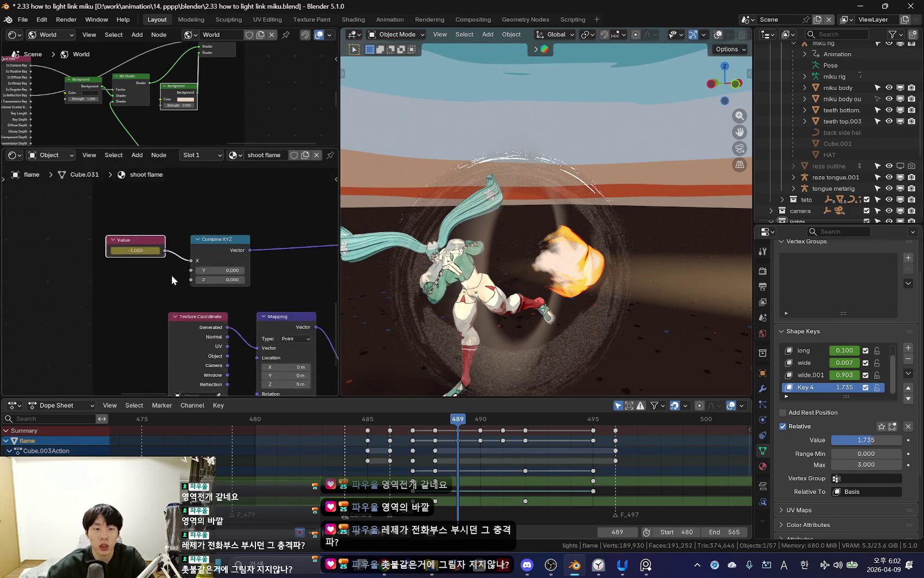
{"action": "middle_click_drag", "start_coordinate": [162, 304], "coordinate": [162, 275]}
Step: Orbit around the punch and compare the flame burst at frames 487 and 489
{"action": "mouse_move", "coordinate": [542, 271]}
{"action": "middle_mouse_down"}
{"action": "mouse_move", "coordinate": [586, 328]}
{"action": "mouse_move", "coordinate": [591, 266]}
{"action": "middle_mouse_up"}
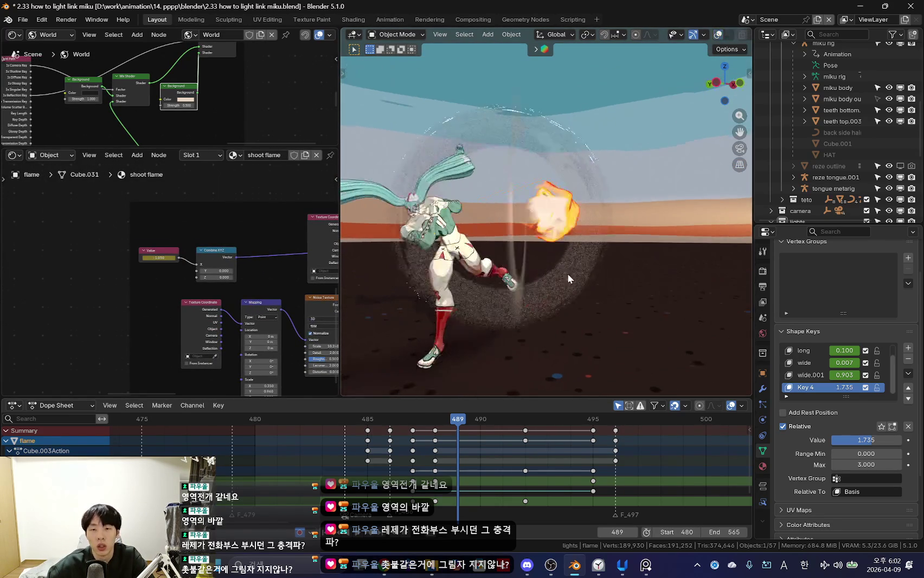
{"action": "scroll", "coordinate": [498, 472], "scroll_direction": "up", "scroll_amount": 2}
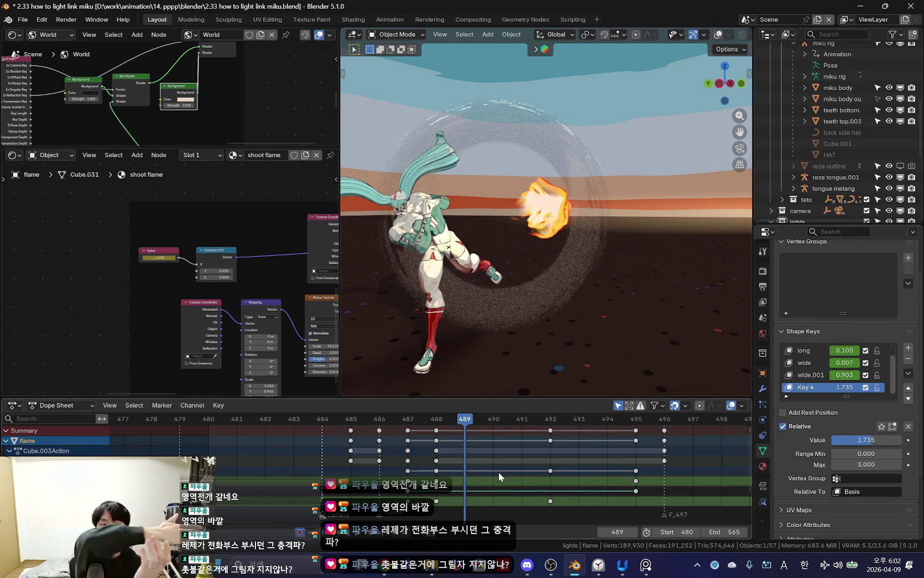
{"action": "scroll", "coordinate": [494, 453], "scroll_direction": "up", "scroll_amount": 1}
{"action": "key", "text": "Left"}
{"action": "key", "text": "Left"}
{"action": "key", "text": "Right"}
{"action": "key", "text": "Right"}
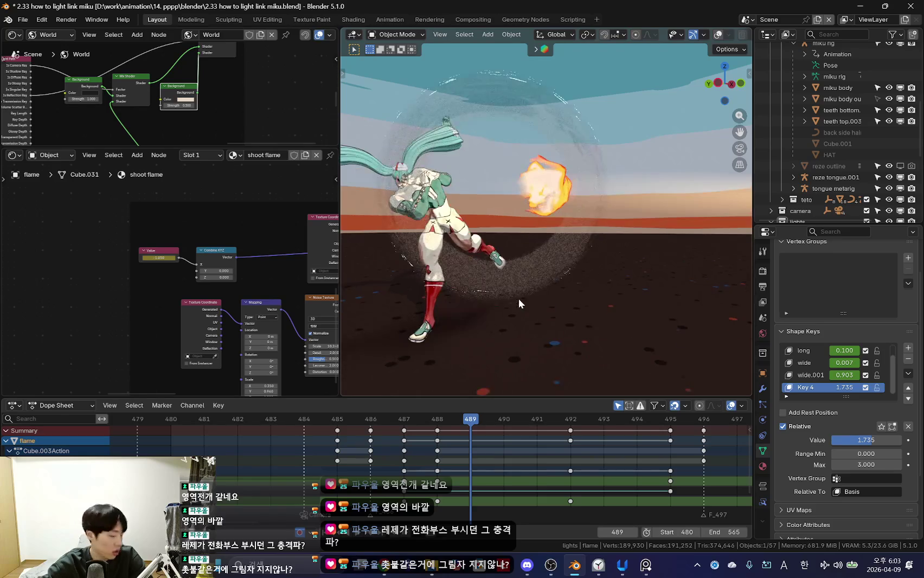
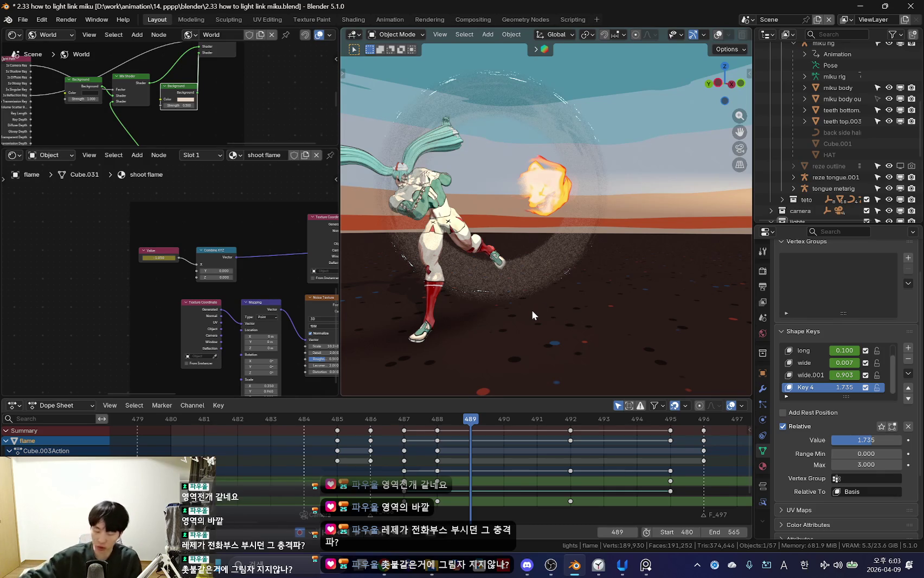
Step: Step back, orbit around the kicking character, and play the kick around frames 486–494
{"action": "scroll", "coordinate": [477, 468], "scroll_direction": "up", "scroll_amount": 3}
{"action": "key", "text": "Left"}
{"action": "key", "text": "Left"}
{"action": "key", "text": "Left"}
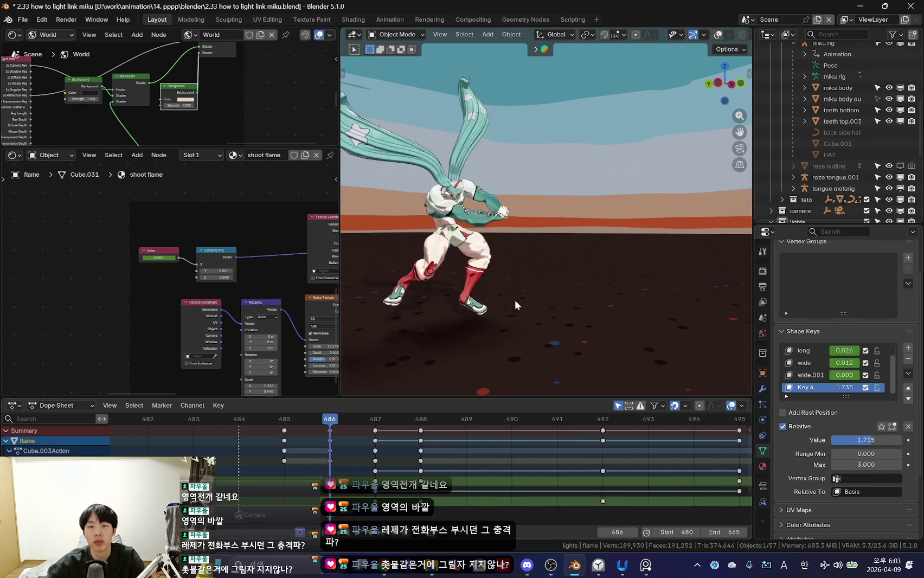
{"action": "middle_click_drag", "start_coordinate": [503, 307], "coordinate": [529, 348]}
{"action": "key", "text": "space"}
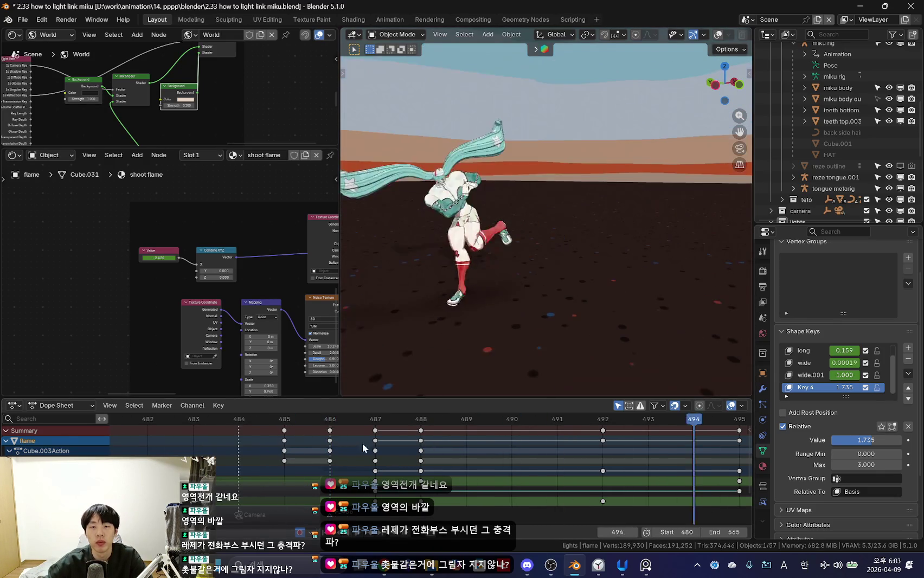
{"action": "left_click_drag", "start_coordinate": [451, 420], "coordinate": [420, 420]}
Step: Orbit around the character and fireball again, then bring up the open-windows list
{"action": "scroll", "coordinate": [585, 353], "scroll_direction": "up", "scroll_amount": 5}
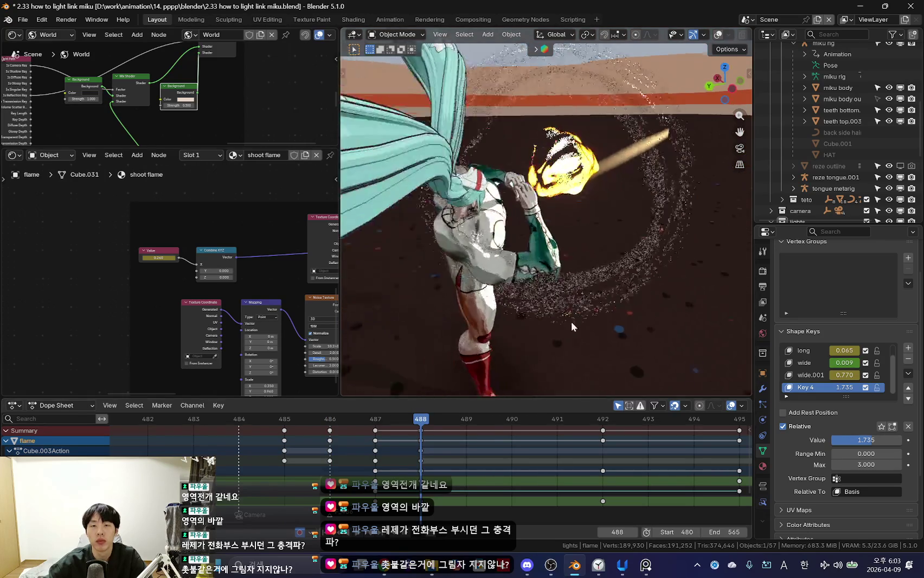
{"action": "middle_click_drag", "start_coordinate": [581, 314], "coordinate": [553, 283]}
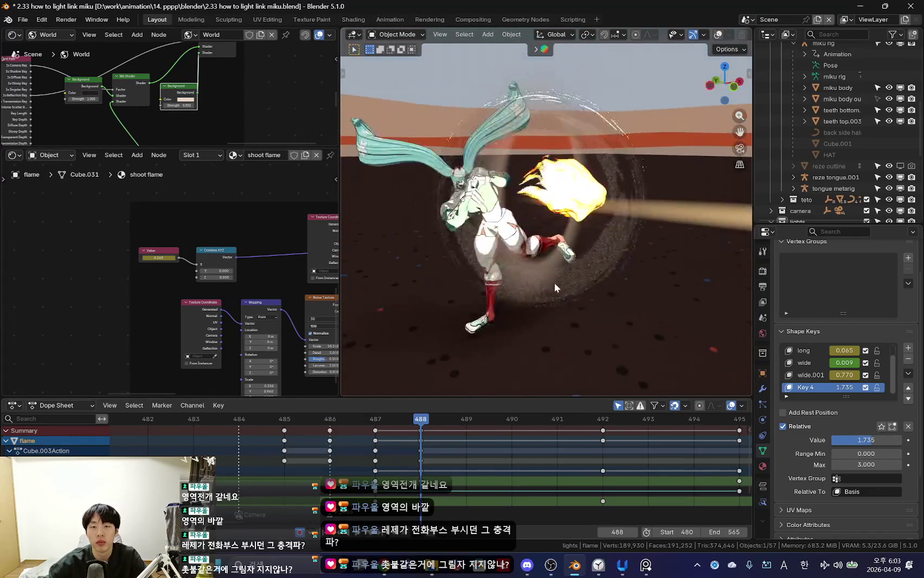
{"action": "scroll", "coordinate": [553, 312], "scroll_direction": "up", "scroll_amount": 5}
{"action": "key", "text": "alt+Tab"}
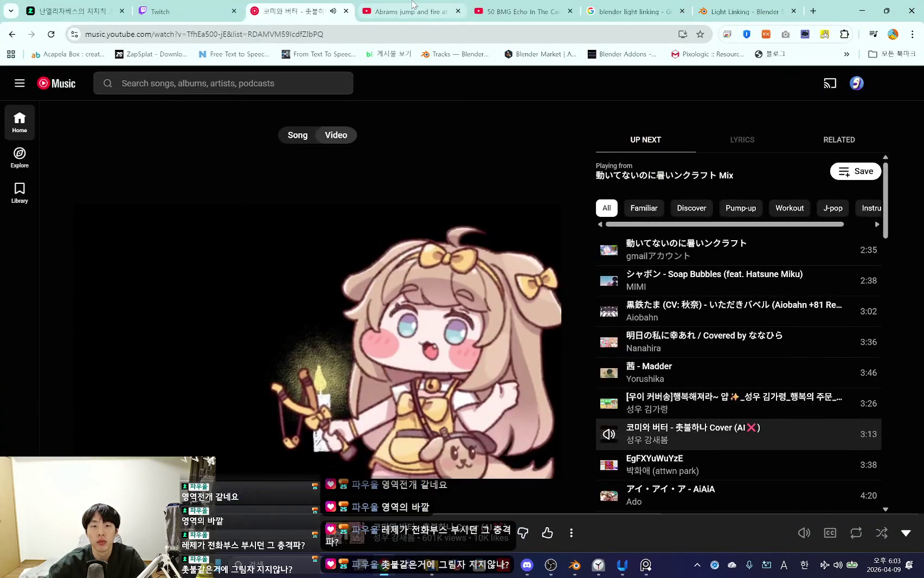
Step: Switch to the Abrams tank video and replay the cannon fireball several times
{"action": "left_click", "coordinate": [442, 7]}
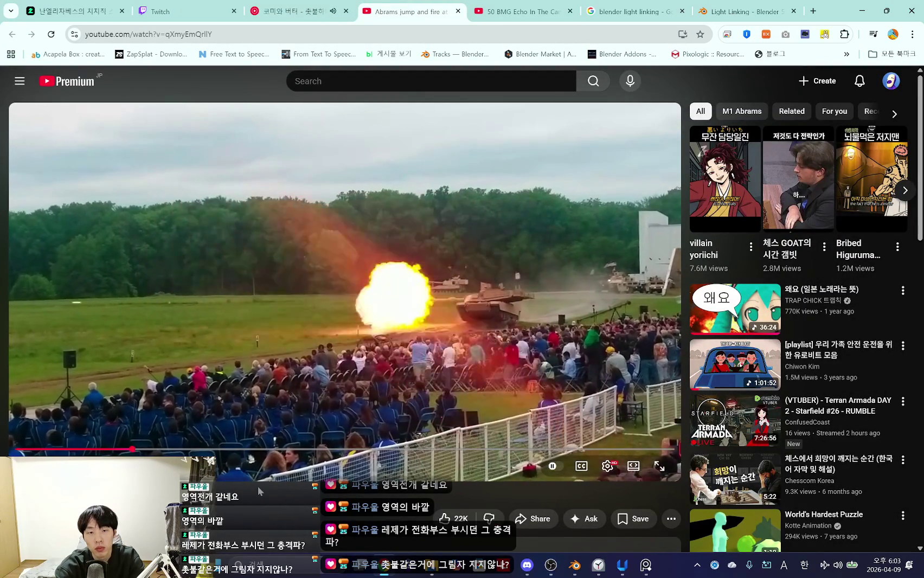
{"action": "key", "text": "Left"}
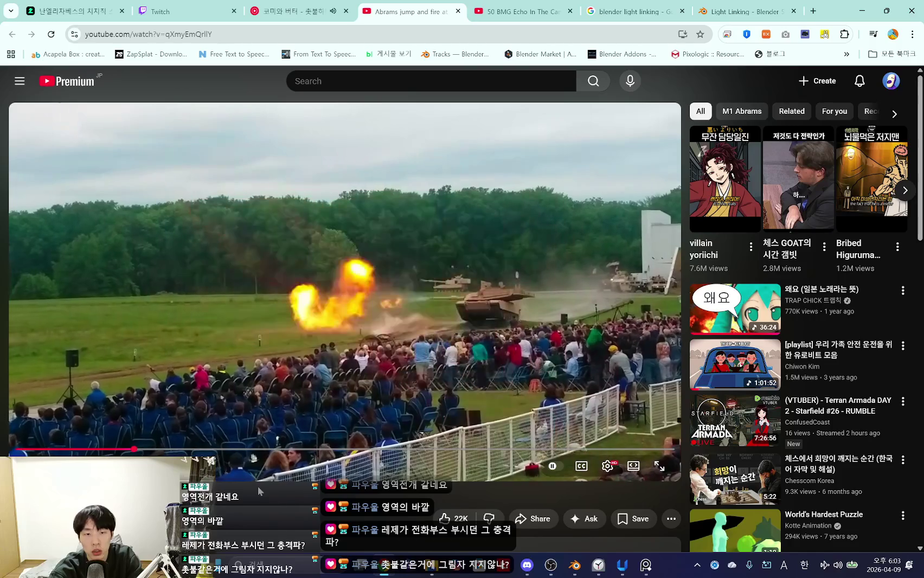
{"action": "key", "text": "Left"}
{"action": "key", "text": "Left"}
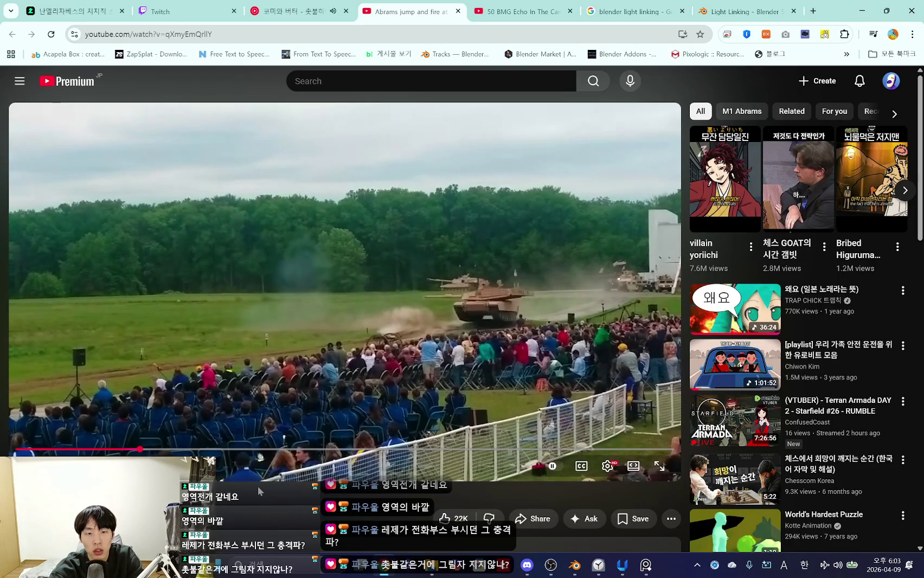
{"action": "key", "text": "Left"}
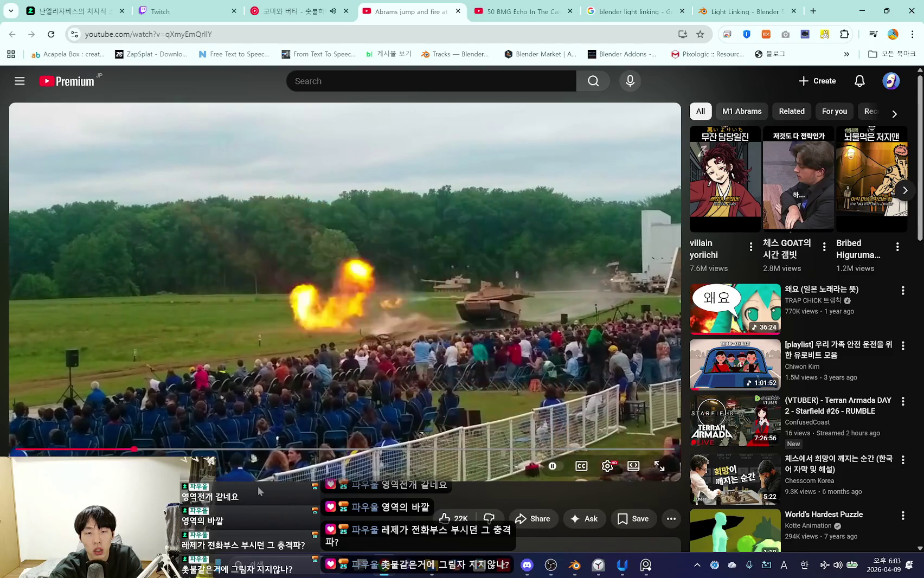
{"action": "key", "text": "Left"}
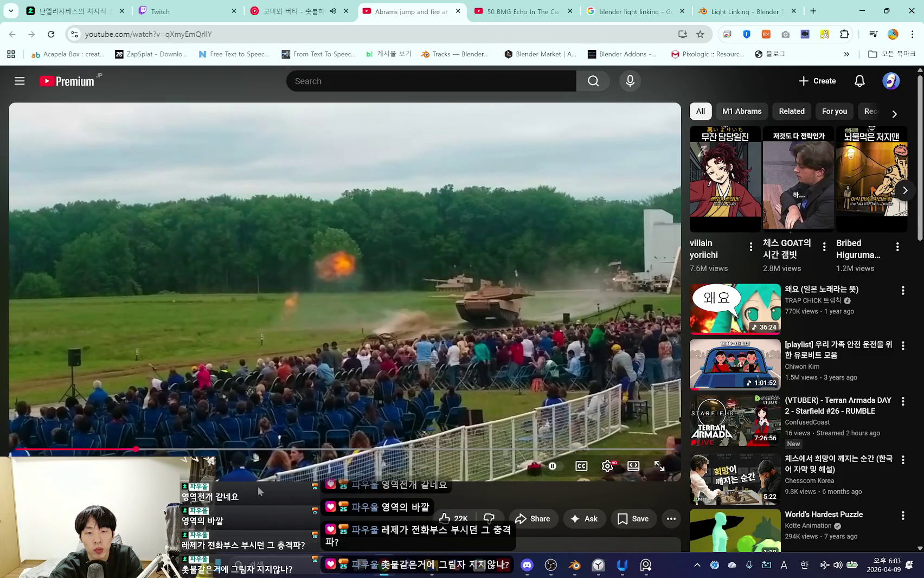
{"action": "key", "text": "Left"}
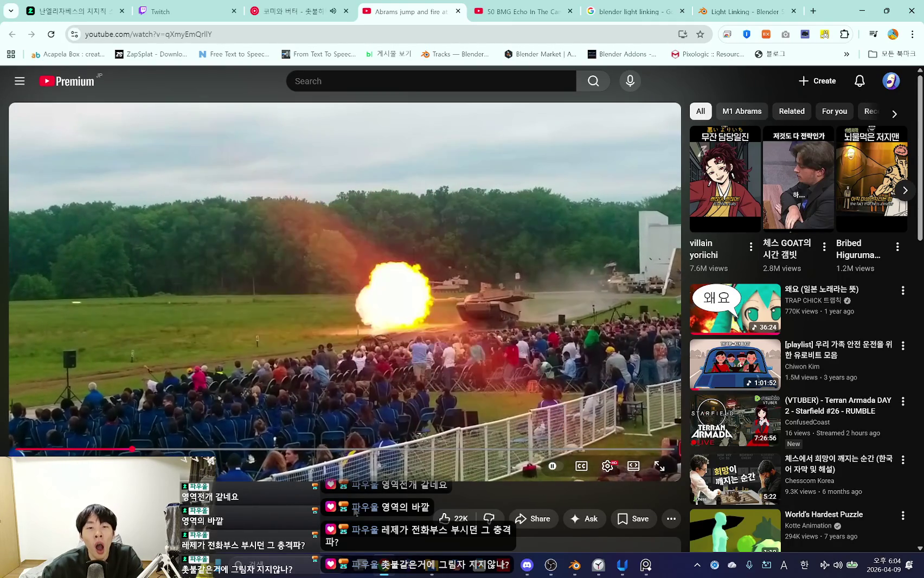
Step: Replay the blast once more, pause just before the shot, and return to Blender
{"action": "key", "text": "space"}
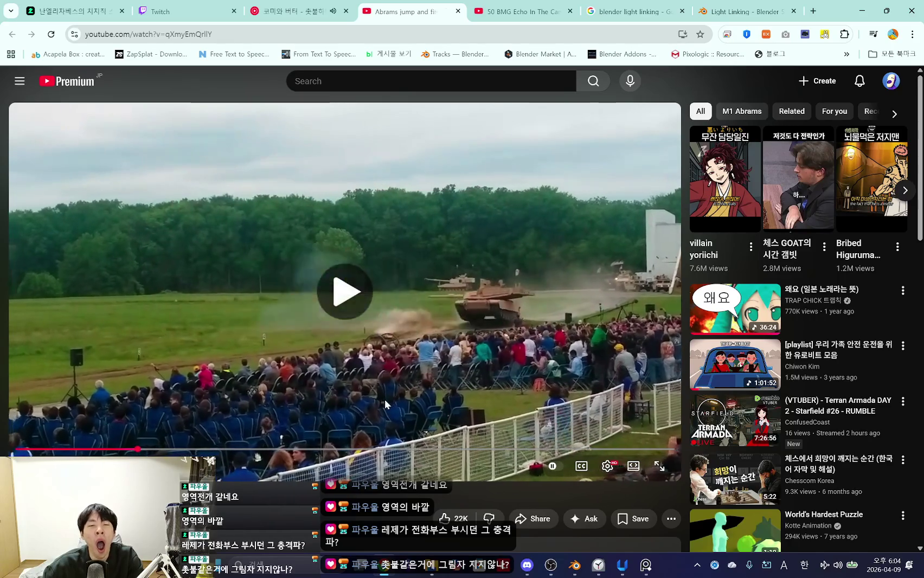
{"action": "key", "text": "space"}
{"action": "left_click_drag", "start_coordinate": [157, 448], "coordinate": [138, 451]}
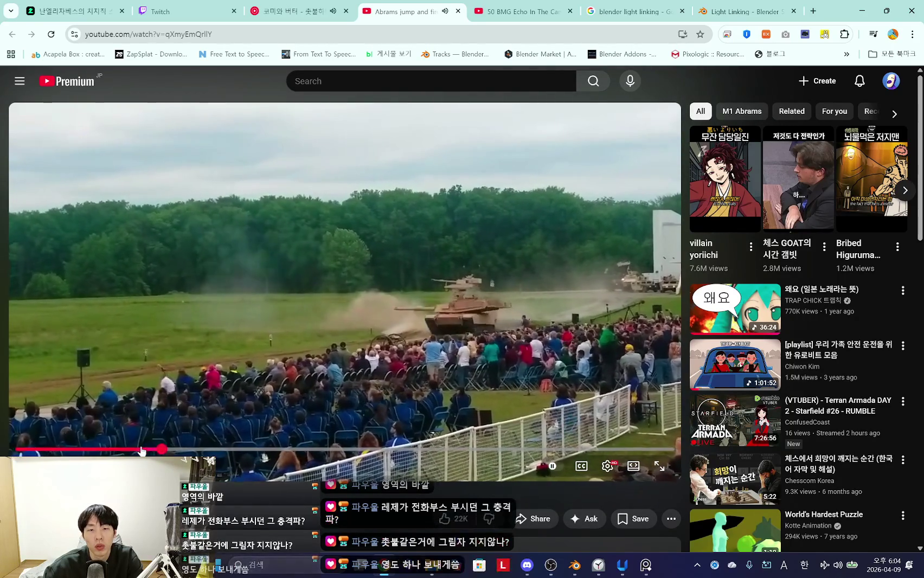
{"action": "left_click", "coordinate": [271, 407]}
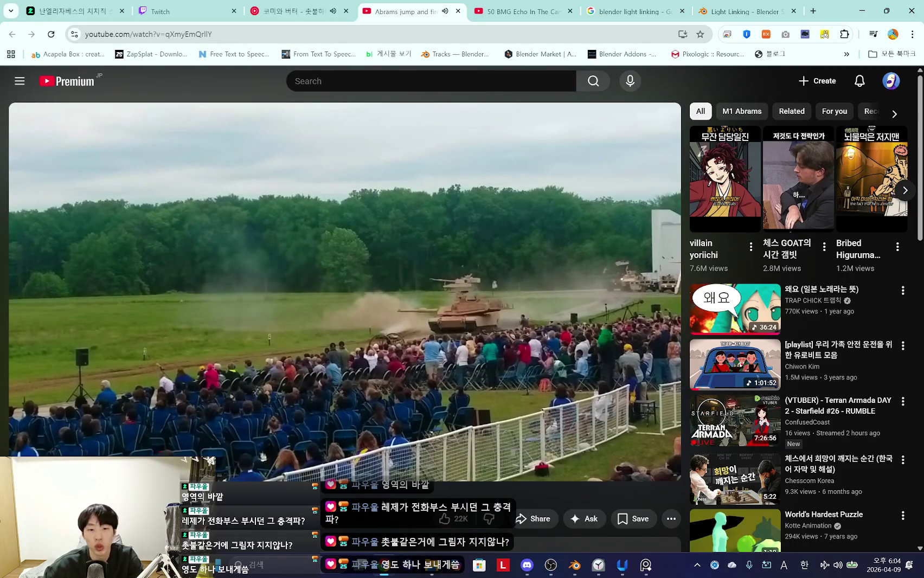
{"action": "left_click", "coordinate": [574, 565]}
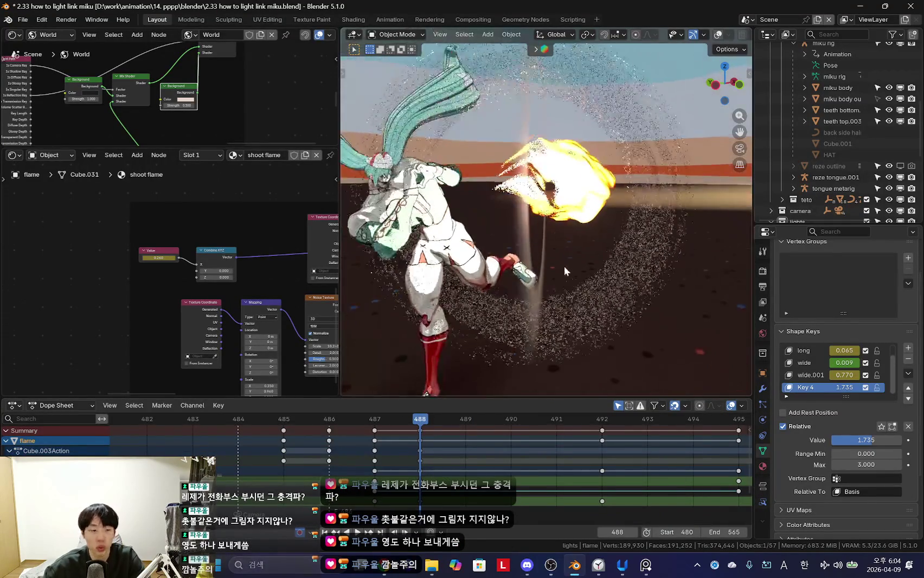
Step: Play the kick, select the Lattice with overlays hidden, and bring its scale keys into view
{"action": "key", "text": "Left"}
{"action": "key", "text": "Left"}
{"action": "key", "text": "space"}
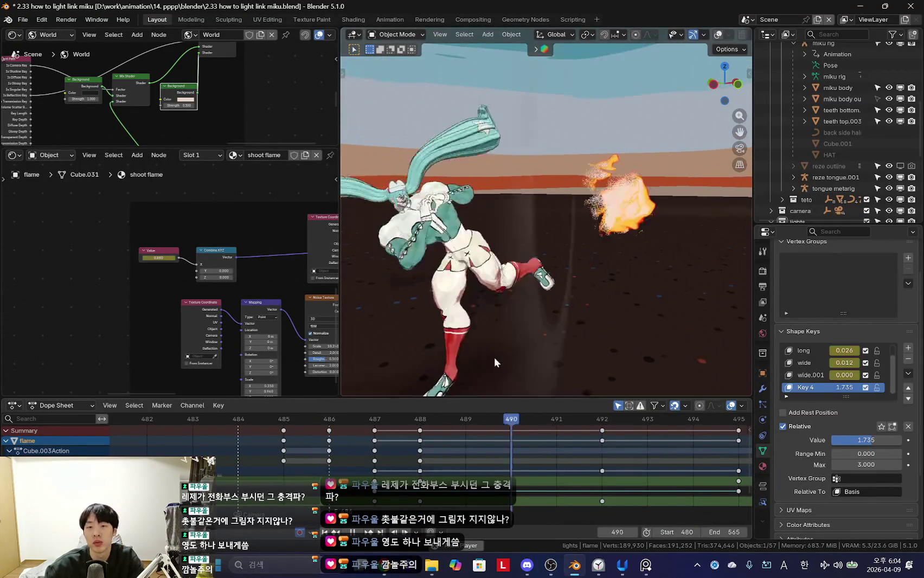
{"action": "left_click", "coordinate": [542, 244]}
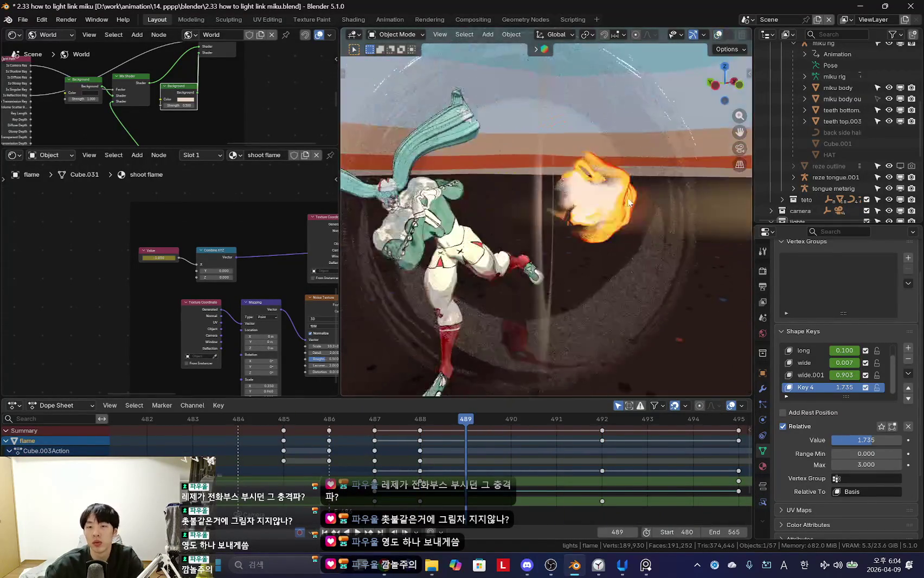
{"action": "left_click", "coordinate": [603, 183]}
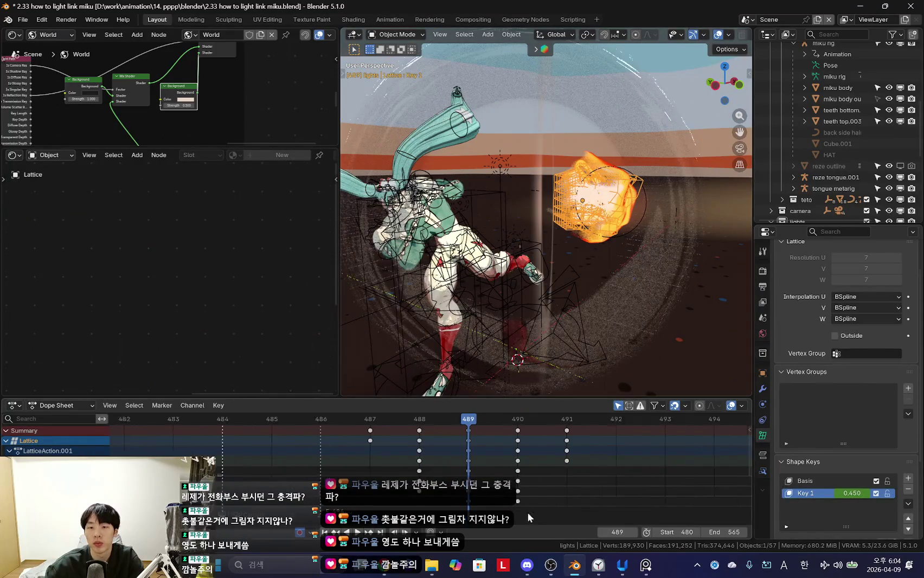
{"action": "key", "text": "shift+alt+z"}
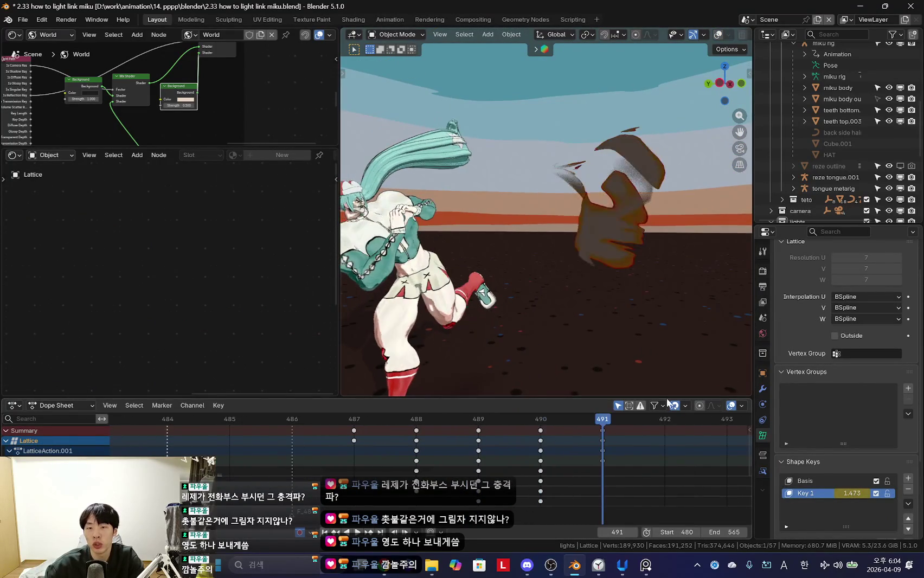
{"action": "scroll", "coordinate": [861, 498], "scroll_direction": "down", "scroll_amount": 5}
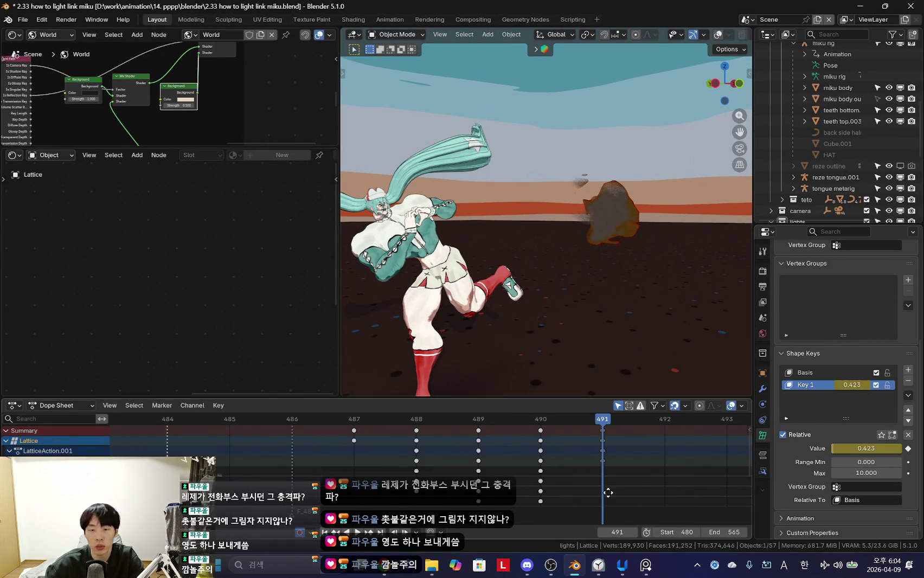
{"action": "middle_click_drag", "start_coordinate": [654, 502], "coordinate": [497, 456]}
Step: Step through frames 489–491 forward and in reverse, then make the refraction sphere active
{"action": "key", "text": "Left"}
{"action": "key", "text": "Left"}
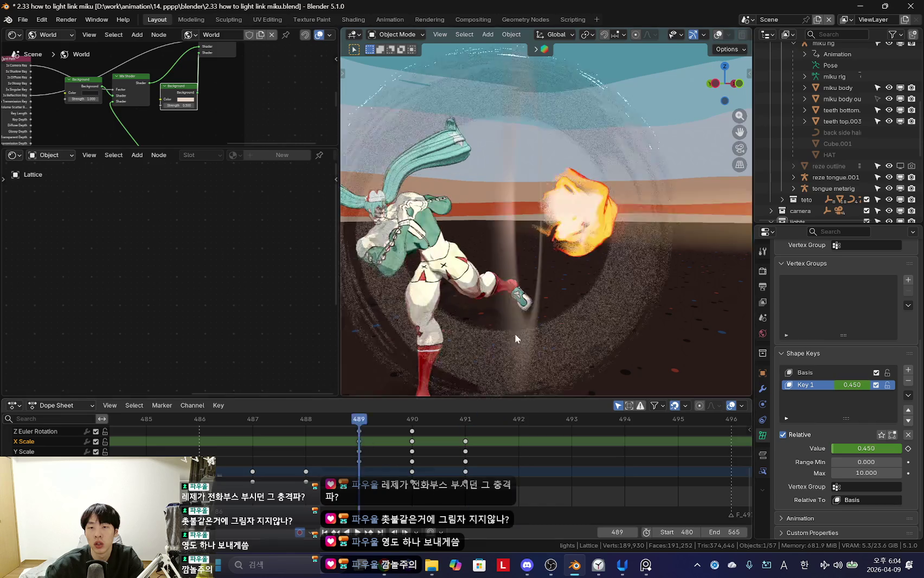
{"action": "key", "text": "space"}
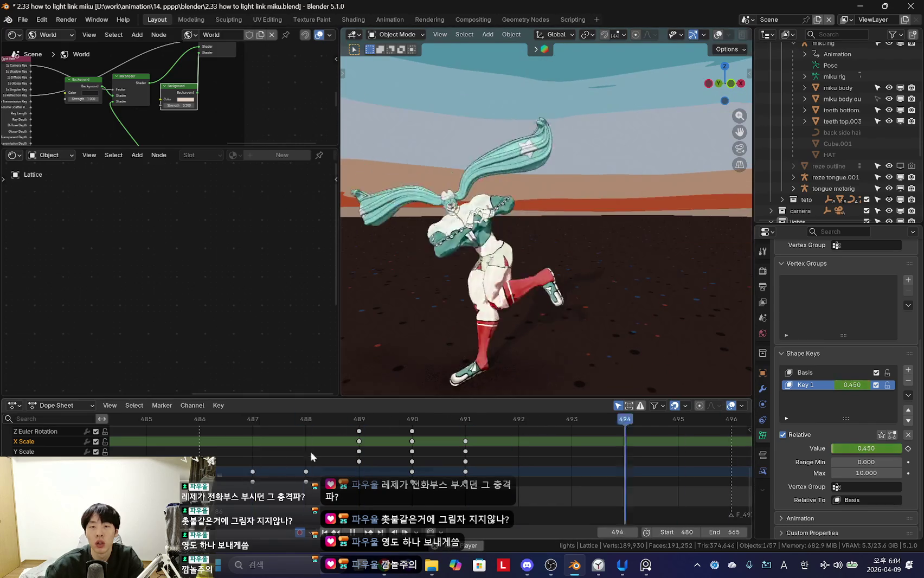
{"action": "left_click_drag", "start_coordinate": [455, 458], "coordinate": [469, 473]}
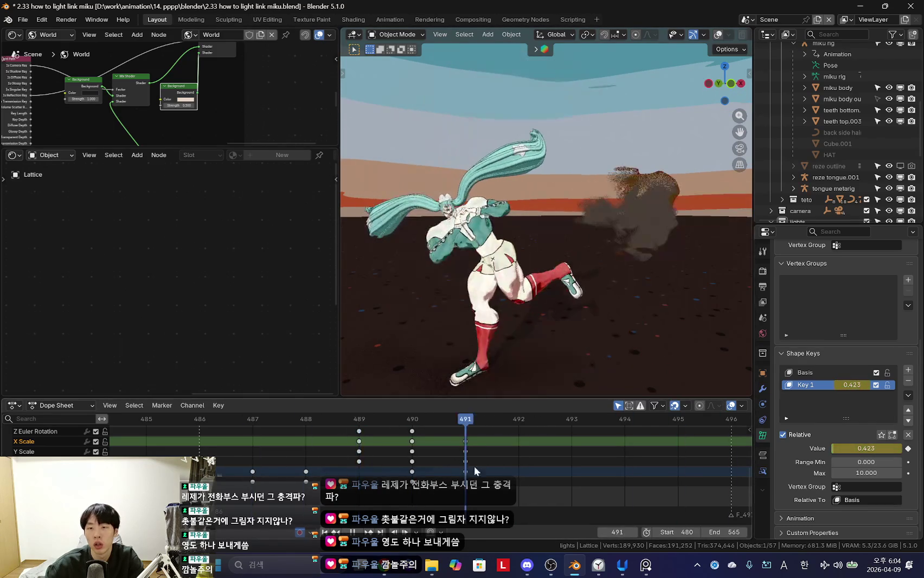
{"action": "key", "text": "Left"}
{"action": "key", "text": "Left"}
{"action": "key", "text": "Right"}
{"action": "key", "text": "Right"}
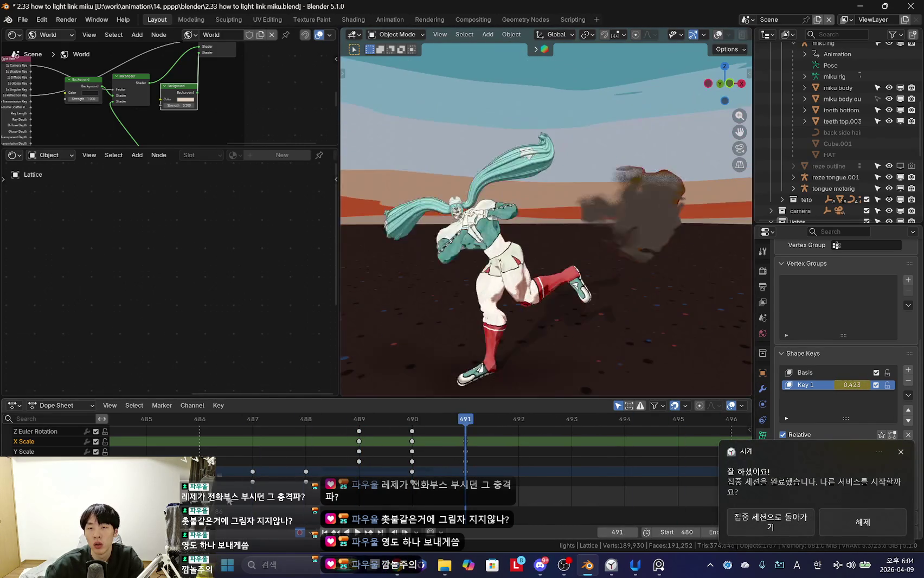
{"action": "key", "text": "Left"}
{"action": "key", "text": "Left"}
{"action": "key", "text": "Right"}
{"action": "key", "text": "Right"}
{"action": "key", "text": "shift+ctrl+space"}
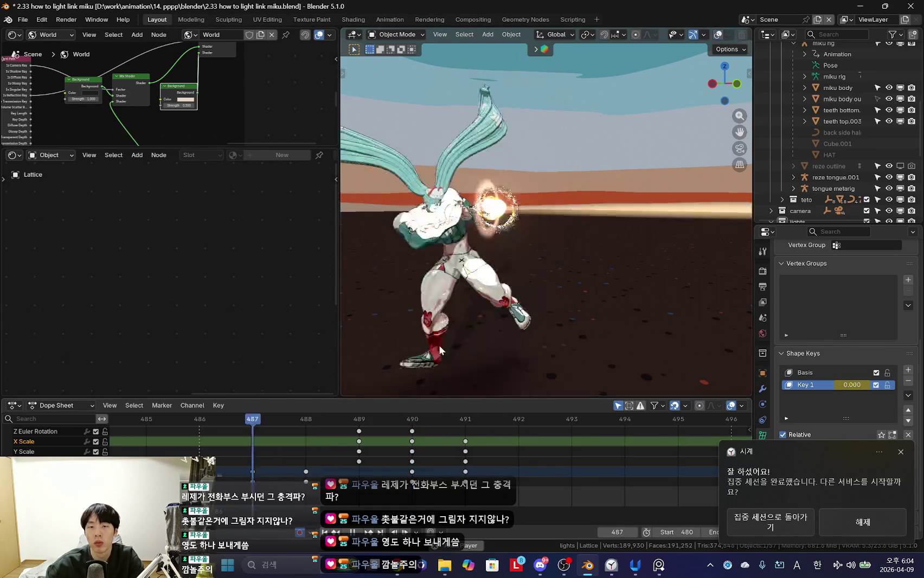
{"action": "key", "text": "Escape"}
{"action": "left_click", "coordinate": [645, 218]}
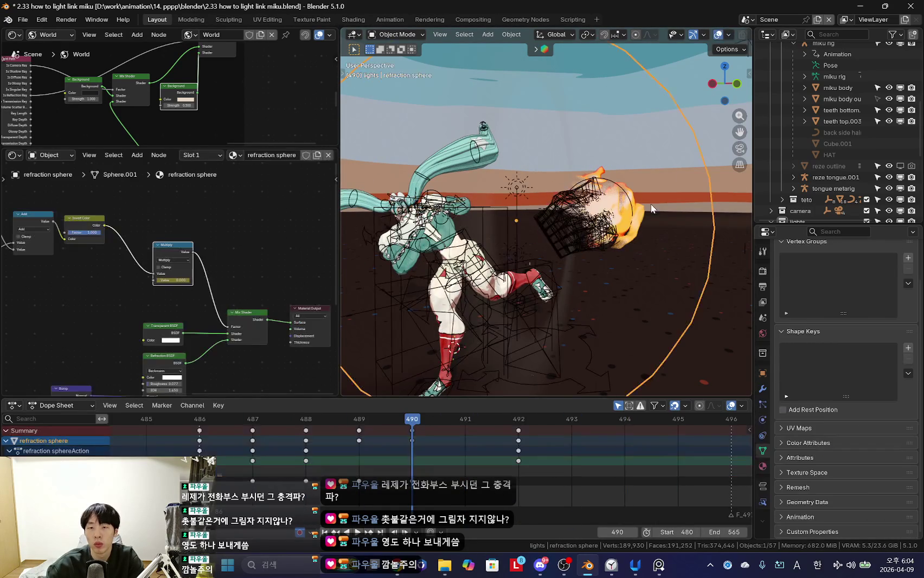
Step: In Solid shading, select the flame object and preview it around frames 487–490
{"action": "left_click", "coordinate": [710, 34]}
{"action": "scroll", "coordinate": [637, 216], "scroll_direction": "up", "scroll_amount": 3}
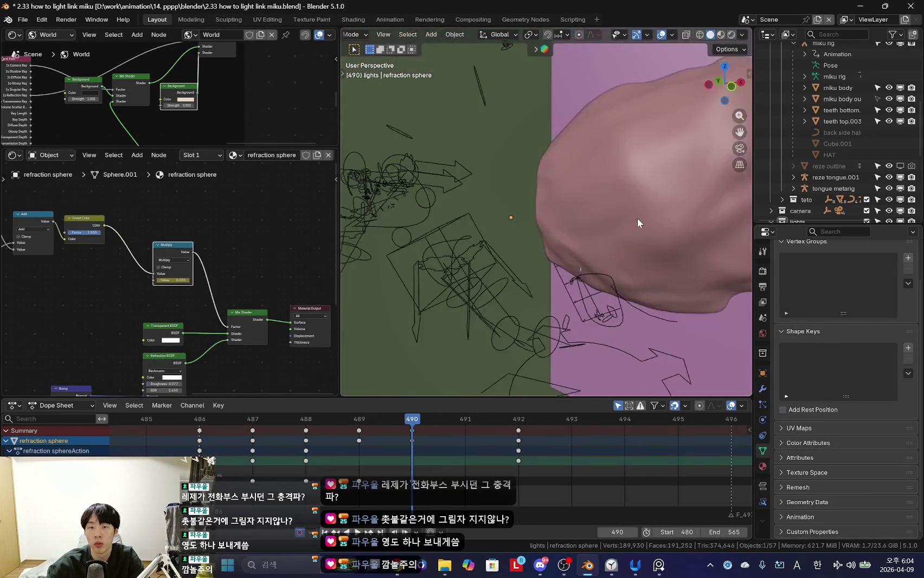
{"action": "left_click", "coordinate": [623, 176]}
{"action": "scroll", "coordinate": [550, 270], "scroll_direction": "down", "scroll_amount": 3}
{"action": "scroll", "coordinate": [550, 270], "scroll_direction": "down", "scroll_amount": 5}
{"action": "left_click_drag", "start_coordinate": [412, 433], "coordinate": [252, 434]}
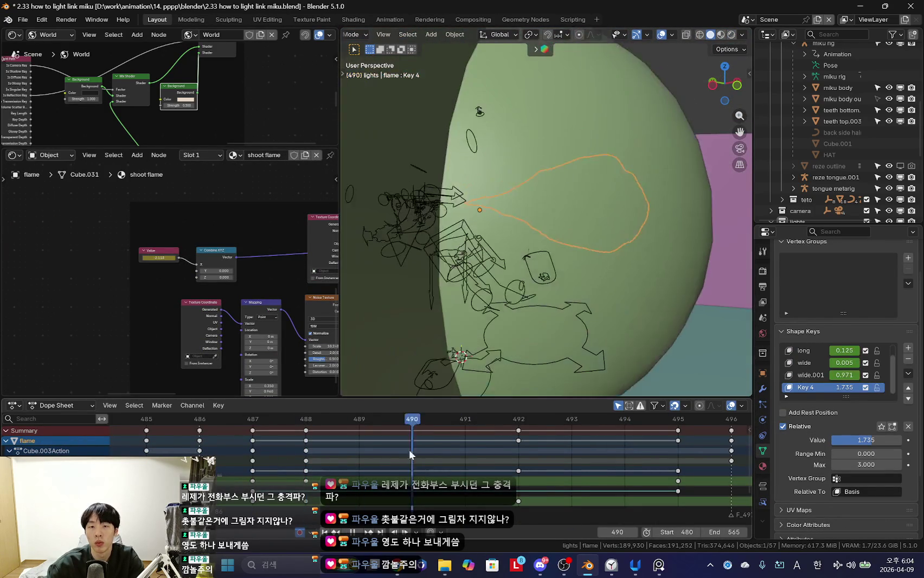
{"action": "left_click", "coordinate": [425, 417]}
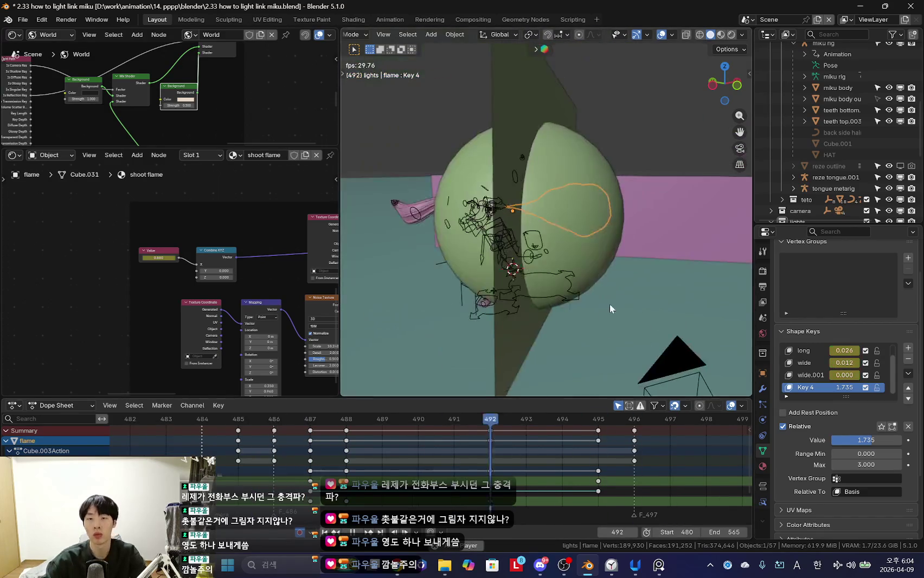
{"action": "key", "text": "space"}
{"action": "key", "text": "Escape"}
{"action": "middle_click_drag", "start_coordinate": [563, 383], "coordinate": [441, 473]}
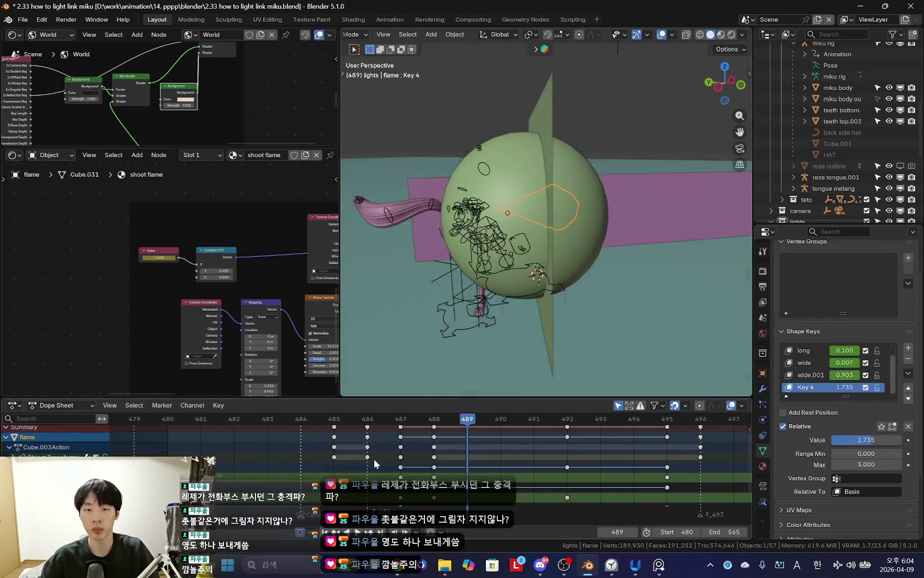
Step: Switch to Rendered shading, view through the scene camera, and select the refraction sphere
{"action": "left_click", "coordinate": [731, 34]}
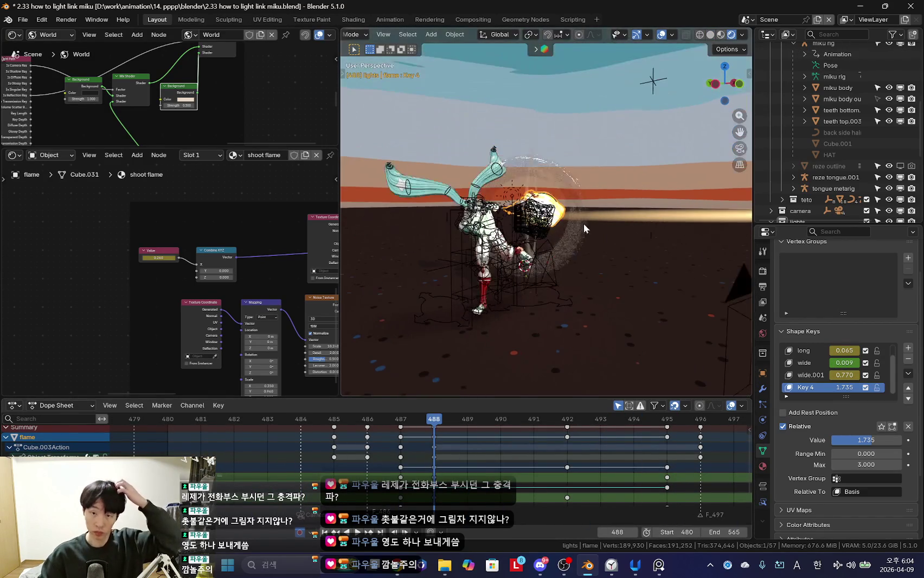
{"action": "mouse_move", "coordinate": [575, 282]}
{"action": "middle_mouse_down"}
{"action": "mouse_move", "coordinate": [487, 285]}
{"action": "mouse_move", "coordinate": [615, 299]}
{"action": "mouse_move", "coordinate": [525, 288]}
{"action": "mouse_move", "coordinate": [603, 285]}
{"action": "mouse_move", "coordinate": [583, 269]}
{"action": "mouse_move", "coordinate": [686, 303]}
{"action": "middle_mouse_up"}
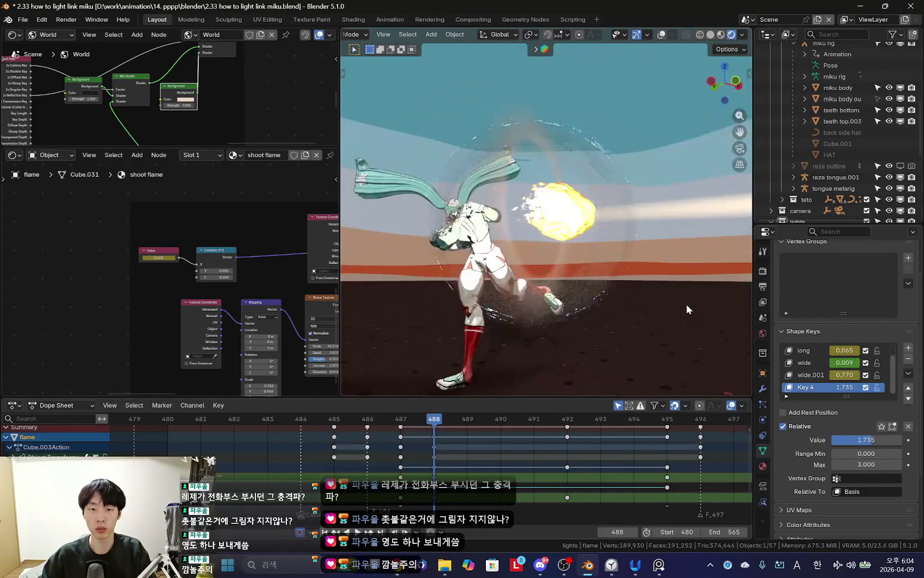
{"action": "key", "text": "KP_0"}
{"action": "scroll", "coordinate": [629, 267], "scroll_direction": "up", "scroll_amount": 3}
{"action": "left_click", "coordinate": [599, 276]}
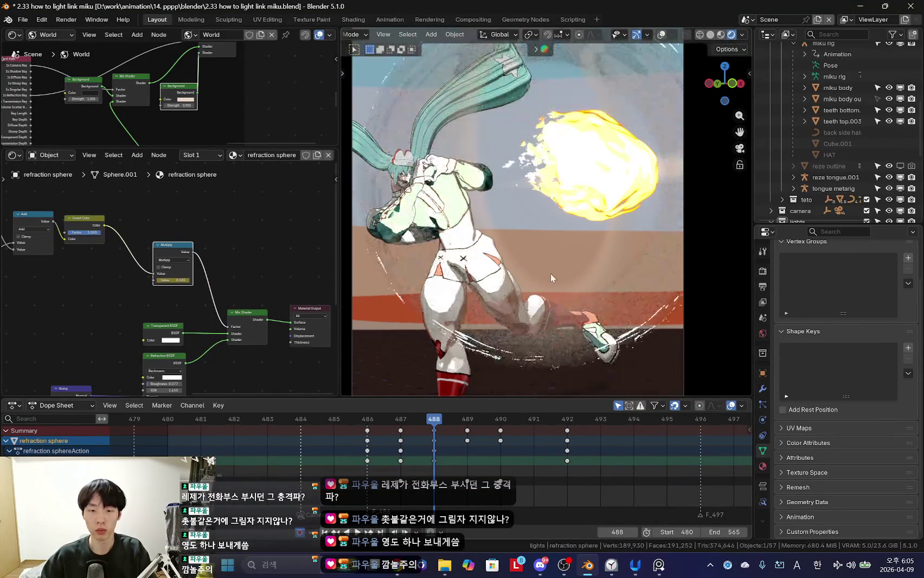
Step: Open Chrome's Chzzk Studio tab, then bring the reference image window forward
{"action": "left_click", "coordinate": [404, 565]}
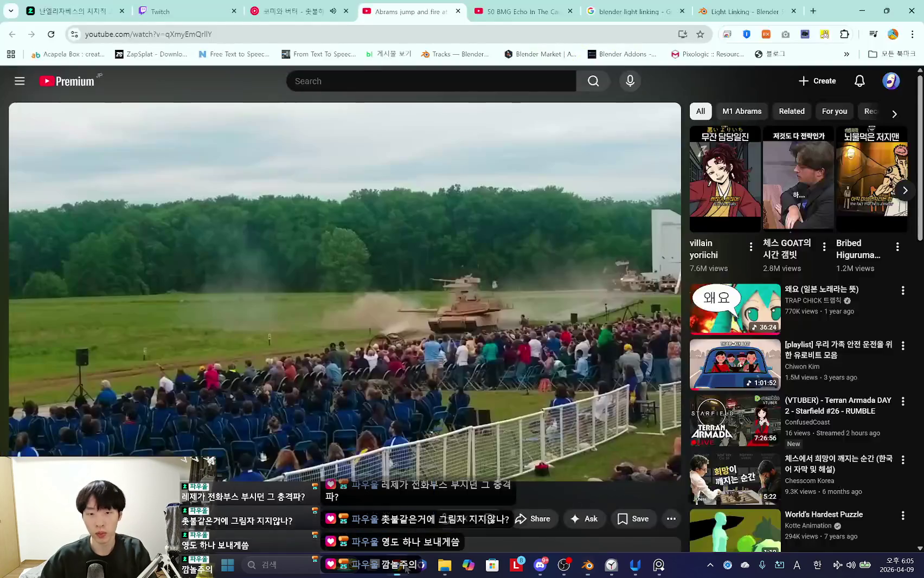
{"action": "left_click", "coordinate": [74, 8]}
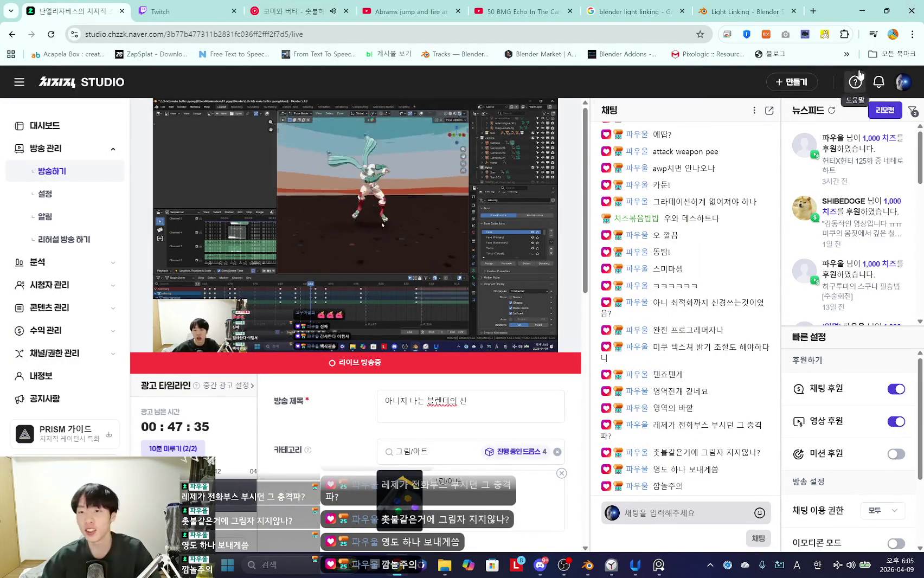
{"action": "left_click", "coordinate": [861, 10]}
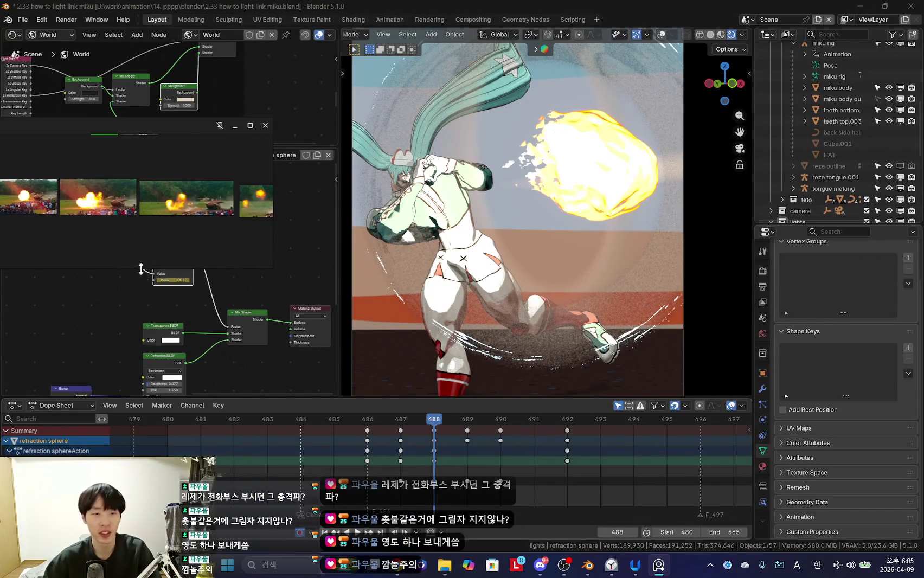
Step: Zoom into a tank-explosion photo in PureRef, widening the window and moving it lower
{"action": "scroll", "coordinate": [126, 272], "scroll_direction": "down", "scroll_amount": 3}
{"action": "scroll", "coordinate": [163, 293], "scroll_direction": "up", "scroll_amount": 5}
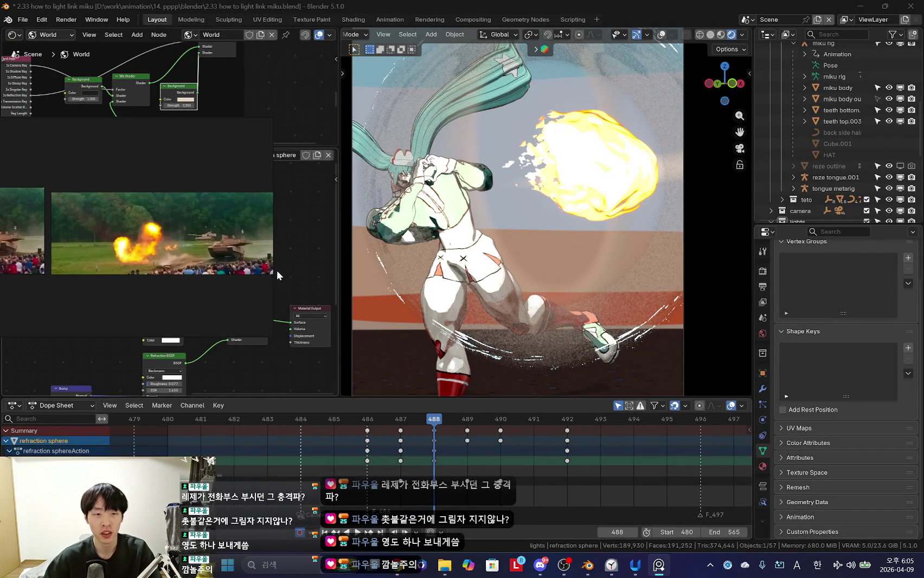
{"action": "left_click_drag", "start_coordinate": [274, 271], "coordinate": [309, 270]}
{"action": "left_click_drag", "start_coordinate": [258, 458], "coordinate": [406, 483]}
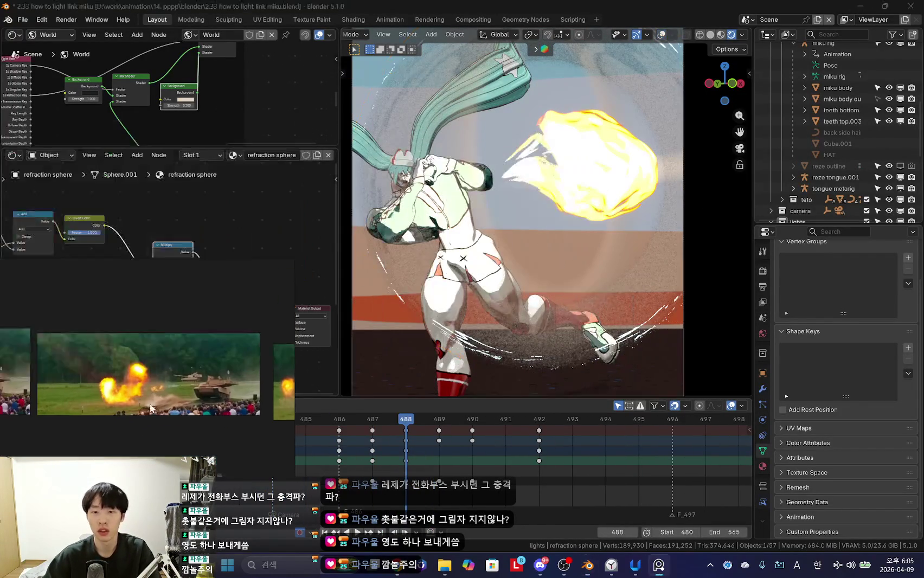
{"action": "scroll", "coordinate": [193, 288], "scroll_direction": "up", "scroll_amount": 7}
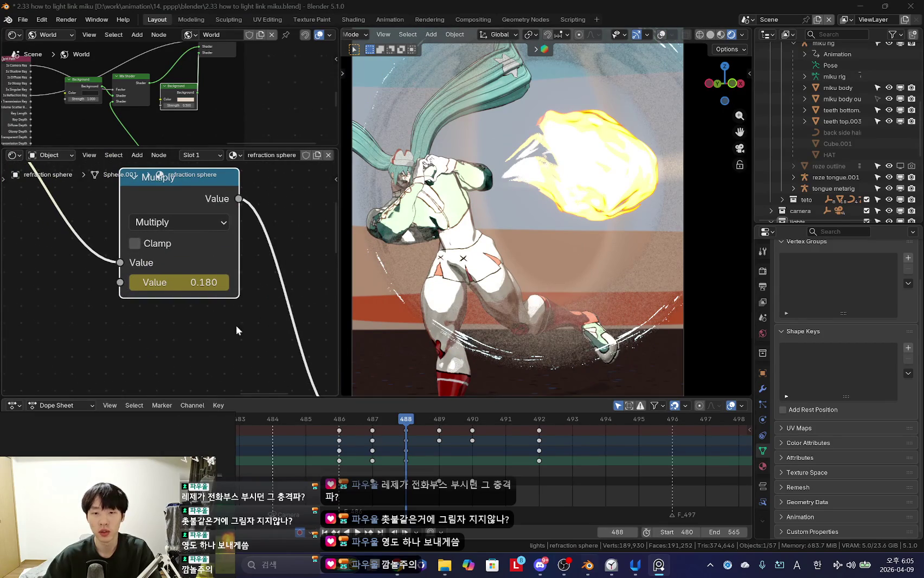
Step: Set the refraction sphere's Bump Strength to 0.715 and step frames to check the shockwave
{"action": "scroll", "coordinate": [228, 296], "scroll_direction": "up", "scroll_amount": 2}
{"action": "scroll", "coordinate": [183, 344], "scroll_direction": "down", "scroll_amount": 2}
{"action": "scroll", "coordinate": [183, 343], "scroll_direction": "down", "scroll_amount": 1}
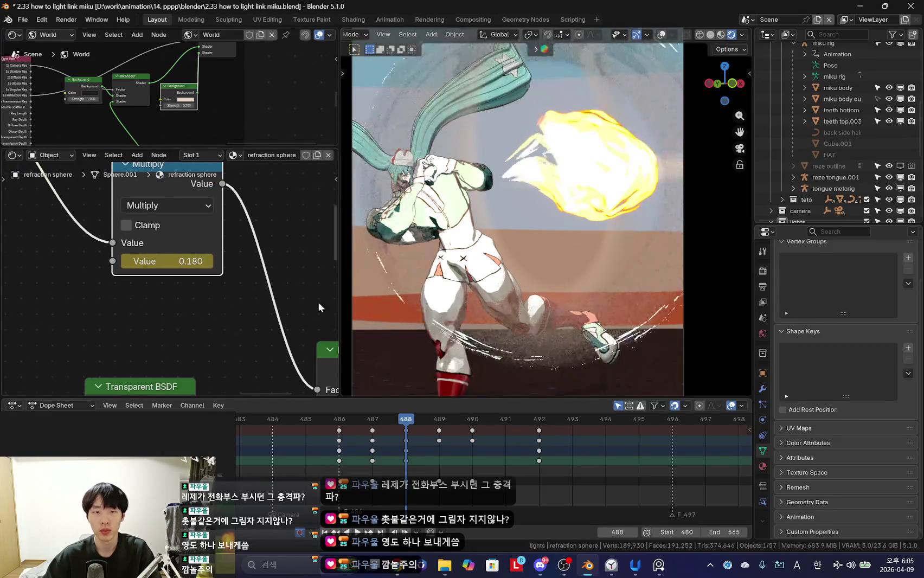
{"action": "scroll", "coordinate": [143, 266], "scroll_direction": "down", "scroll_amount": 3}
{"action": "scroll", "coordinate": [186, 261], "scroll_direction": "up", "scroll_amount": 2}
{"action": "scroll", "coordinate": [185, 261], "scroll_direction": "up", "scroll_amount": 2}
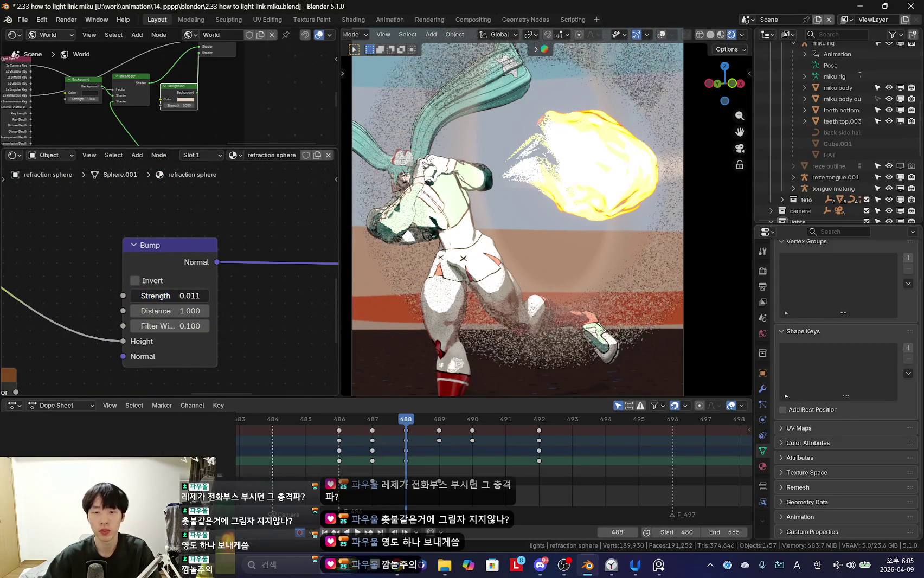
{"action": "left_click_drag", "start_coordinate": [171, 295], "coordinate": [186, 296]}
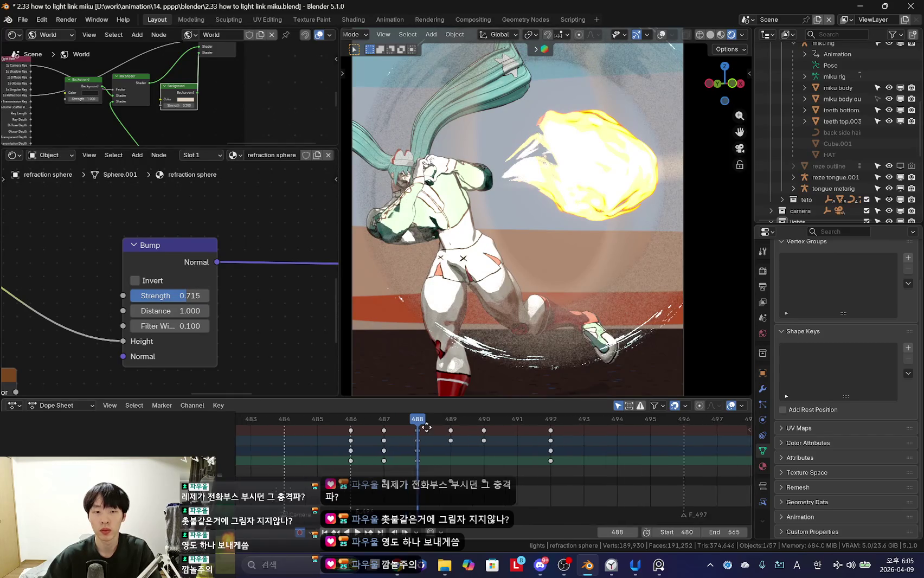
{"action": "key", "text": "Right"}
{"action": "key", "text": "Left"}
{"action": "key", "text": "Left"}
{"action": "key", "text": "Left"}
{"action": "key", "text": "Right"}
{"action": "scroll", "coordinate": [539, 346], "scroll_direction": "down", "scroll_amount": 4}
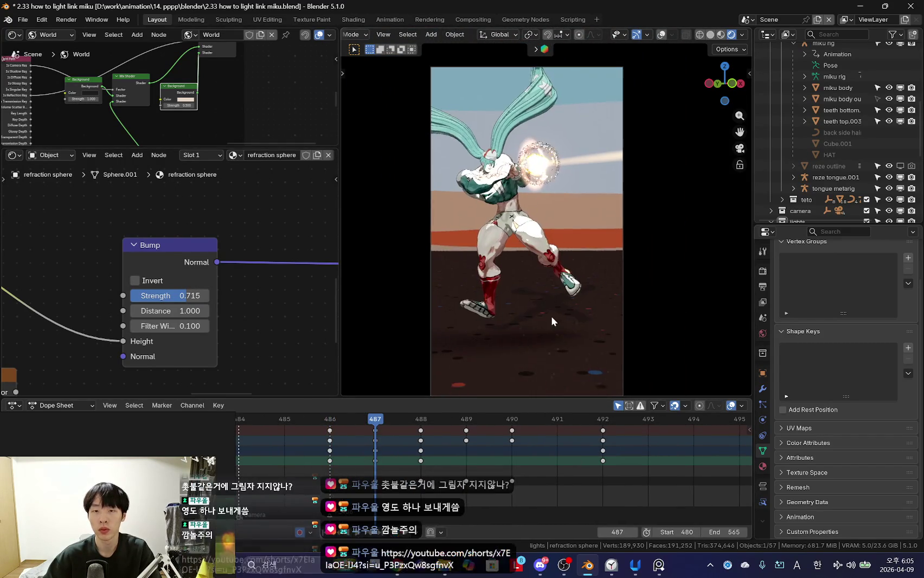
Step: Switch to Chrome and paste the YouTube Shorts link from chat into the address bar
{"action": "key", "text": "alt+Tab"}
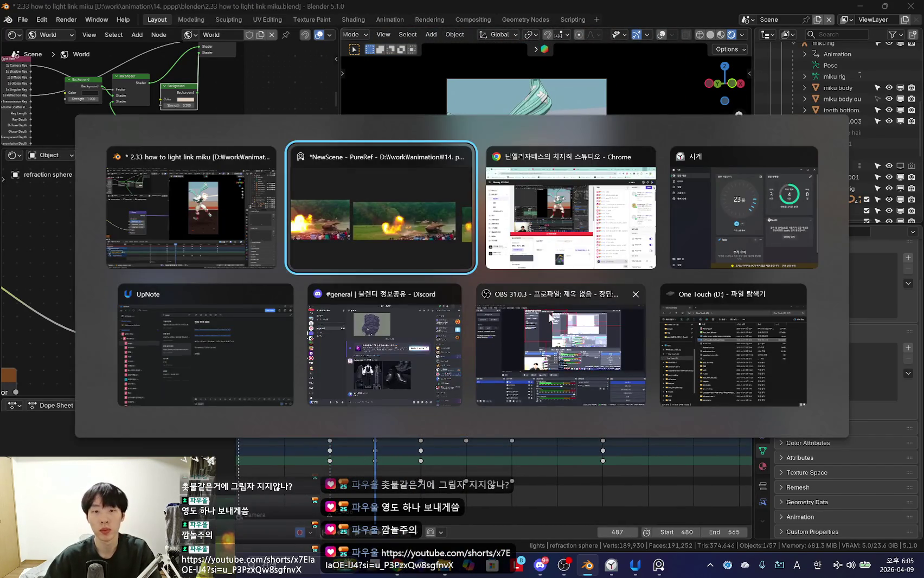
{"action": "key", "text": "alt+Tab"}
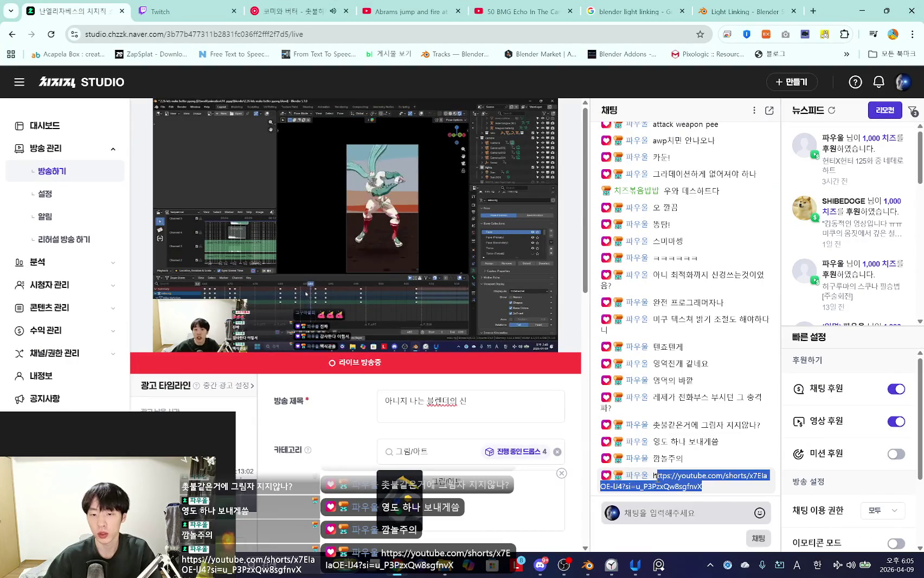
{"action": "left_click", "coordinate": [739, 7]}
{"action": "left_click", "coordinate": [610, 32]}
{"action": "key", "text": "ctrl+v"}
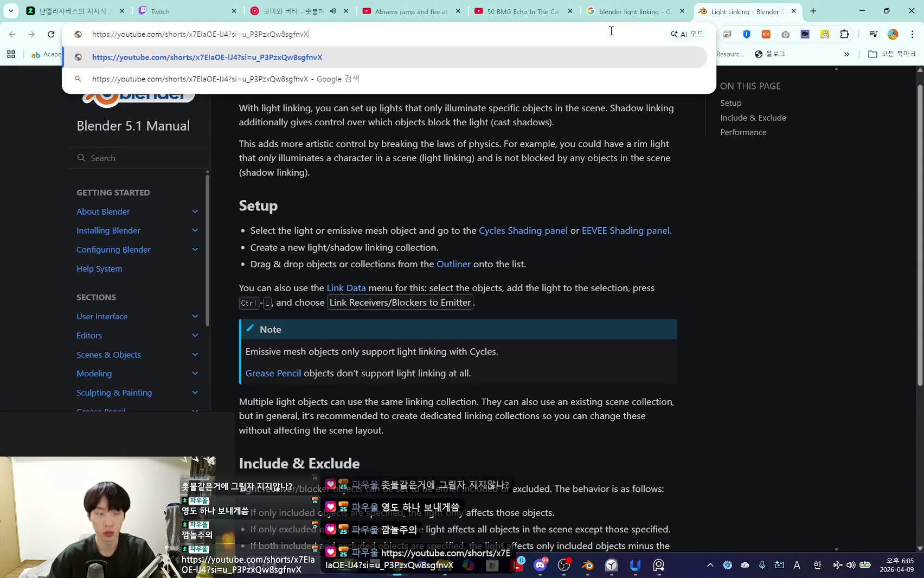
Step: Watch the pasted light-and-shadows Short near its end, then close its tab and minimize Chrome
{"action": "key", "text": "Return"}
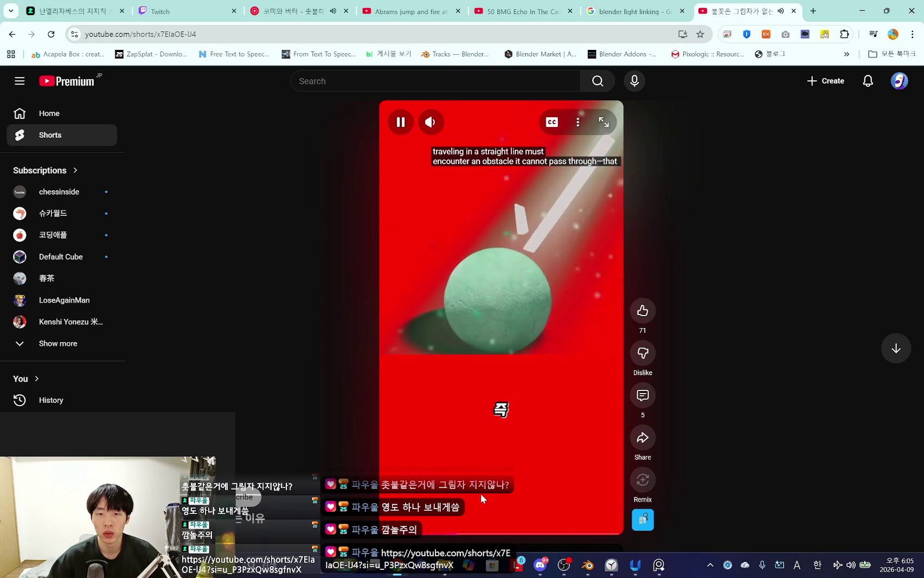
{"action": "left_click_drag", "start_coordinate": [485, 539], "coordinate": [591, 534]}
{"action": "left_click", "coordinate": [530, 416]}
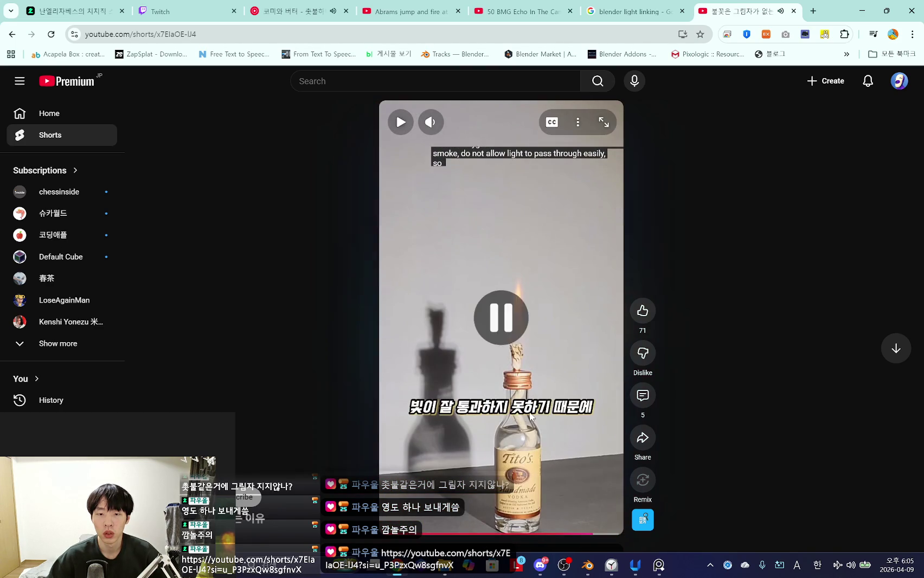
{"action": "left_click", "coordinate": [793, 11]}
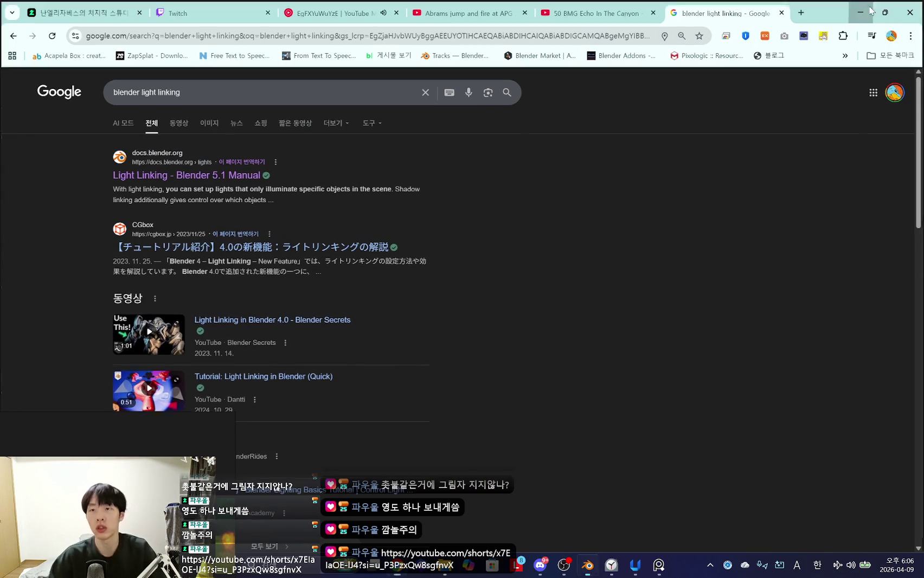
{"action": "left_click", "coordinate": [867, 9]}
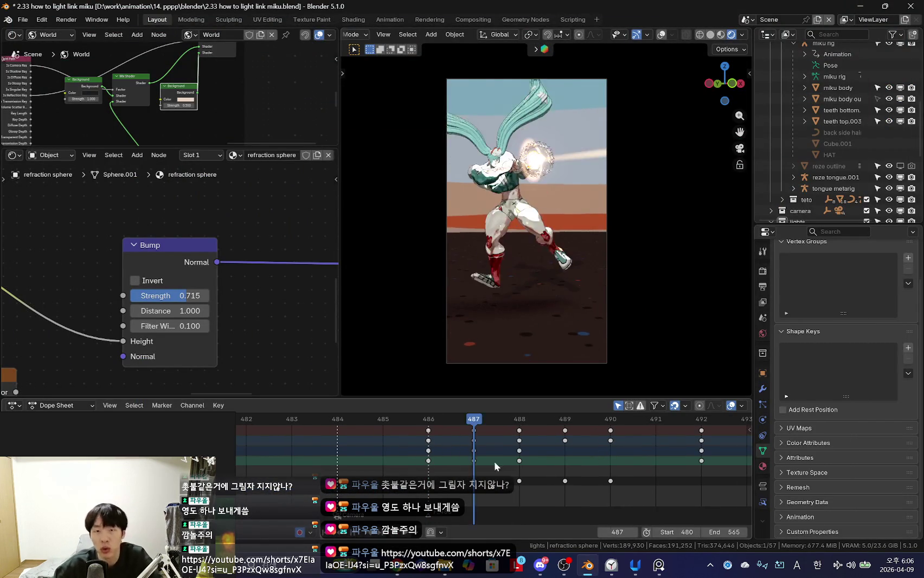
Step: Step through kick frames 485–489 and show overlays to see the refraction sphere
{"action": "key", "text": "Right"}
{"action": "scroll", "coordinate": [617, 276], "scroll_direction": "up", "scroll_amount": 2}
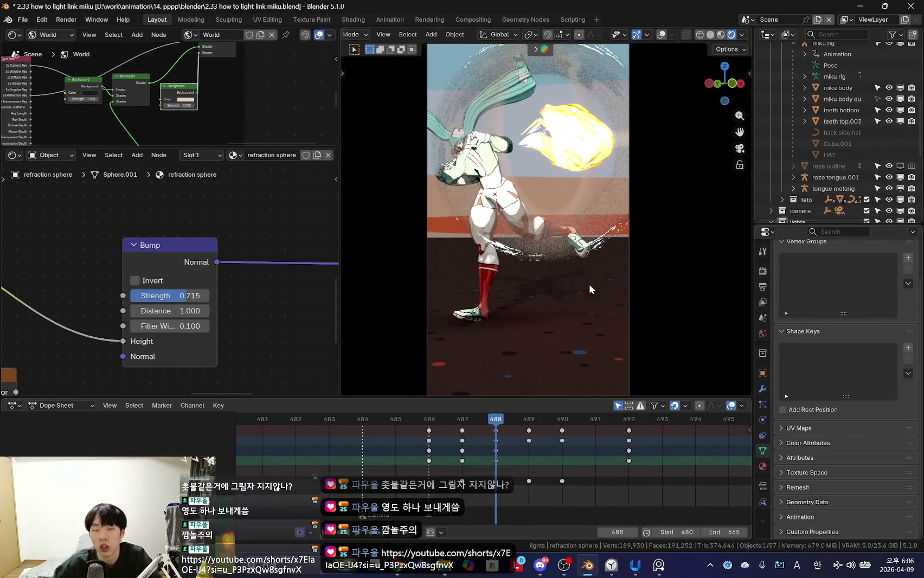
{"action": "scroll", "coordinate": [588, 284], "scroll_direction": "down", "scroll_amount": 1}
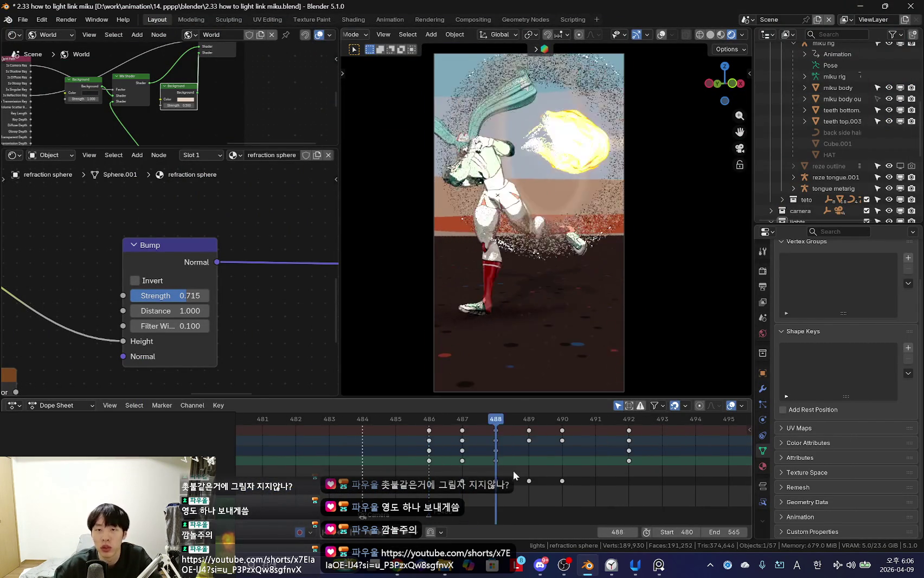
{"action": "key", "text": "Right"}
{"action": "key", "text": "Right"}
{"action": "key", "text": "Left"}
{"action": "key", "text": "Left"}
{"action": "key", "text": "Left"}
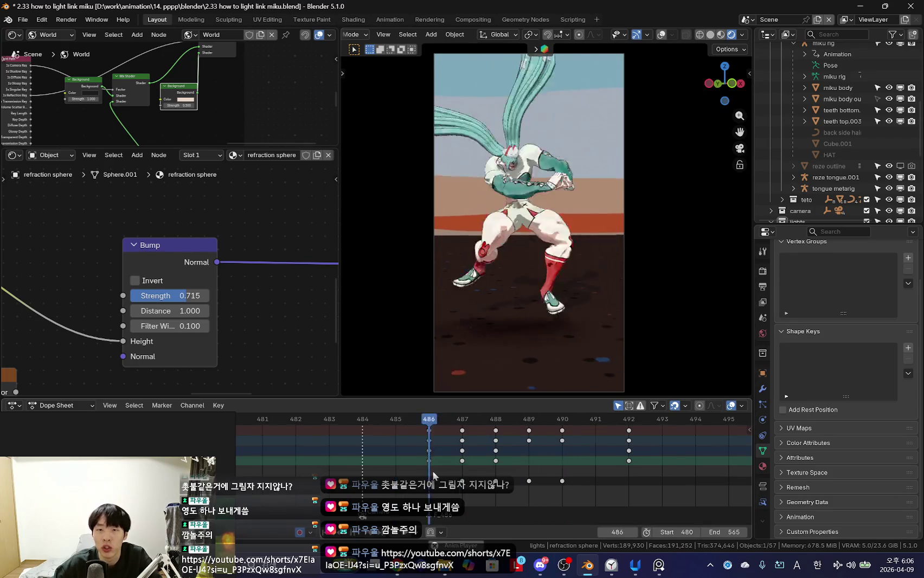
{"action": "key", "text": "Right"}
{"action": "scroll", "coordinate": [461, 466], "scroll_direction": "down", "scroll_amount": 2}
{"action": "key", "text": "Right"}
{"action": "key", "text": "Right"}
{"action": "key", "text": "Right"}
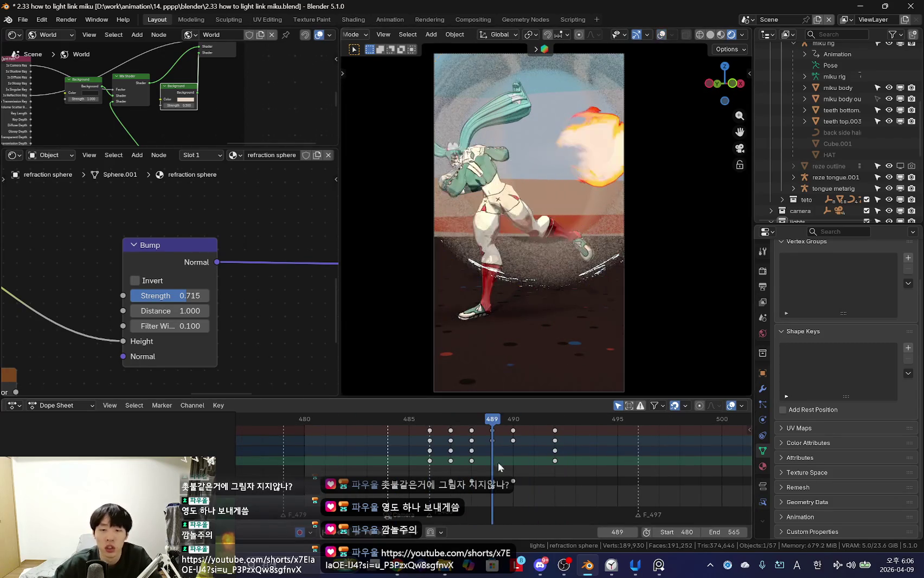
{"action": "key", "text": "Left"}
{"action": "key", "text": "shift+alt+z"}
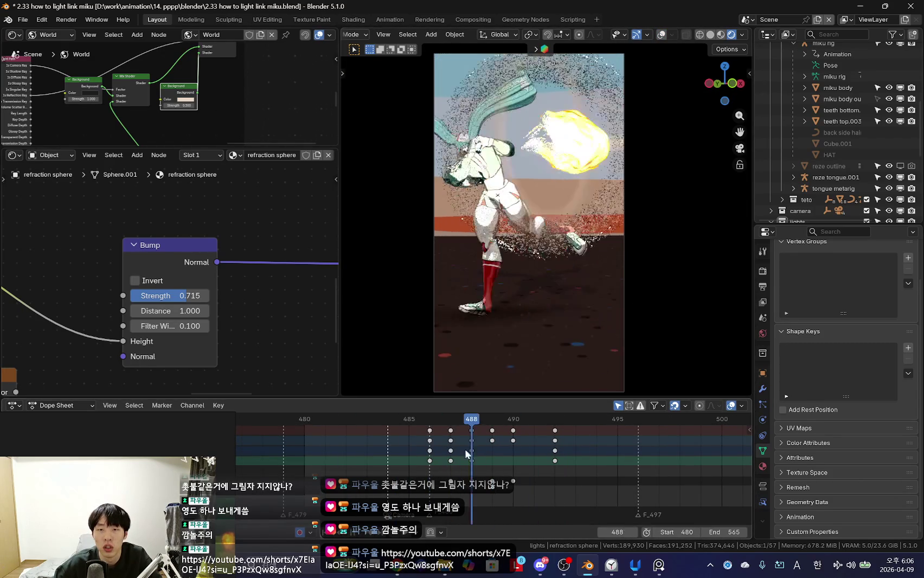
Step: Scale the refraction sphere down around the fireball, reselect it, and check frames 489–490
{"action": "key", "text": "s"}
{"action": "left_click", "coordinate": [575, 363]}
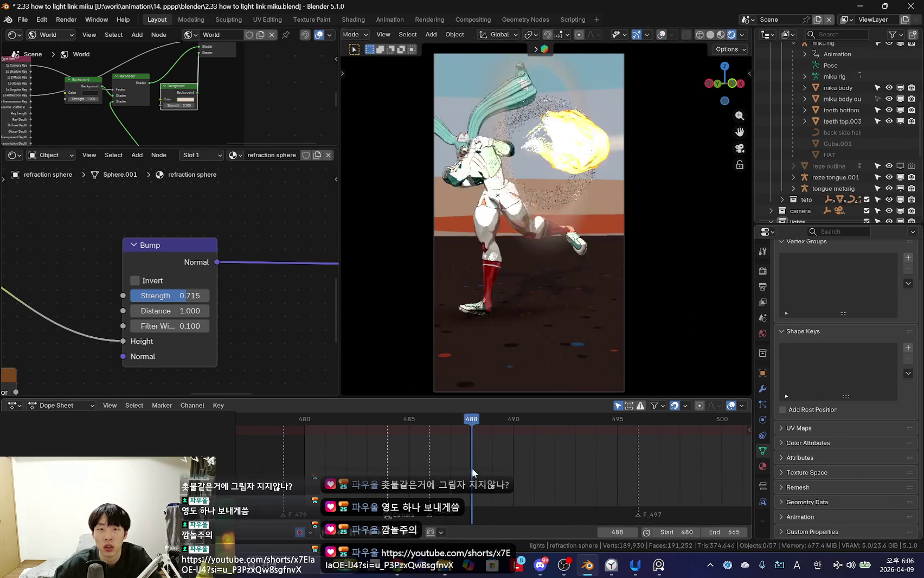
{"action": "key", "text": "alt+a"}
{"action": "left_click", "coordinate": [543, 105]}
{"action": "key", "text": "shift+alt+z"}
{"action": "mouse_move", "coordinate": [383, 439]}
{"action": "left_mouse_down"}
{"action": "mouse_move", "coordinate": [524, 460]}
{"action": "mouse_move", "coordinate": [471, 461]}
{"action": "mouse_move", "coordinate": [488, 461]}
{"action": "left_mouse_up"}
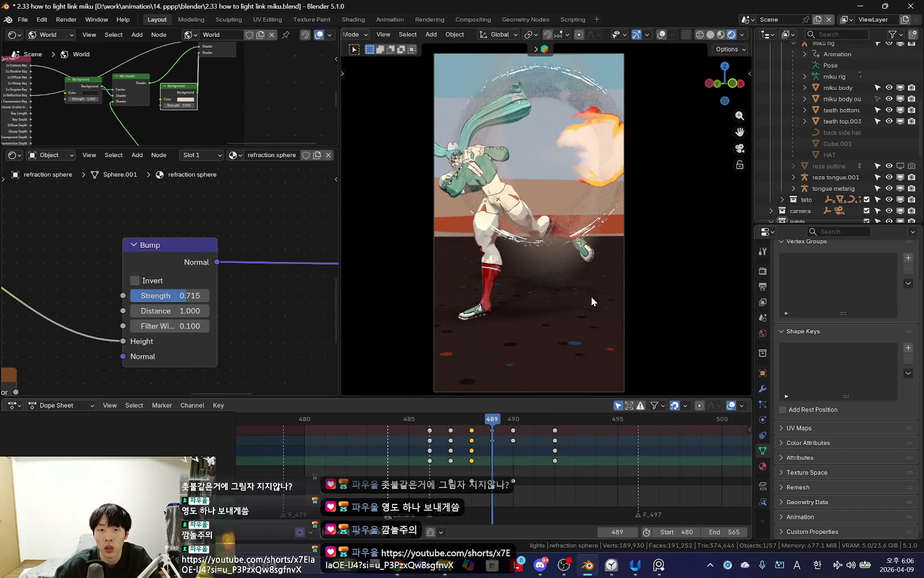
{"action": "left_click", "coordinate": [519, 471]}
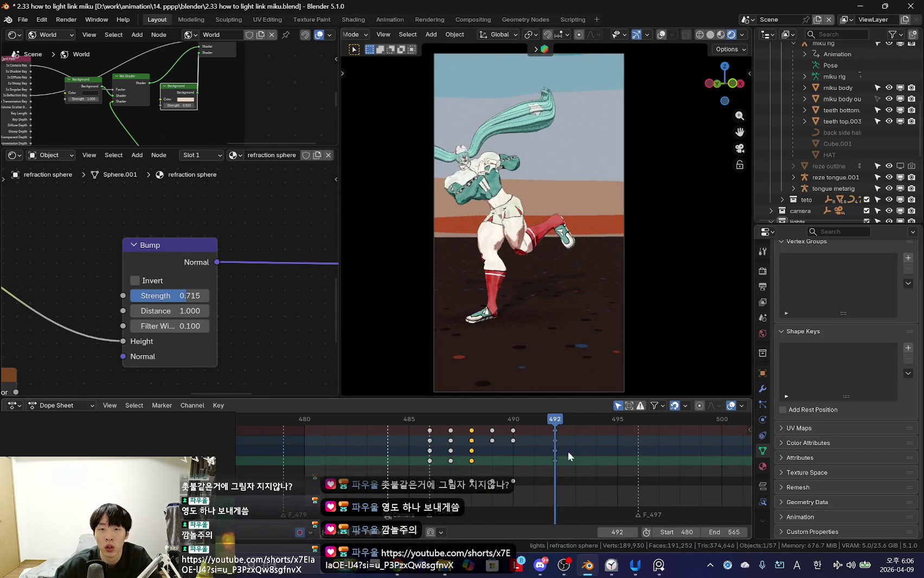
Step: Scale the sphere, bring the Multiply node into view, and preview the shockwave from frame 488
{"action": "key", "text": "s"}
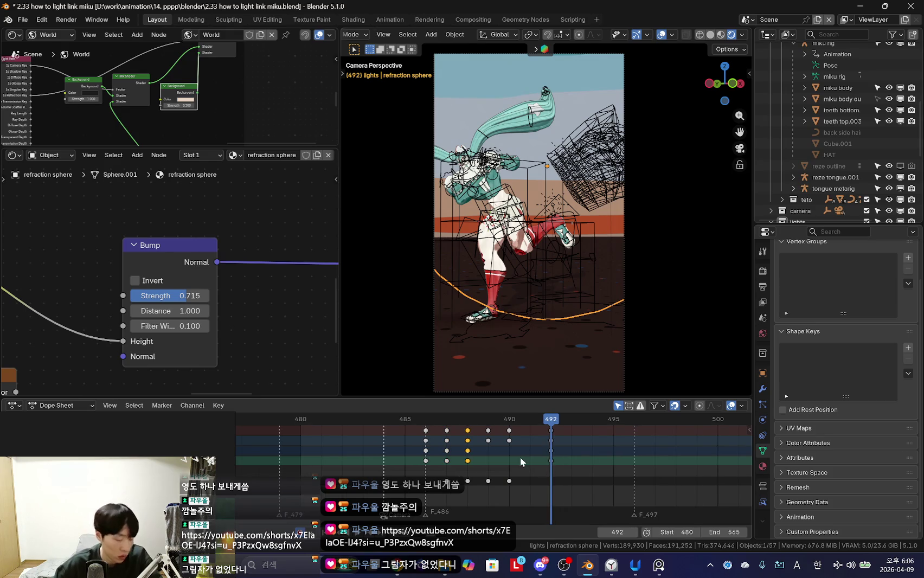
{"action": "scroll", "coordinate": [105, 266], "scroll_direction": "down", "scroll_amount": 3}
{"action": "middle_click_drag", "start_coordinate": [209, 262], "coordinate": [220, 326]}
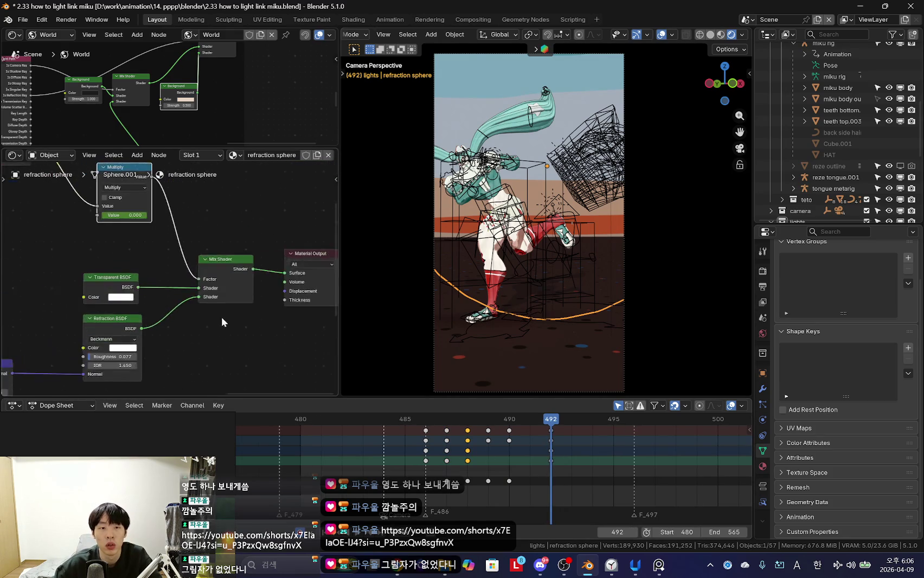
{"action": "left_click", "coordinate": [468, 482]}
{"action": "key", "text": "shift+alt+z"}
{"action": "key", "text": "space"}
{"action": "scroll", "coordinate": [216, 275], "scroll_direction": "up", "scroll_amount": 1}
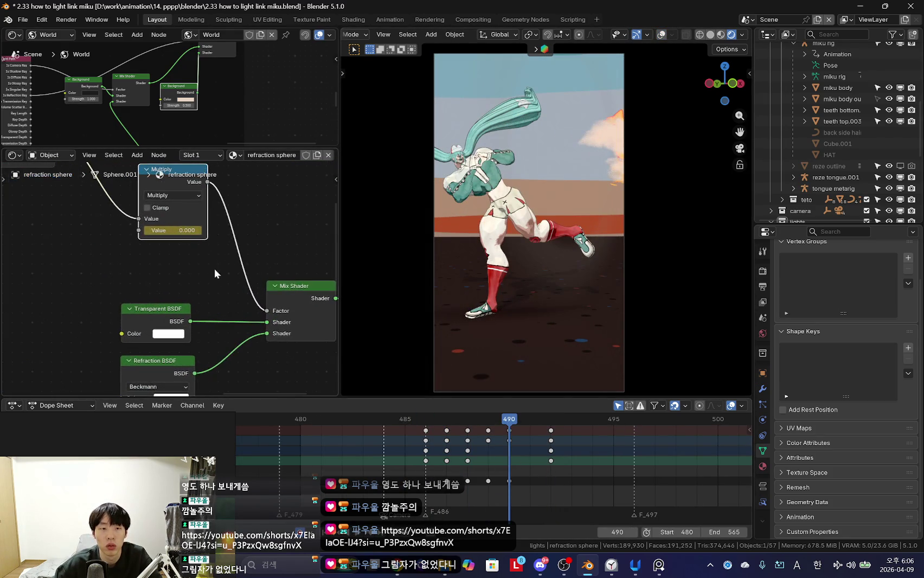
{"action": "left_click", "coordinate": [493, 484]}
Step: Move the sphere's frame-490 keyframes to frame 493 and play back the new timing
{"action": "left_click_drag", "start_coordinate": [509, 481], "coordinate": [572, 481]}
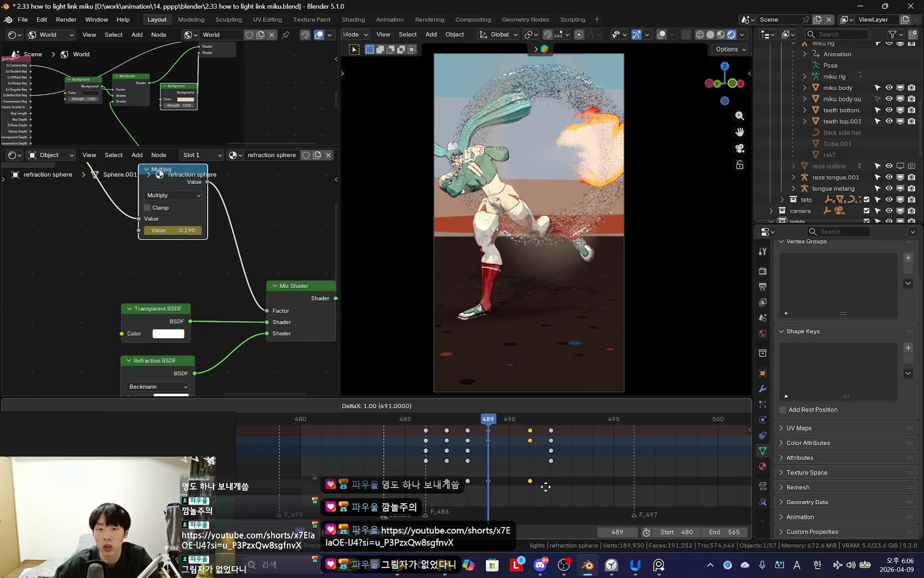
{"action": "left_click_drag", "start_coordinate": [466, 486], "coordinate": [590, 481]}
{"action": "scroll", "coordinate": [589, 481], "scroll_direction": "down", "scroll_amount": 2}
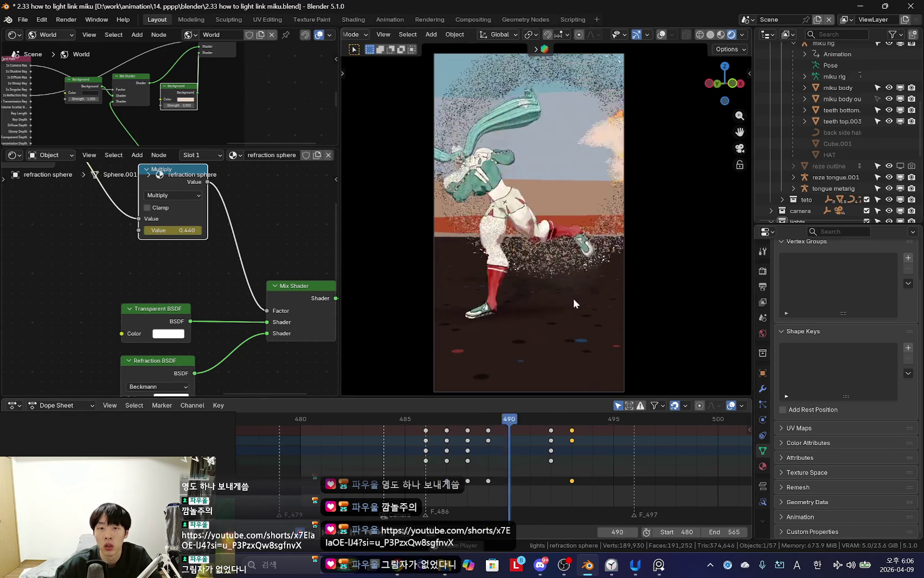
{"action": "left_click_drag", "start_coordinate": [508, 451], "coordinate": [413, 450]}
{"action": "key", "text": "space"}
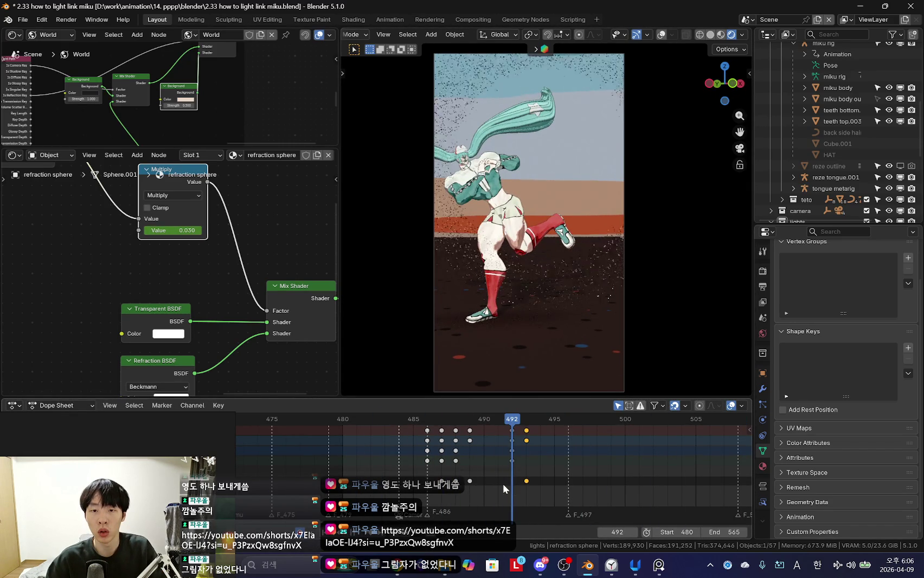
{"action": "key", "text": "Left"}
Step: Reframe the camera view on the figure and render a still of frame 491
{"action": "scroll", "coordinate": [519, 487], "scroll_direction": "up", "scroll_amount": 3}
{"action": "scroll", "coordinate": [528, 208], "scroll_direction": "up", "scroll_amount": 2}
{"action": "middle_click_drag", "start_coordinate": [528, 209], "coordinate": [572, 329], "text": "shift"}
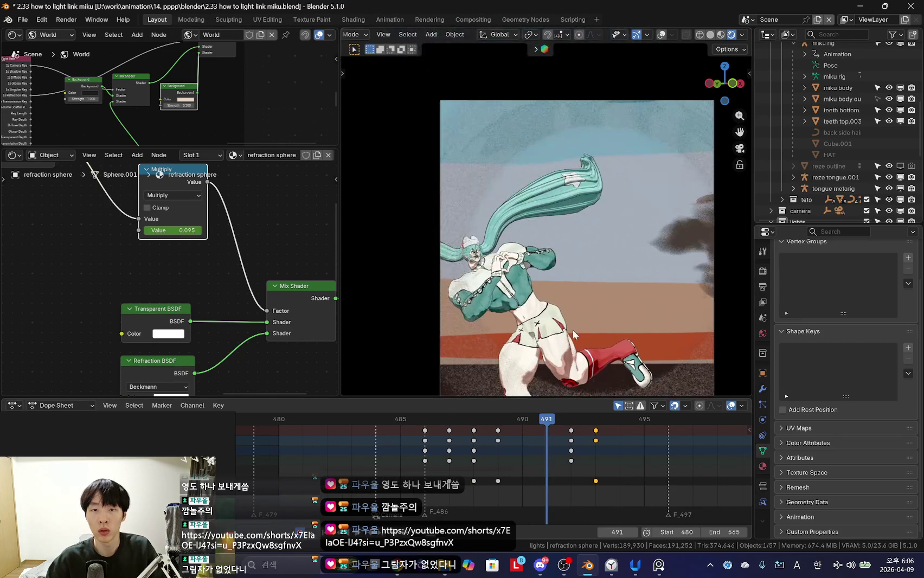
{"action": "scroll", "coordinate": [639, 325], "scroll_direction": "down", "scroll_amount": 1}
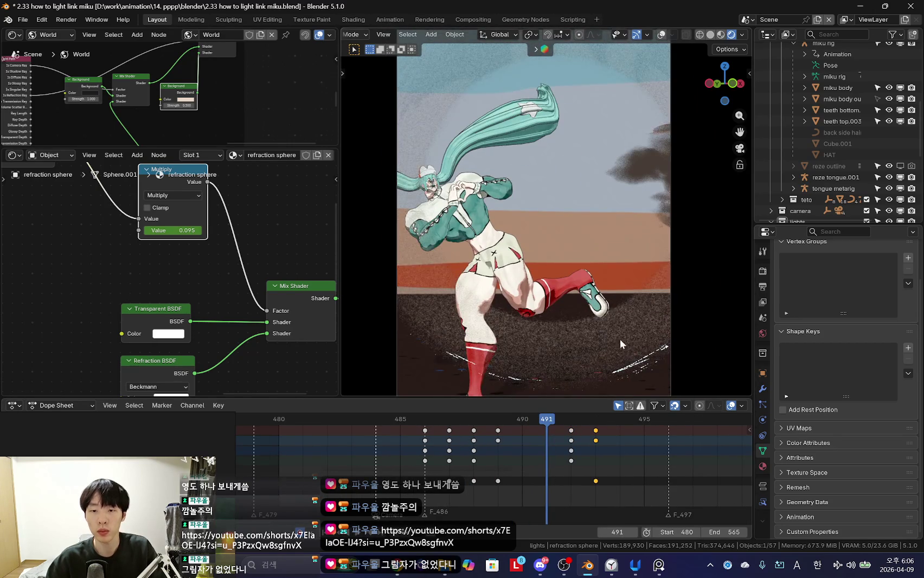
{"action": "scroll", "coordinate": [623, 348], "scroll_direction": "down", "scroll_amount": 2}
{"action": "left_click", "coordinate": [72, 34]}
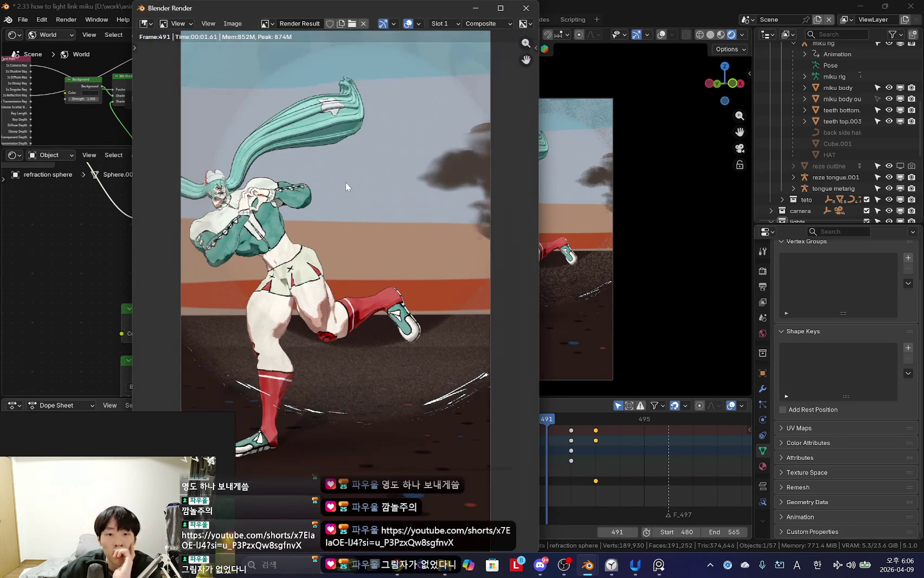
{"action": "scroll", "coordinate": [340, 271], "scroll_direction": "up", "scroll_amount": 2}
{"action": "scroll", "coordinate": [377, 303], "scroll_direction": "up", "scroll_amount": 2}
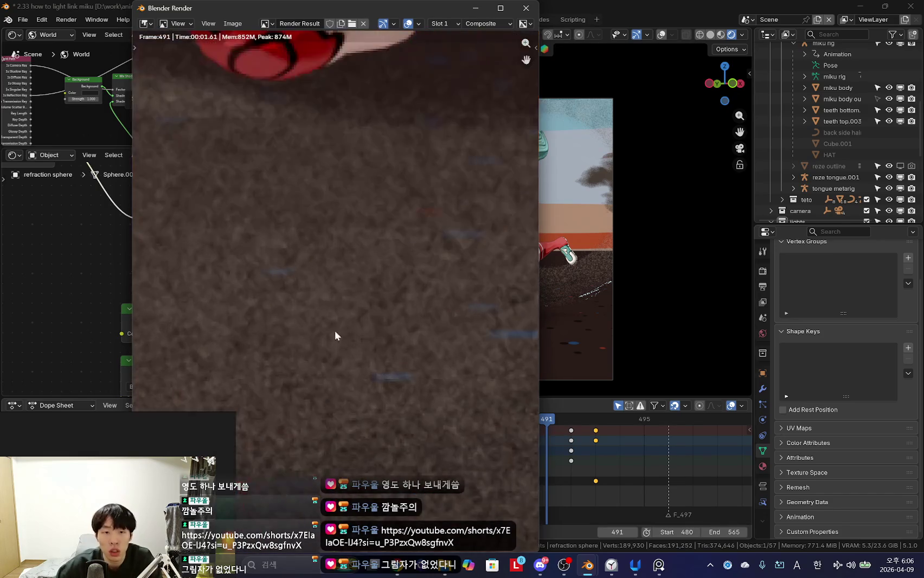
{"action": "scroll", "coordinate": [334, 338], "scroll_direction": "down", "scroll_amount": 1}
{"action": "scroll", "coordinate": [355, 330], "scroll_direction": "down", "scroll_amount": 3}
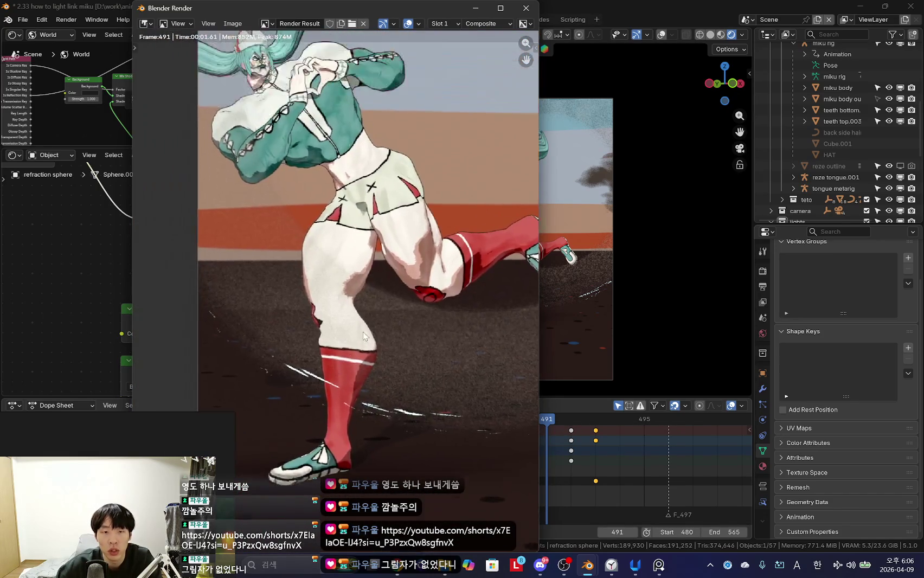
{"action": "middle_click_drag", "start_coordinate": [276, 311], "coordinate": [331, 398]}
{"action": "scroll", "coordinate": [331, 399], "scroll_direction": "down", "scroll_amount": 2}
{"action": "scroll", "coordinate": [352, 346], "scroll_direction": "down", "scroll_amount": 2}
{"action": "scroll", "coordinate": [379, 281], "scroll_direction": "down", "scroll_amount": 1}
{"action": "key", "text": "Escape"}
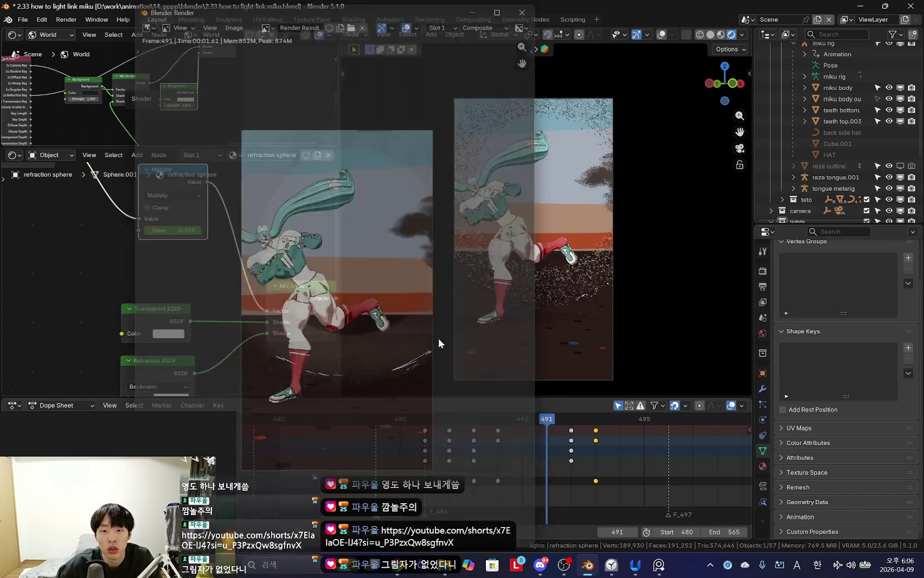
{"action": "left_click_drag", "start_coordinate": [416, 467], "coordinate": [462, 467]}
{"action": "scroll", "coordinate": [550, 303], "scroll_direction": "up", "scroll_amount": 2}
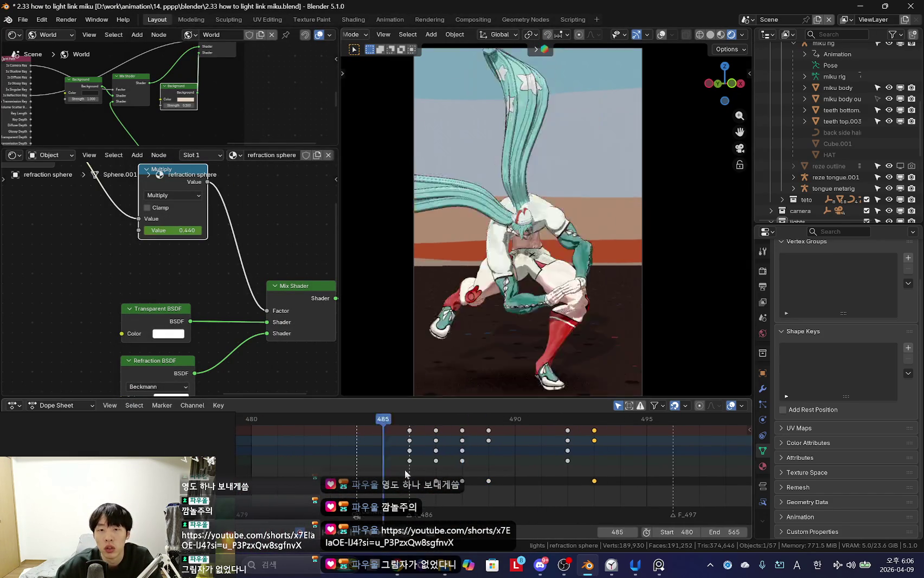
Step: Move the Multiply fade keyframes back to frame 490, checking frames 489–490
{"action": "left_click_drag", "start_coordinate": [396, 468], "coordinate": [468, 472]}
{"action": "scroll", "coordinate": [206, 248], "scroll_direction": "up", "scroll_amount": 2}
{"action": "left_click_drag", "start_coordinate": [410, 456], "coordinate": [486, 466]}
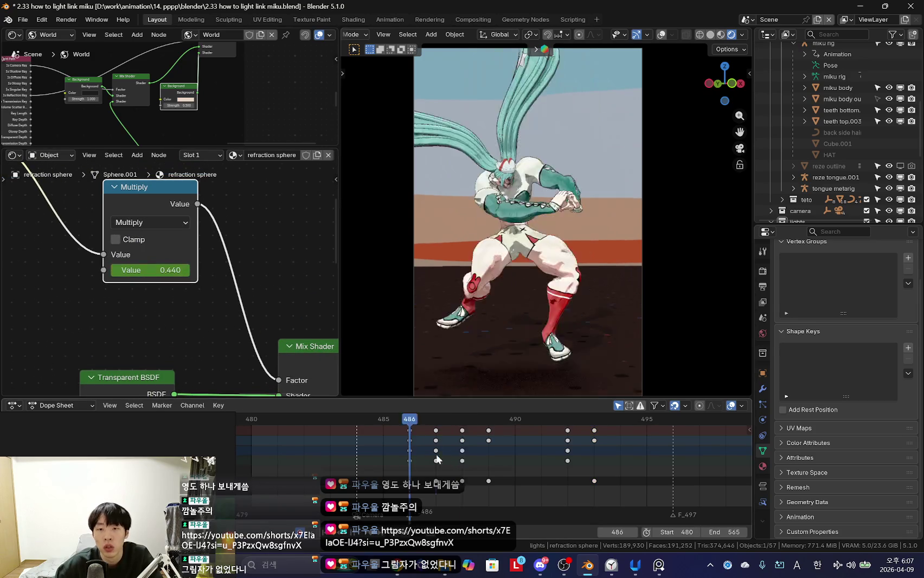
{"action": "left_click", "coordinate": [506, 487]}
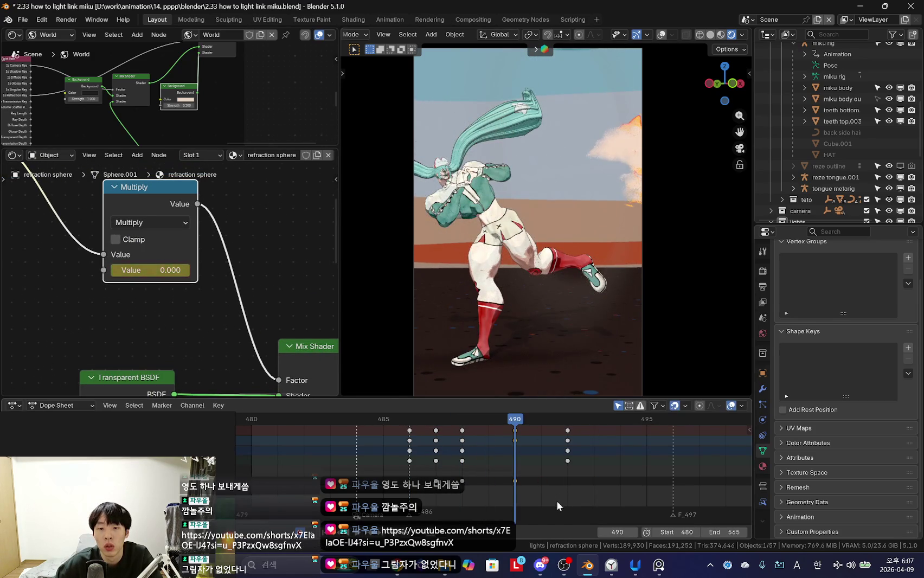
{"action": "key", "text": "space"}
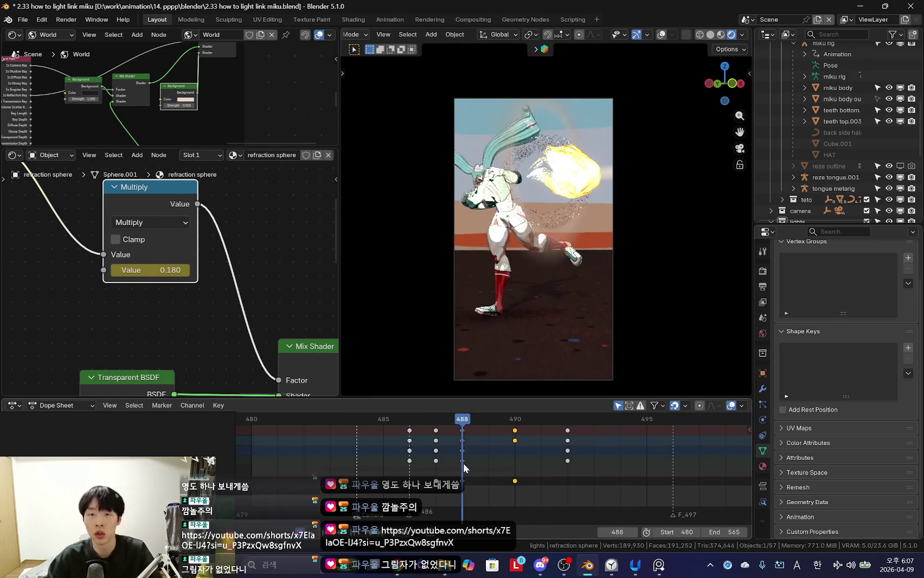
{"action": "scroll", "coordinate": [565, 319], "scroll_direction": "up", "scroll_amount": 4}
{"action": "scroll", "coordinate": [539, 280], "scroll_direction": "down", "scroll_amount": 2}
{"action": "mouse_move", "coordinate": [408, 456]}
{"action": "left_mouse_down"}
{"action": "mouse_move", "coordinate": [488, 461]}
{"action": "mouse_move", "coordinate": [394, 462]}
{"action": "mouse_move", "coordinate": [468, 472]}
{"action": "mouse_move", "coordinate": [402, 480]}
{"action": "mouse_move", "coordinate": [483, 483]}
{"action": "mouse_move", "coordinate": [437, 493]}
{"action": "mouse_move", "coordinate": [474, 485]}
{"action": "mouse_move", "coordinate": [423, 481]}
{"action": "mouse_move", "coordinate": [525, 480]}
{"action": "mouse_move", "coordinate": [464, 480]}
{"action": "mouse_move", "coordinate": [479, 480]}
{"action": "left_mouse_up"}
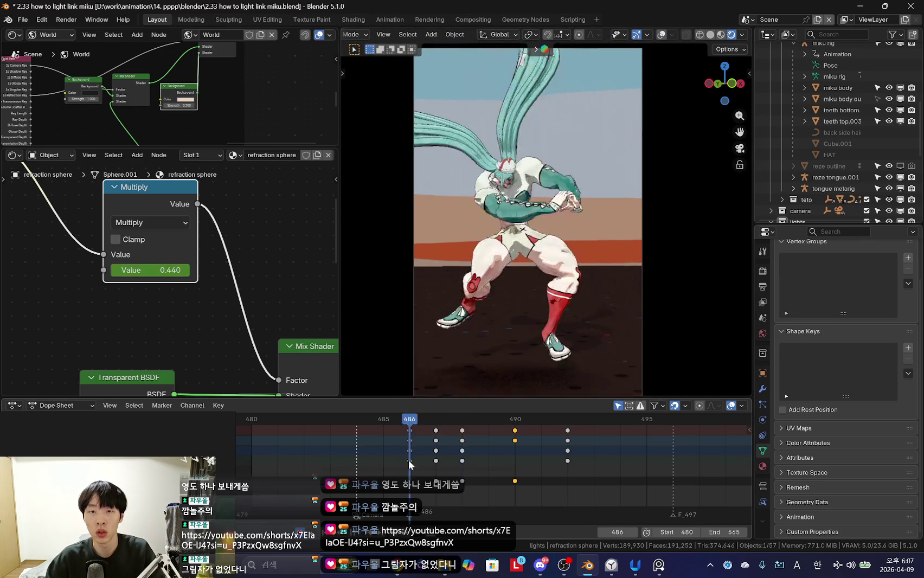
Step: Scrub through the kick to check the earlier fade, then turn viewport overlays back on
{"action": "scroll", "coordinate": [542, 318], "scroll_direction": "down", "scroll_amount": 2}
{"action": "scroll", "coordinate": [450, 476], "scroll_direction": "up", "scroll_amount": 2}
{"action": "scroll", "coordinate": [512, 477], "scroll_direction": "down", "scroll_amount": 2}
{"action": "scroll", "coordinate": [457, 479], "scroll_direction": "down", "scroll_amount": 2}
{"action": "middle_click_drag", "start_coordinate": [578, 314], "coordinate": [580, 311]}
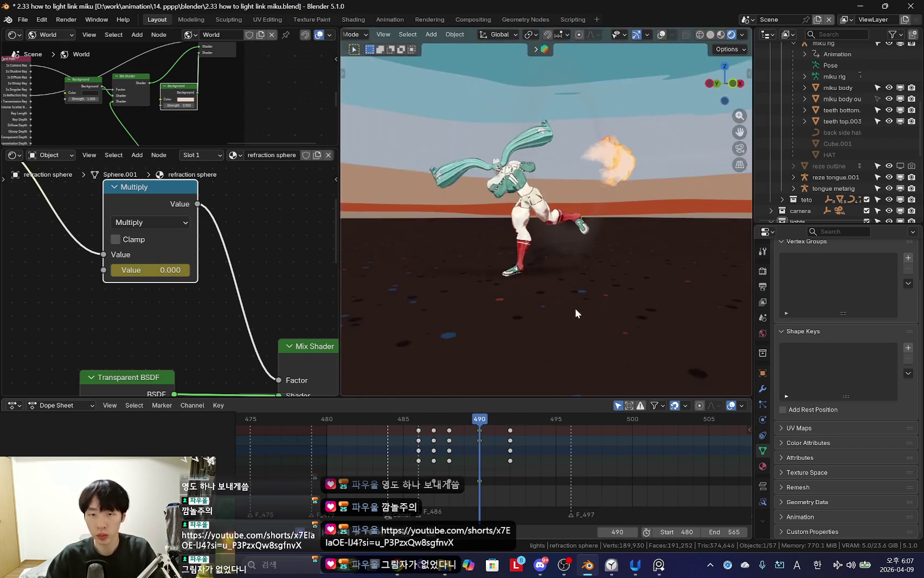
{"action": "key", "text": "Left"}
{"action": "key", "text": "Left"}
{"action": "key", "text": "Left"}
{"action": "key", "text": "Right"}
{"action": "key", "text": "Right"}
{"action": "scroll", "coordinate": [613, 295], "scroll_direction": "up", "scroll_amount": 3}
{"action": "key", "text": "shift+alt+z"}
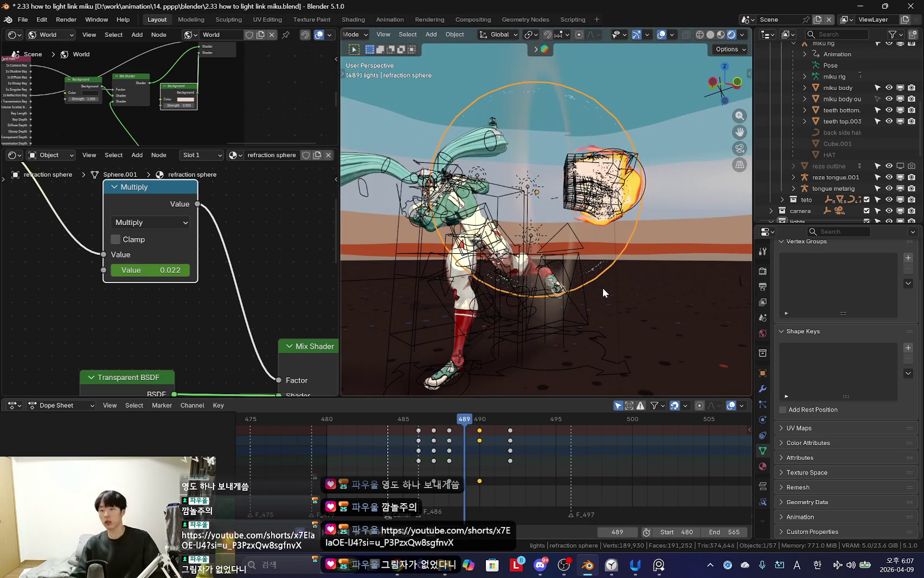